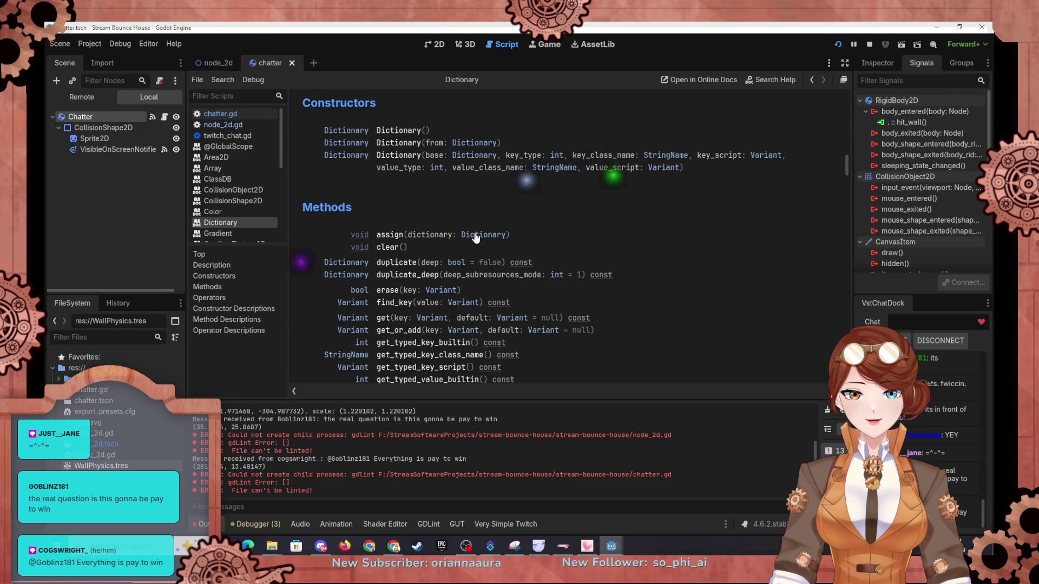
# Step: Scroll through the Dictionary help page, then switch to the Godot physics docs in Chrome
pyautogui.scroll(-2, 341, 290)
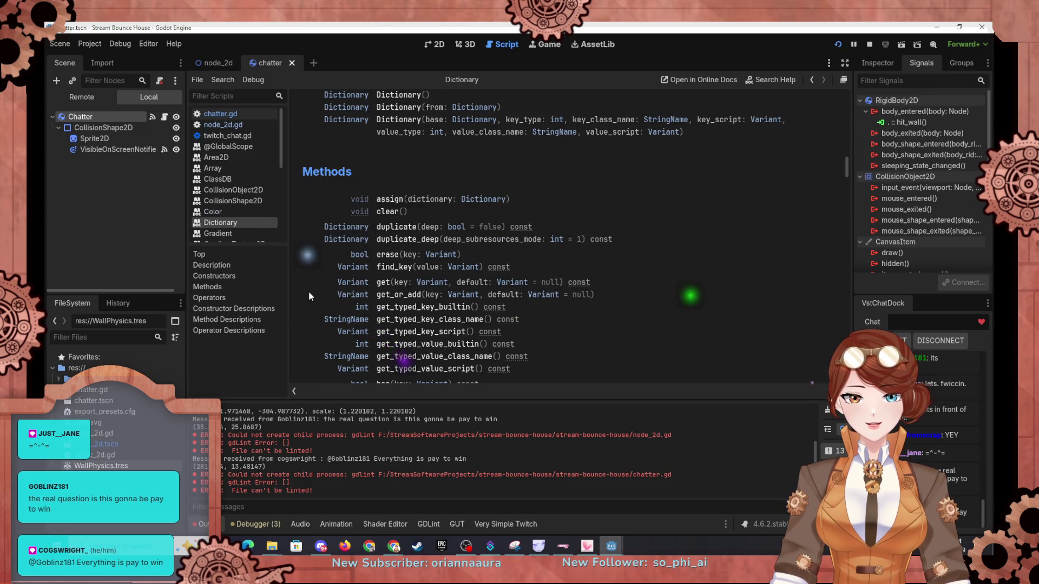
pyautogui.scroll(-2, 311, 292)
pyautogui.scroll(-2, 308, 248)
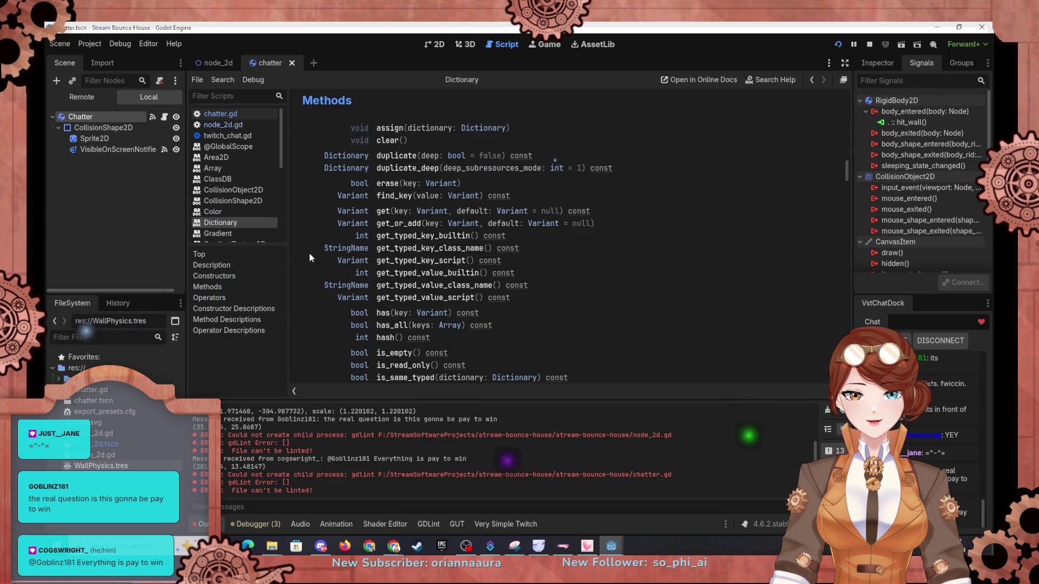
pyautogui.scroll(-4, 310, 258)
pyautogui.scroll(-4, 310, 261)
pyautogui.scroll(-4, 310, 260)
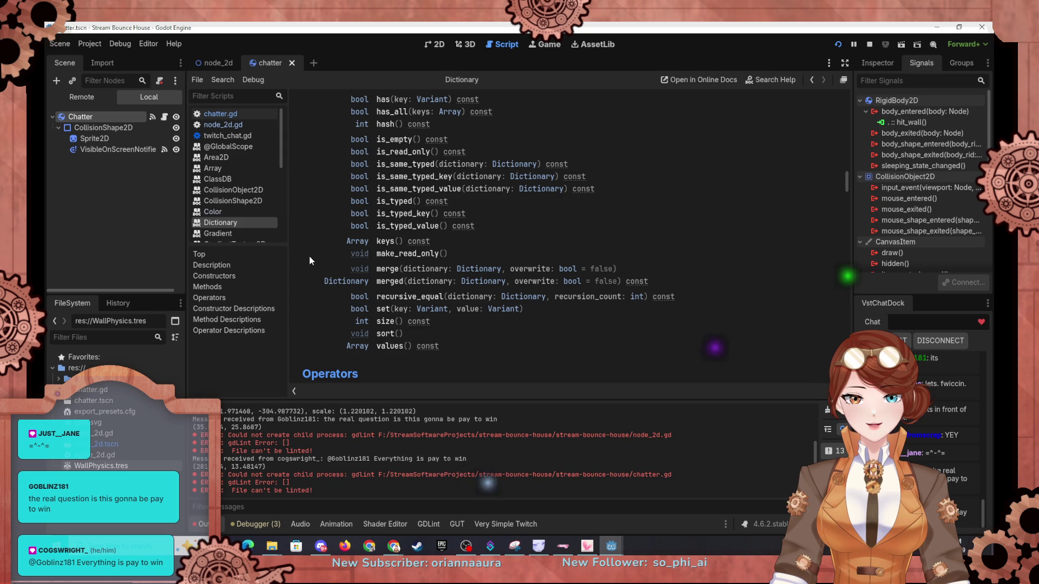
pyautogui.scroll(20, 479, 246)
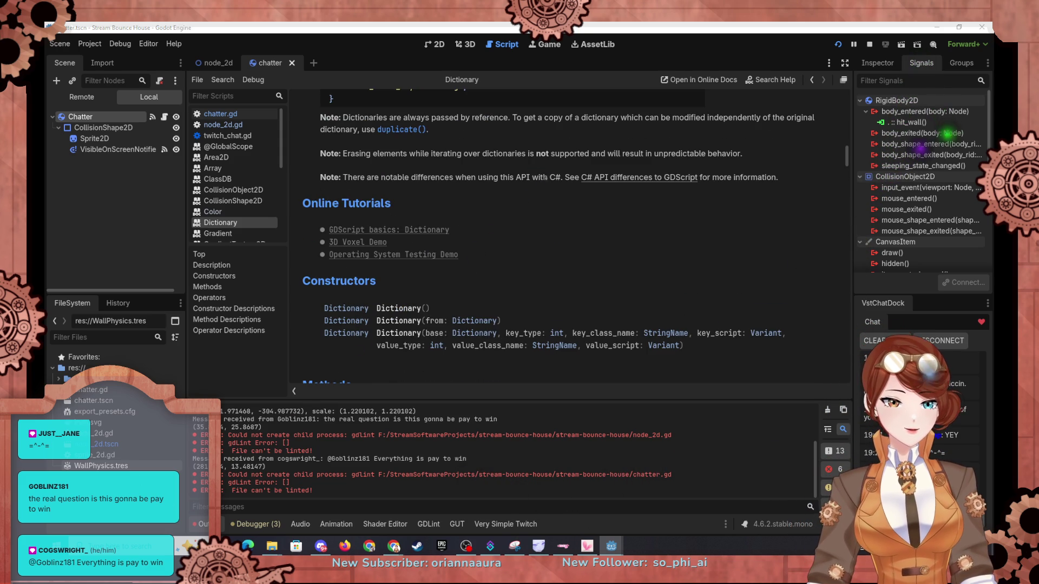
pyautogui.hotkey('alt', 'Tab')
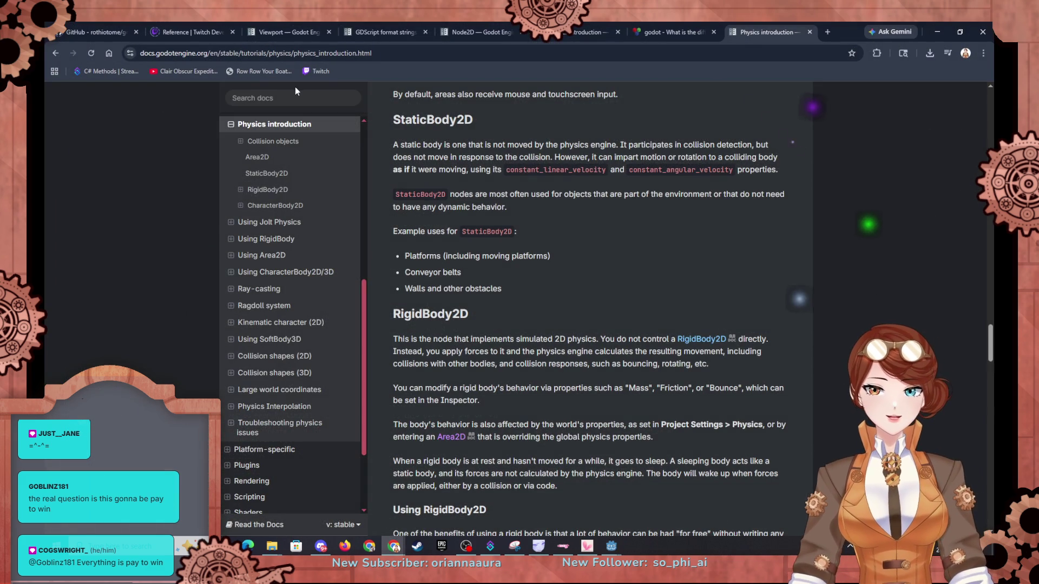
# Step: Search the docs for 'dictionary' and open the Dictionary class reference page
pyautogui.click(286, 99)
pyautogui.write('dictionar')
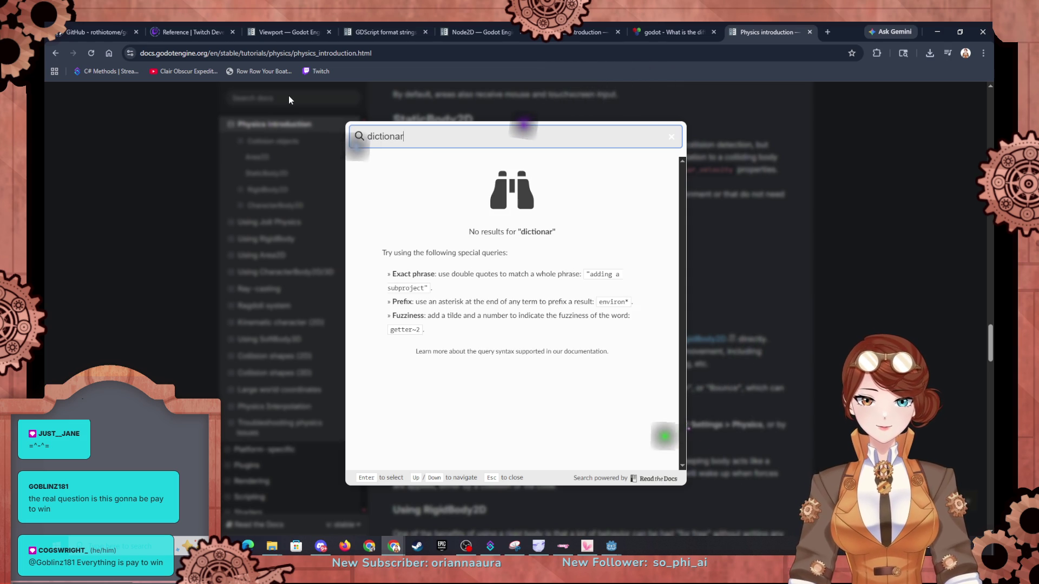
pyautogui.write('y')
pyautogui.click(385, 171)
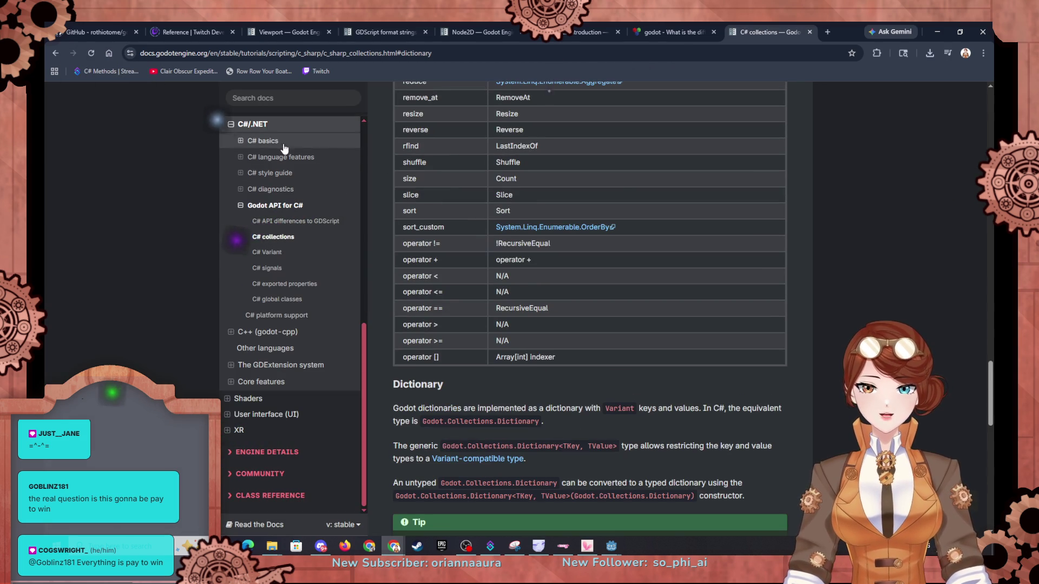
pyautogui.click(291, 97)
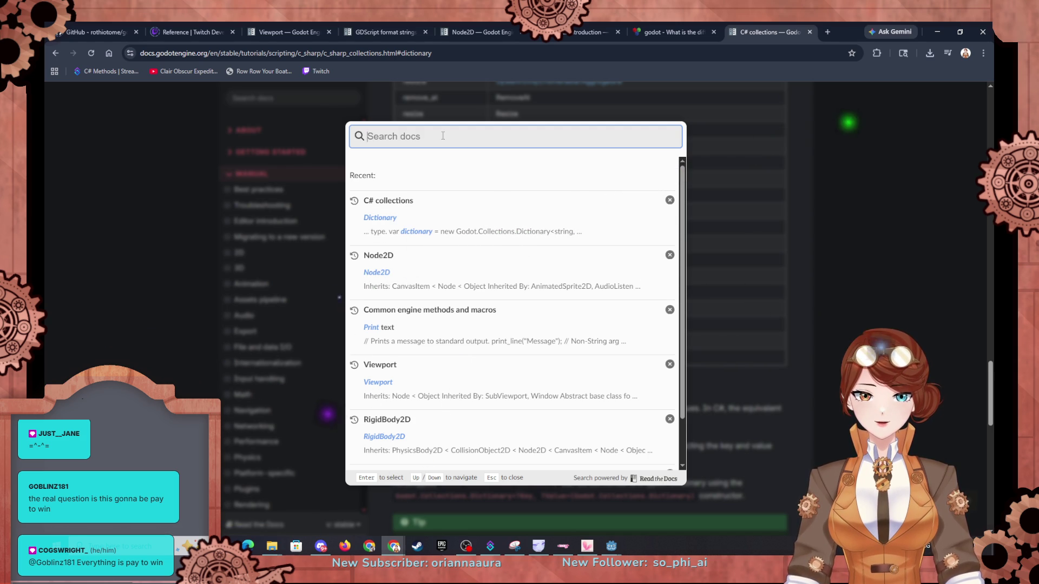
pyautogui.write('dictionary')
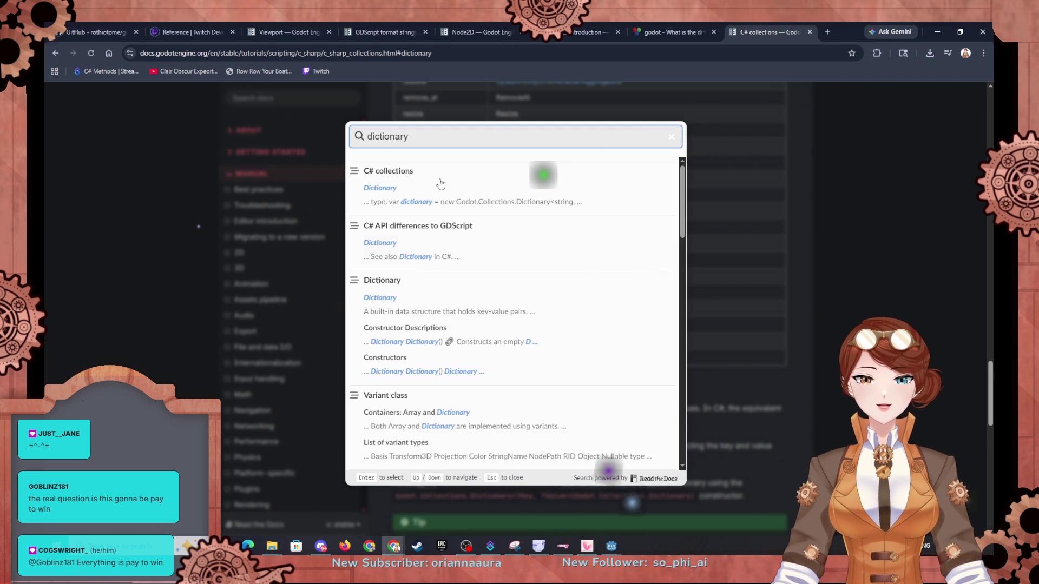
pyautogui.click(463, 313)
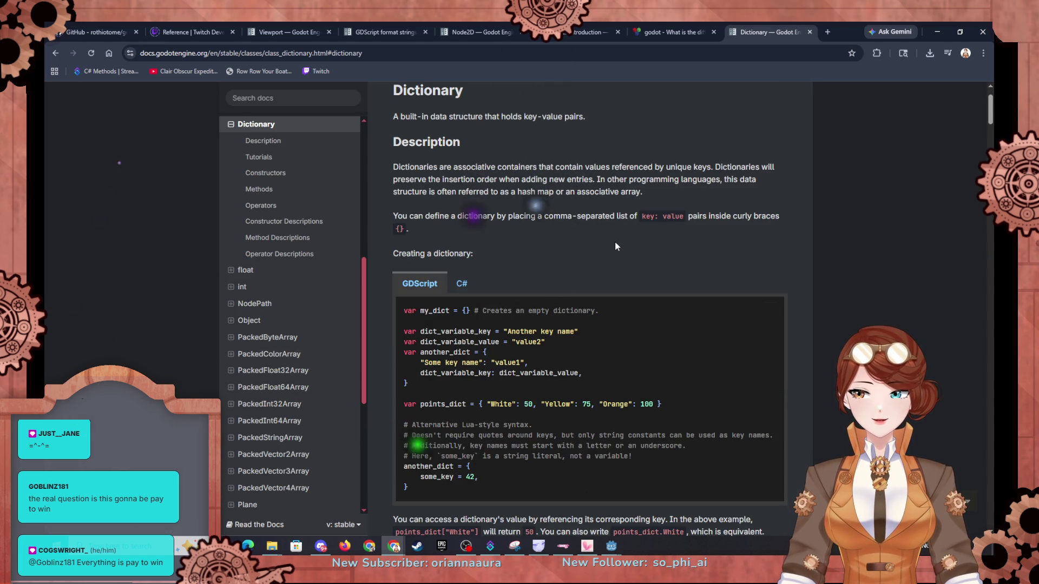
# Step: Skim the Dictionary class page and open the 'GDScript basics: Dictionary' tutorial
pyautogui.scroll(-15, 615, 247)
pyautogui.scroll(5, 622, 284)
pyautogui.scroll(10, 626, 284)
pyautogui.scroll(-5, 534, 283)
pyautogui.scroll(-10, 534, 283)
pyautogui.scroll(2, 519, 261)
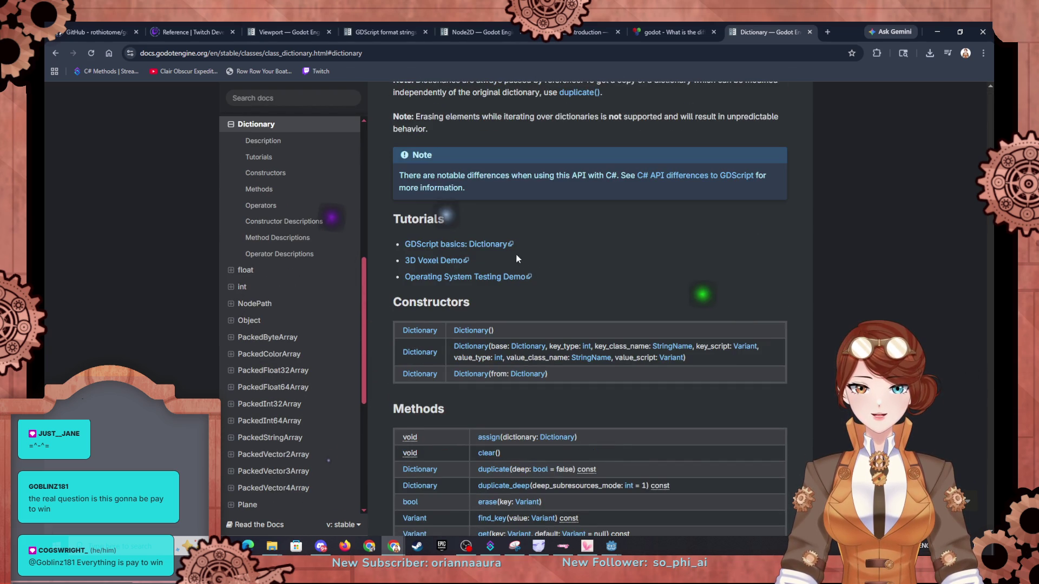
pyautogui.scroll(-6, 501, 251)
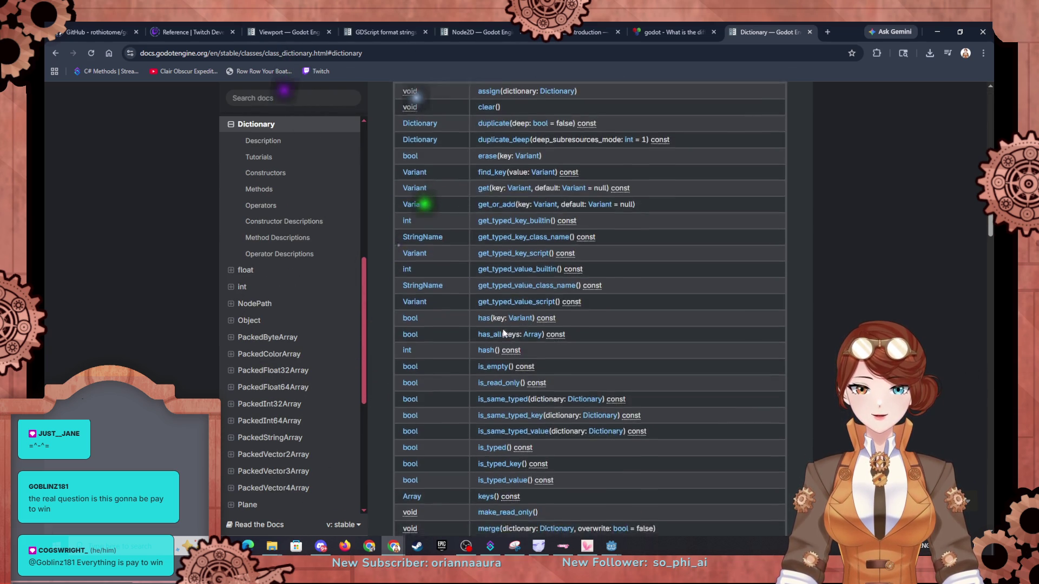
pyautogui.scroll(5, 503, 331)
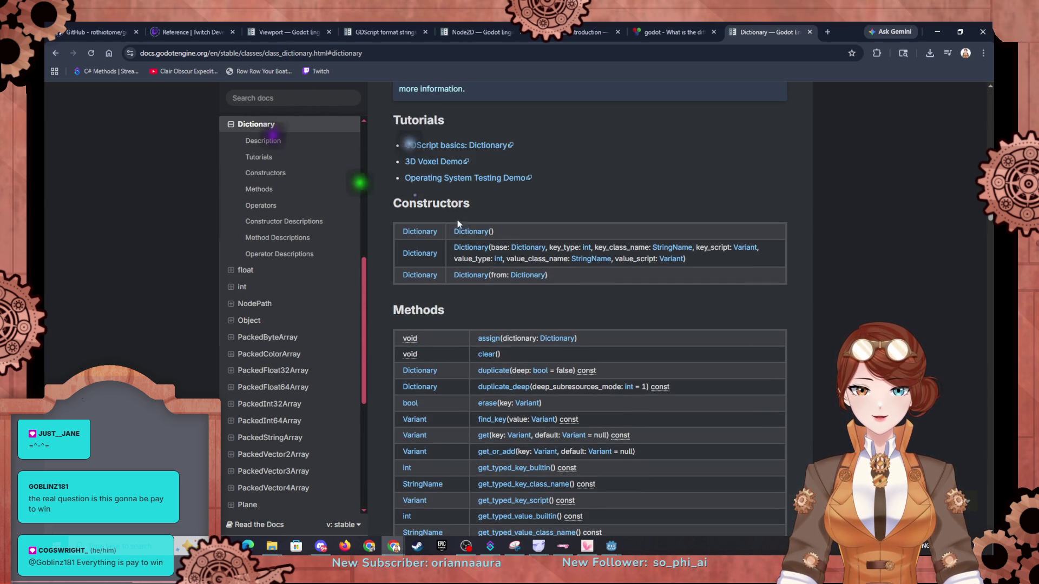
pyautogui.click(483, 150)
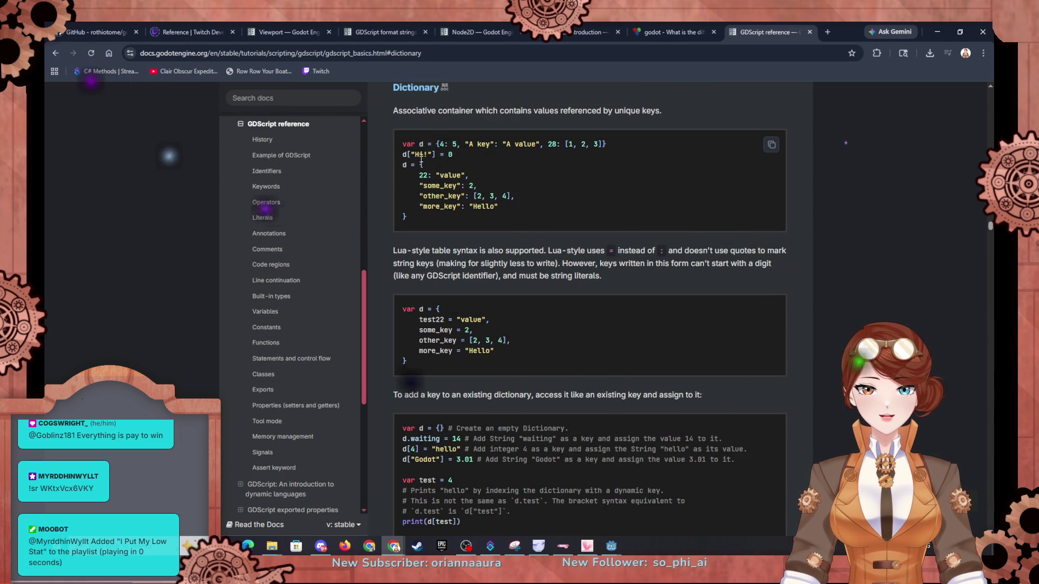
# Step: Read through the Dictionary and Variables sections of the GDScript reference
pyautogui.scroll(1, 436, 158)
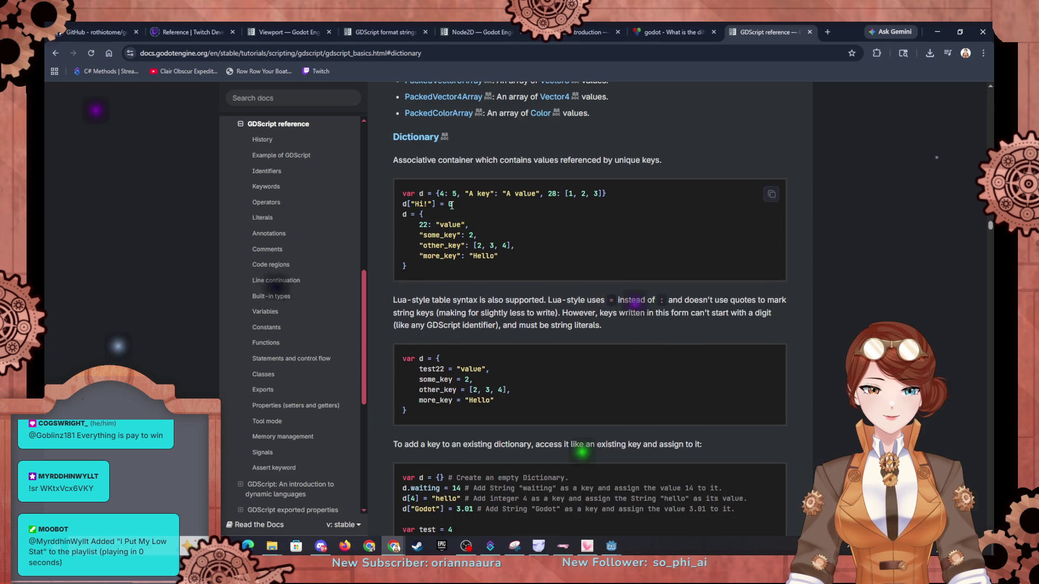
pyautogui.scroll(-1, 435, 158)
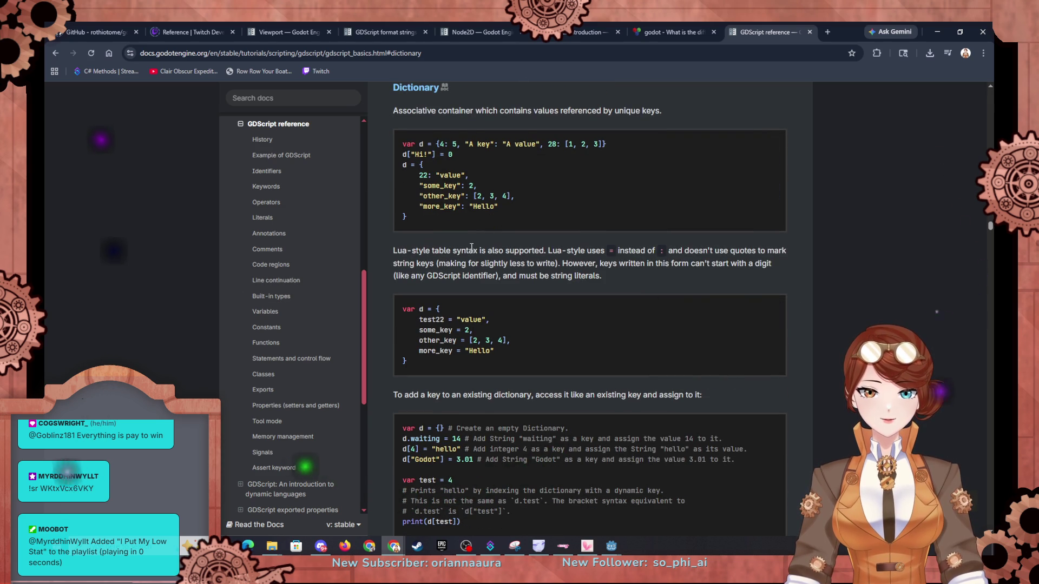
pyautogui.scroll(1, 471, 247)
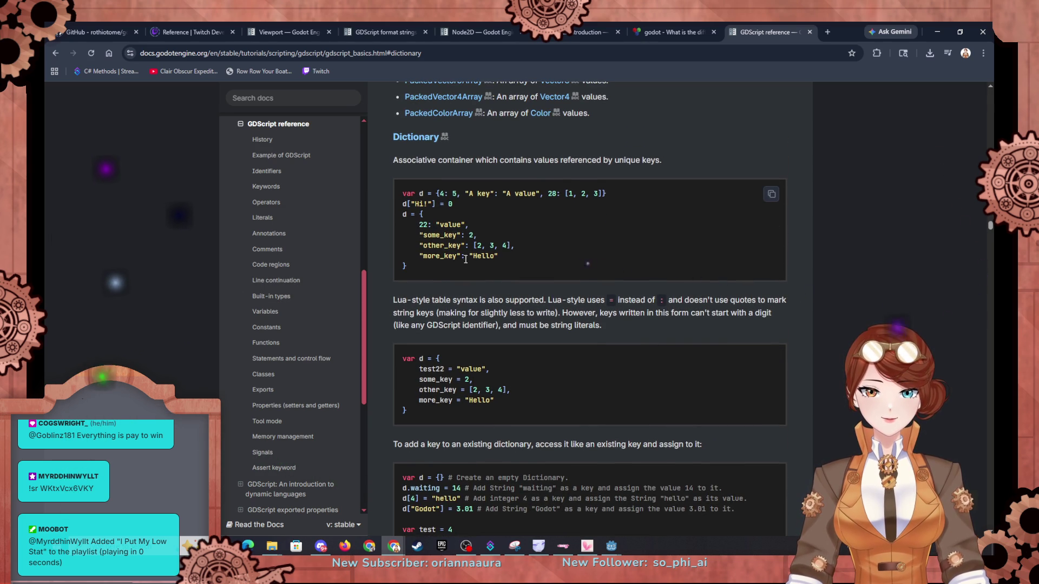
pyautogui.scroll(-2, 471, 287)
pyautogui.scroll(2, 471, 290)
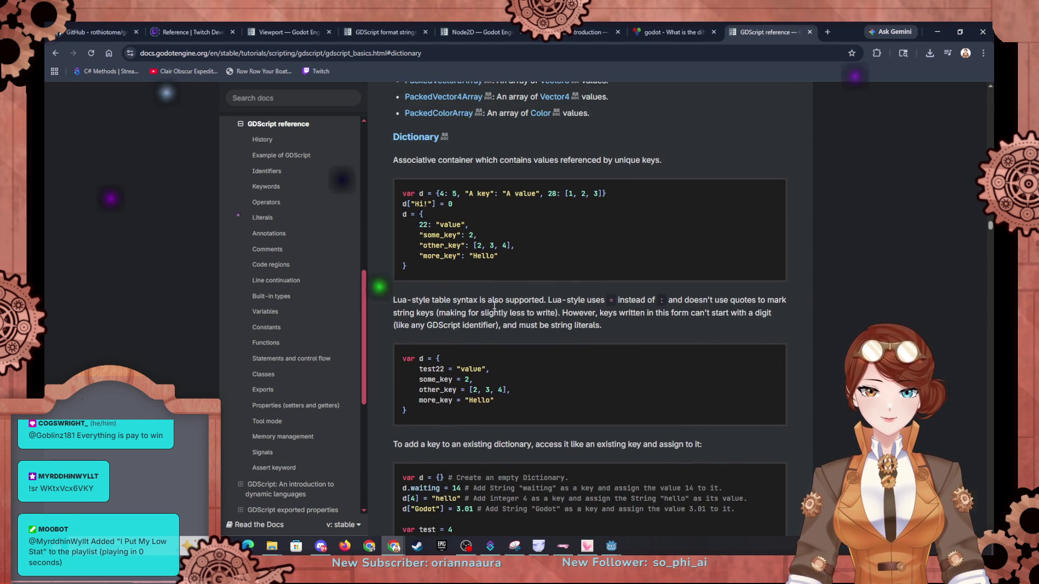
pyautogui.scroll(-5, 476, 298)
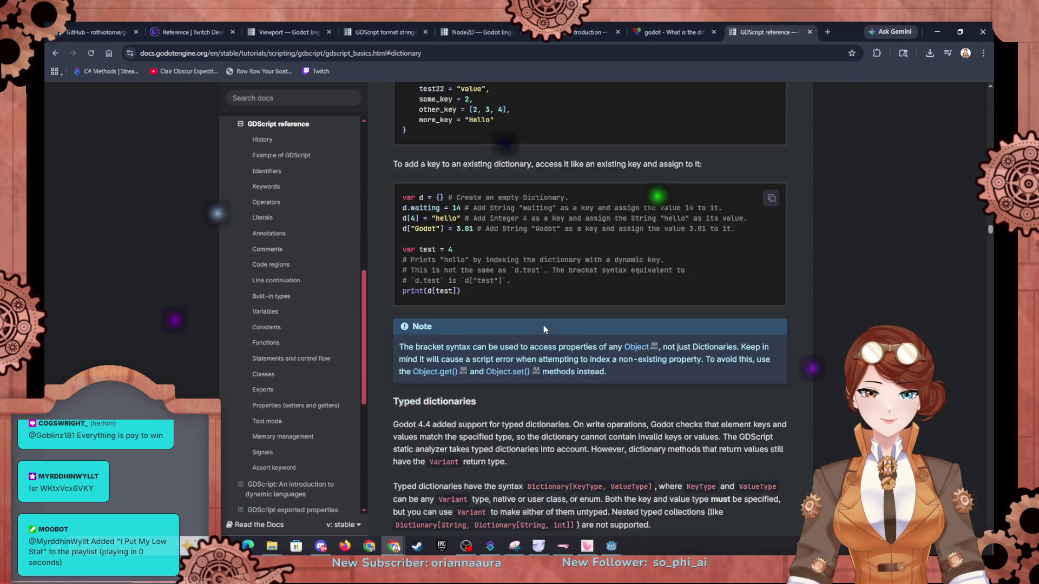
pyautogui.scroll(-4, 543, 328)
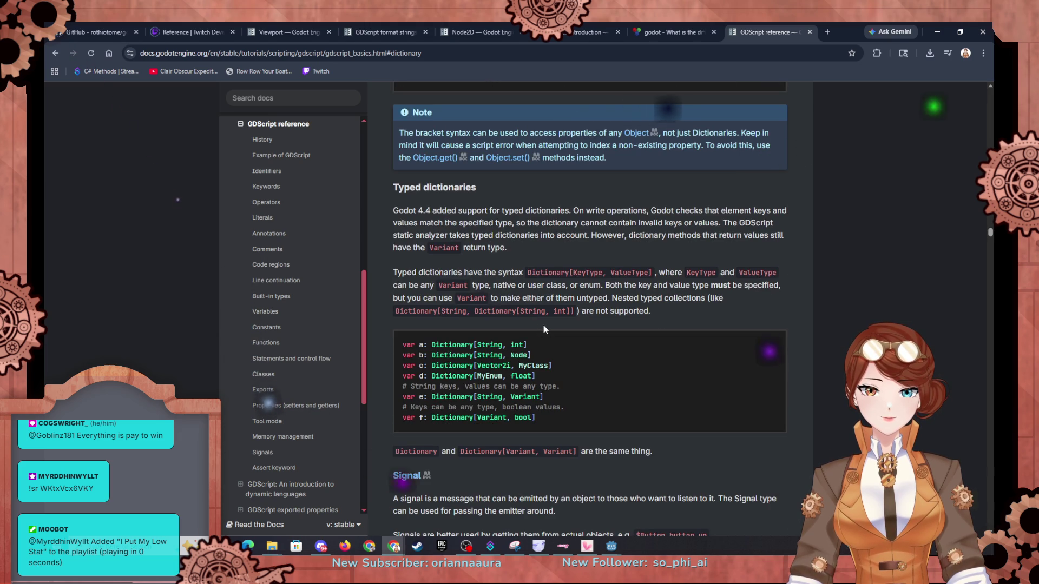
pyautogui.scroll(-4, 543, 328)
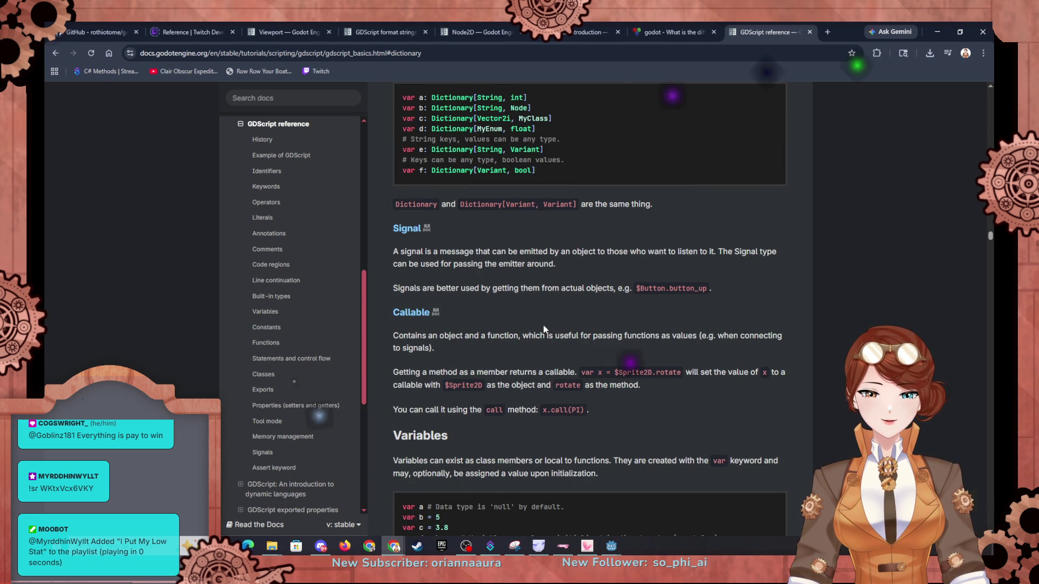
pyautogui.scroll(-3, 543, 326)
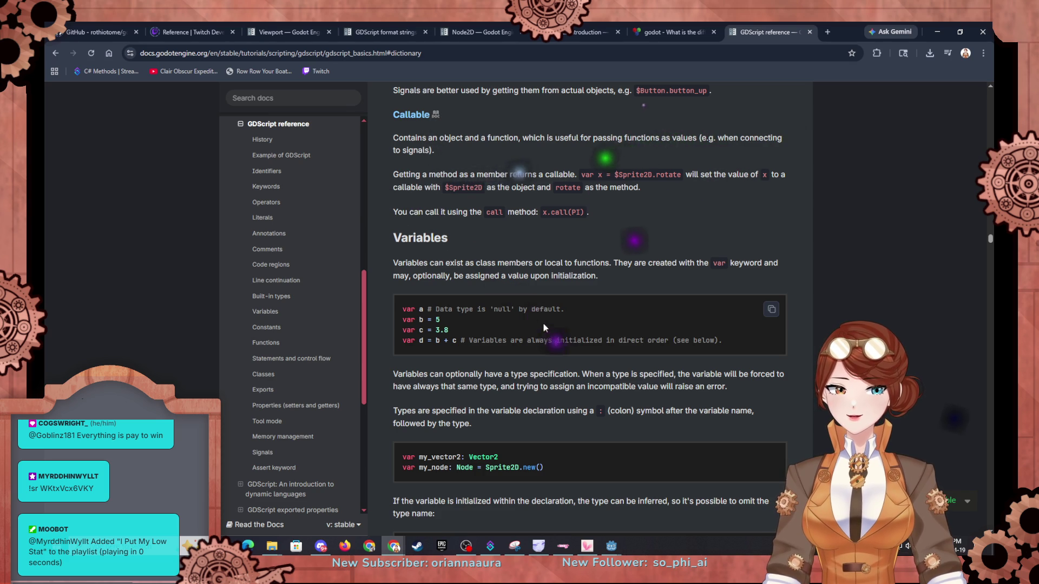
pyautogui.scroll(-3, 543, 325)
pyautogui.scroll(-1, 543, 324)
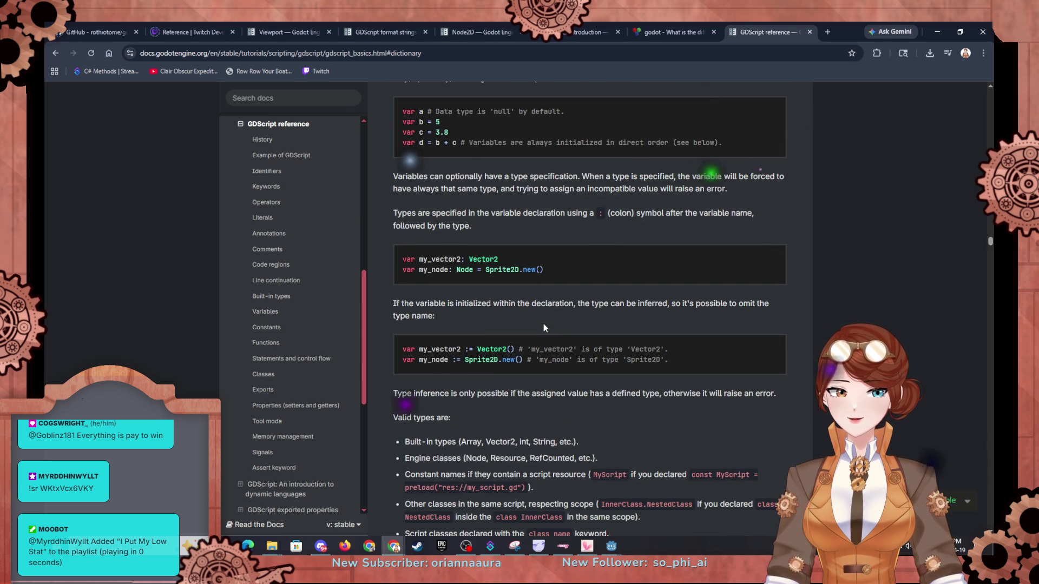
pyautogui.scroll(-3, 543, 323)
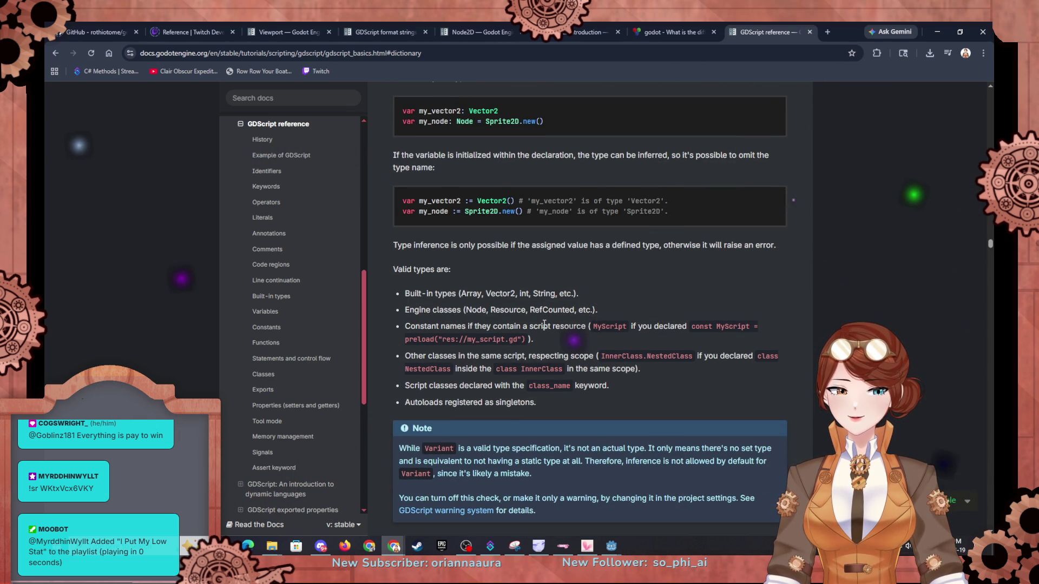
# Step: Search the Godot docs for 'class'
pyautogui.scroll(8, 544, 324)
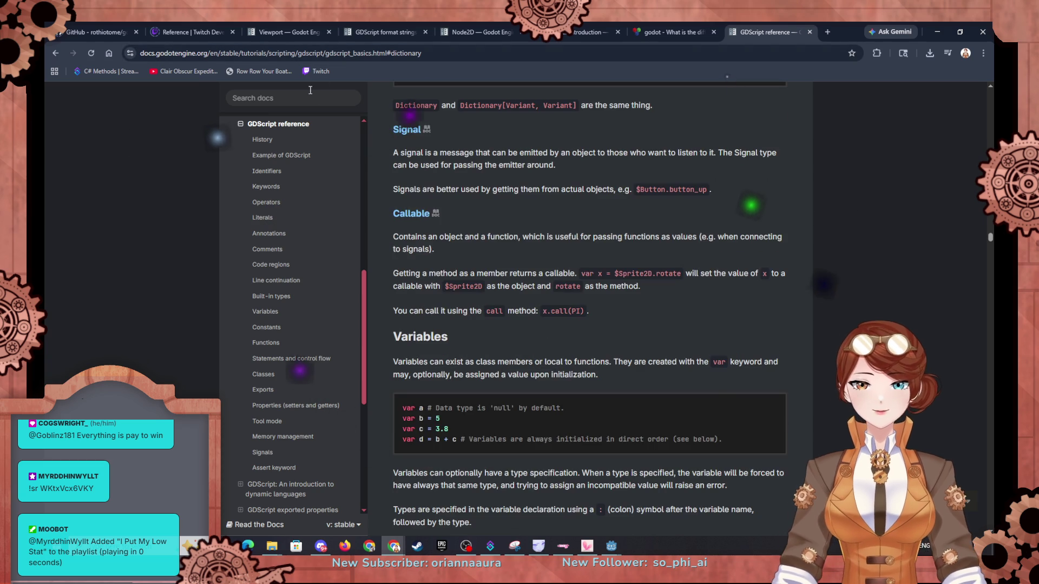
pyautogui.click(308, 95)
pyautogui.write('class')
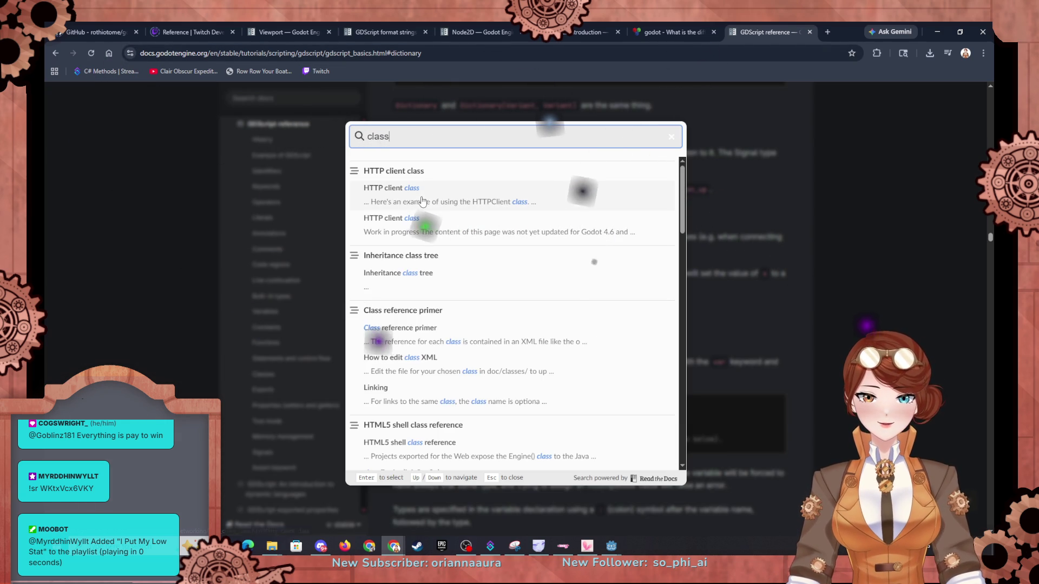
# Step: Open the Object class architecture page from the 'class' results, then return to the Godot editor
pyautogui.scroll(-6, 449, 252)
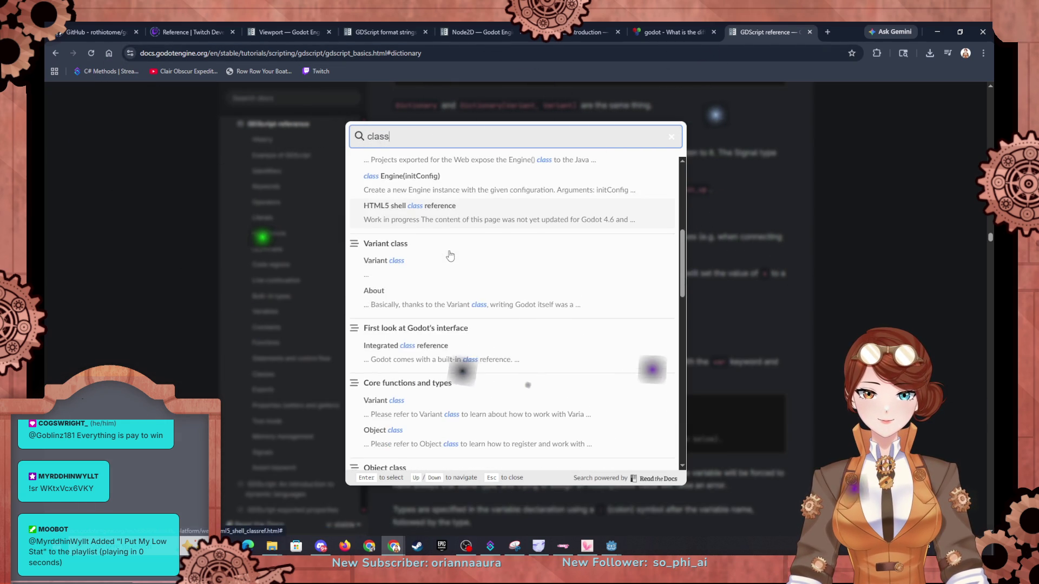
pyautogui.scroll(-2, 449, 254)
pyautogui.scroll(-2, 449, 251)
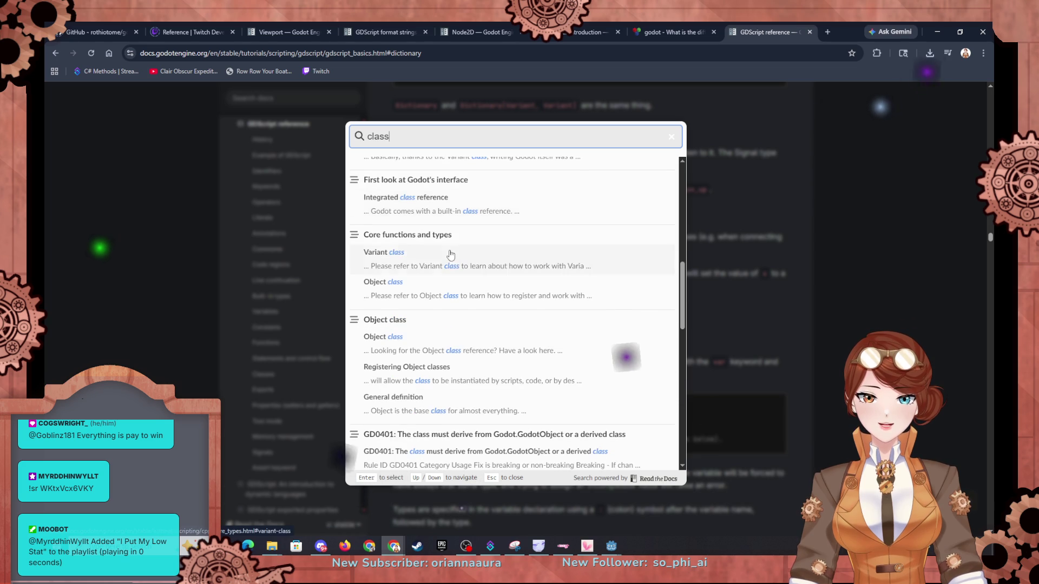
pyautogui.click(421, 336)
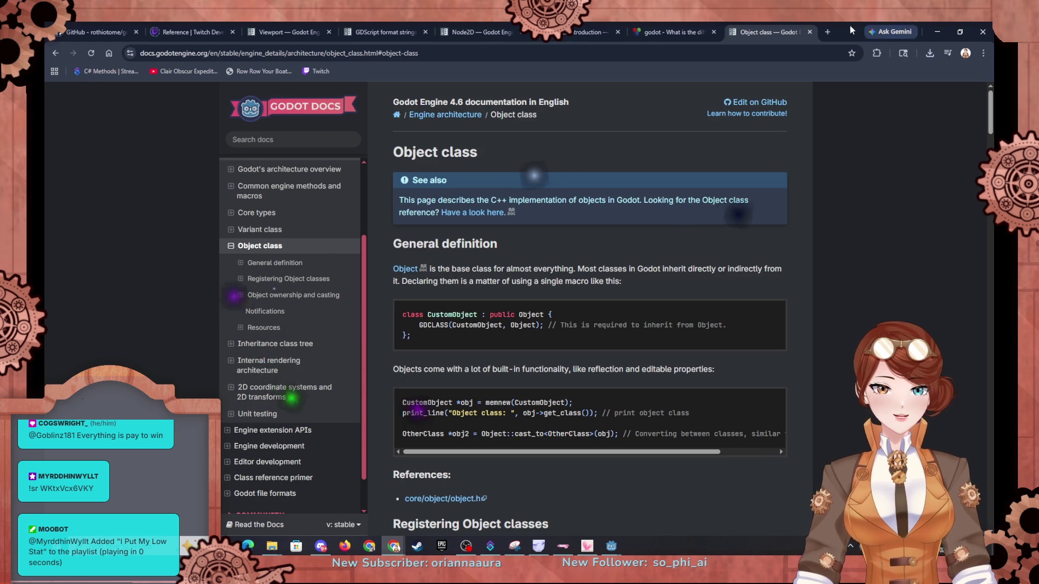
pyautogui.hotkey('alt', 'Tab')
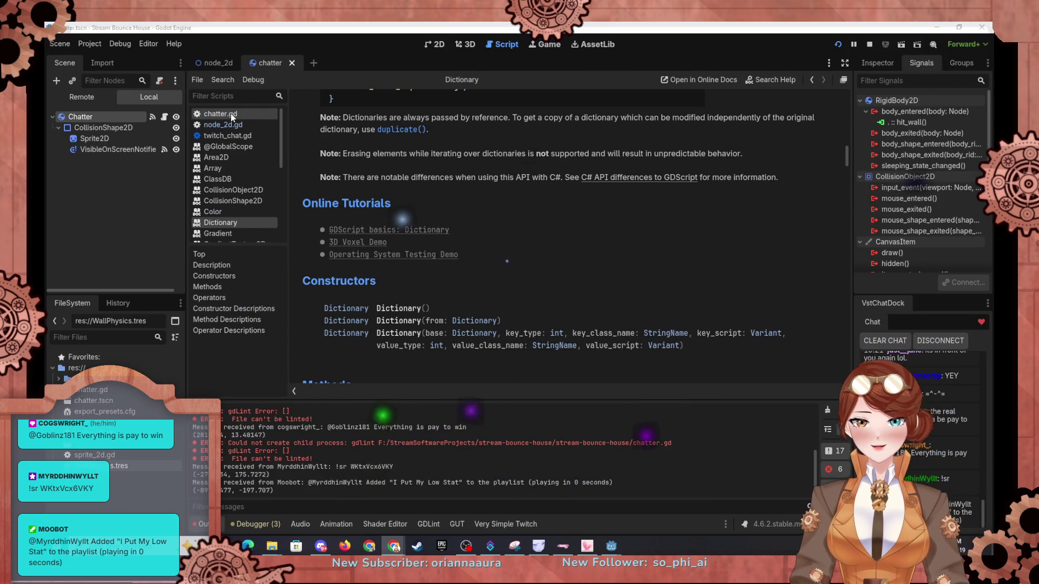
# Step: Write 'class ChatterProfile : public Object { GDCLASS(CustomObject, Object) }' at line 70 of node_2d.gd
pyautogui.click(240, 125)
pyautogui.scroll(10, 500, 222)
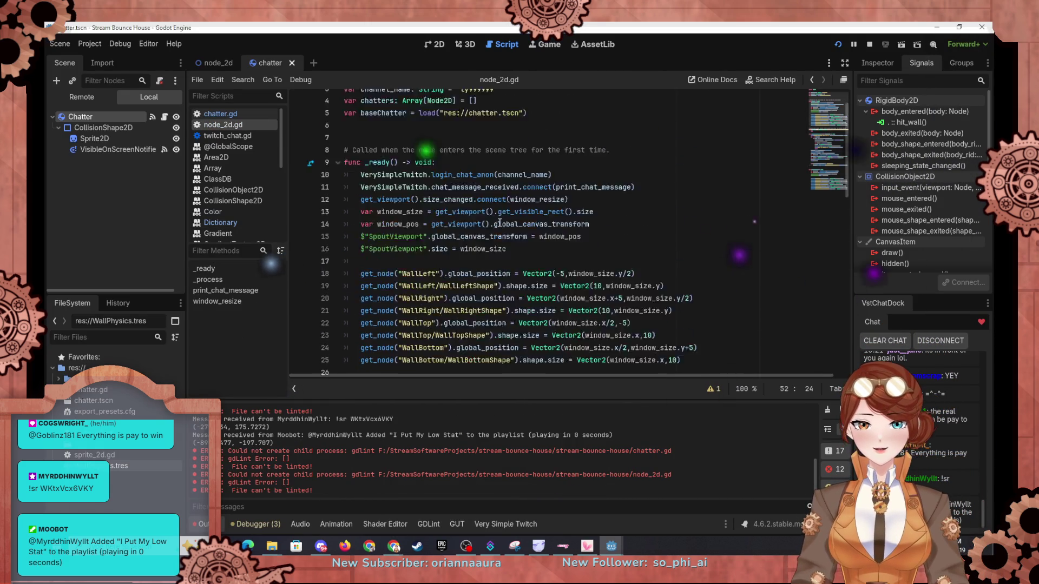
pyautogui.scroll(-15, 499, 222)
pyautogui.click(521, 361)
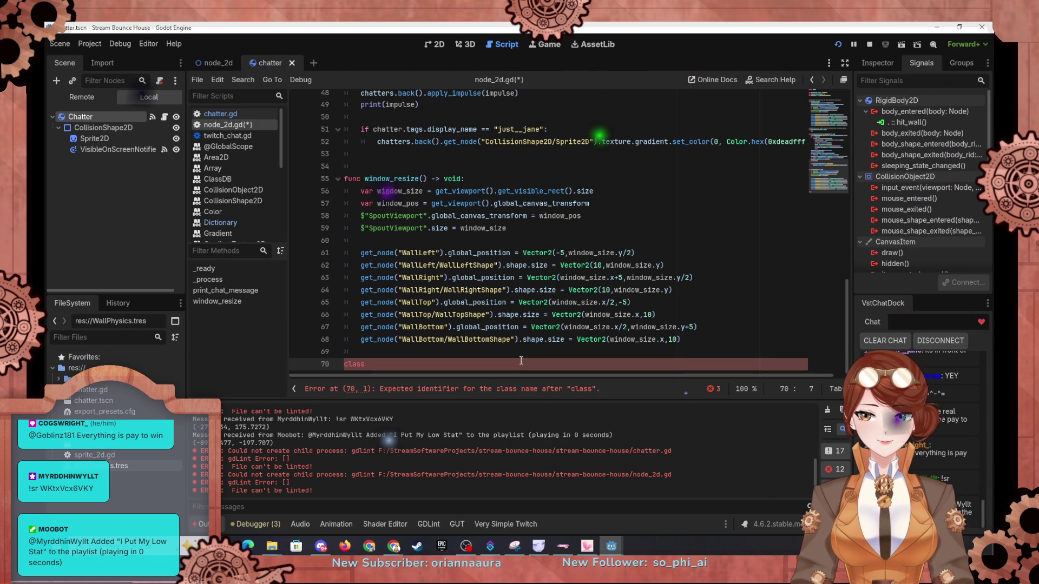
pyautogui.press('BackSpace')
pyautogui.write('atter')
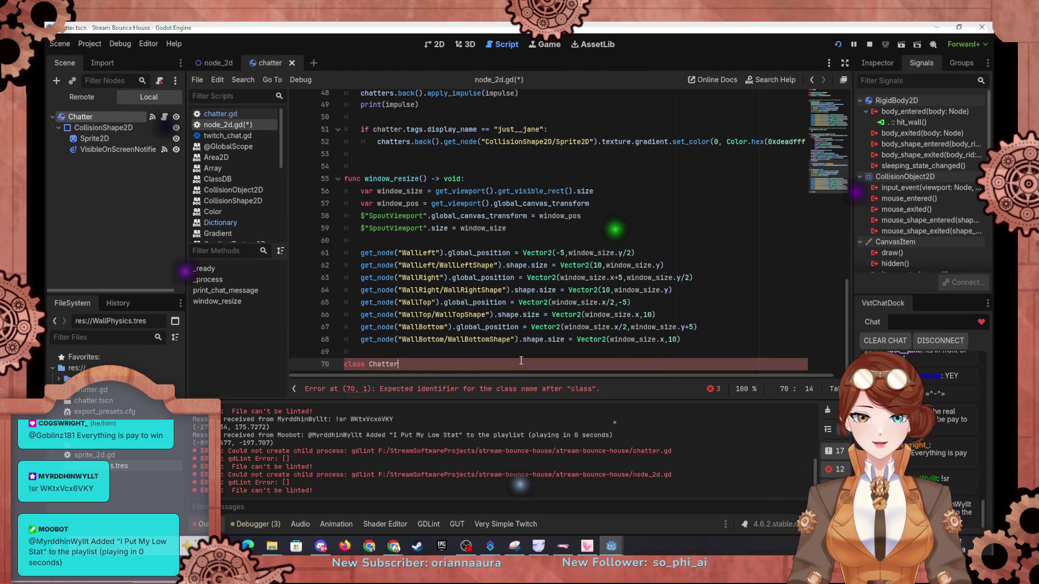
pyautogui.write('Profile')
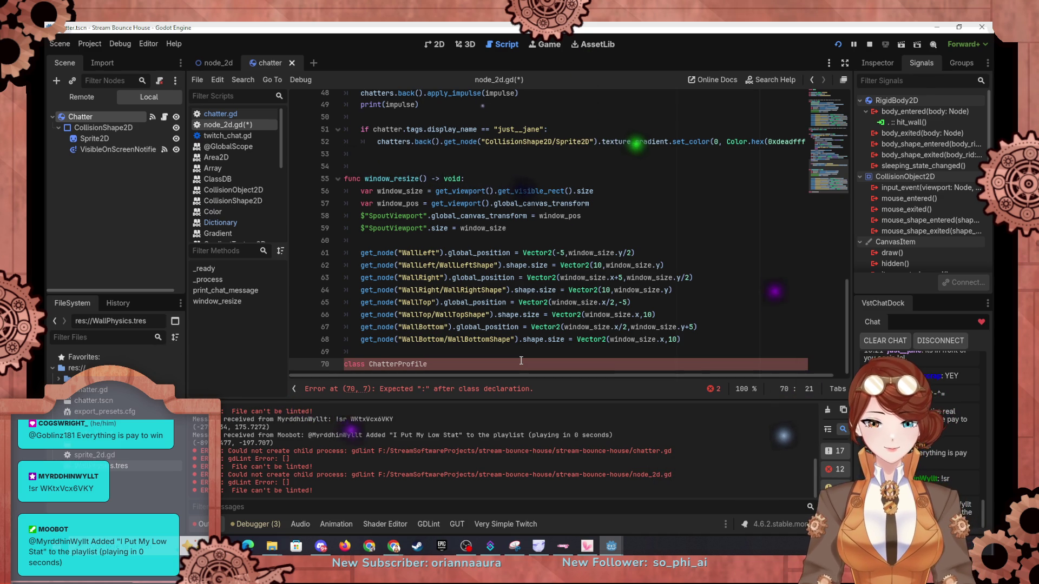
pyautogui.write(' : public Object ')
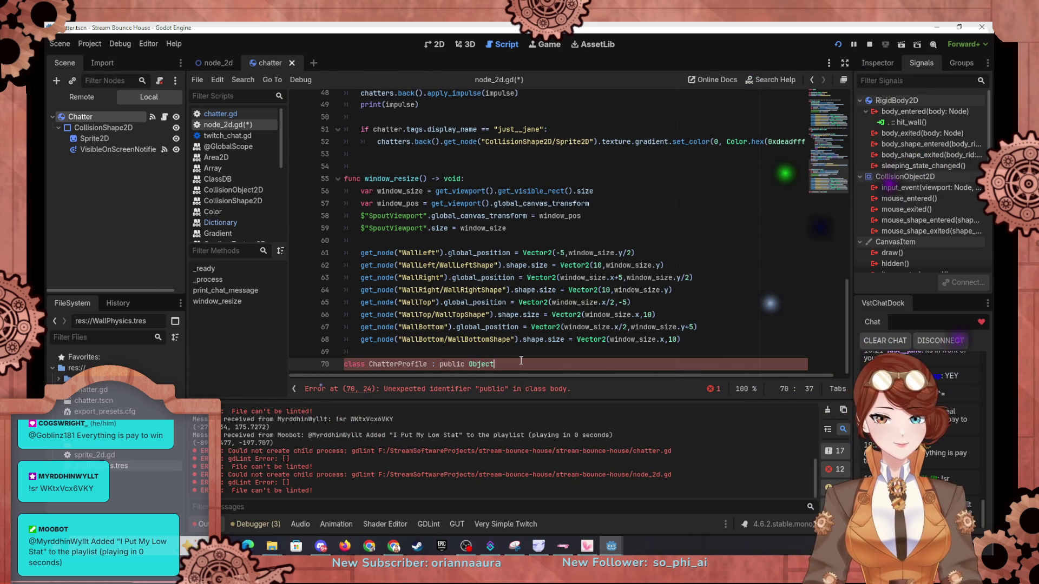
pyautogui.write('{')
pyautogui.press('Return')
pyautogui.write('GDCLASS')
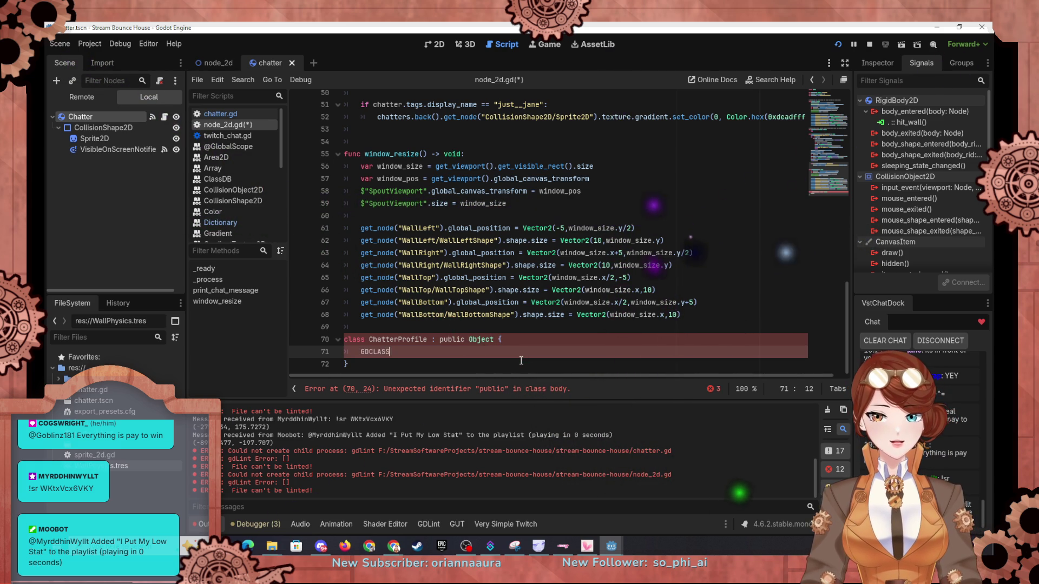
pyautogui.write('(CustomOb')
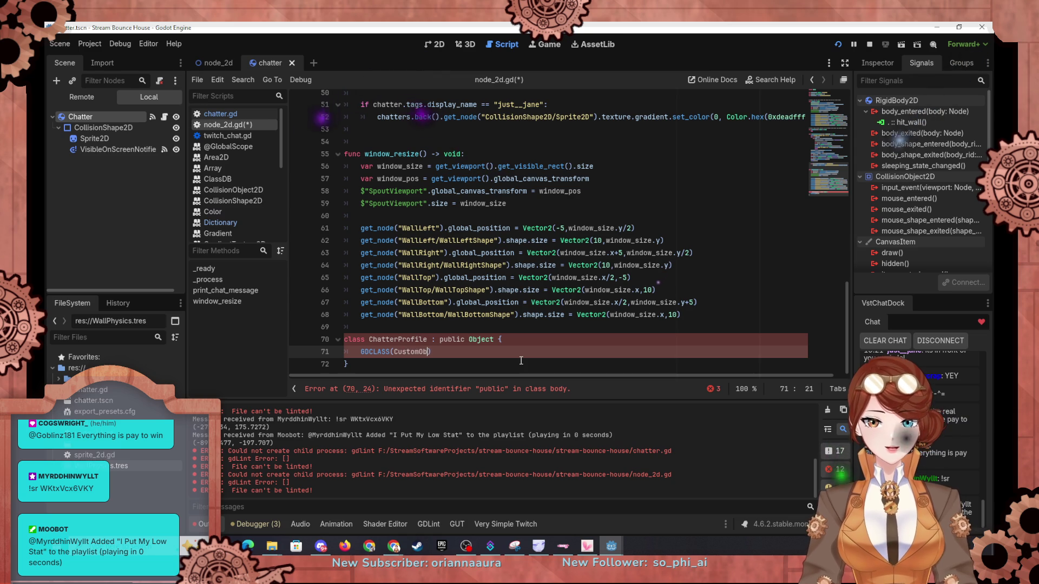
pyautogui.write(', Object')
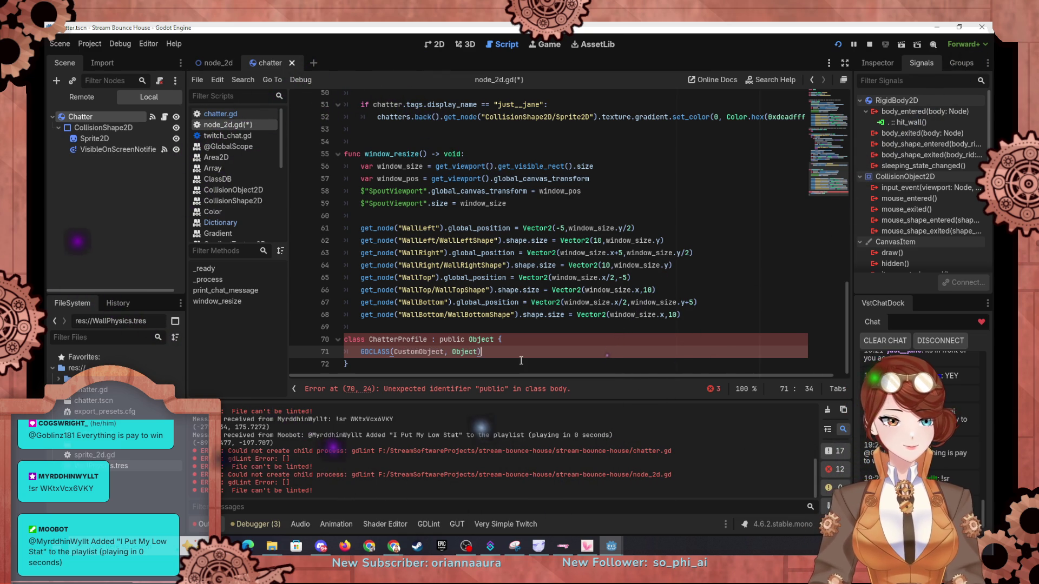
pyautogui.write(';')
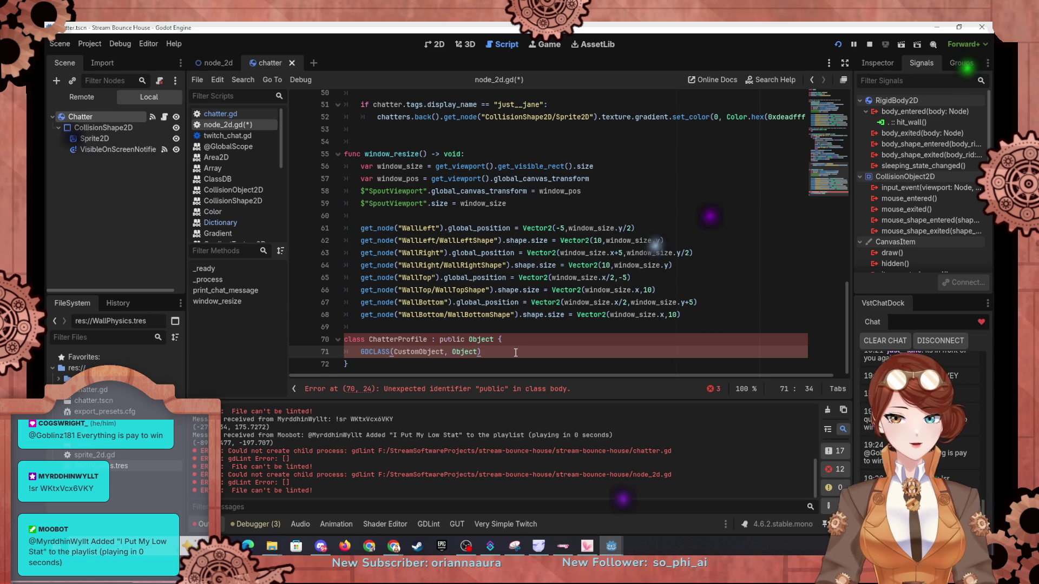
# Step: Review the new class declaration, then switch to the Object class reference in the browser
pyautogui.click(355, 340)
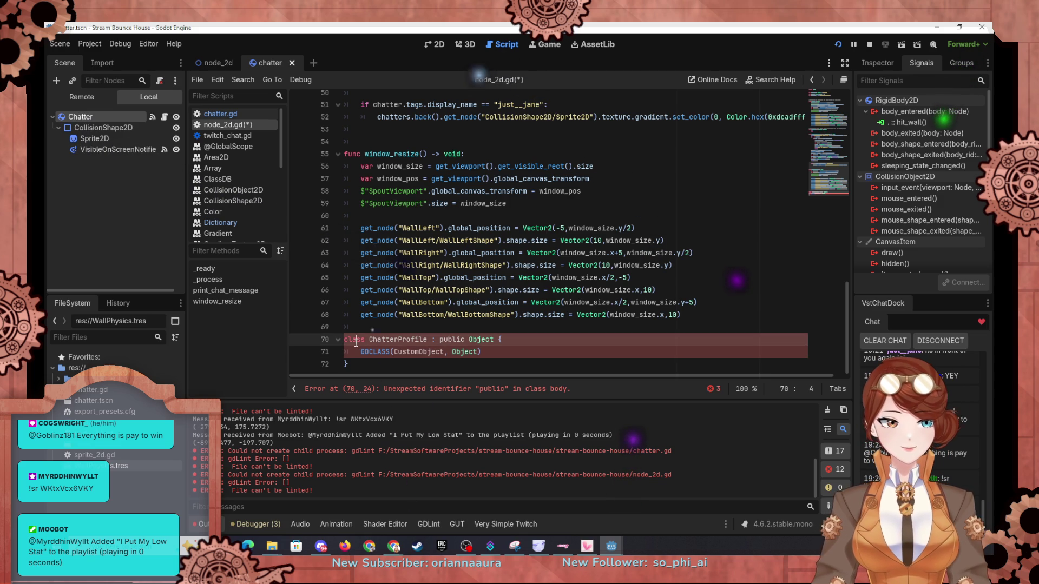
pyautogui.scroll(15, 434, 313)
pyautogui.scroll(-5, 444, 302)
pyautogui.scroll(-12, 444, 301)
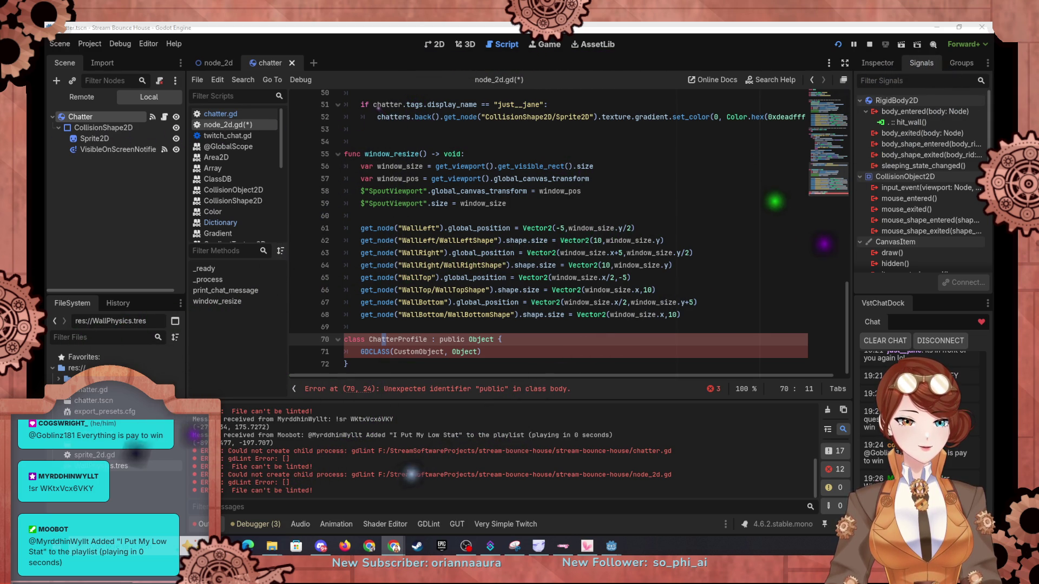
pyautogui.hotkey('alt', 'Tab')
pyautogui.scroll(-8, 590, 303)
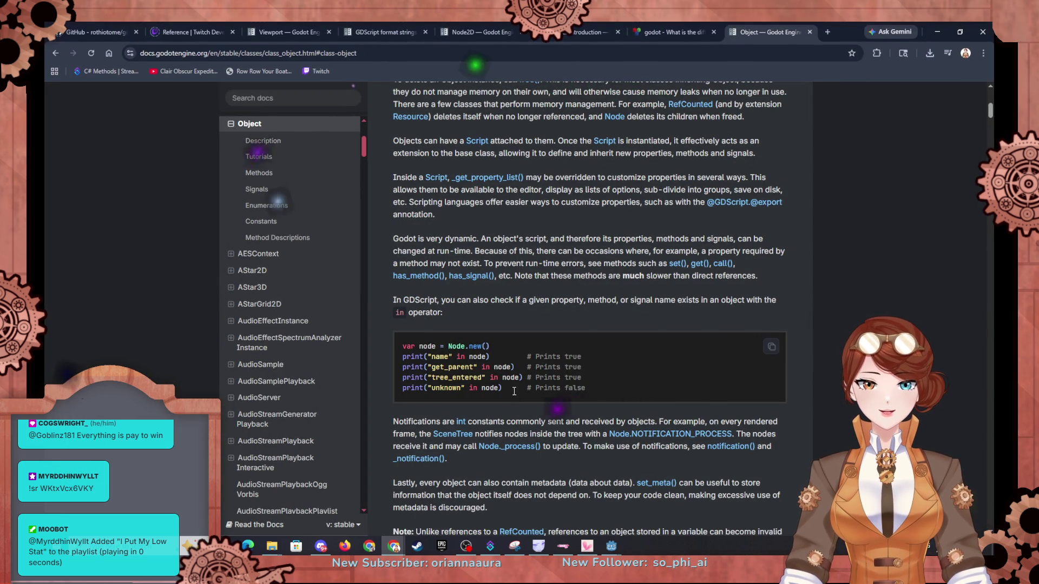
# Step: Open the 'Object class introduction' tutorial from the Object reference's Tutorials, then minimize the browser
pyautogui.scroll(-1, 514, 392)
pyautogui.scroll(-1, 516, 393)
pyautogui.scroll(-6, 517, 393)
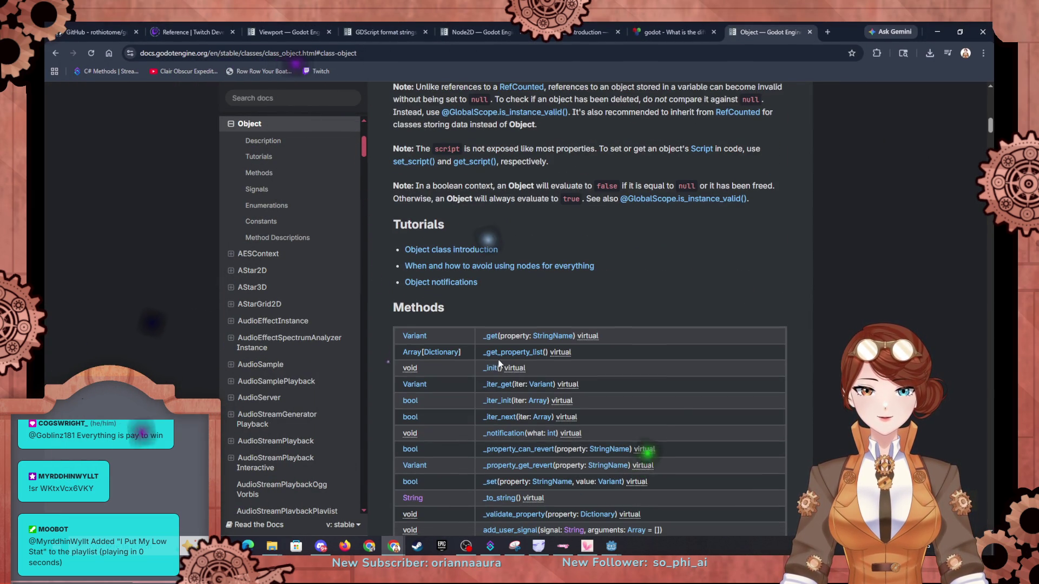
pyautogui.scroll(-10, 479, 294)
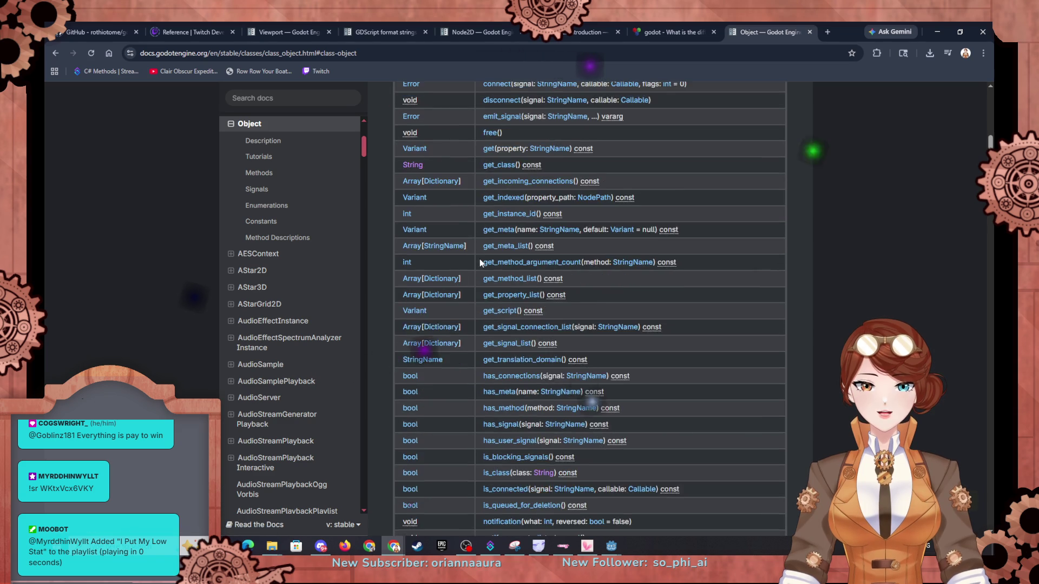
pyautogui.scroll(-9, 479, 259)
pyautogui.scroll(13, 481, 261)
pyautogui.scroll(10, 484, 263)
pyautogui.scroll(-5, 482, 272)
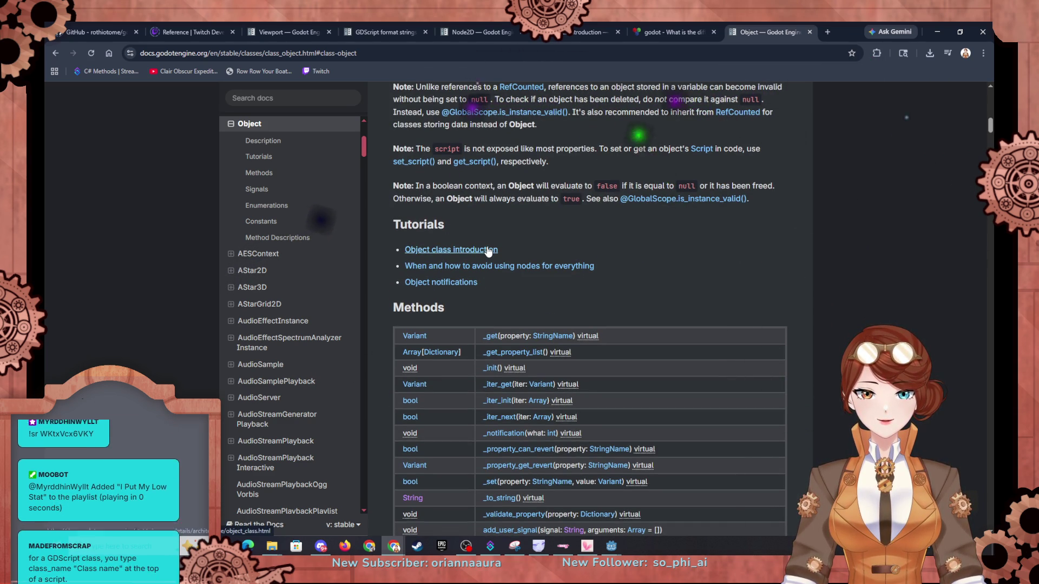
pyautogui.click(487, 251)
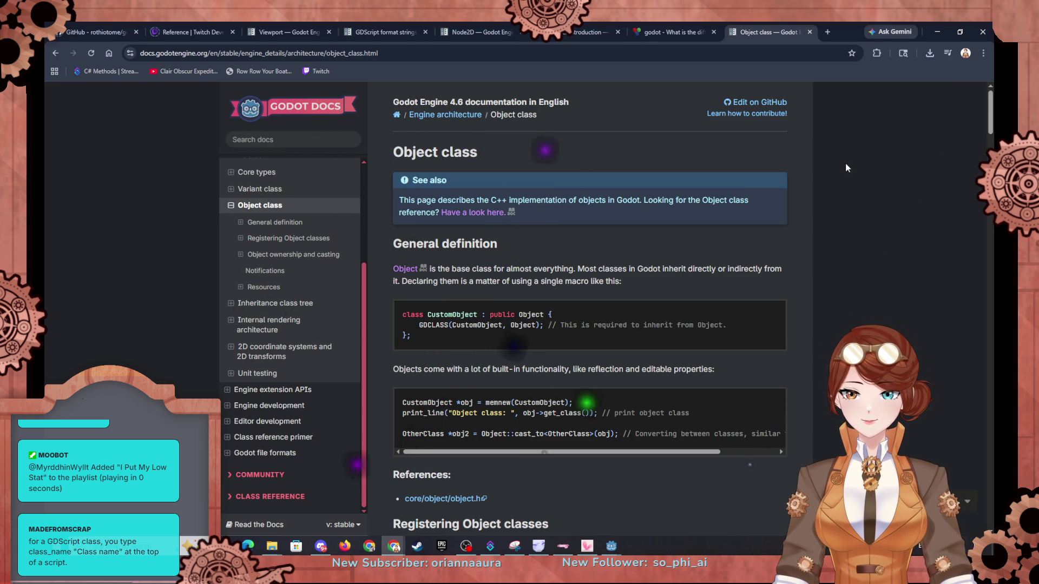
pyautogui.click(937, 32)
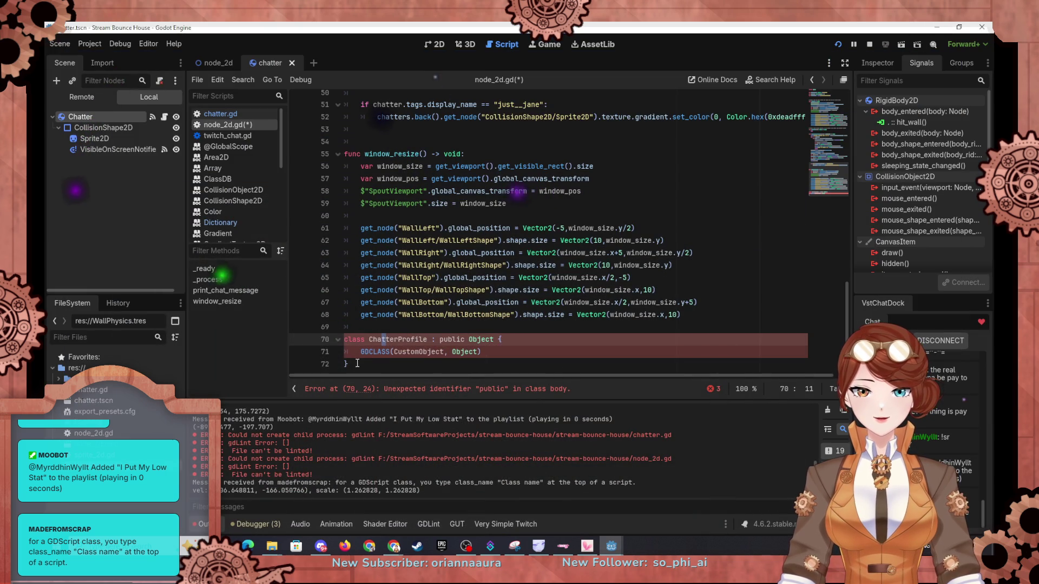
# Step: Move the ChatterProfile block from the script end to line 7, below the variables
pyautogui.moveTo(357, 363); pyautogui.dragTo(341, 336)
pyautogui.hotkey('ctrl', 'c')
pyautogui.press('Delete')
pyautogui.scroll(15, 412, 206)
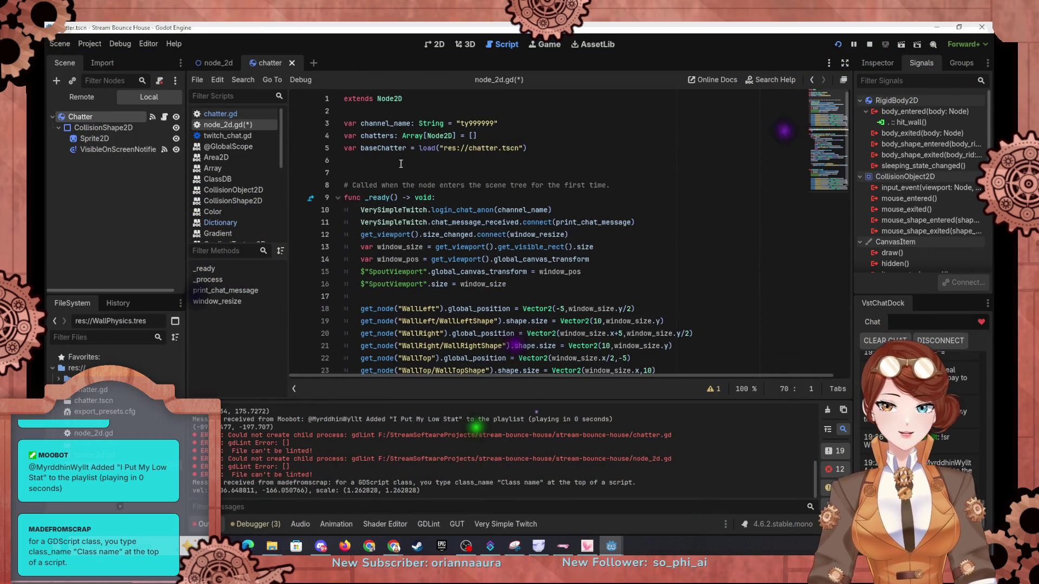
pyautogui.click(397, 162)
pyautogui.press('Return')
pyautogui.hotkey('ctrl', 'v')
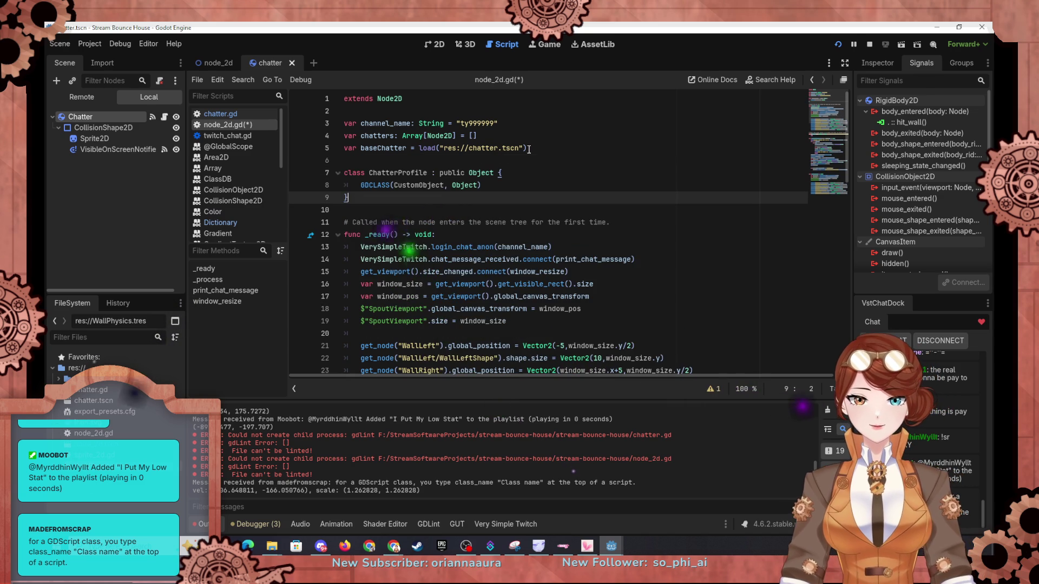
# Step: Rewrite the header as 'class_name ChatterProfile:', removing 'public Object {'
pyautogui.press('Up')
pyautogui.press('Up')
pyautogui.press('Right')
pyautogui.press('Right')
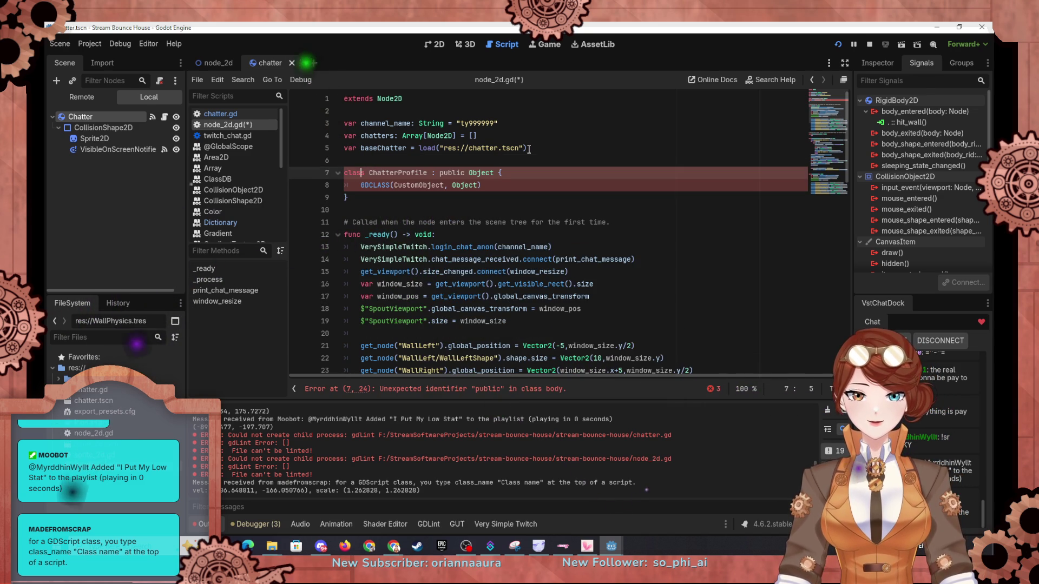
pyautogui.write('_name')
pyautogui.press('Right')
pyautogui.press('Right')
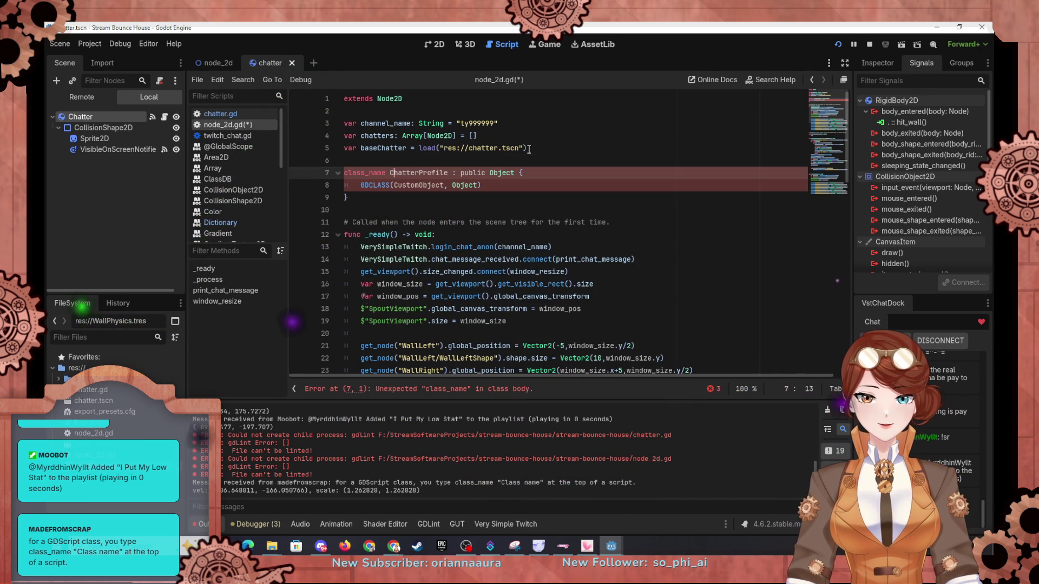
pyautogui.press('Delete')
pyautogui.press('Delete')
pyautogui.press('Delete')
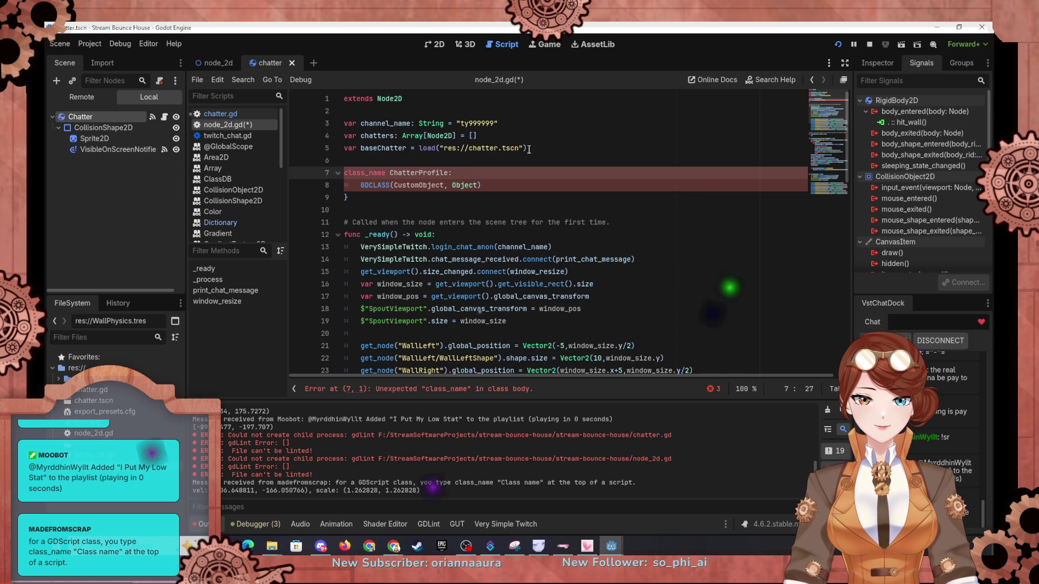
pyautogui.press('Down')
pyautogui.press('Down')
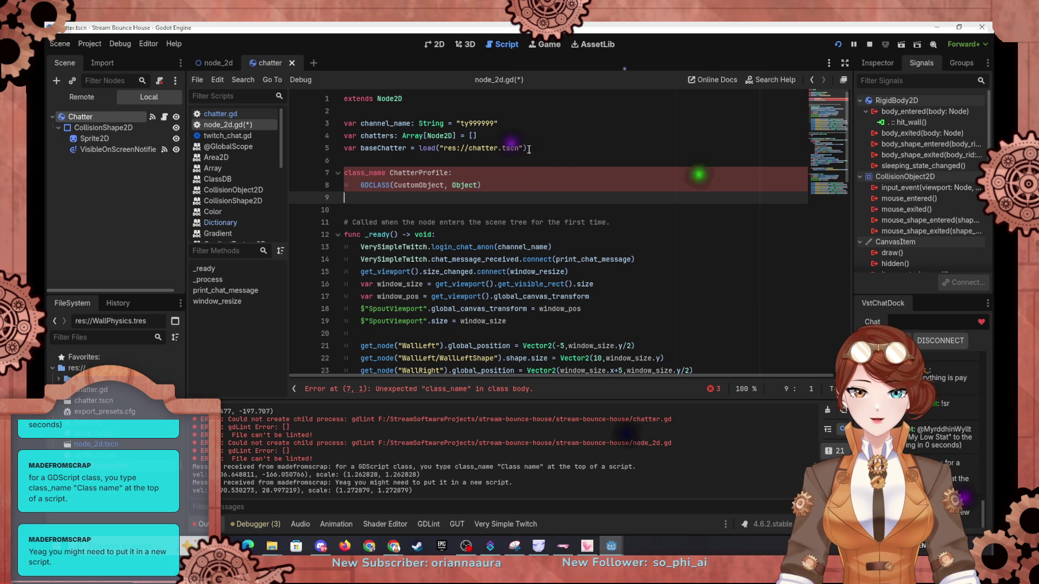
# Step: Create the GDScript res://ChatterProfile.gd with the empty template, extending Node
pyautogui.rightClick(89, 407)
pyautogui.click(140, 470)
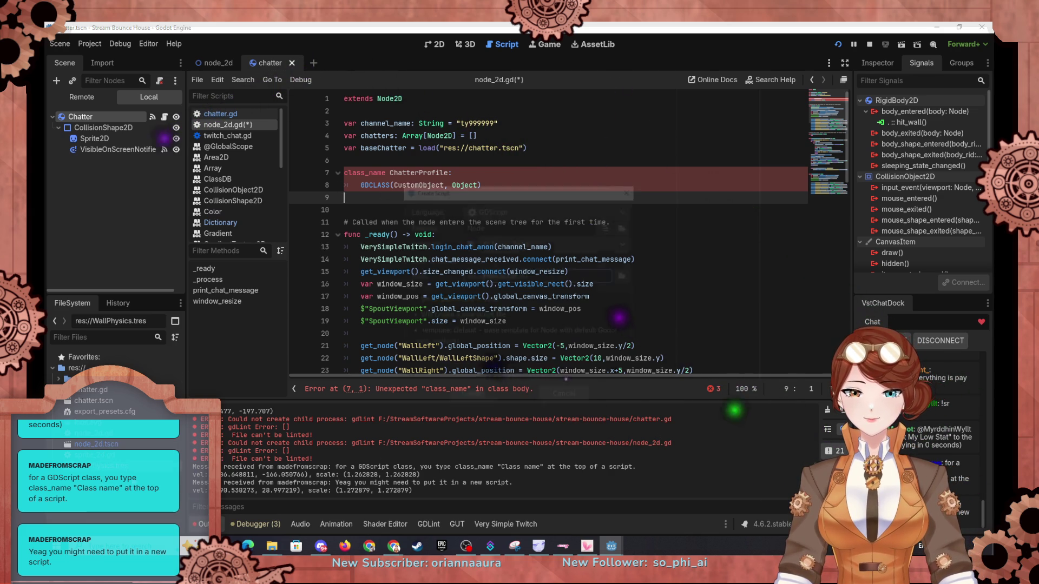
pyautogui.write('Ch')
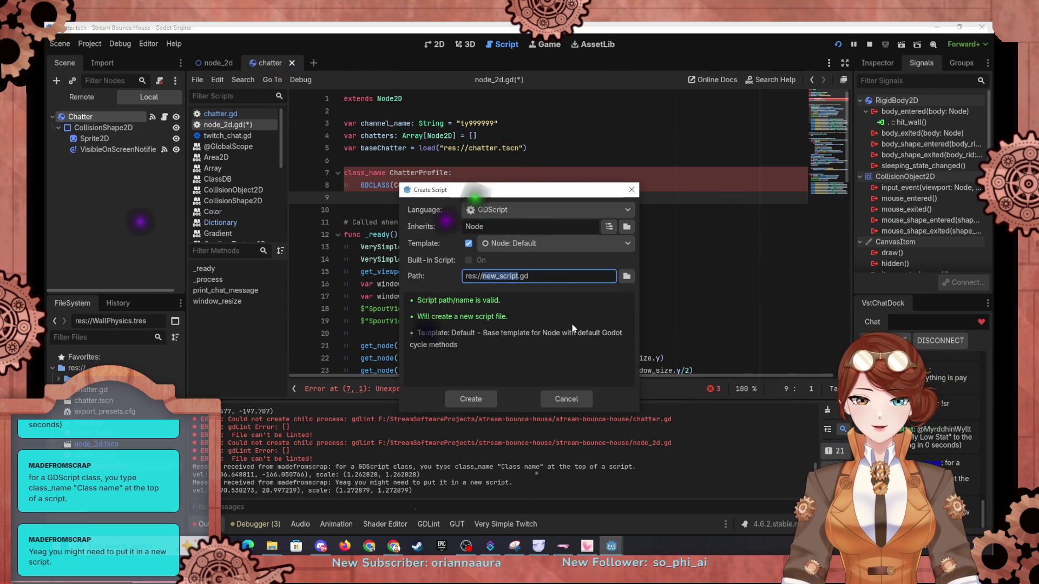
pyautogui.write('atterPro')
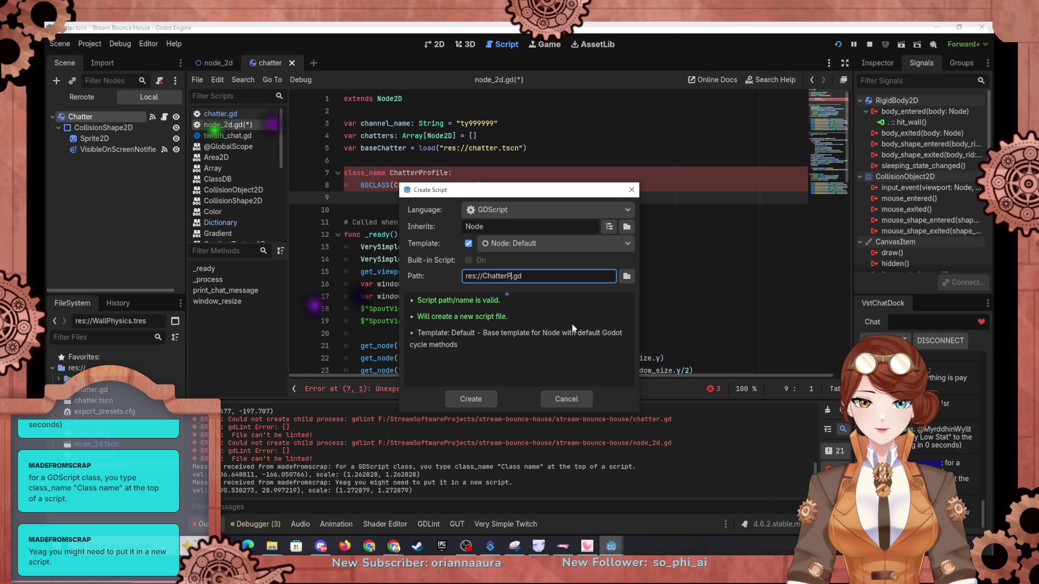
pyautogui.write('file')
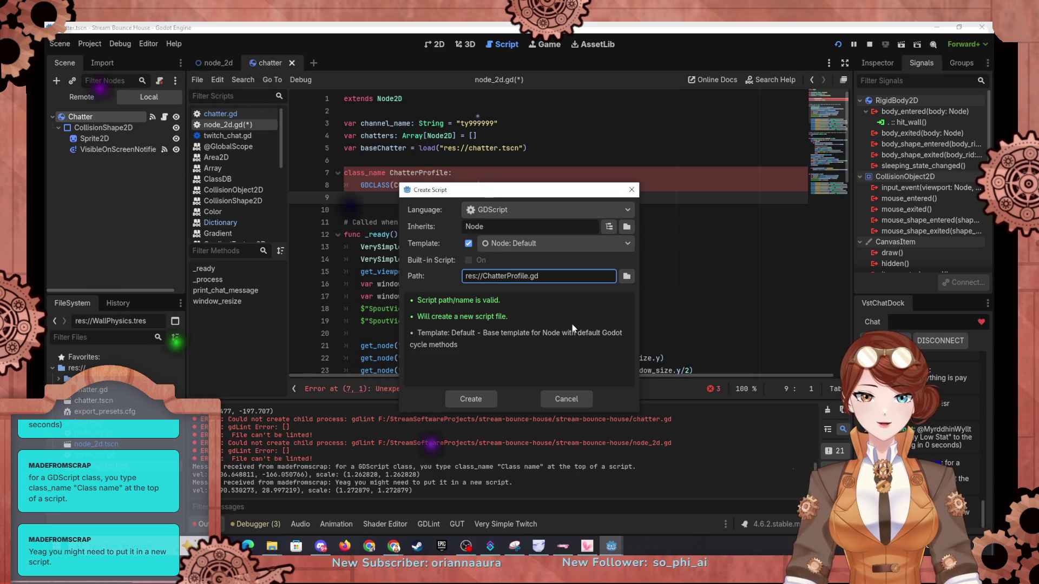
pyautogui.click(557, 246)
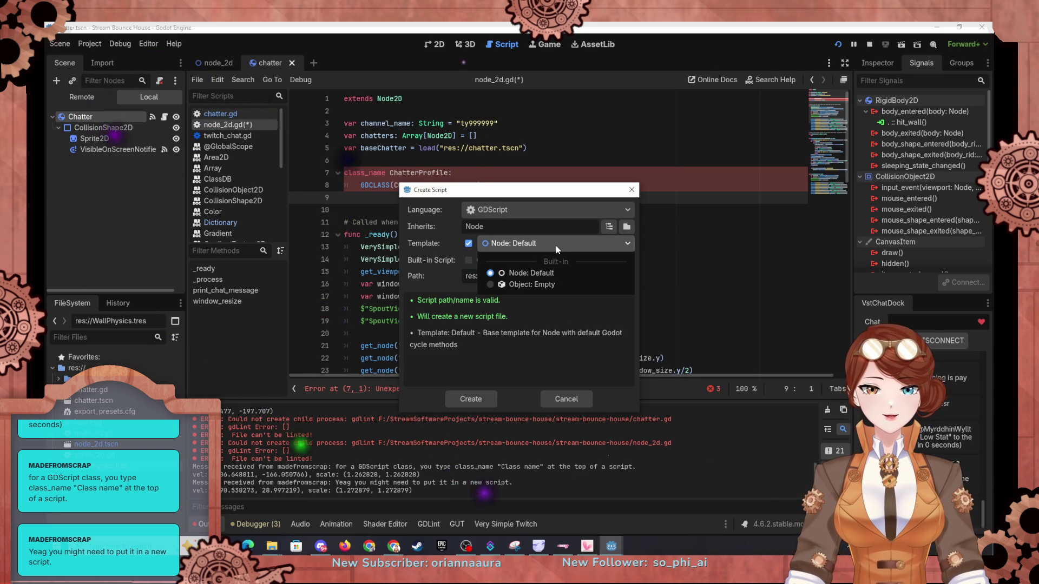
pyautogui.click(531, 287)
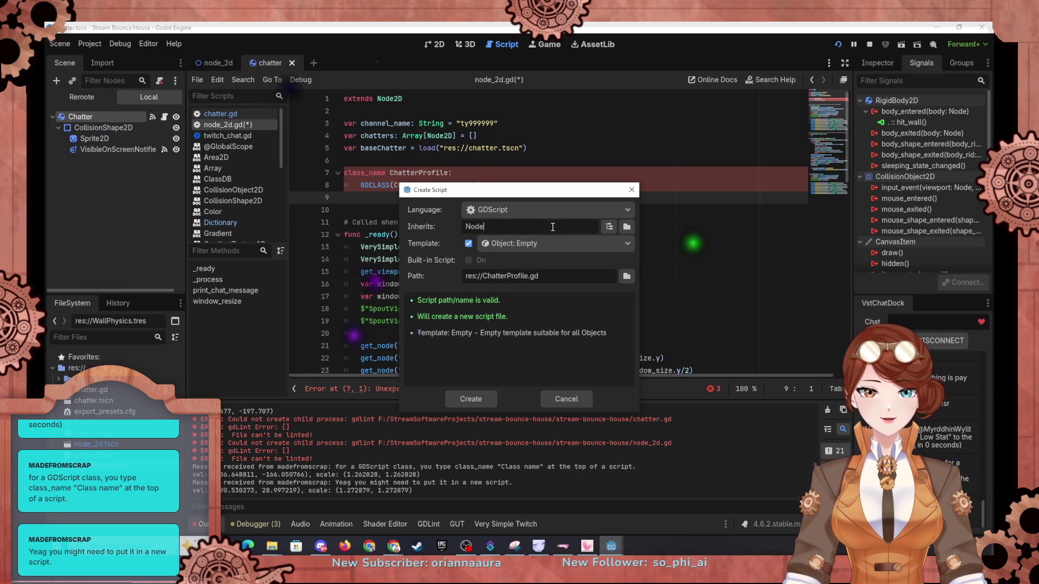
pyautogui.click(578, 210)
pyautogui.click(579, 209)
pyautogui.click(612, 226)
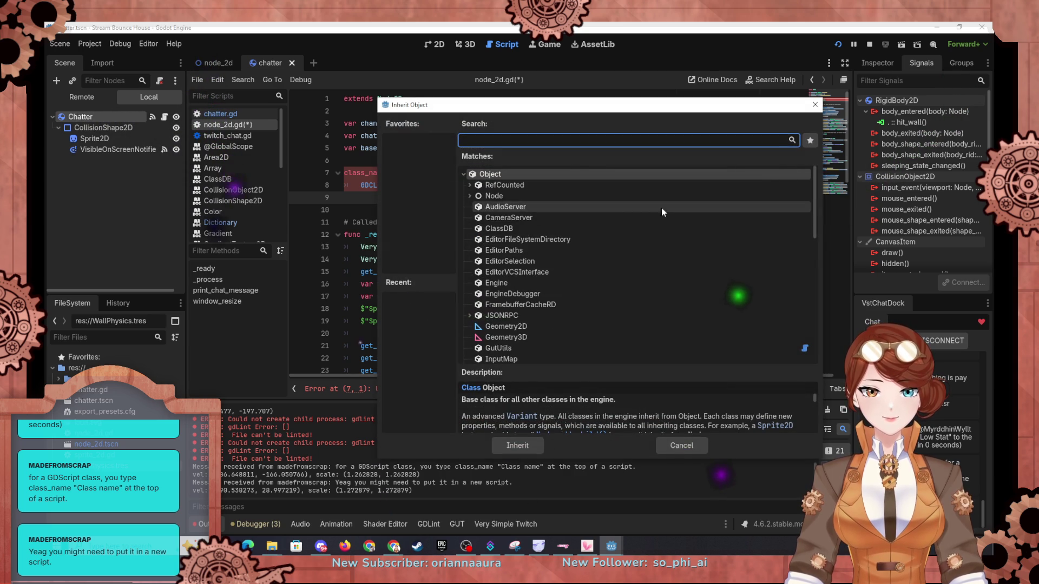
pyautogui.click(696, 445)
pyautogui.click(623, 229)
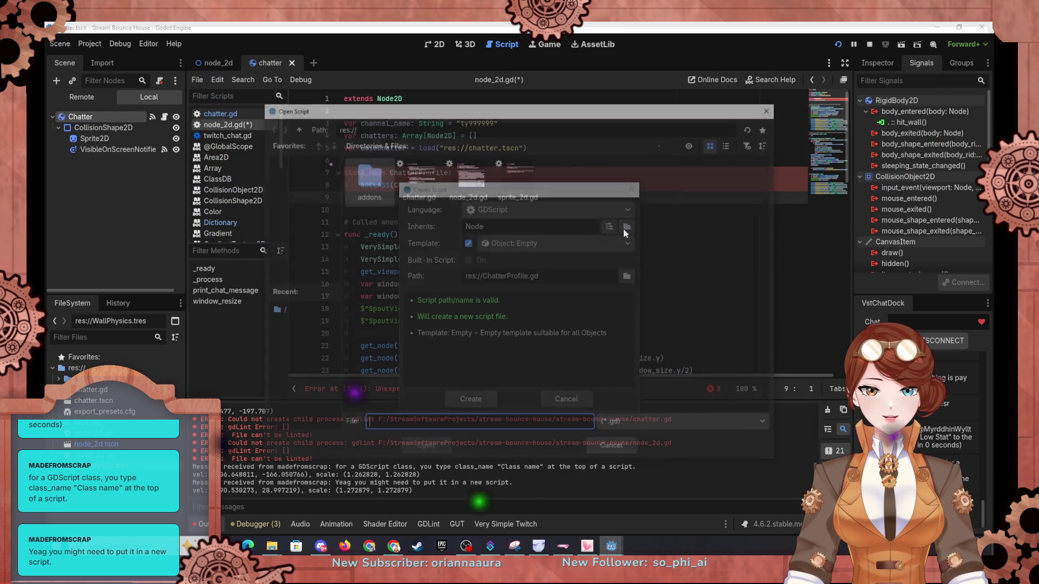
pyautogui.click(625, 445)
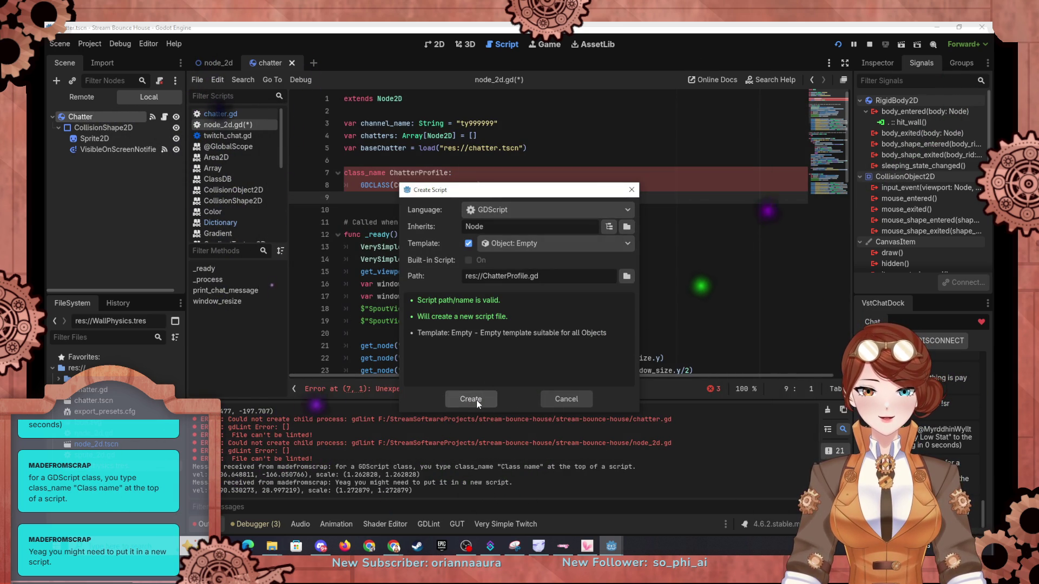
pyautogui.click(470, 399)
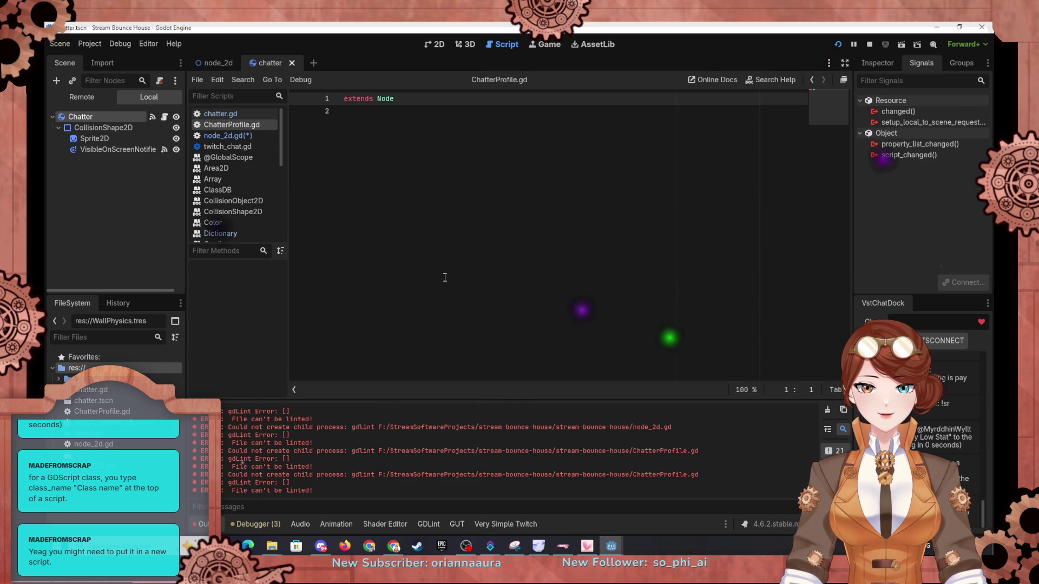
# Step: Add 'var name' and 'var color' below the extends line in ChatterProfile.gd and save
pyautogui.click(439, 126)
pyautogui.press('Return')
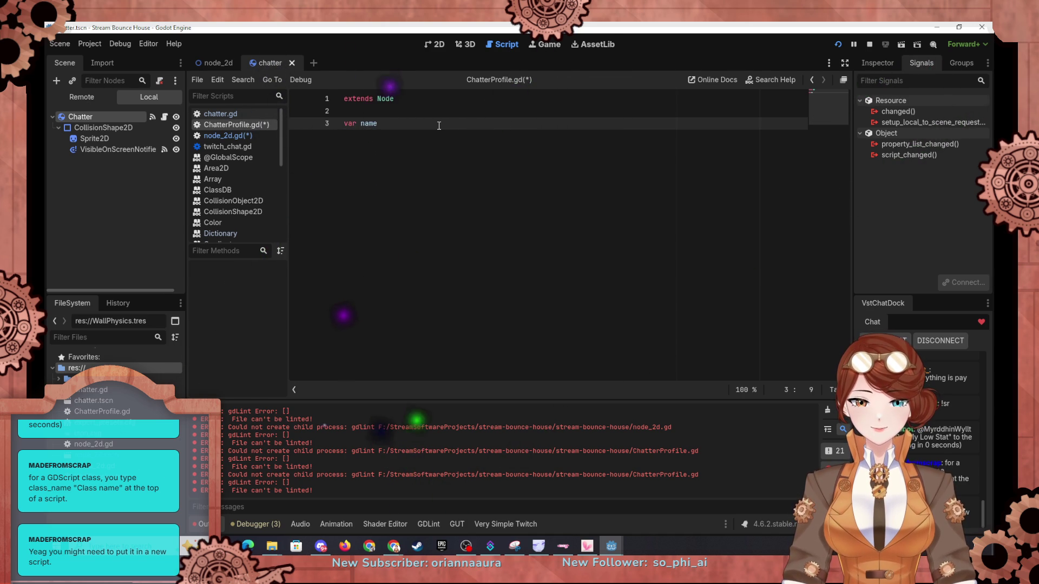
pyautogui.press('Return')
pyautogui.write('var ')
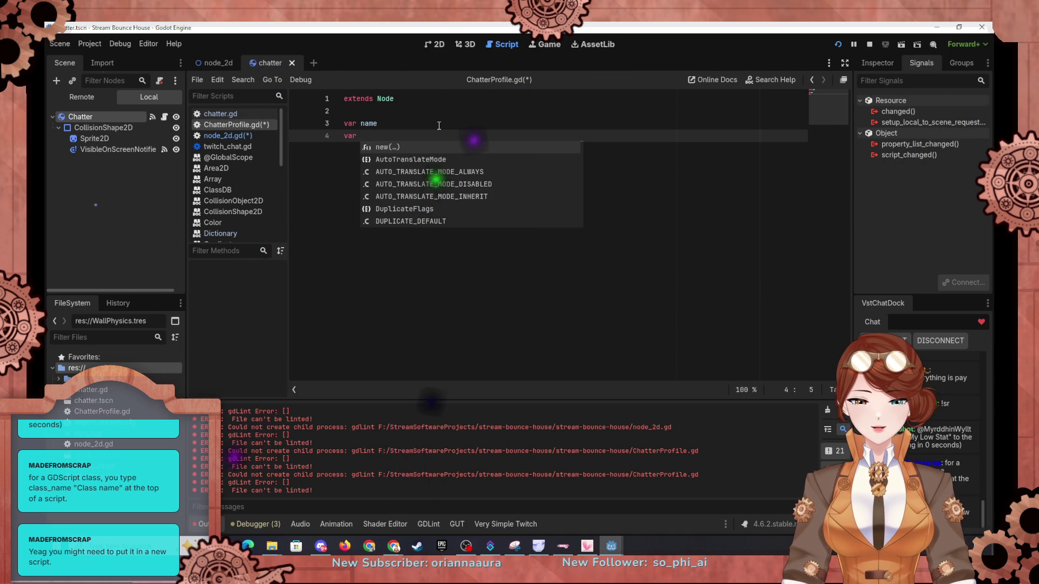
pyautogui.write('color')
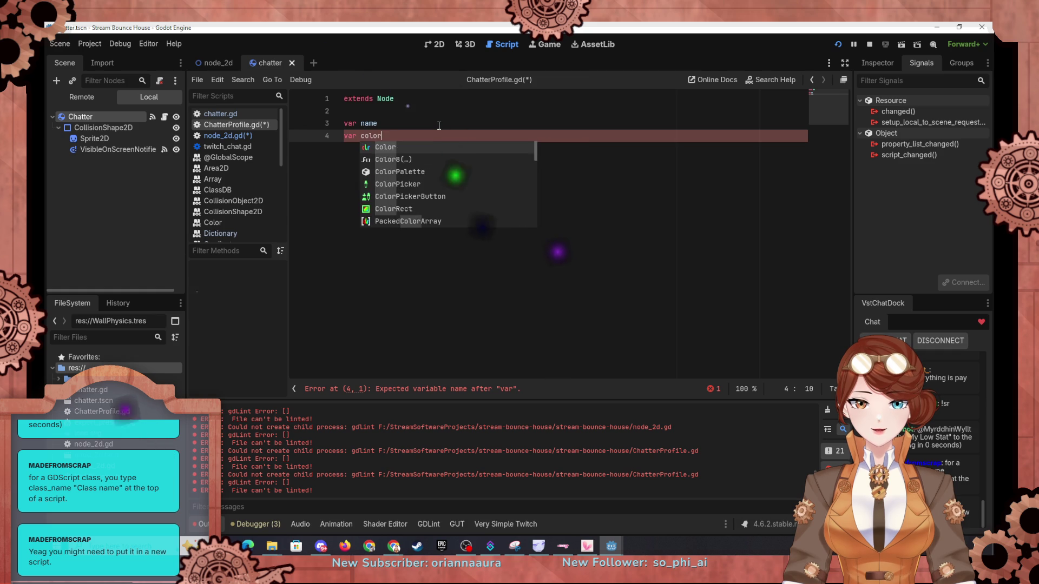
pyautogui.press('Escape')
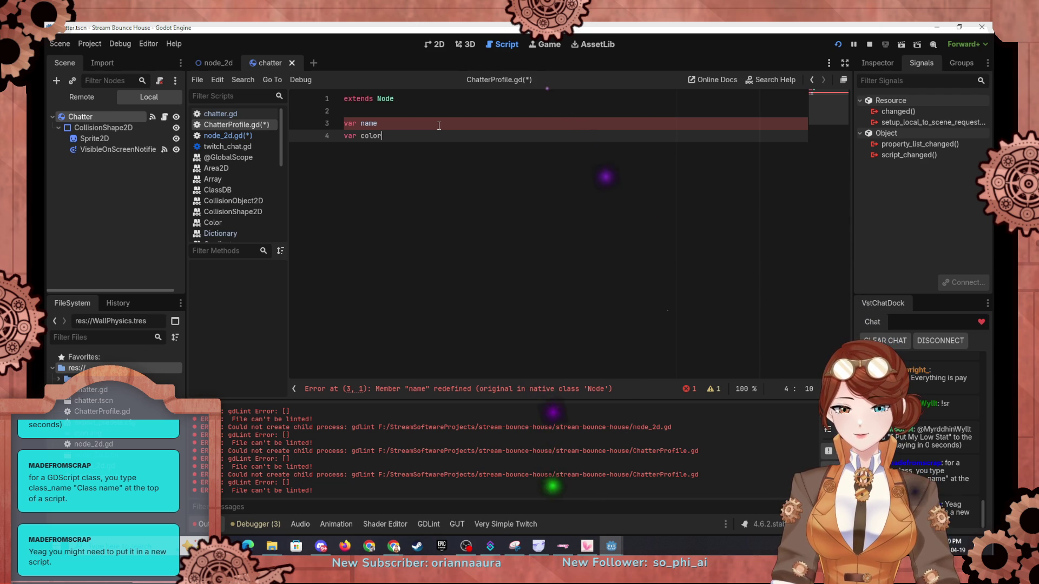
pyautogui.press('Return')
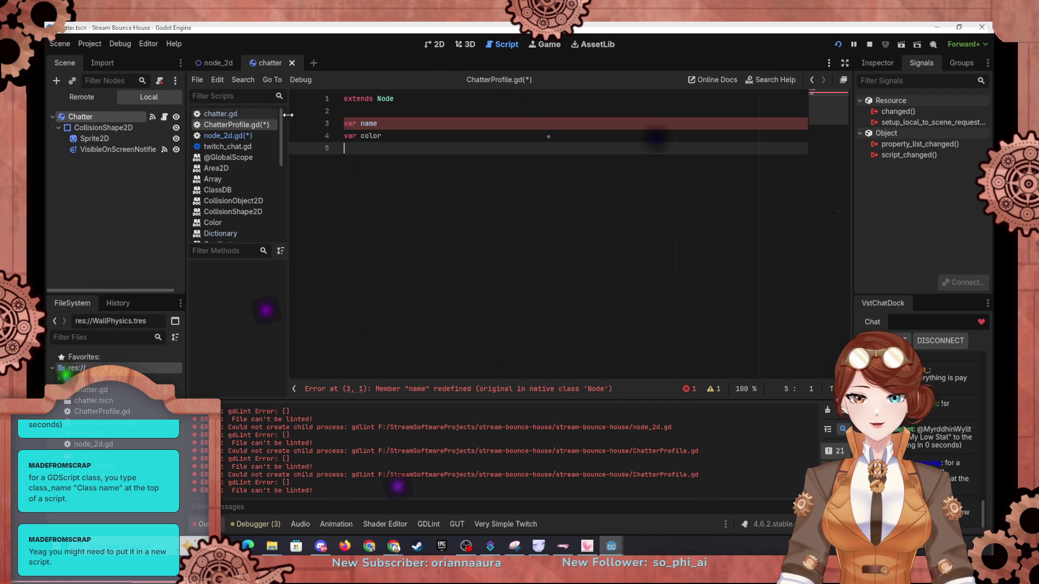
pyautogui.hotkey('ctrl', 's')
# Step: In node_2d.gd, try an 'import ChatterProfile' line after extends Node2D, then remove it
pyautogui.click(219, 137)
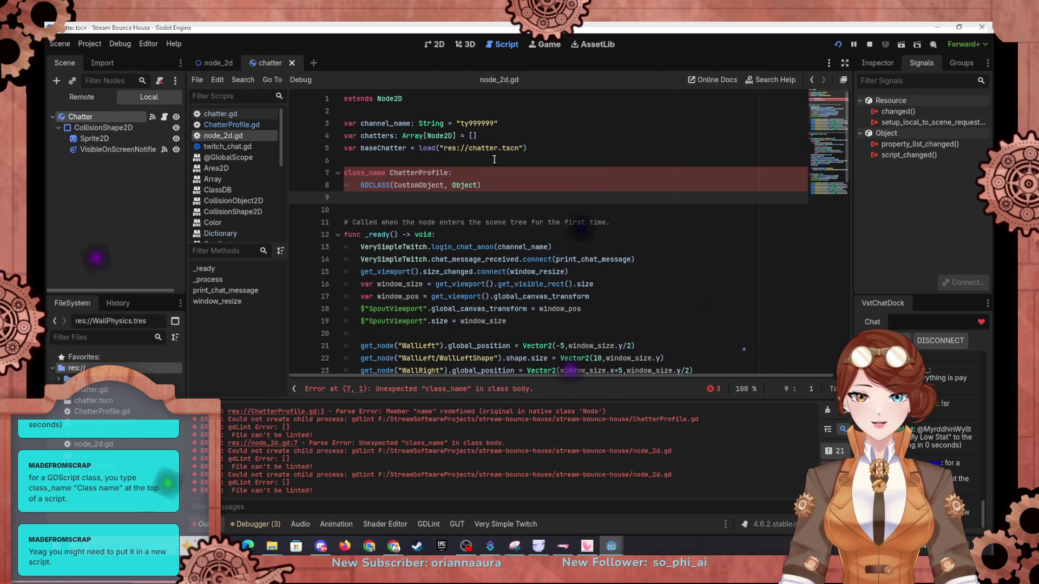
pyautogui.click(488, 103)
pyautogui.press('Return')
pyautogui.write('import')
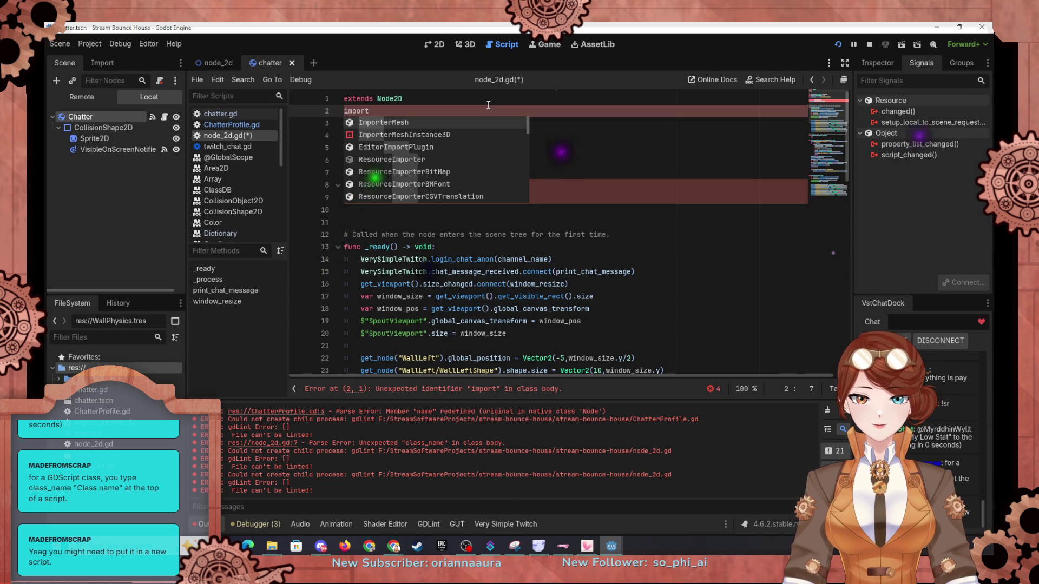
pyautogui.write(' ChatterProfile')
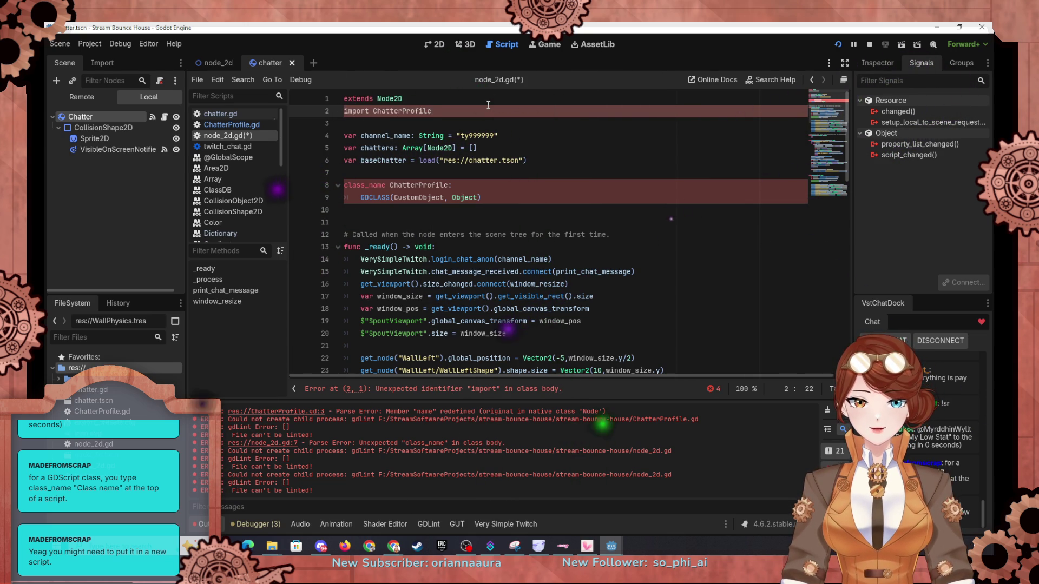
pyautogui.hotkey('shift', 'Up')
pyautogui.press('BackSpace')
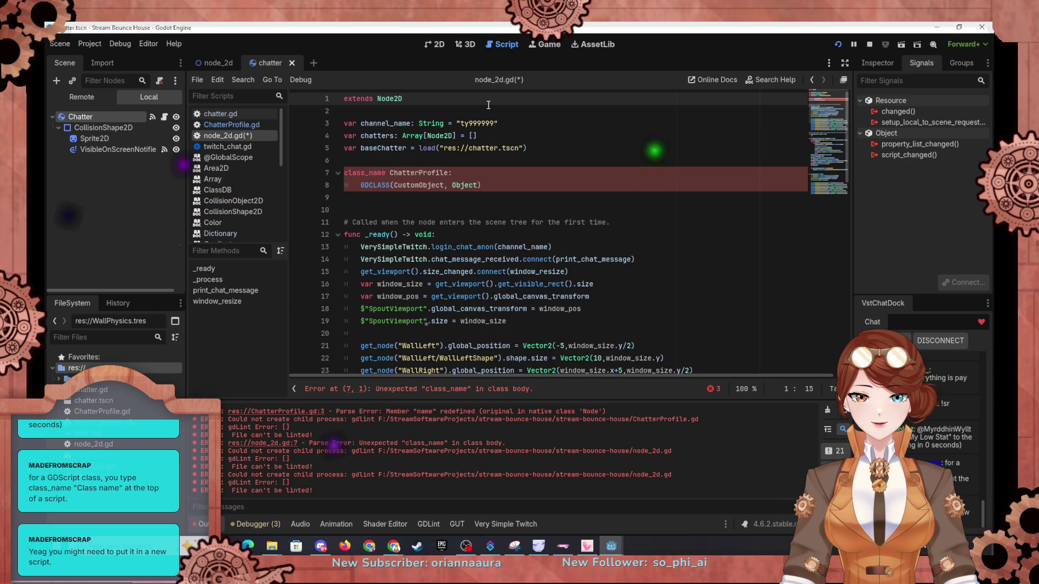
# Step: Delete the class_name ChatterProfile and GDCLASS lines, look over the script, then switch to the docs
pyautogui.moveTo(344, 197); pyautogui.dragTo(340, 165)
pyautogui.press('BackSpace')
pyautogui.press('Delete')
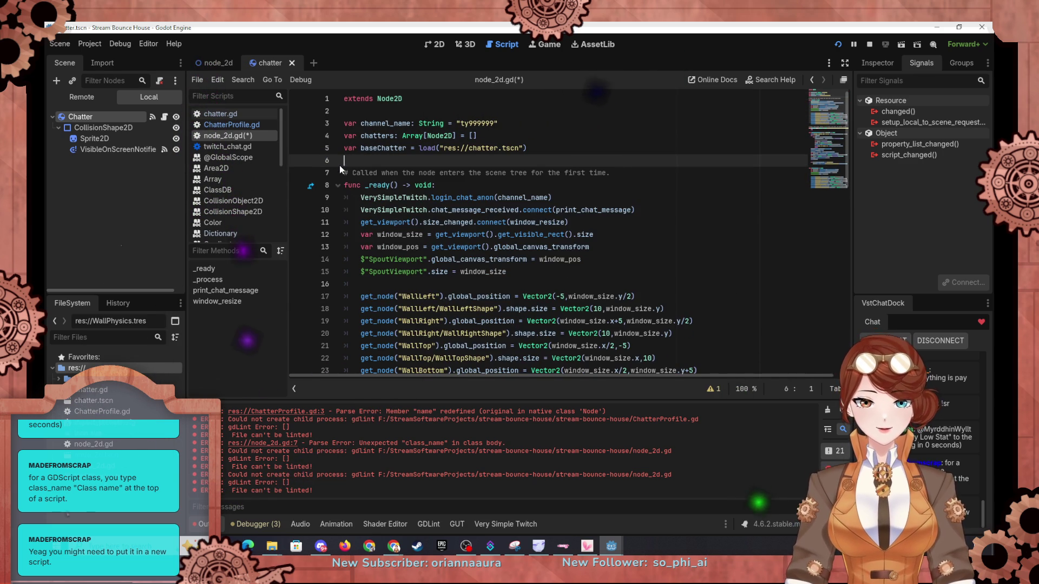
pyautogui.scroll(-4, 508, 327)
pyautogui.scroll(-3, 549, 273)
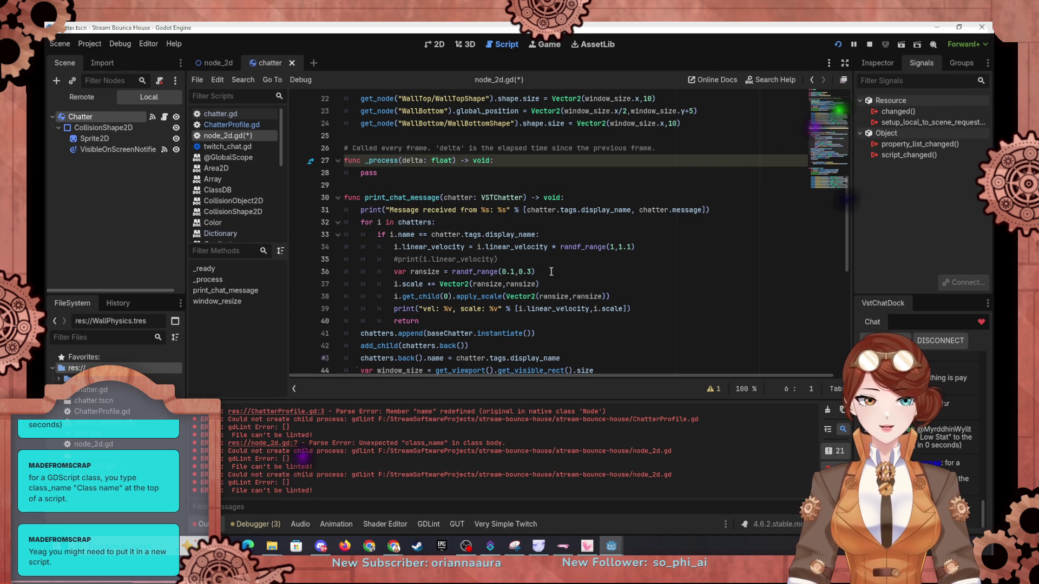
pyautogui.scroll(-2, 564, 247)
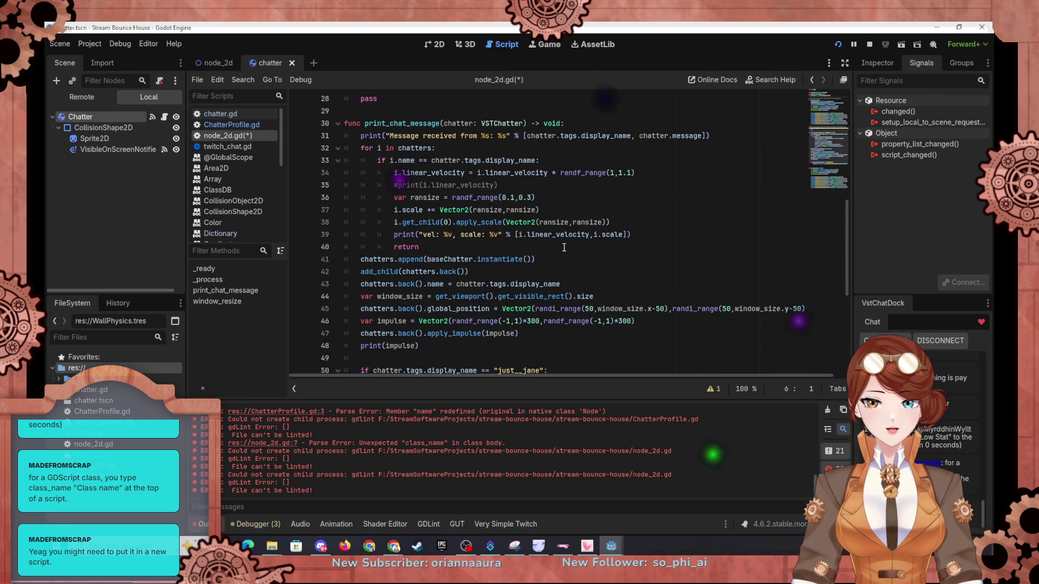
pyautogui.scroll(9, 565, 246)
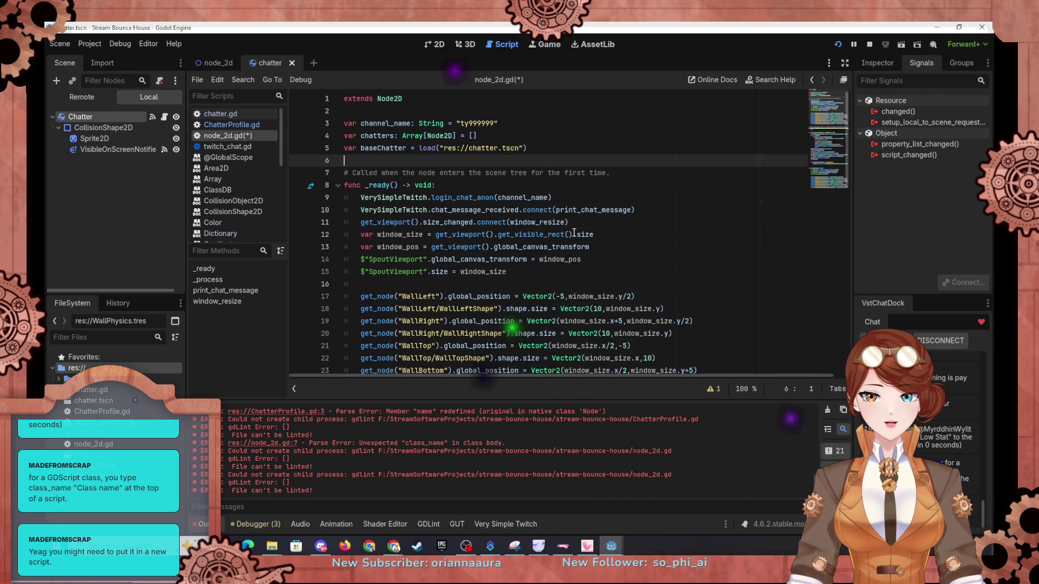
pyautogui.scroll(-8, 571, 236)
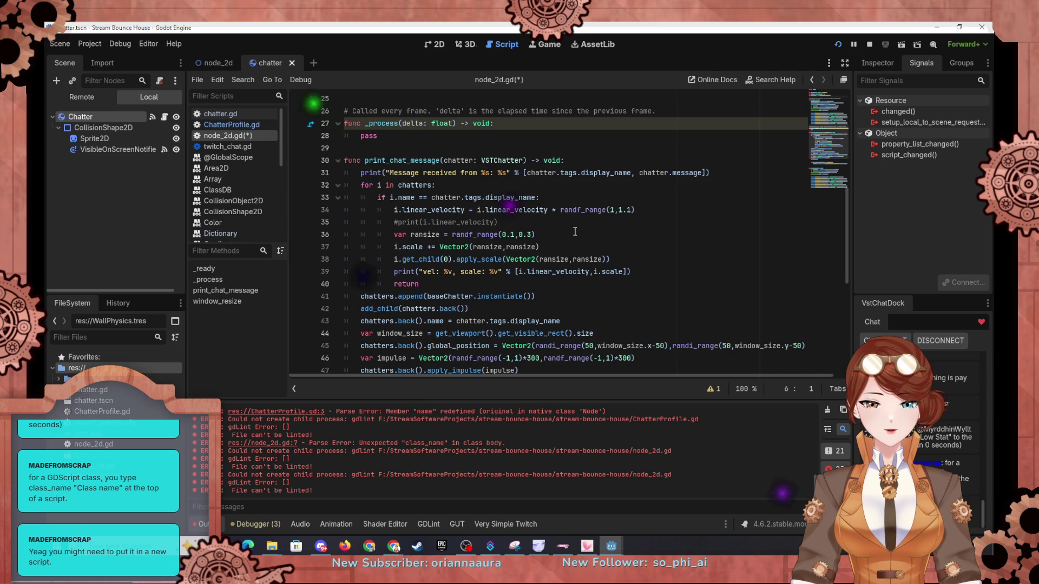
pyautogui.scroll(8, 575, 232)
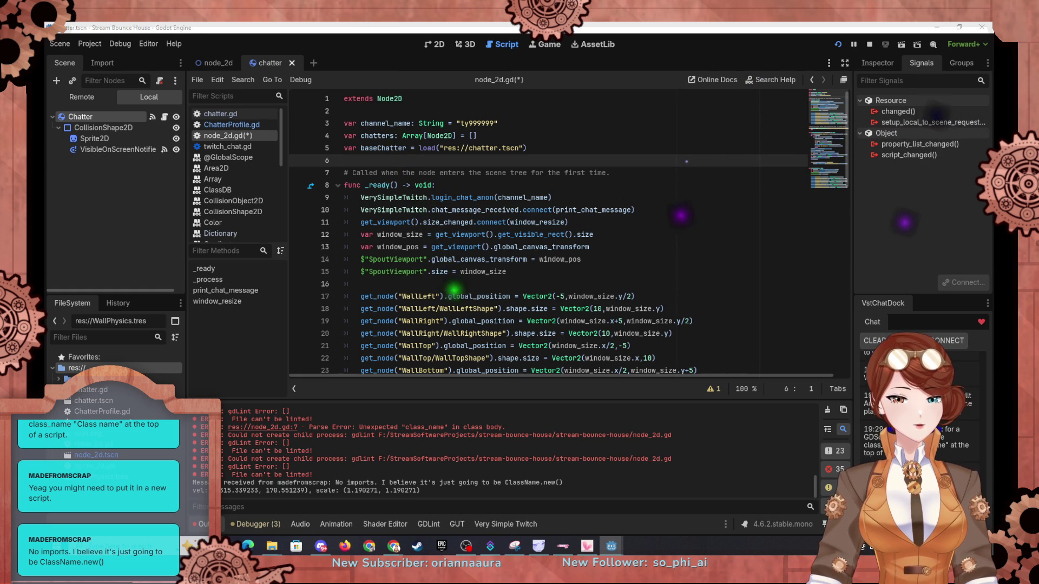
pyautogui.hotkey('alt', 'Tab')
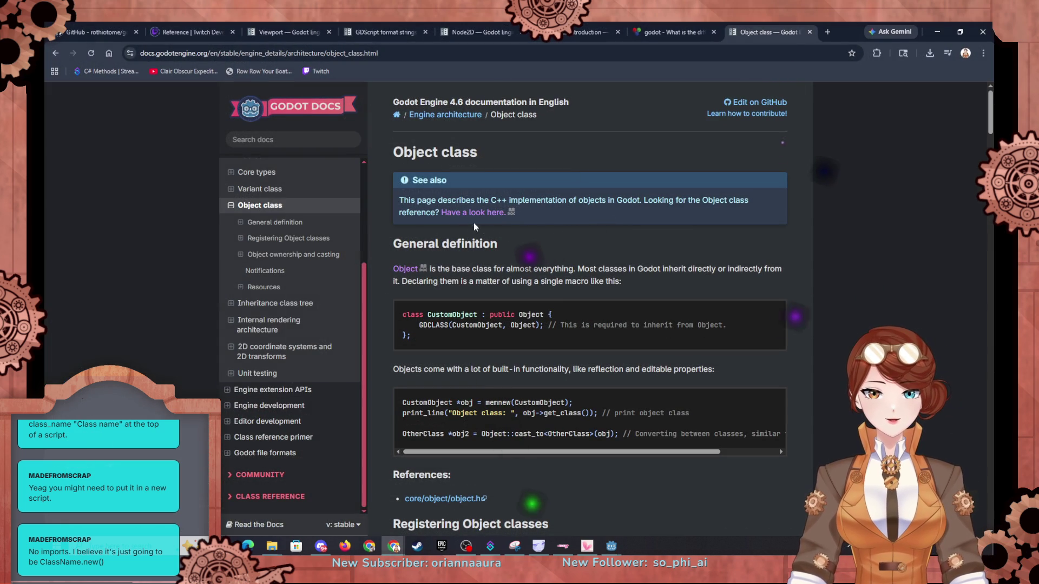
# Step: Search the Godot docs for 'classname' and open the GDScript grammar result
pyautogui.click(272, 138)
pyautogui.write('clas')
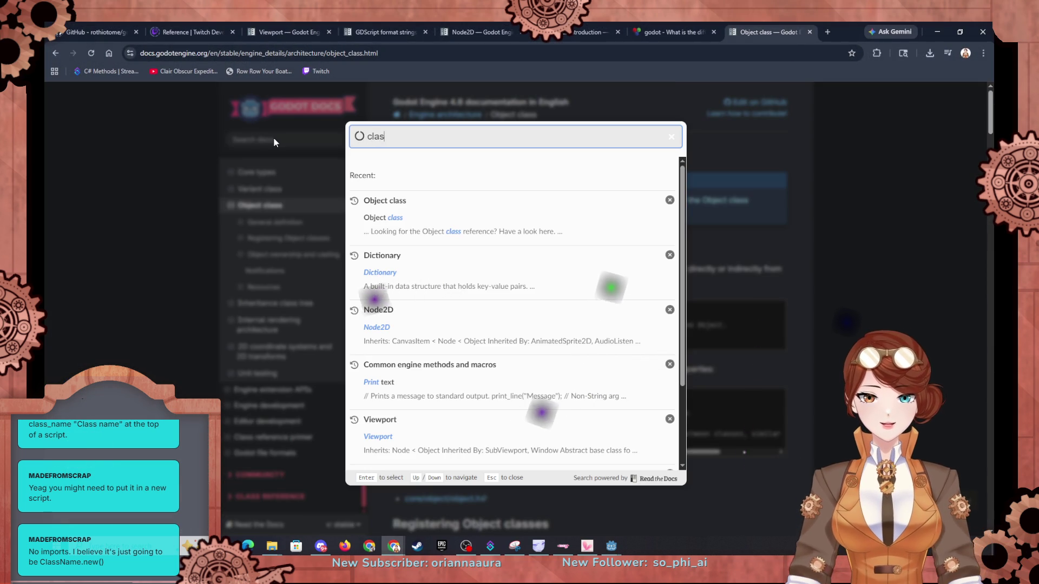
pyautogui.write('sname')
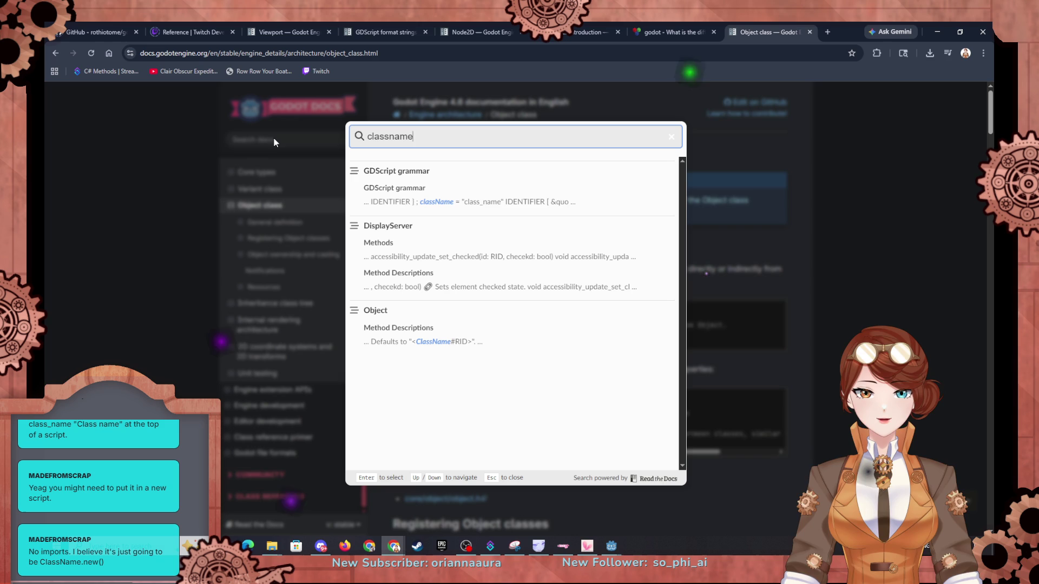
pyautogui.click(467, 190)
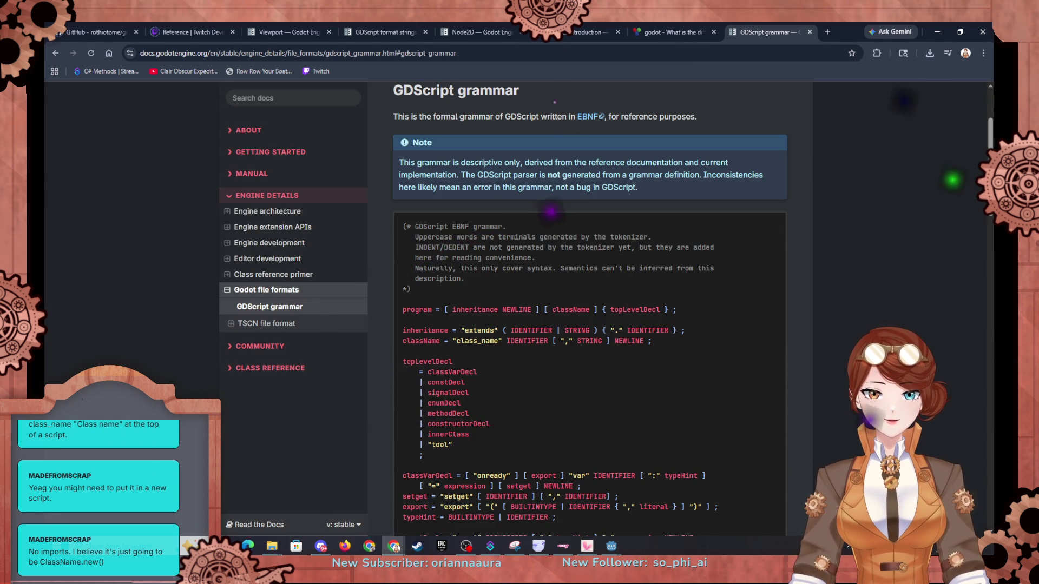
# Step: Search 'classname' again and read the Object class reference's methods and constants
pyautogui.click(290, 100)
pyautogui.write('classname')
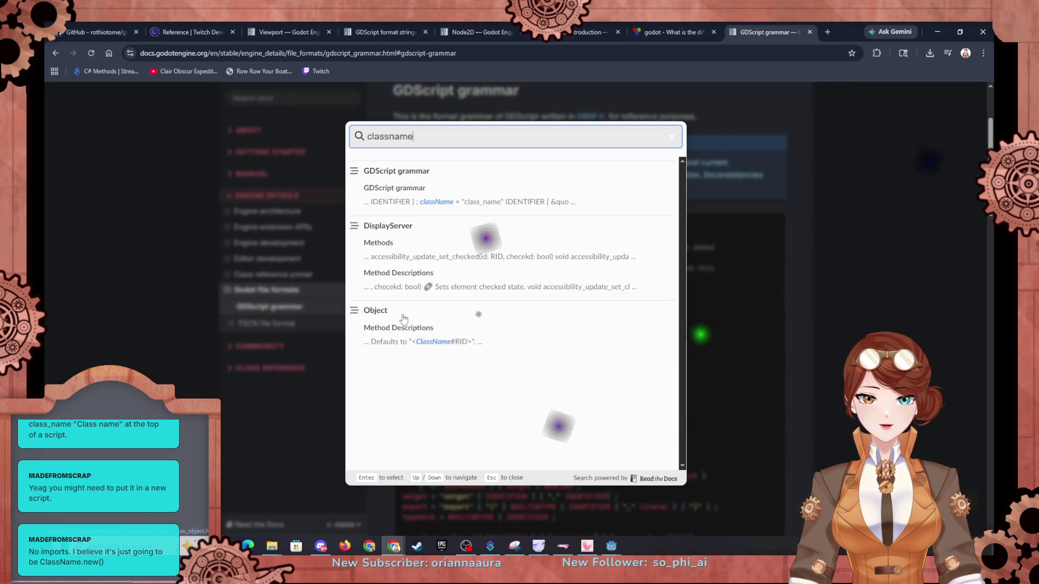
pyautogui.click(400, 315)
pyautogui.scroll(-15, 519, 316)
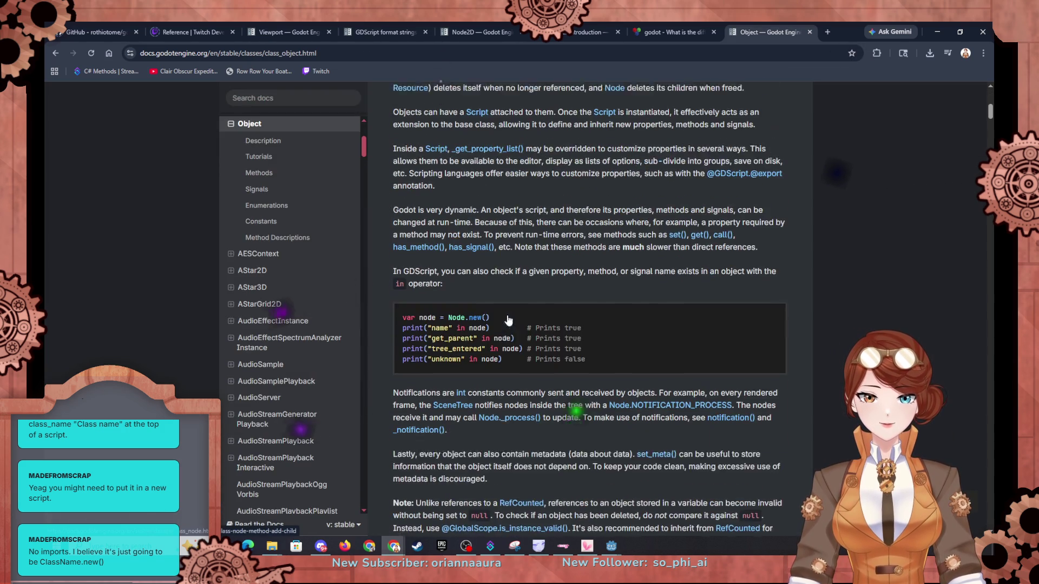
pyautogui.scroll(-15, 533, 311)
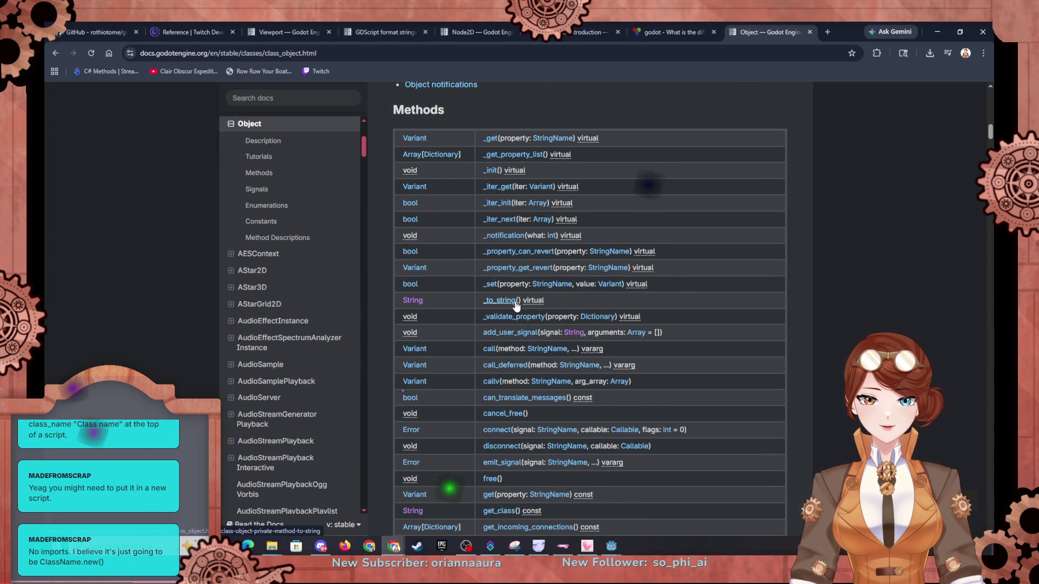
pyautogui.scroll(-8, 519, 291)
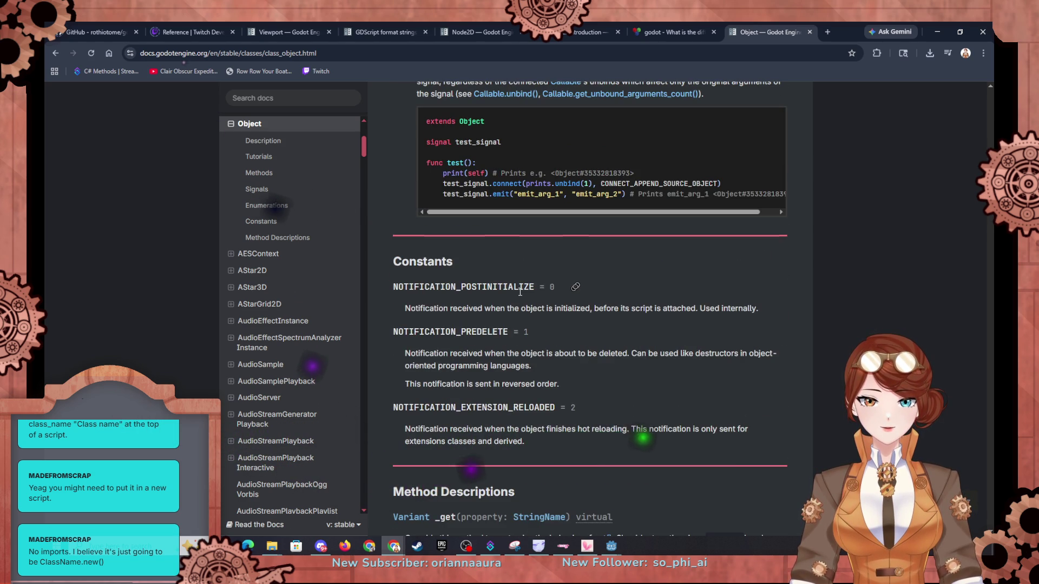
pyautogui.scroll(1, 519, 292)
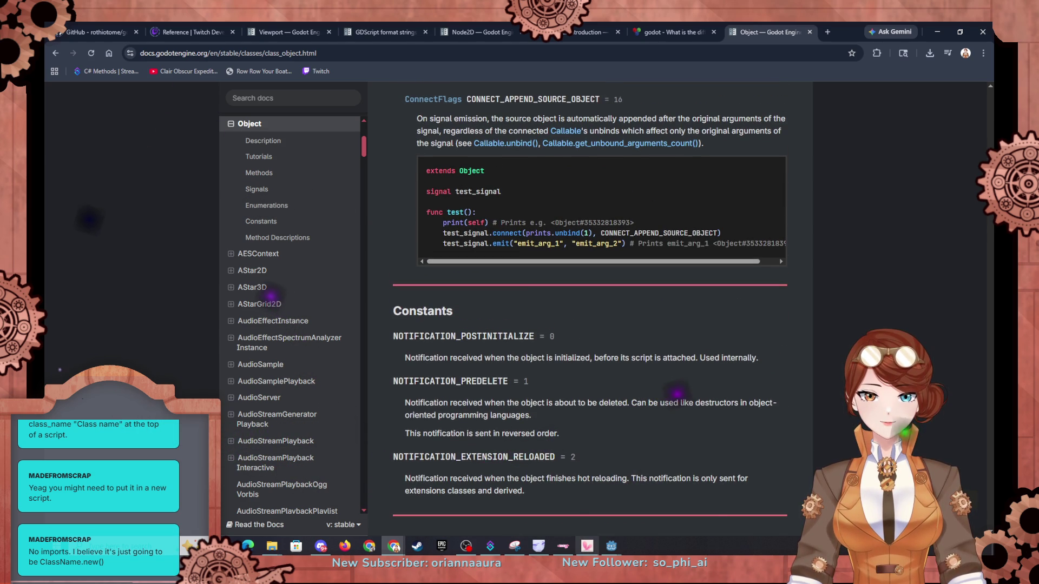
# Step: Make ChatterProfile.gd extend Object instead of Node
pyautogui.moveTo(610, 546)
pyautogui.click(569, 477)
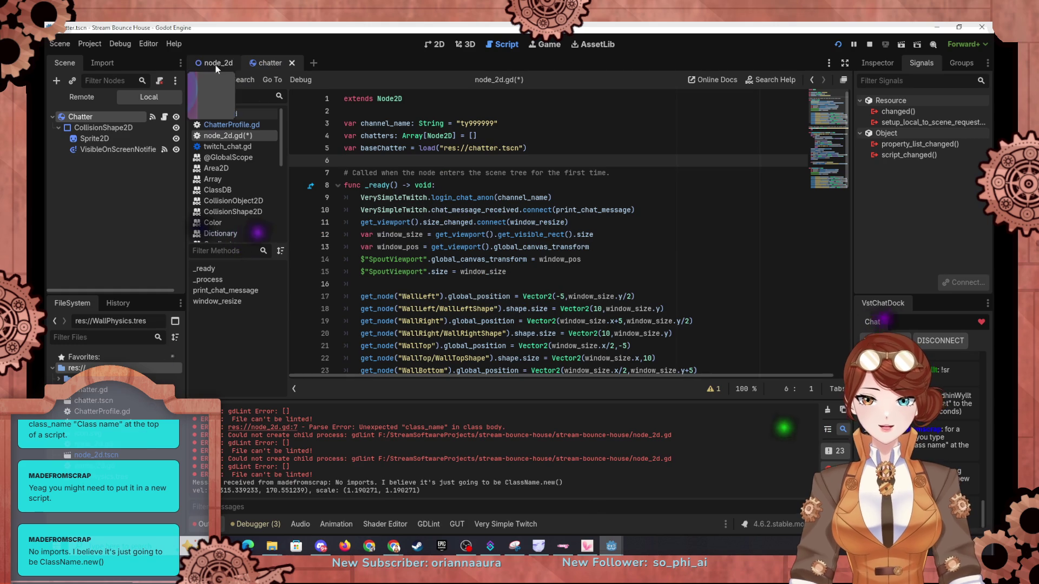
pyautogui.click(232, 133)
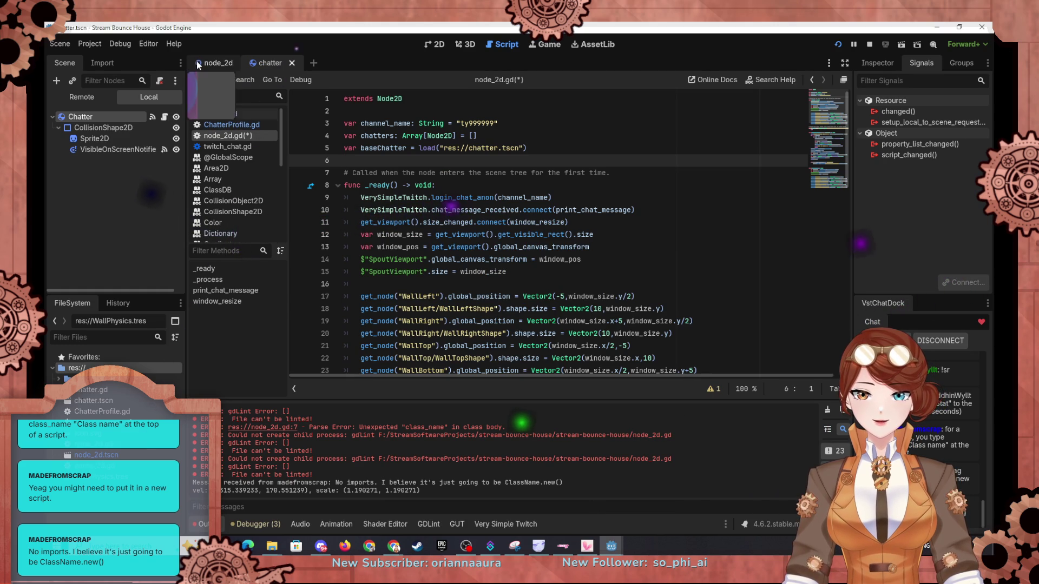
pyautogui.click(234, 125)
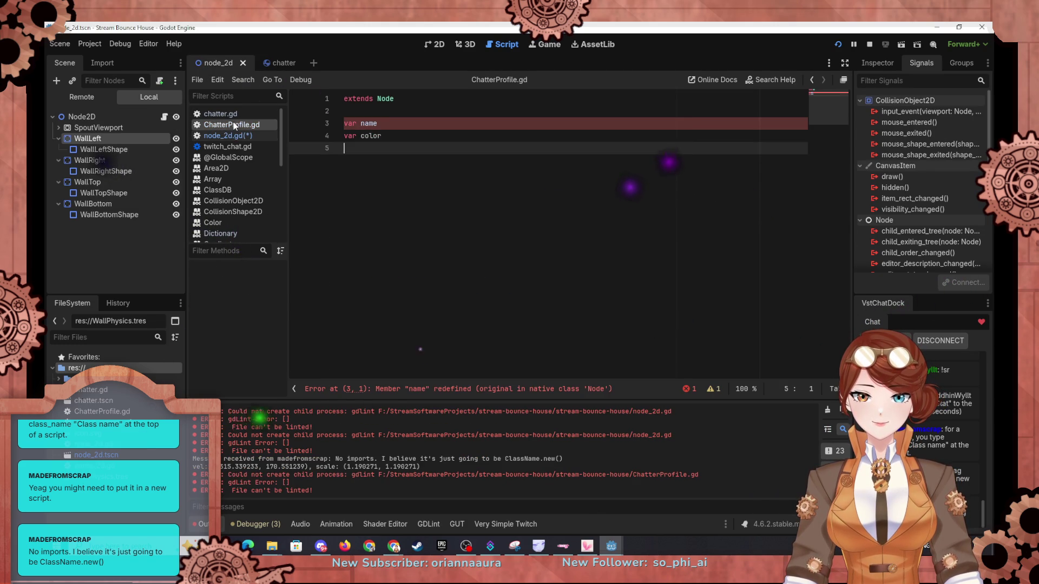
pyautogui.doubleClick(385, 99)
pyautogui.write('Ob')
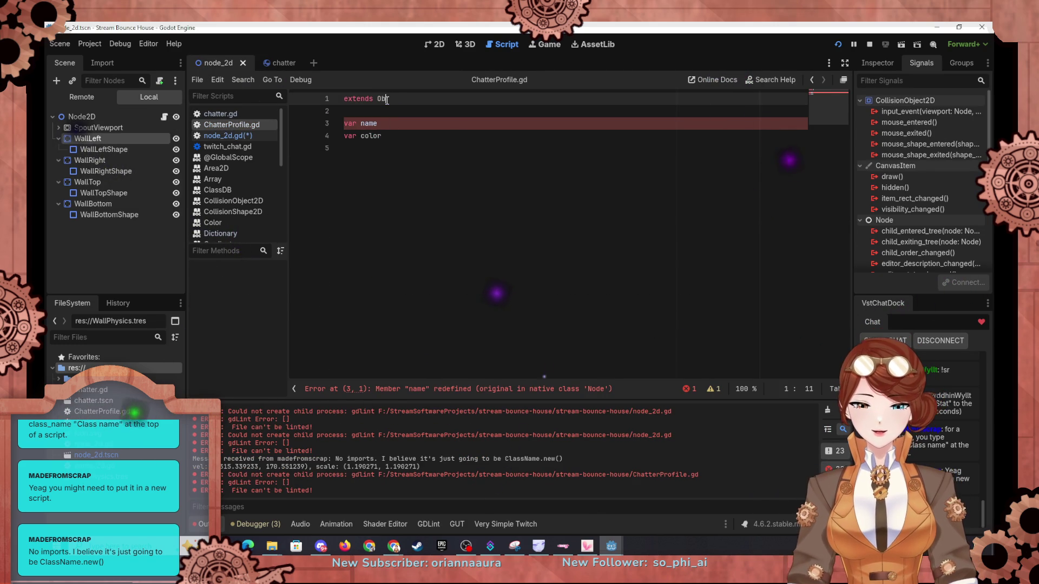
pyautogui.write('ject')
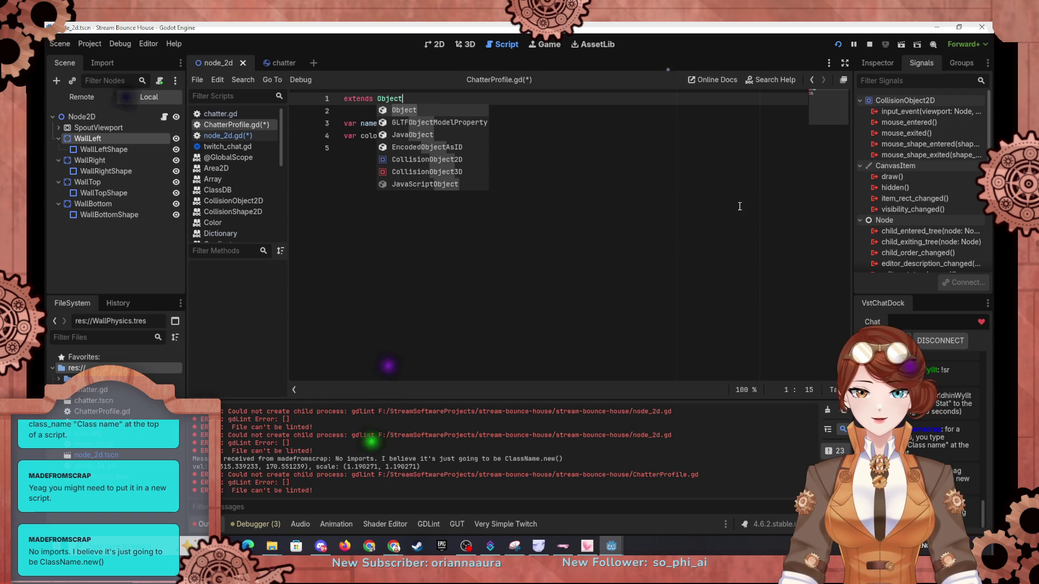
pyautogui.click(713, 203)
# Step: Switch to the chatter scene, then return to the Object class docs in the browser
pyautogui.click(277, 63)
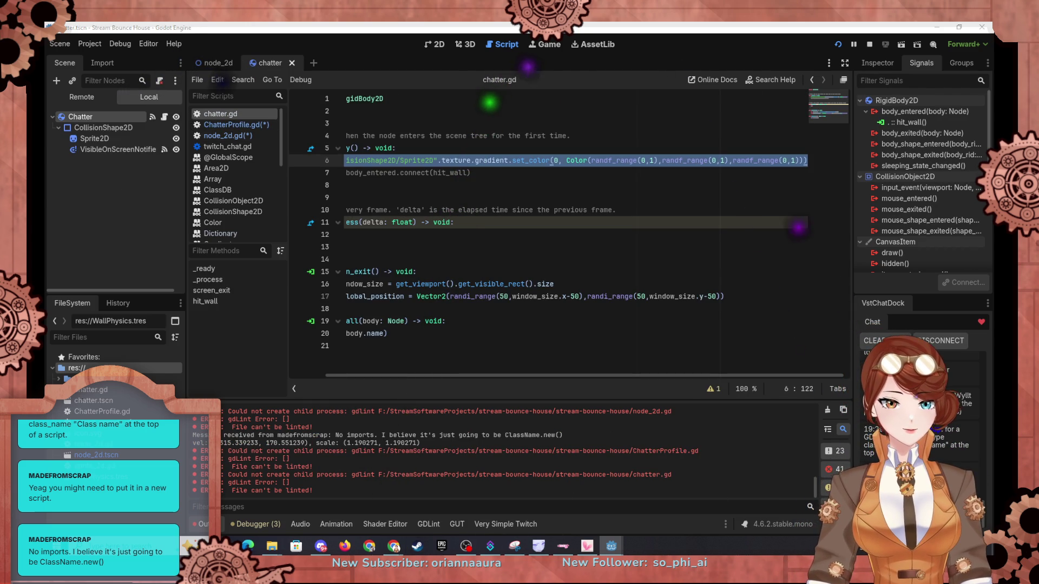
pyautogui.hotkey('alt', 'Tab')
pyautogui.scroll(-8, 515, 352)
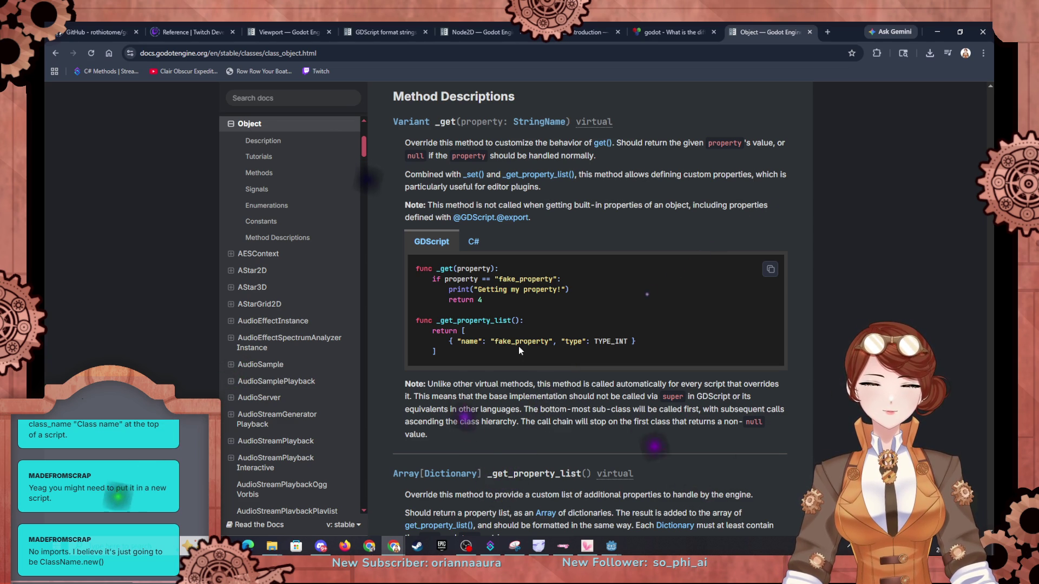
# Step: Find 'new' on the Object page to reach the Description about creating instances with Object.new()
pyautogui.scroll(-5, 522, 351)
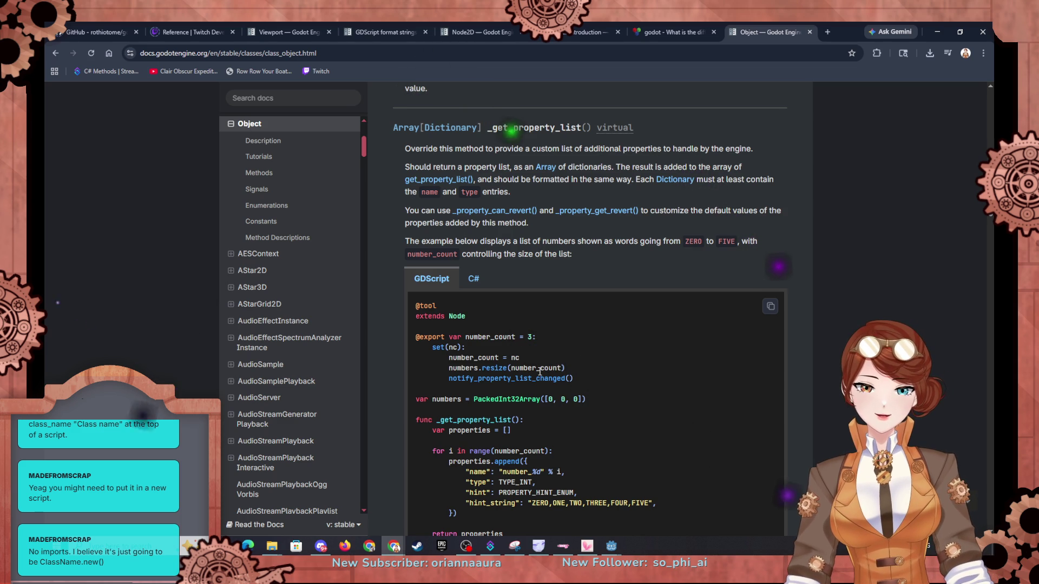
pyautogui.scroll(1, 553, 364)
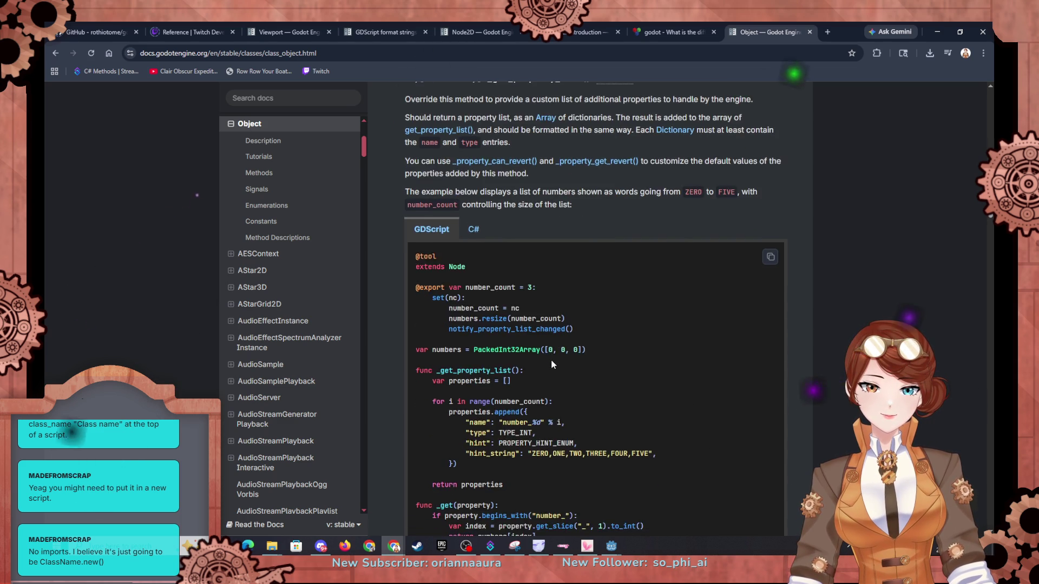
pyautogui.scroll(-3, 599, 358)
pyautogui.scroll(5, 600, 358)
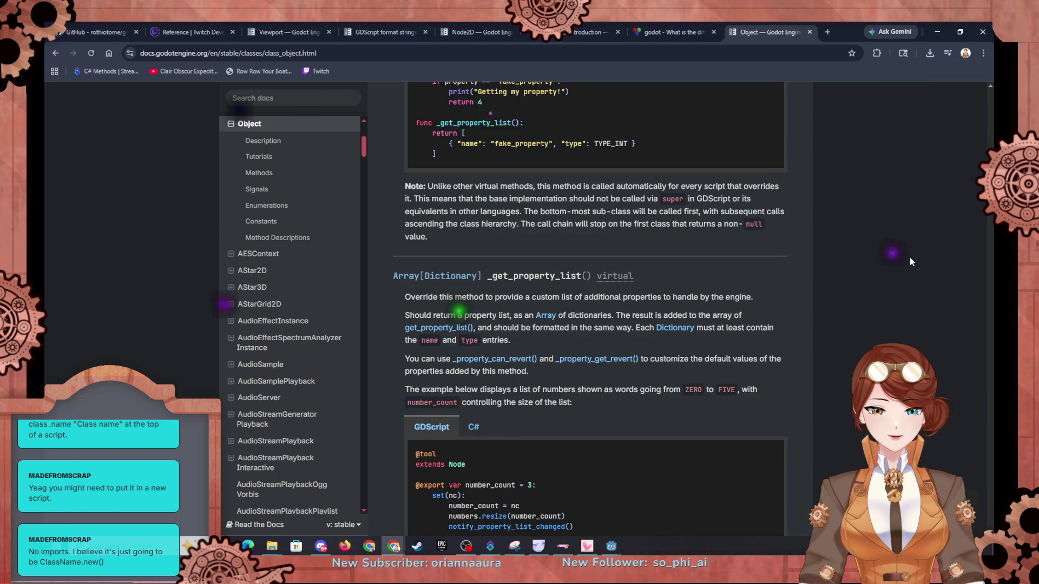
pyautogui.hotkey('ctrl', 'f')
pyautogui.write('classn')
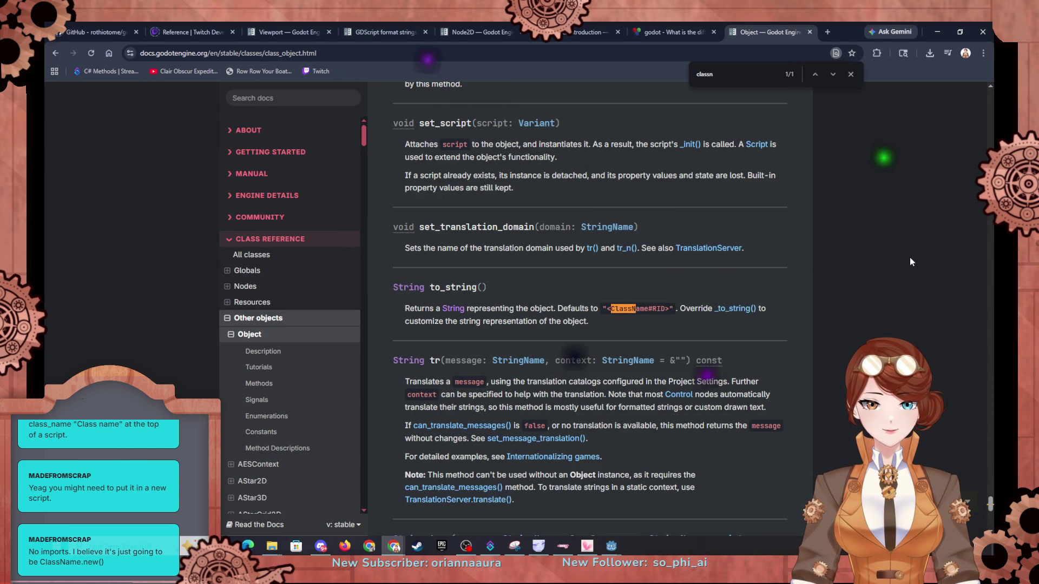
pyautogui.press('BackSpace')
pyautogui.press('BackSpace')
pyautogui.press('BackSpace')
pyautogui.press('BackSpace')
pyautogui.press('BackSpace')
pyautogui.press('BackSpace')
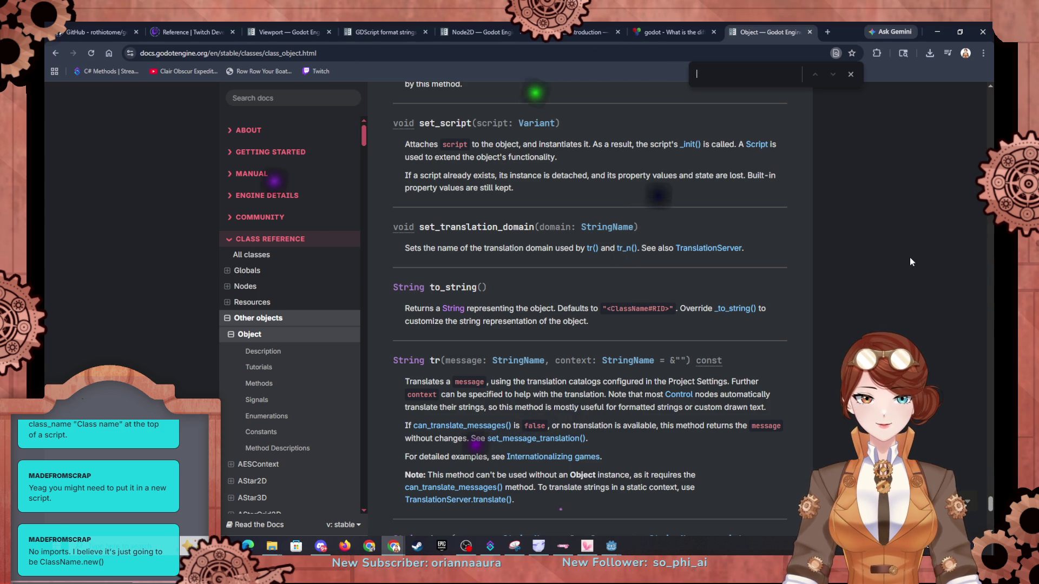
pyautogui.write('new')
pyautogui.press('Return')
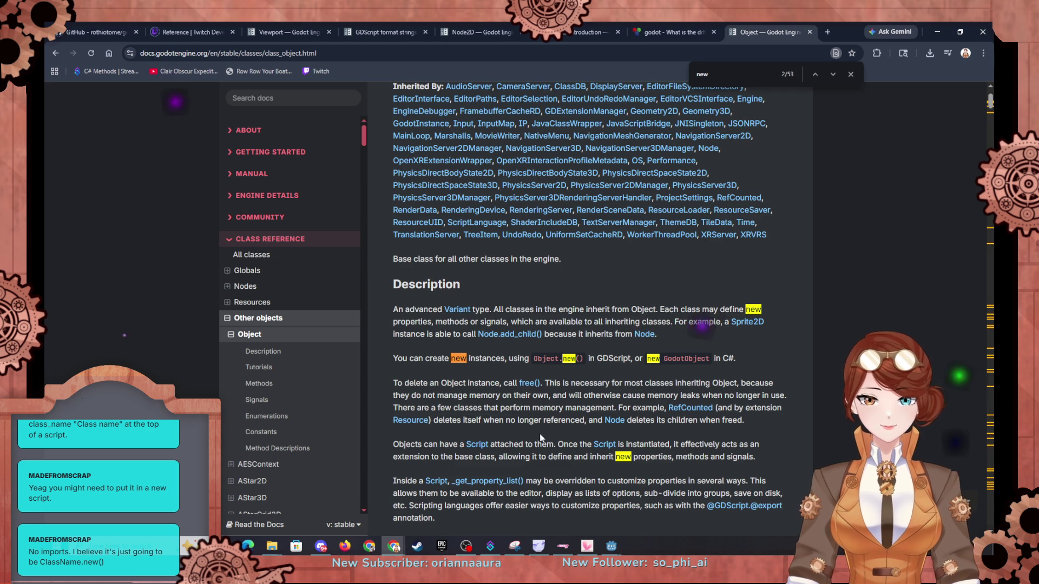
pyautogui.moveTo(584, 546)
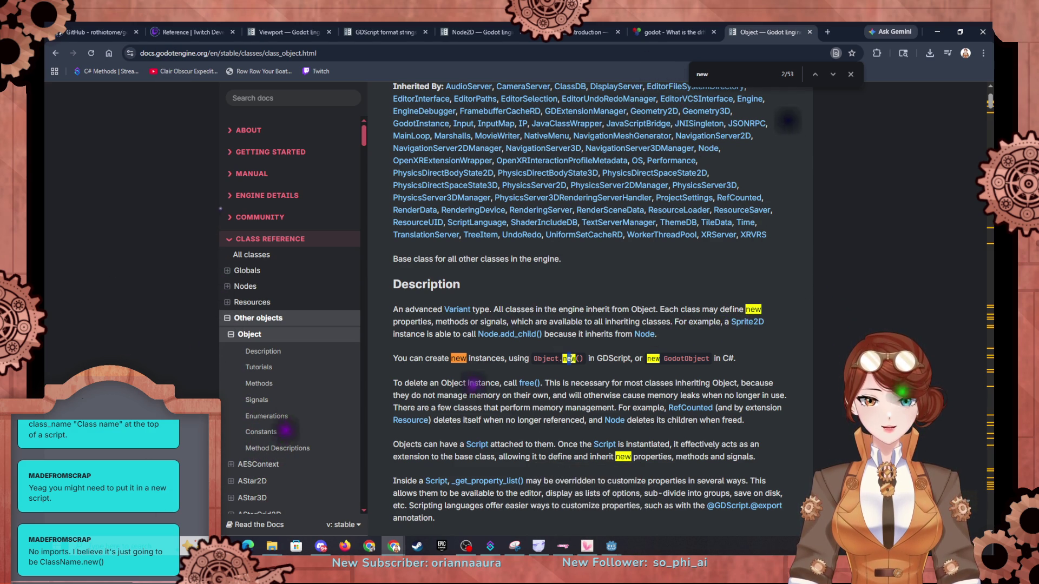
pyautogui.scroll(-8, 570, 421)
pyautogui.click(566, 415)
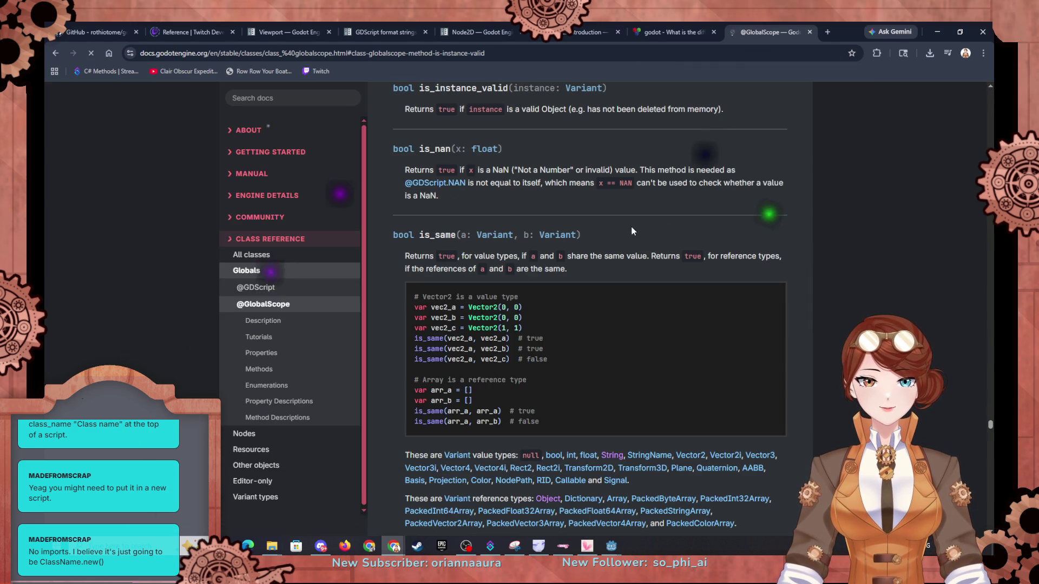
pyautogui.scroll(1, 572, 216)
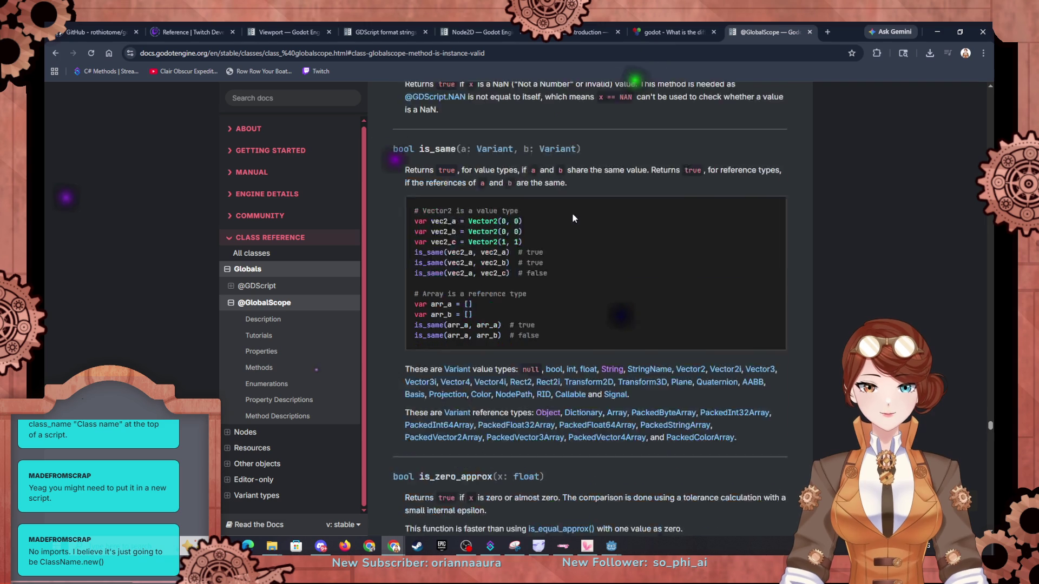
pyautogui.scroll(-7, 573, 213)
pyautogui.scroll(14, 572, 213)
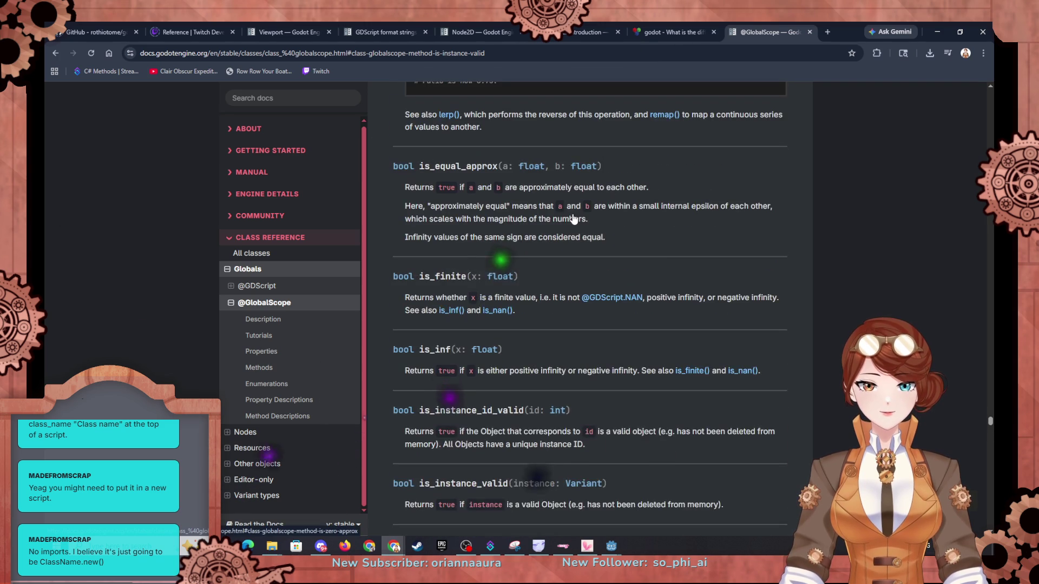
pyautogui.scroll(-5, 573, 215)
pyautogui.scroll(-12, 573, 215)
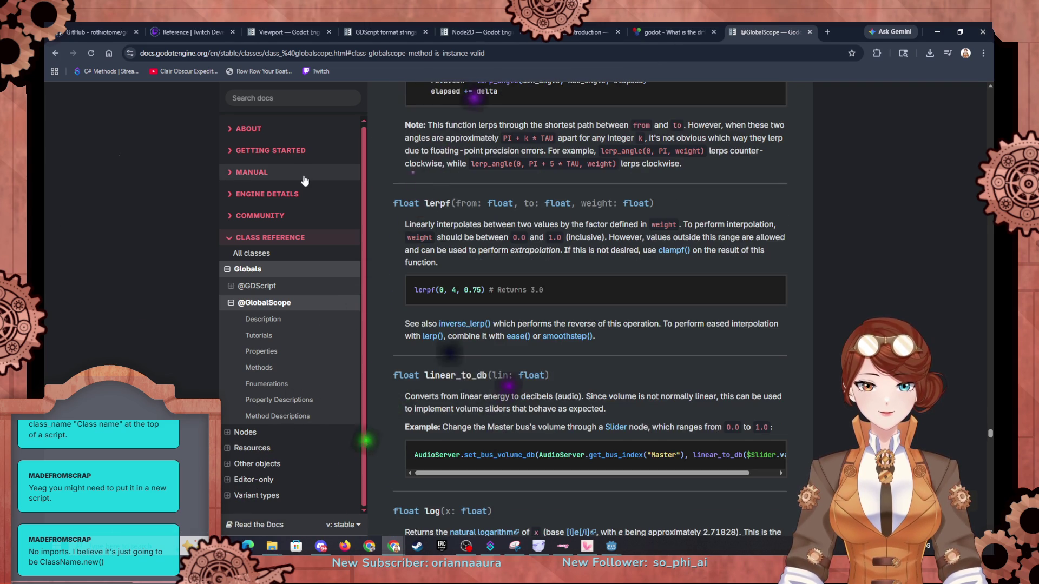
pyautogui.scroll(-5, 78, 124)
pyautogui.click(55, 53)
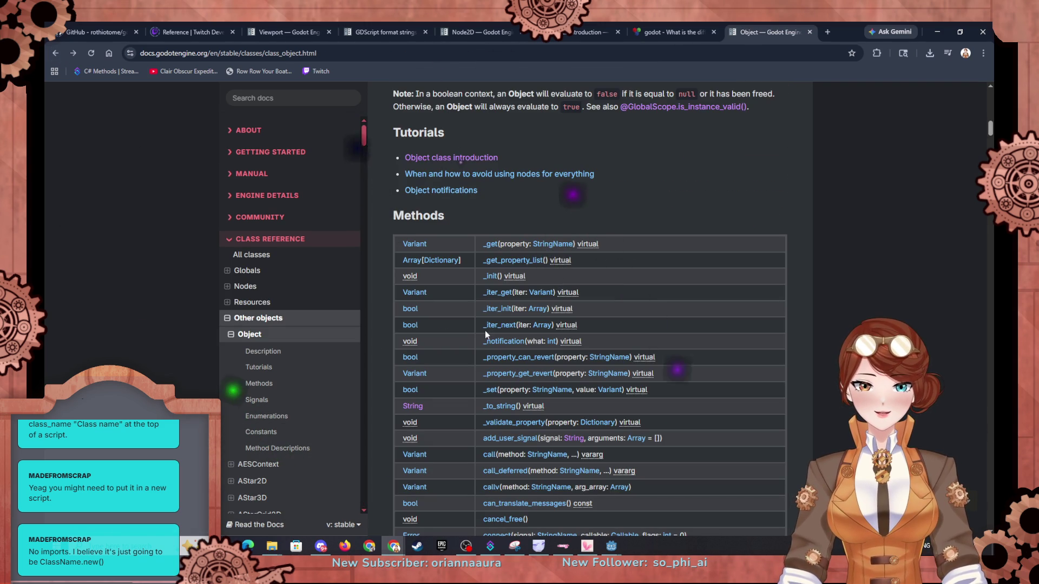
pyautogui.scroll(-16, 471, 416)
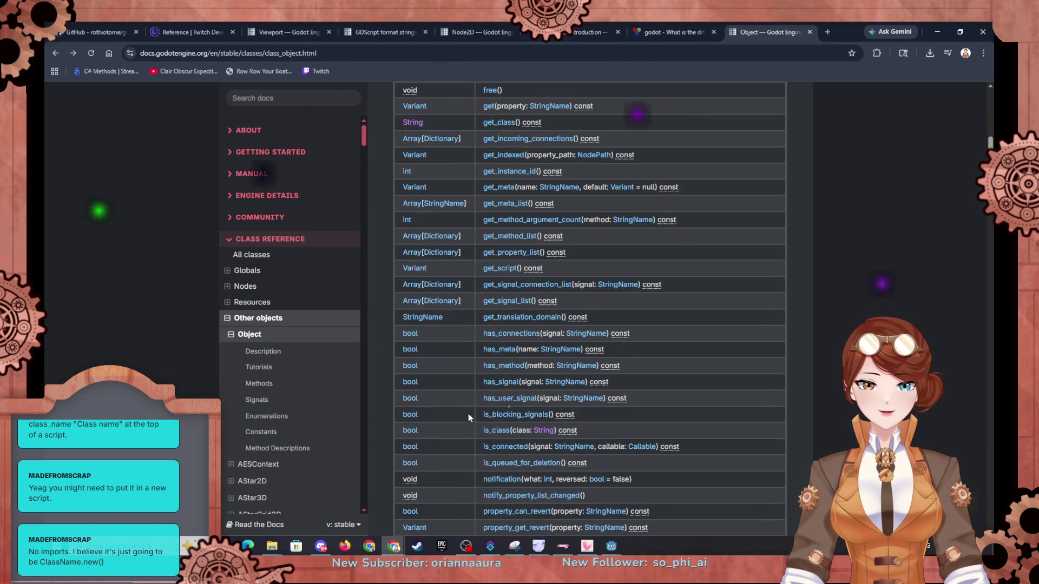
pyautogui.scroll(2, 509, 261)
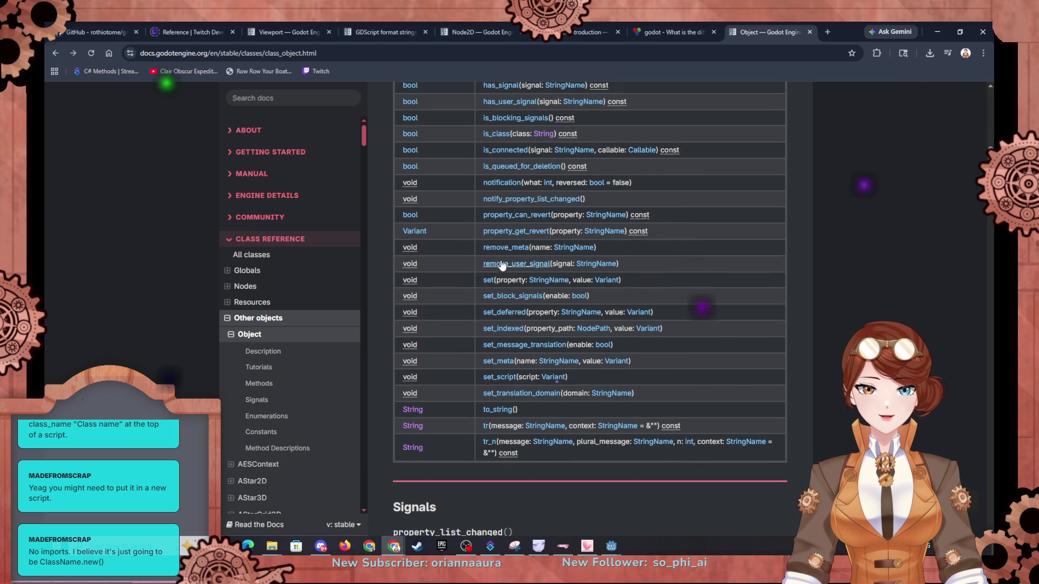
pyautogui.scroll(15, 517, 183)
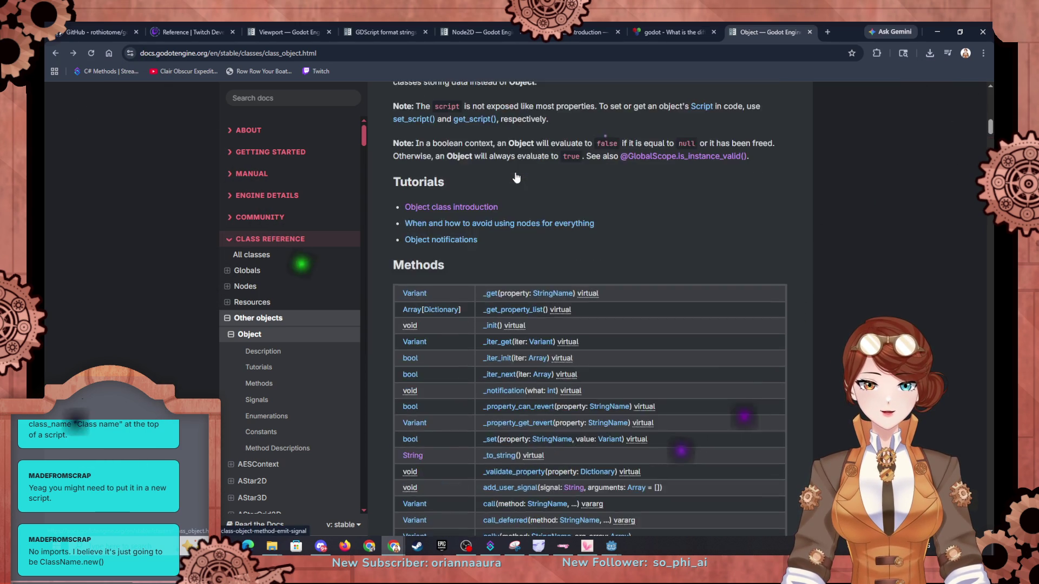
pyautogui.scroll(3, 516, 172)
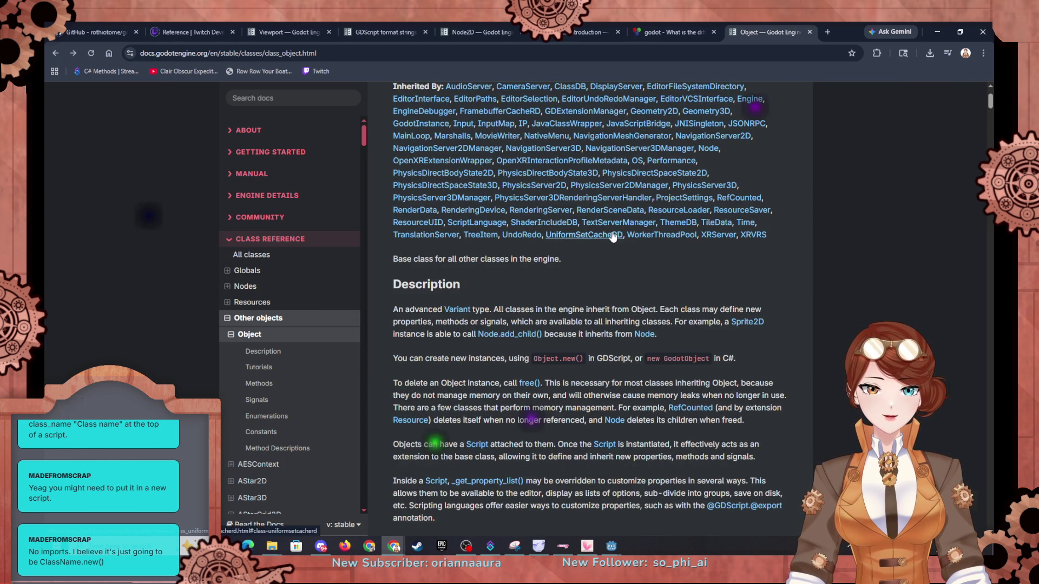
pyautogui.scroll(-10, 582, 359)
pyautogui.scroll(15, 582, 358)
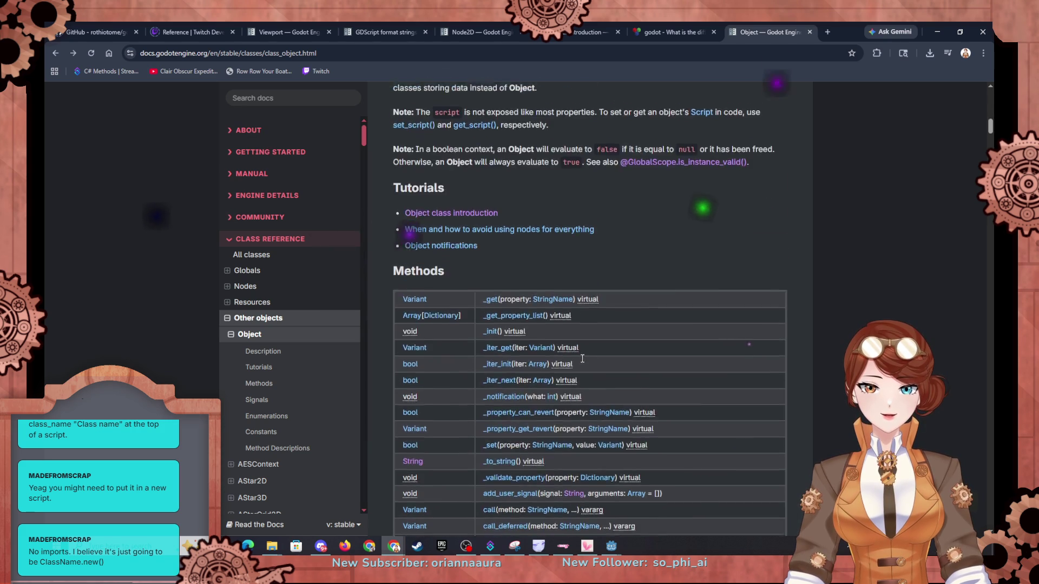
pyautogui.scroll(-12, 464, 178)
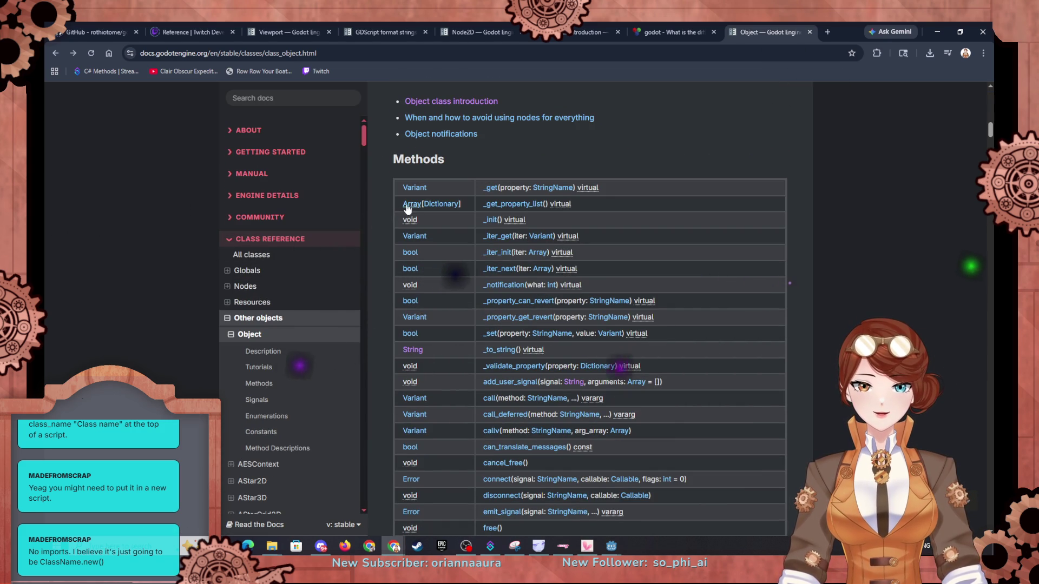
pyautogui.scroll(-2, 451, 226)
pyautogui.scroll(-8, 494, 262)
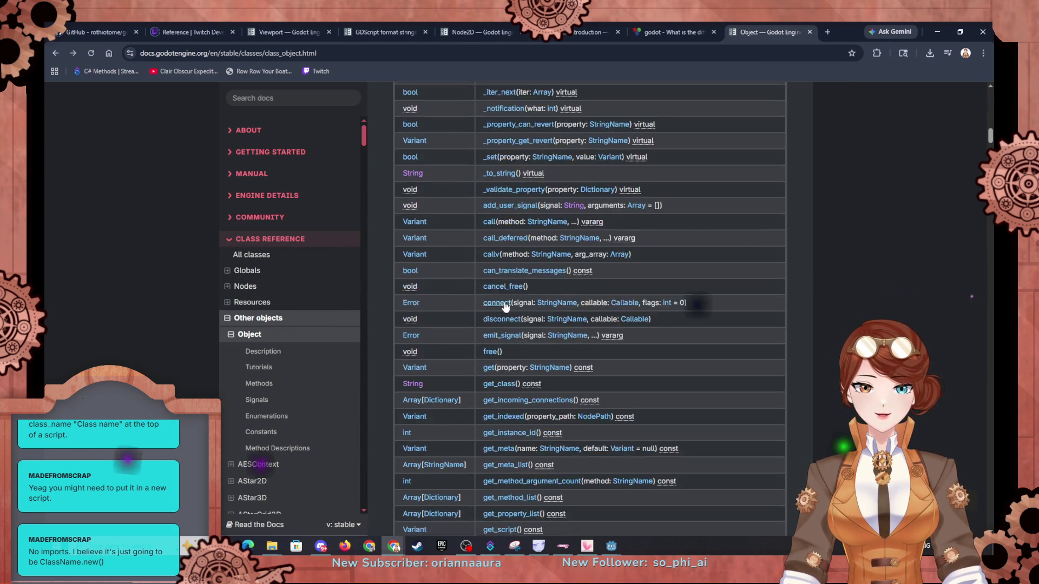
pyautogui.scroll(-3, 504, 307)
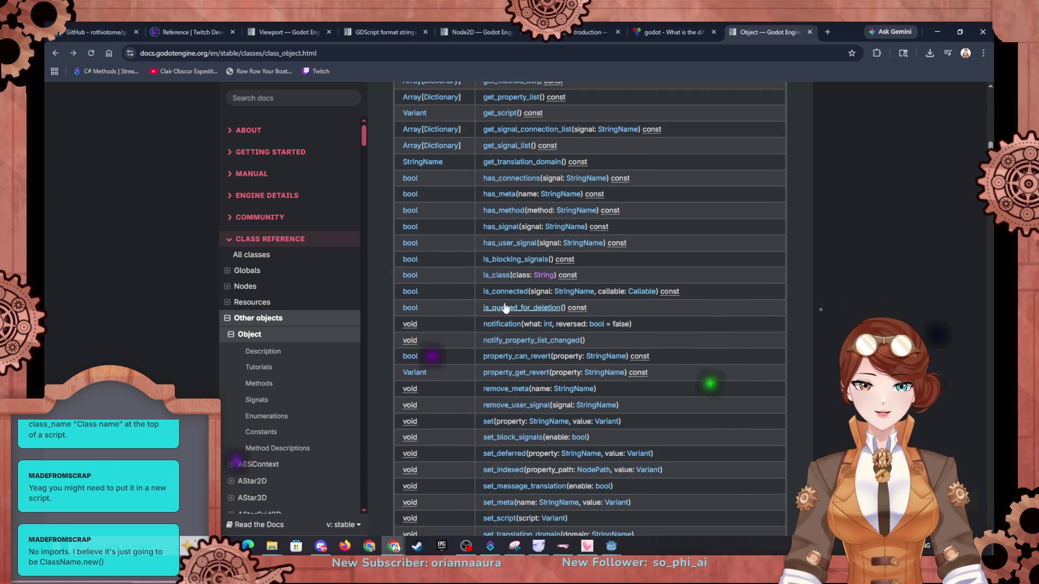
pyautogui.scroll(-4, 504, 306)
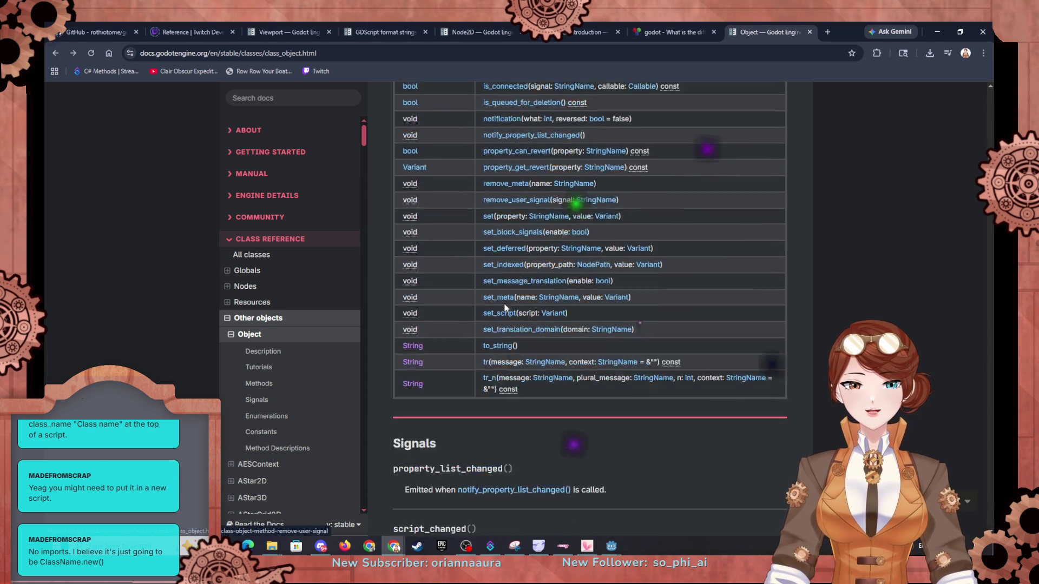
pyautogui.scroll(4, 504, 306)
pyautogui.scroll(20, 504, 308)
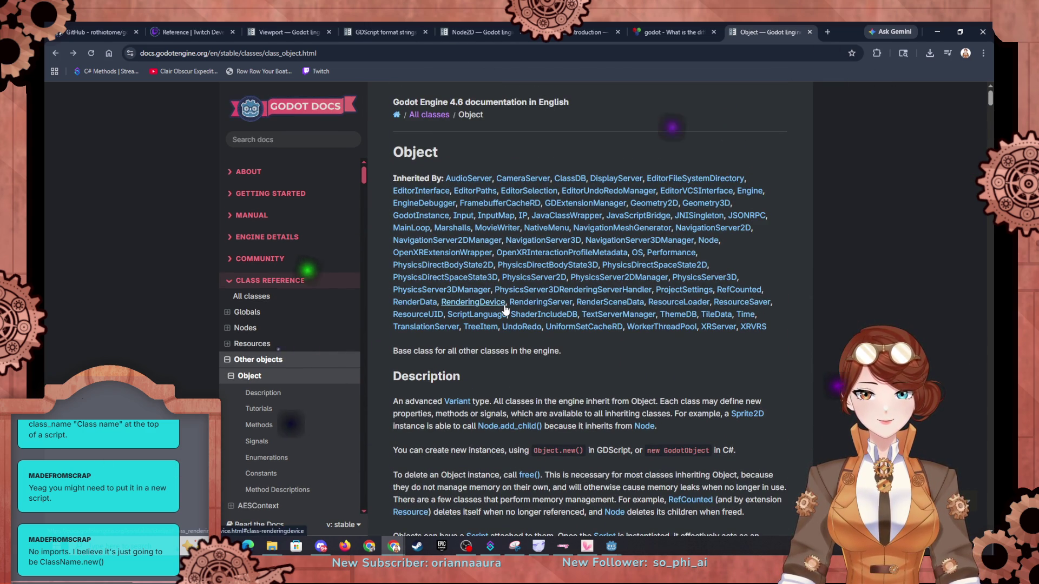
pyautogui.scroll(-3, 543, 320)
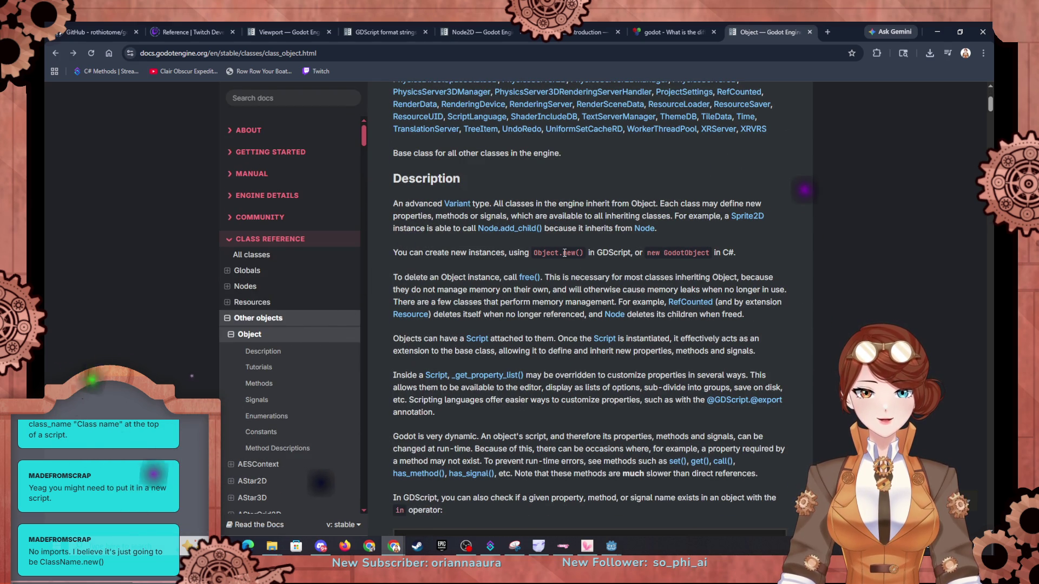
pyautogui.scroll(-2, 595, 265)
pyautogui.scroll(1, 554, 236)
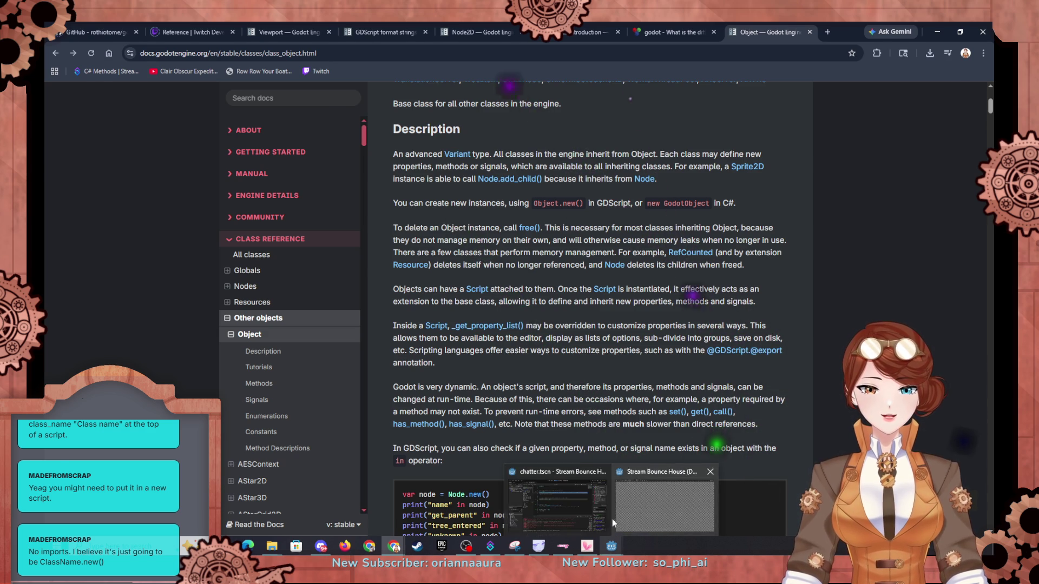
# Step: In node_2d.gd's _ready, add a line after the window size calling Object.new("ChatterProfile.gd")
pyautogui.click(611, 547)
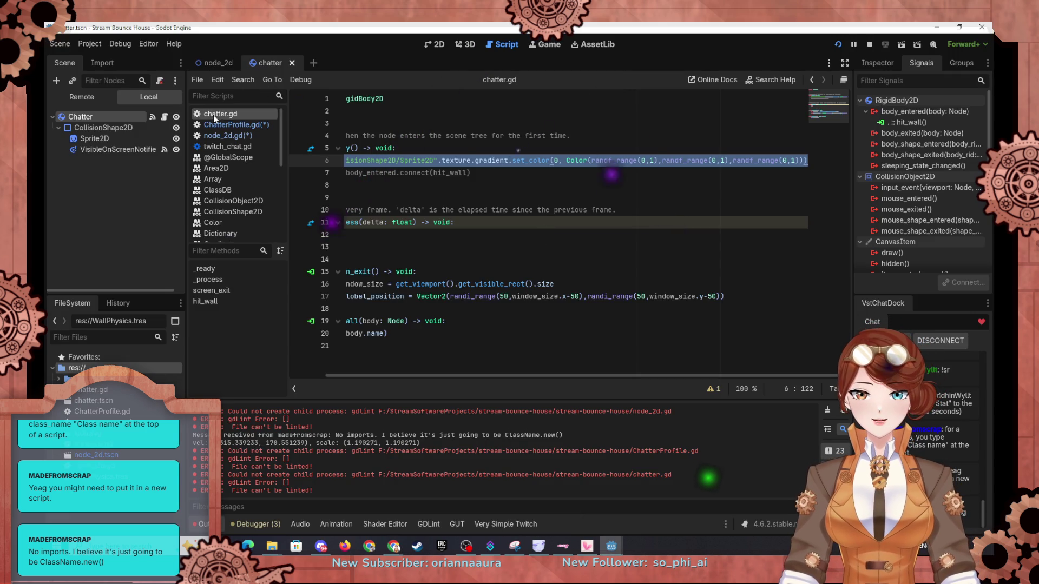
pyautogui.click(224, 136)
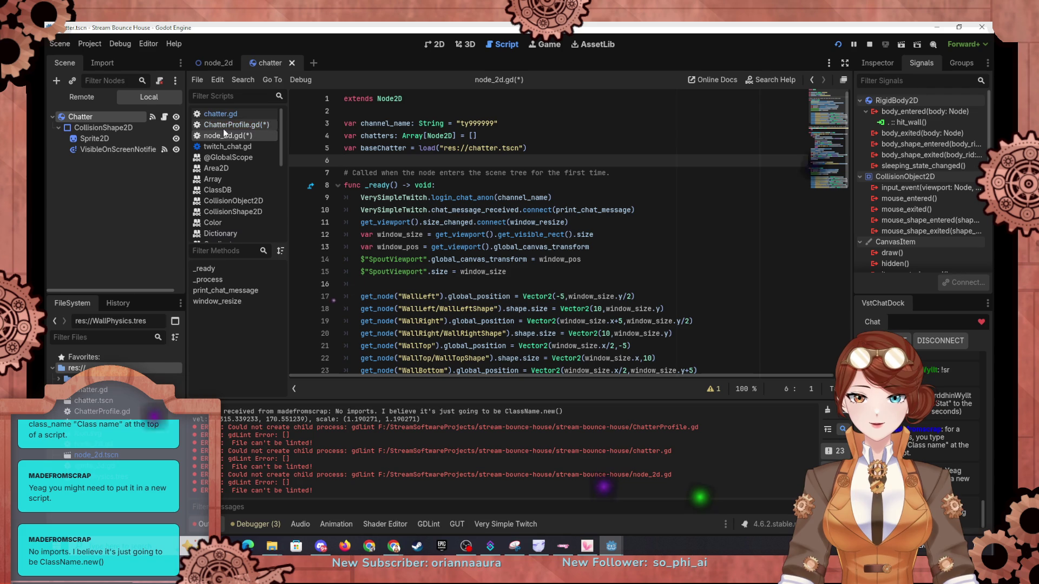
pyautogui.scroll(-1, 535, 235)
pyautogui.click(624, 236)
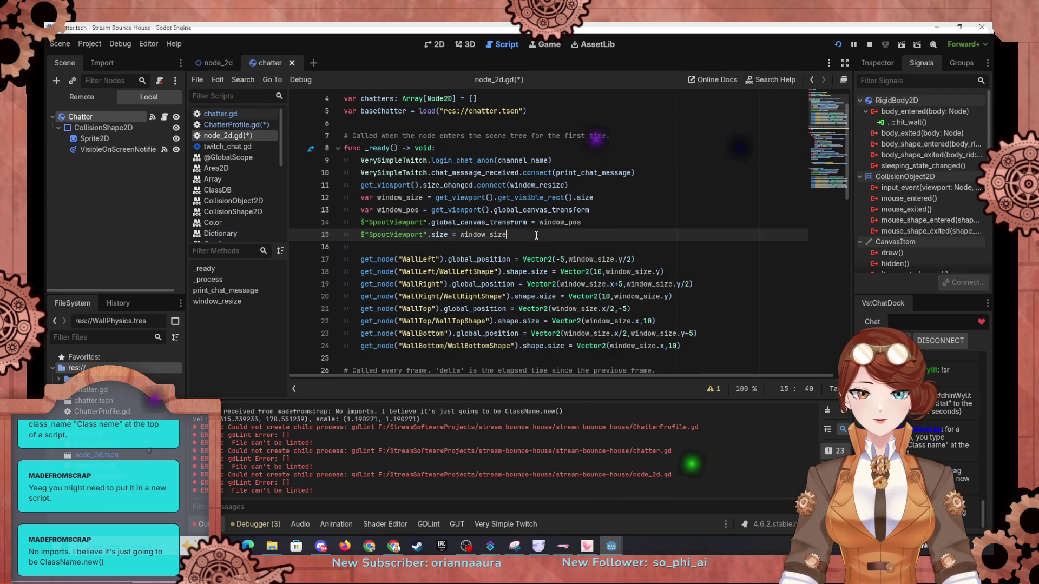
pyautogui.press('Return')
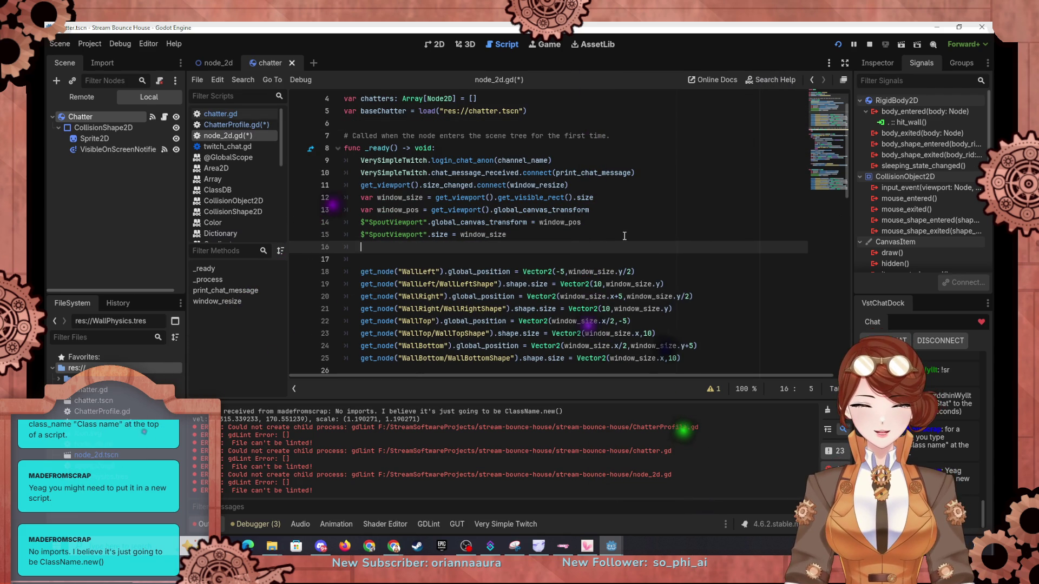
pyautogui.write('Object.new')
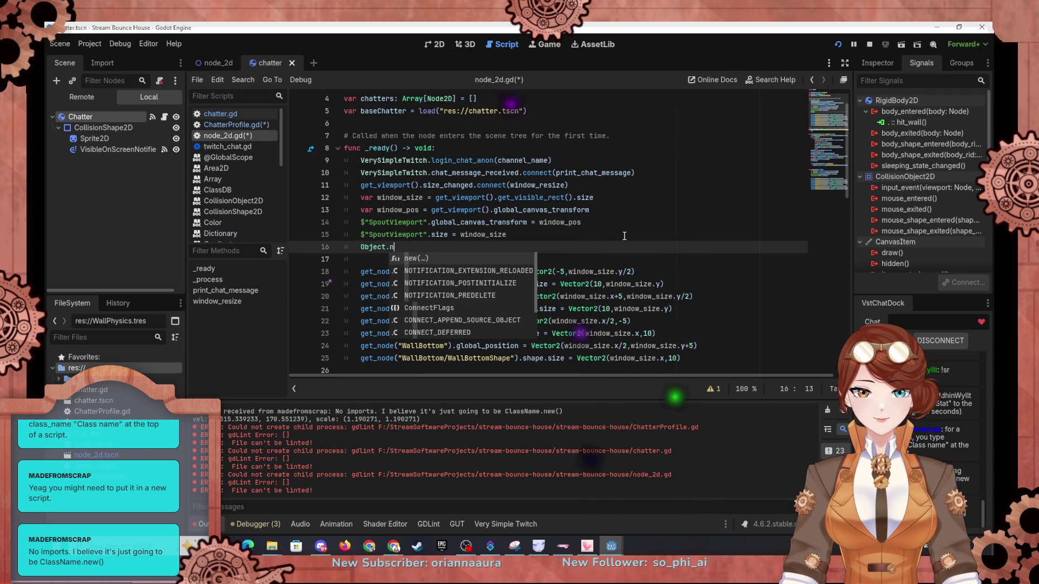
pyautogui.write('("ChatterProfile.gd')
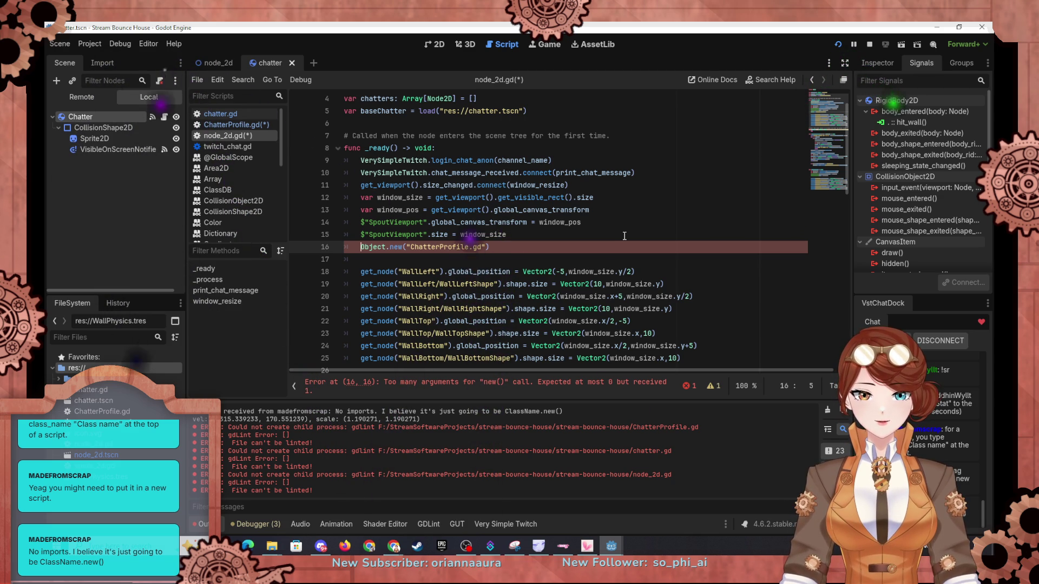
# Step: Delete the "ChatterProfile.gd" argument so line 16 reads Object.new()
pyautogui.press('Right')
pyautogui.press('Right')
pyautogui.press('Right')
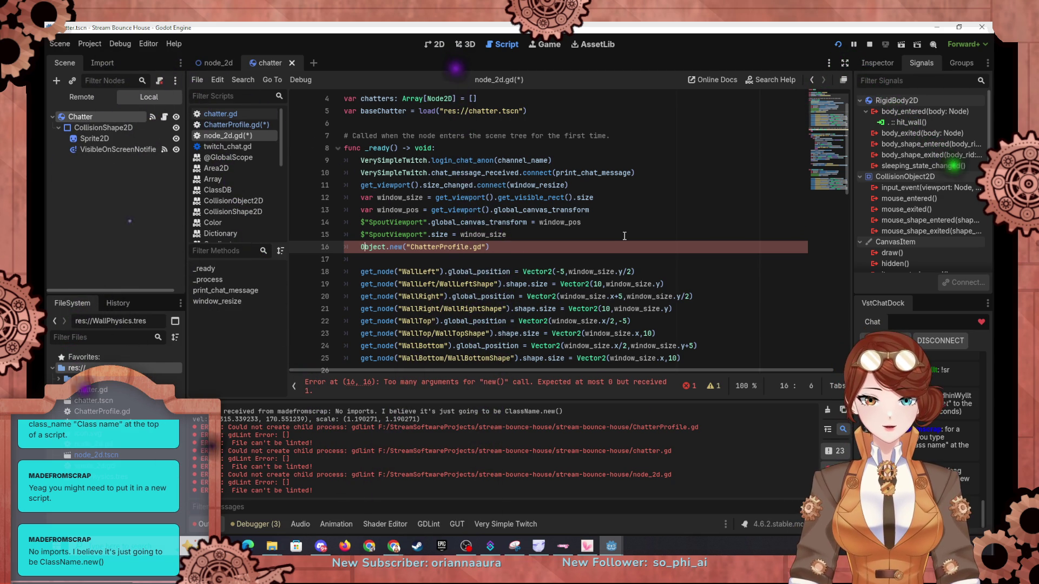
pyautogui.press('Delete')
pyautogui.press('Delete')
pyautogui.press('Delete')
pyautogui.press('Delete')
pyautogui.press('Delete')
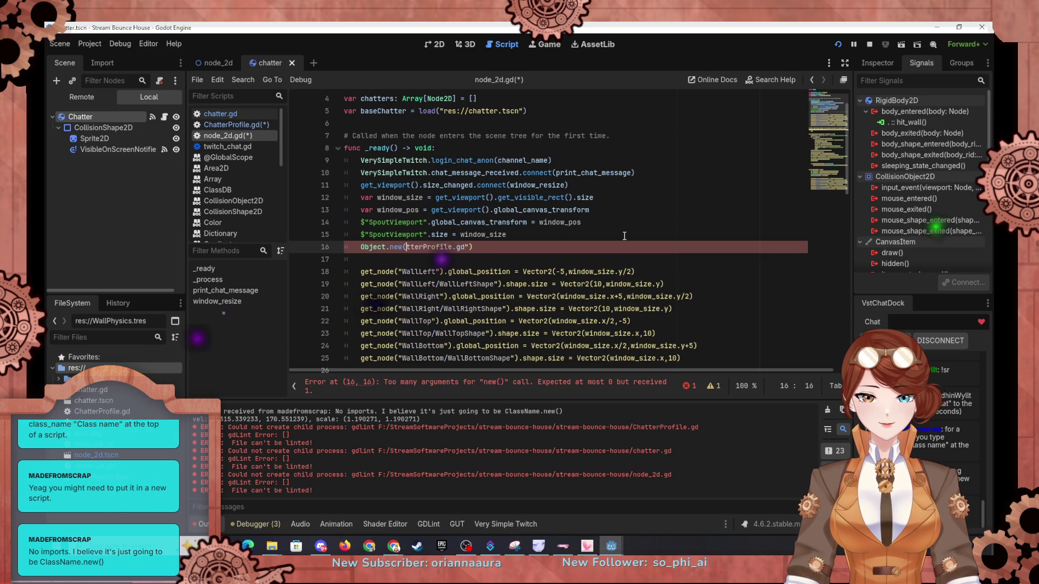
pyautogui.press('Delete')
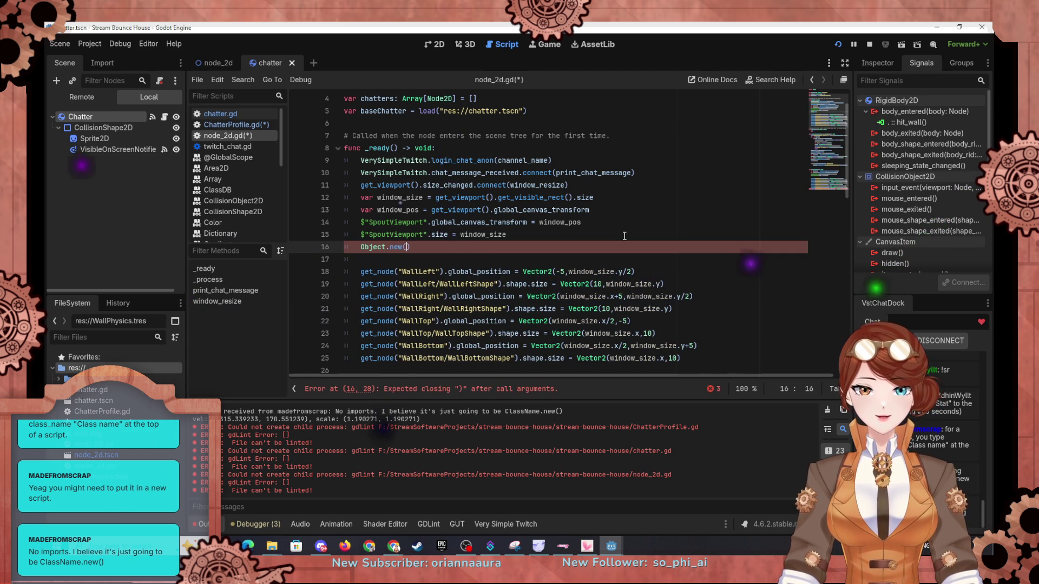
pyautogui.click(931, 29)
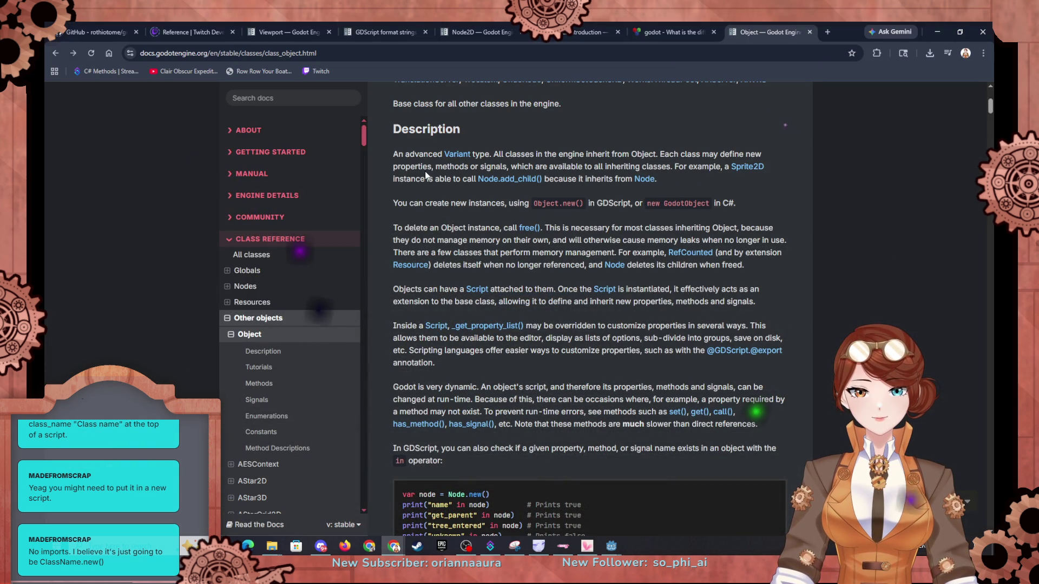
# Step: Read the Object class introduction article from the Object page's Tutorials list
pyautogui.scroll(-5, 427, 171)
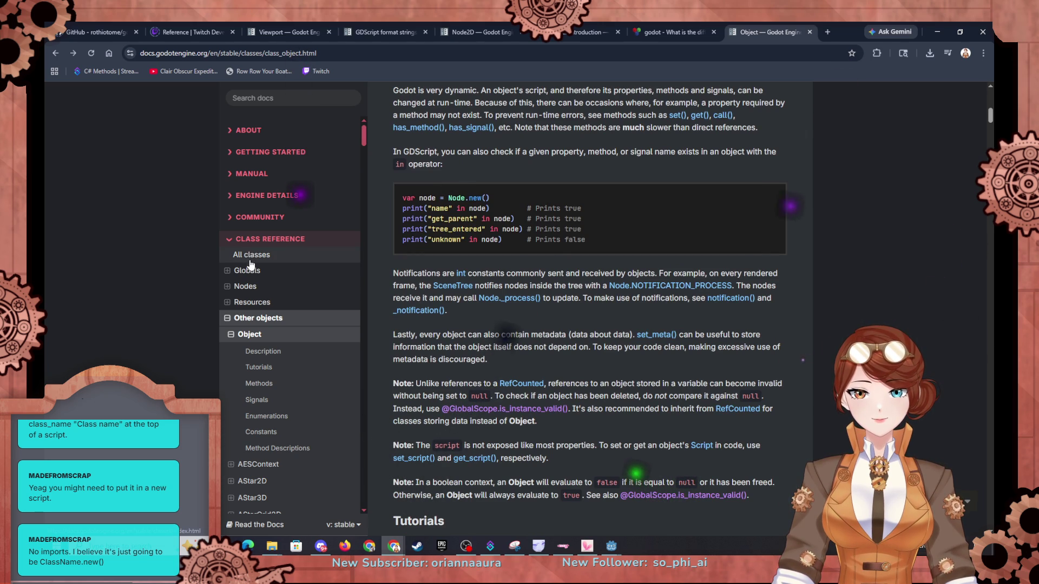
pyautogui.scroll(-1, 293, 339)
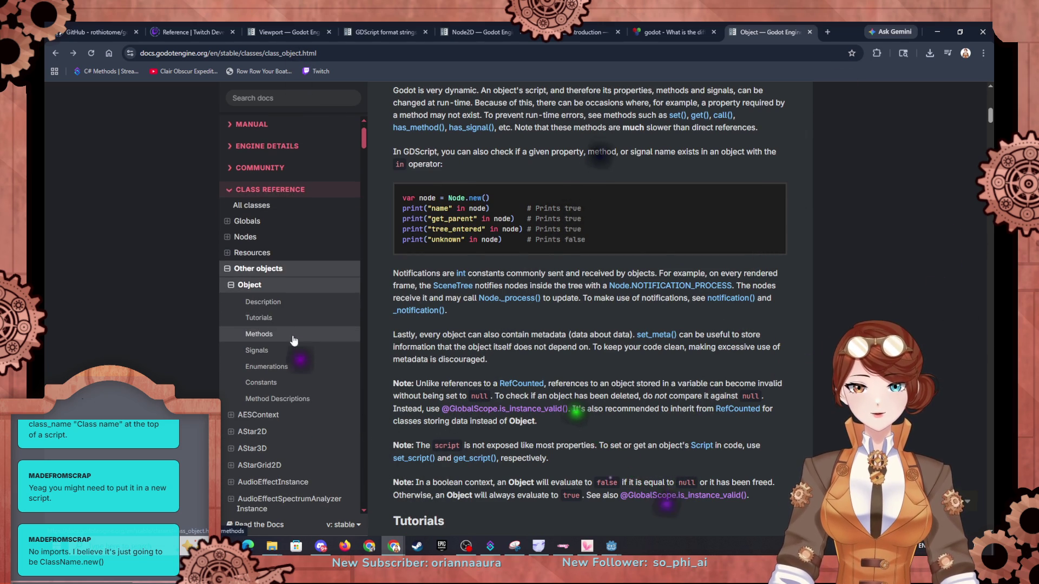
pyautogui.click(259, 317)
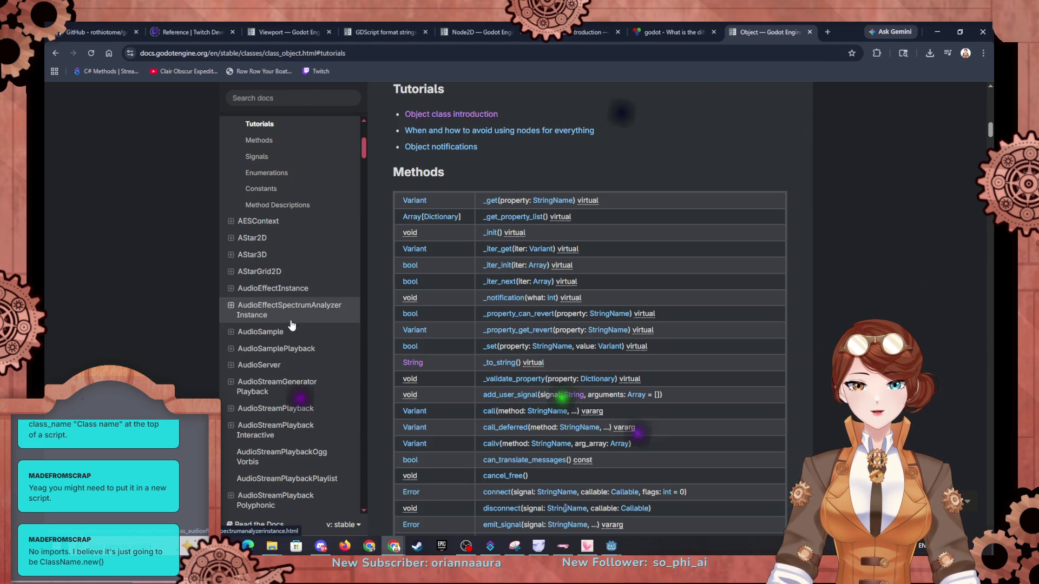
pyautogui.click(472, 112)
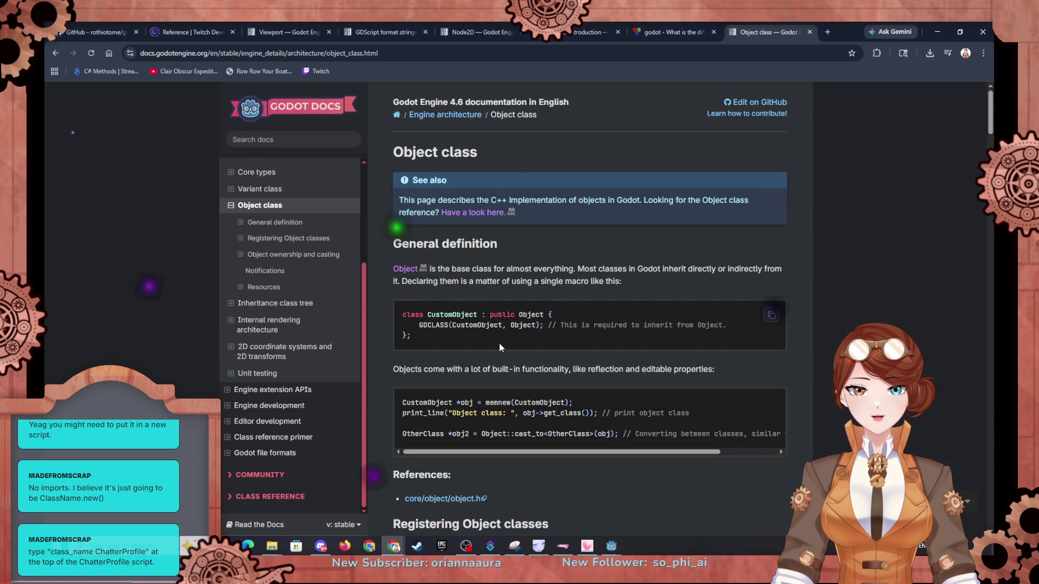
pyautogui.scroll(-5, 499, 345)
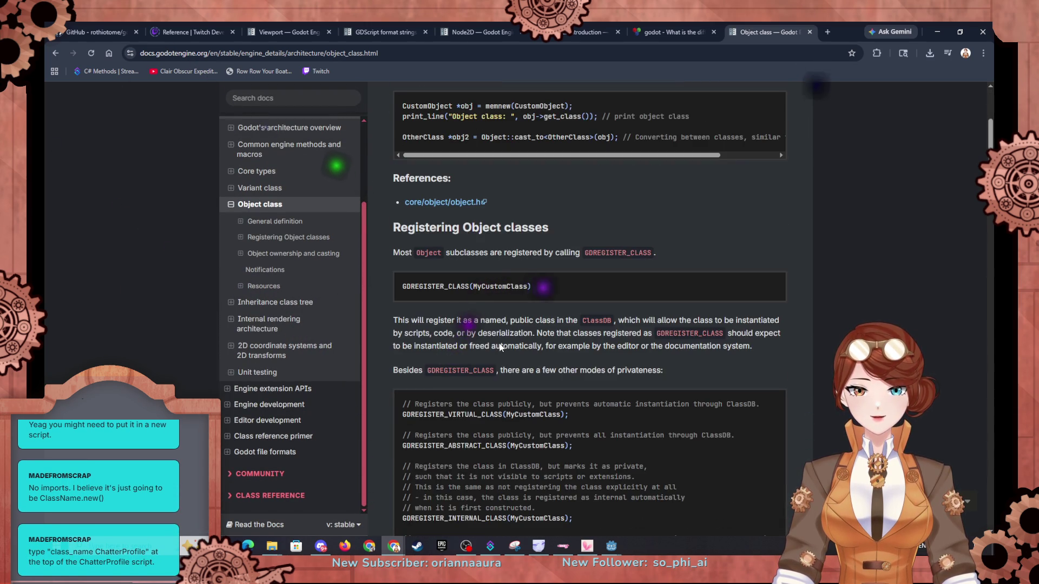
pyautogui.scroll(-5, 499, 345)
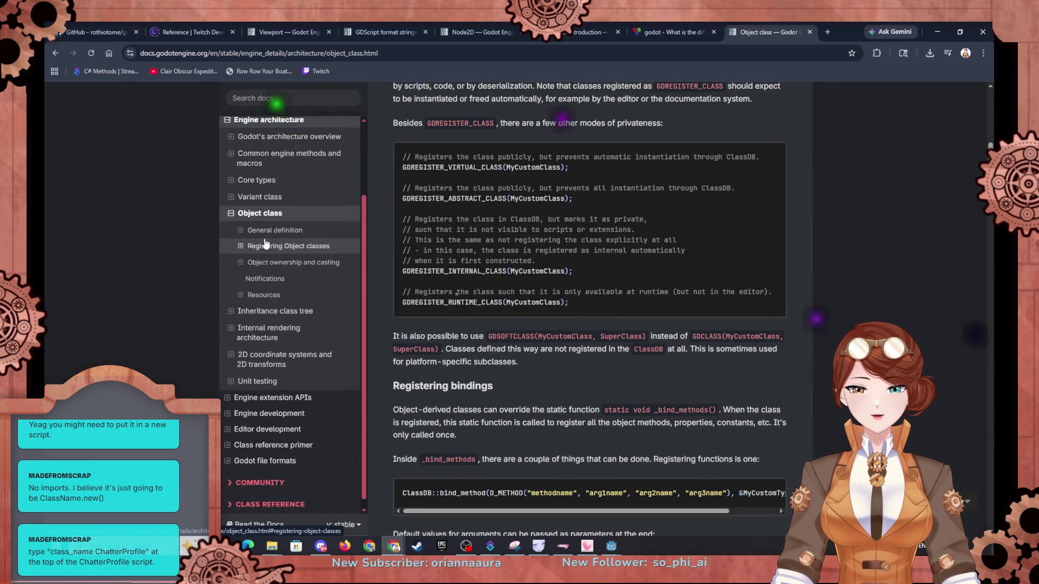
pyautogui.scroll(2, 265, 244)
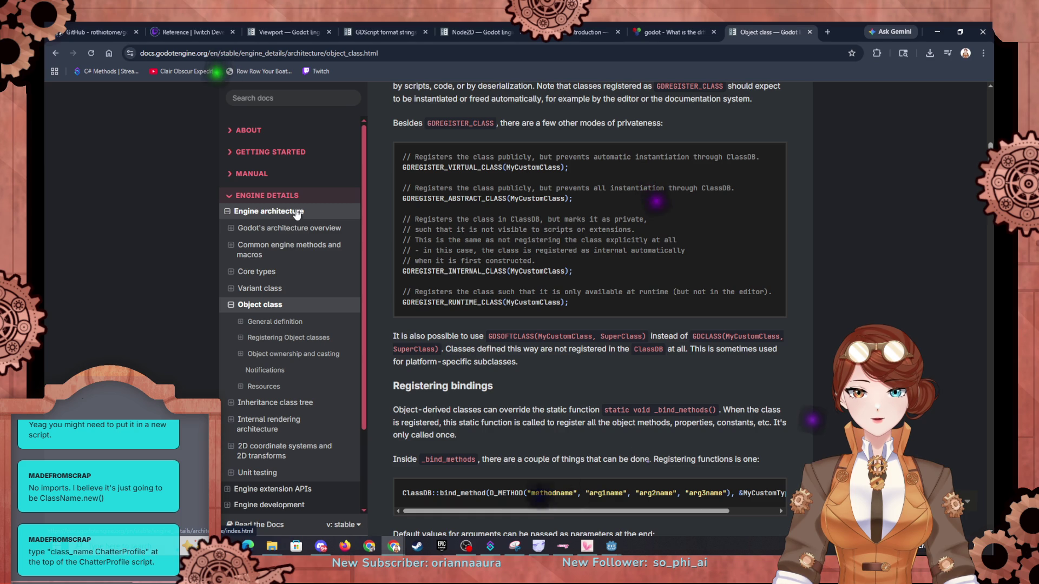
# Step: Open the Manual's Scripting overview page in the docs sidebar
pyautogui.click(260, 176)
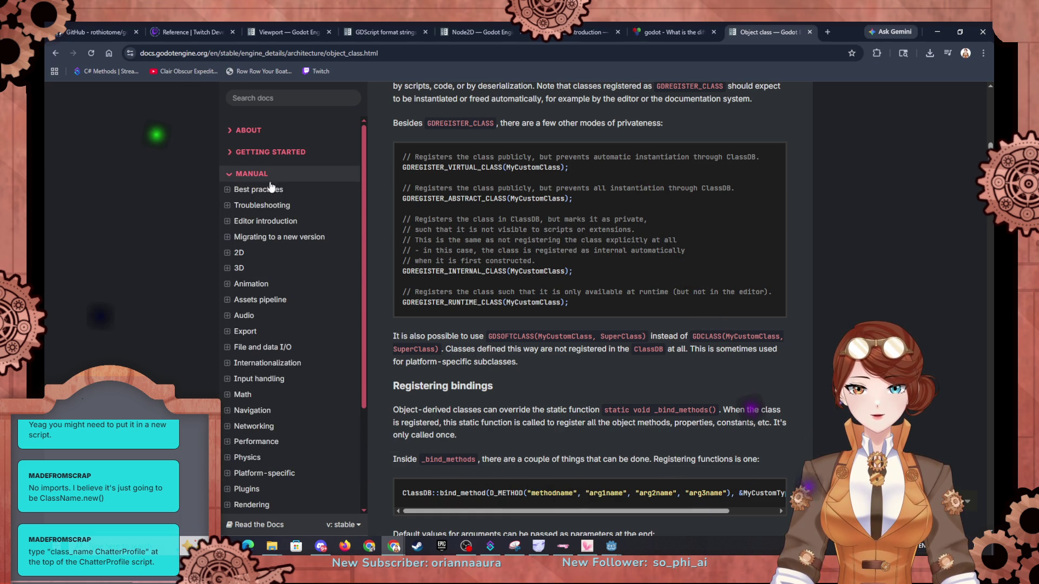
pyautogui.scroll(-2, 308, 289)
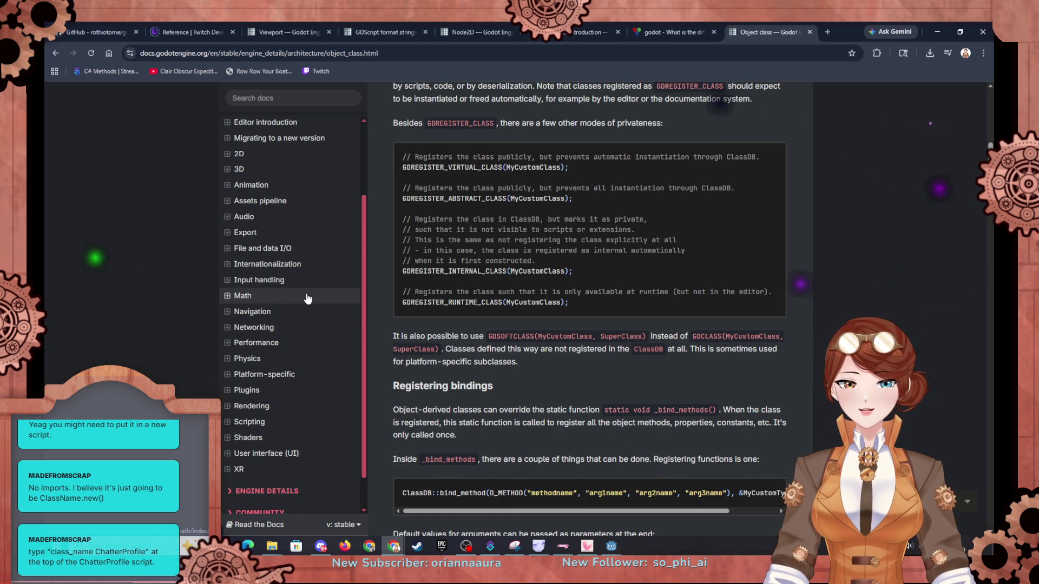
pyautogui.click(246, 421)
pyautogui.scroll(-2, 286, 330)
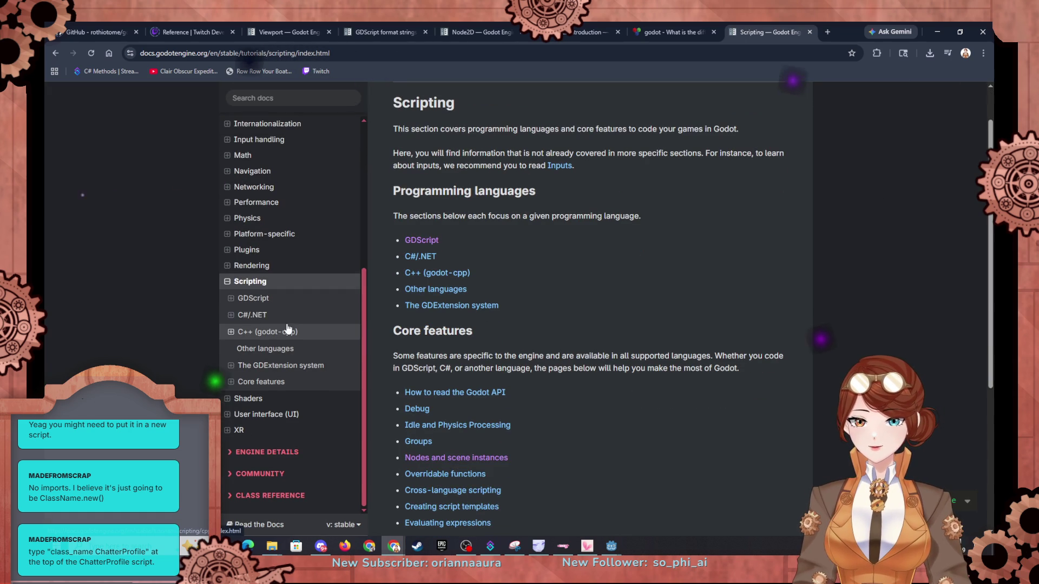
# Step: Read the GDScript reference page in the docs
pyautogui.click(250, 298)
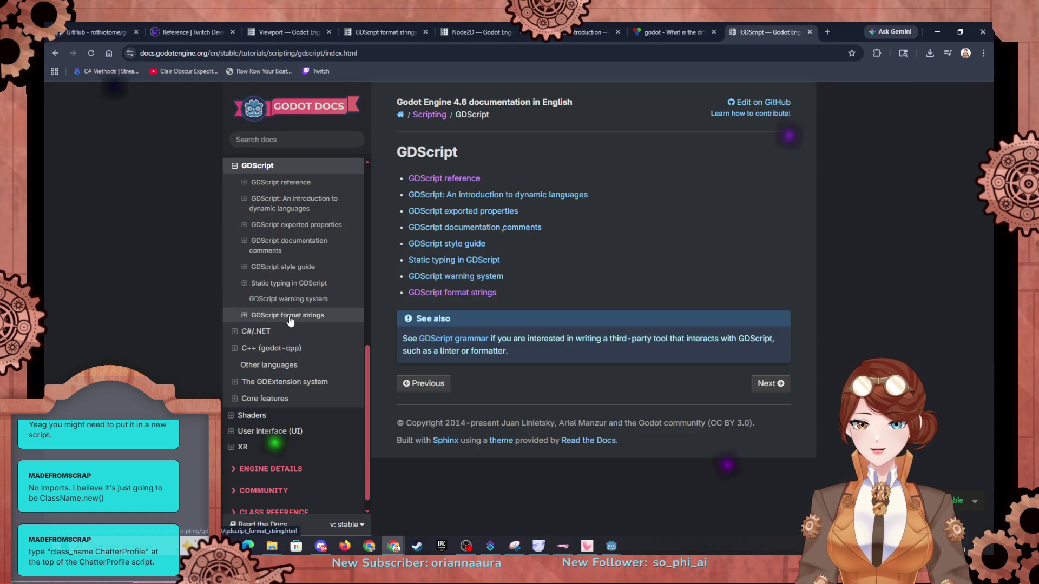
pyautogui.click(441, 180)
pyautogui.scroll(-1, 595, 268)
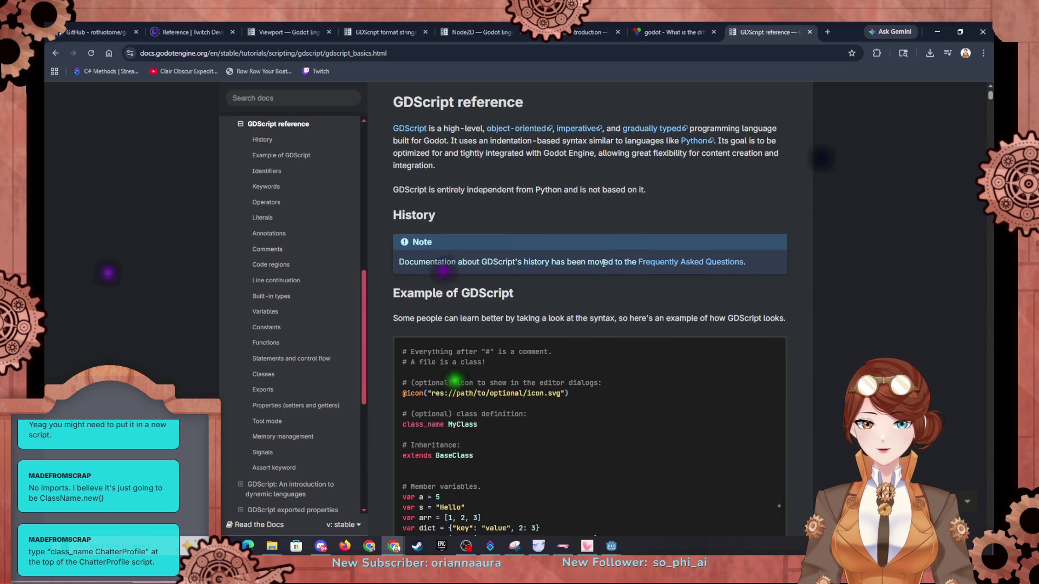
pyautogui.scroll(-2, 603, 262)
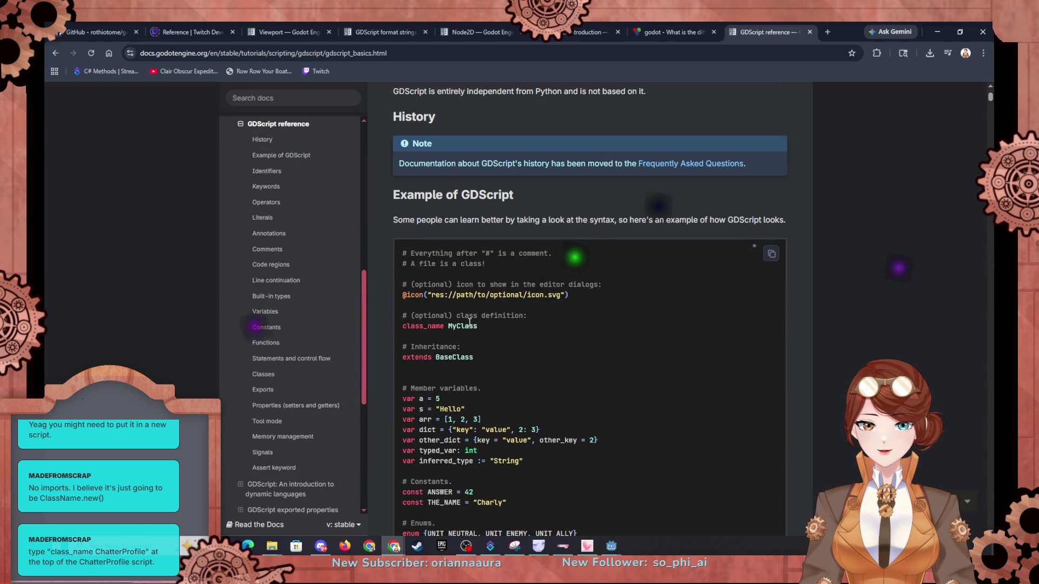
pyautogui.scroll(3, 469, 323)
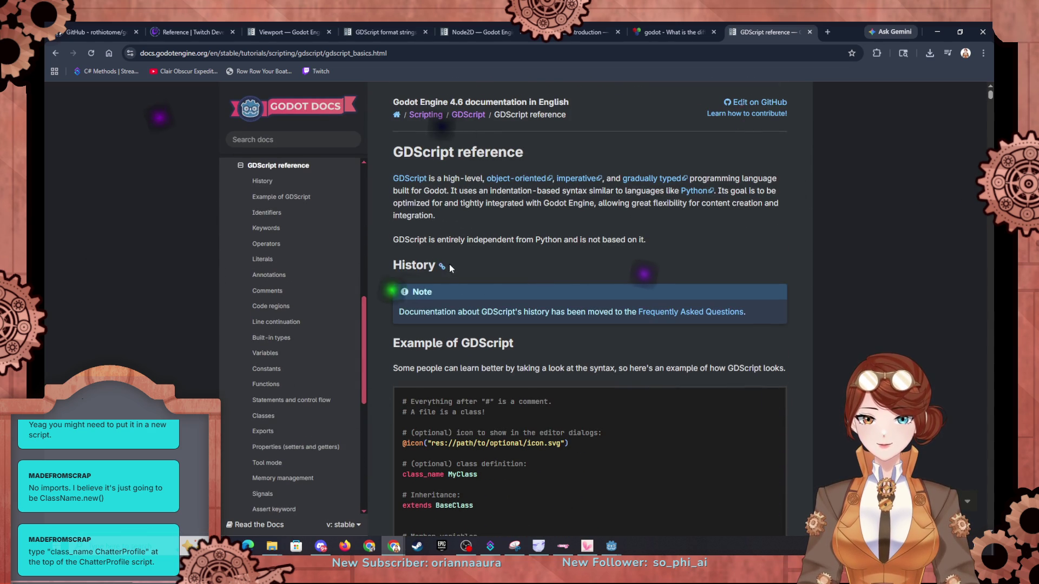
pyautogui.scroll(-4, 426, 261)
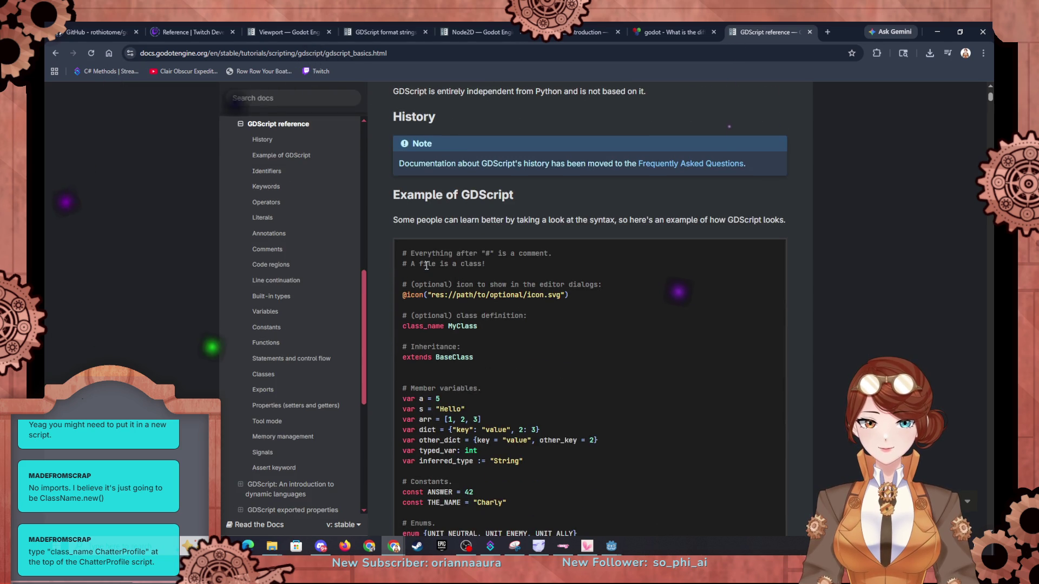
# Step: Back in Godot, delete the leftover Object.new() line from node_2d.gd
pyautogui.click(937, 31)
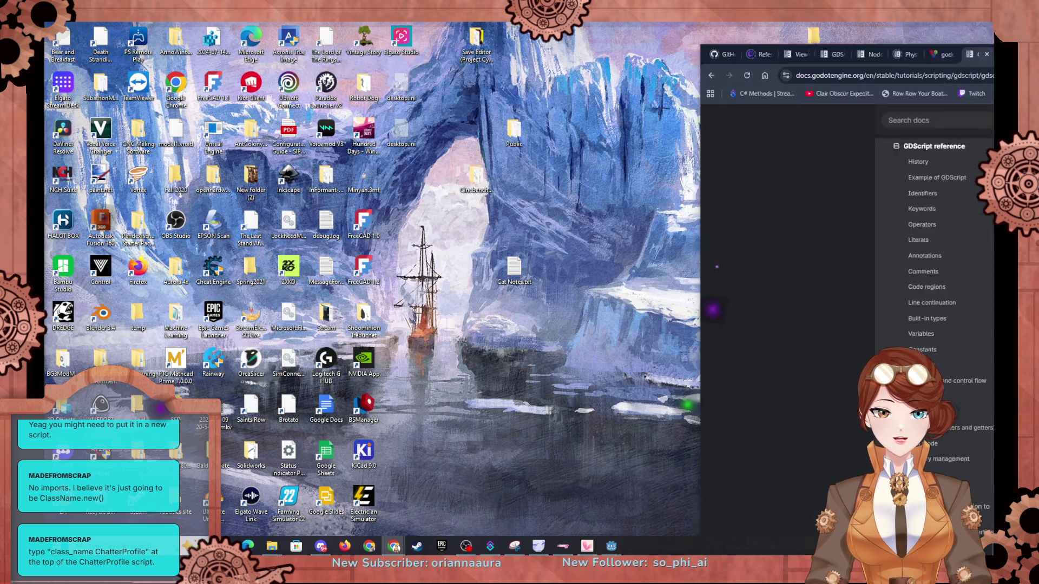
pyautogui.moveTo(611, 546)
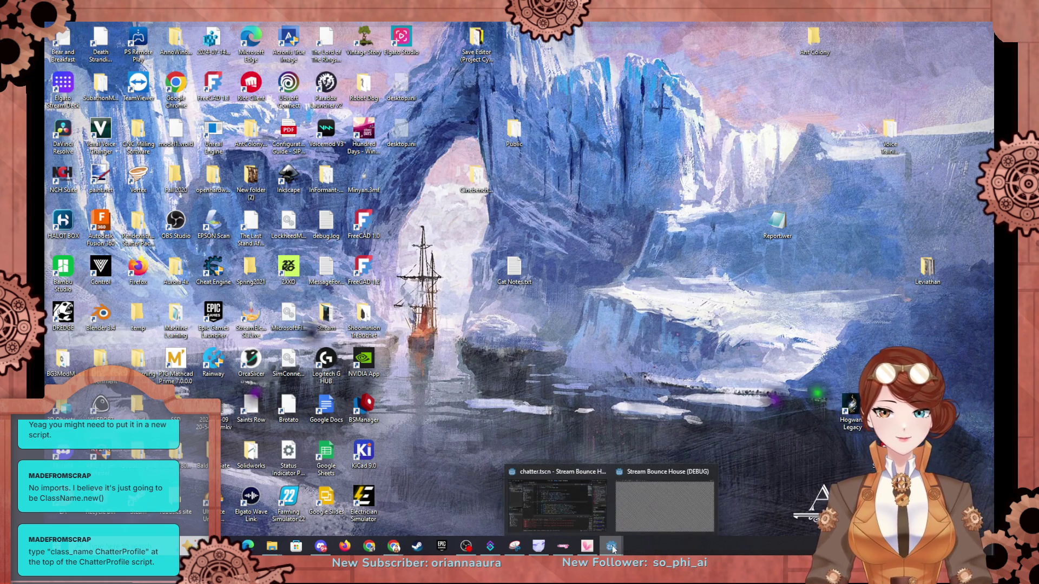
pyautogui.click(542, 414)
pyautogui.moveTo(432, 249); pyautogui.dragTo(518, 238)
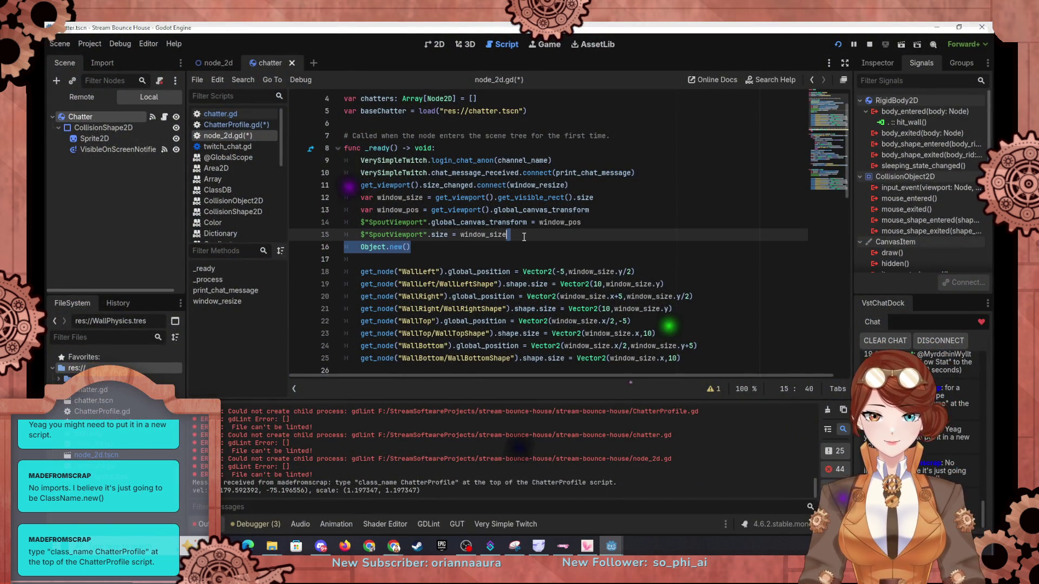
pyautogui.press('BackSpace')
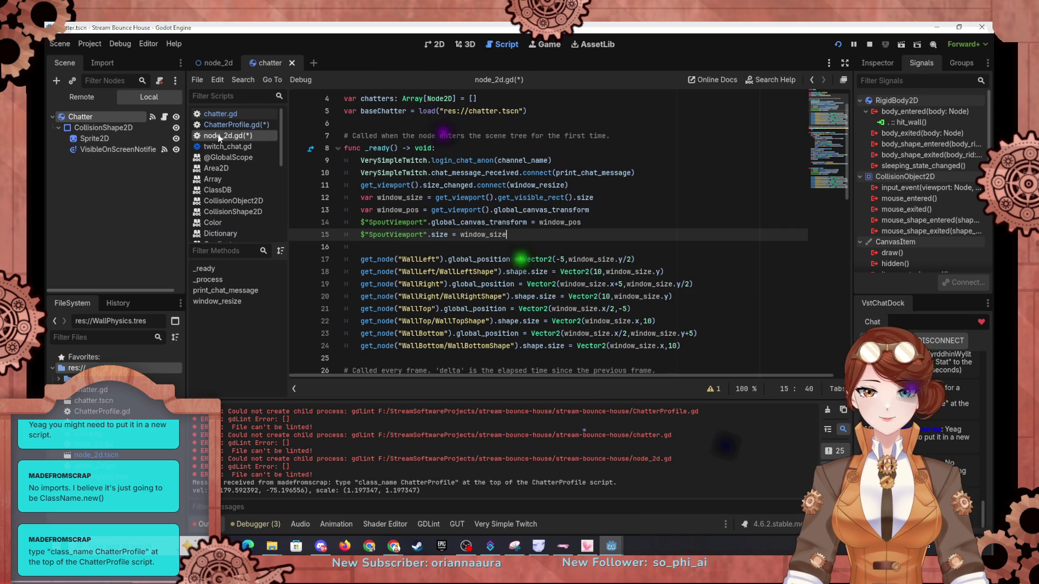
pyautogui.click(226, 126)
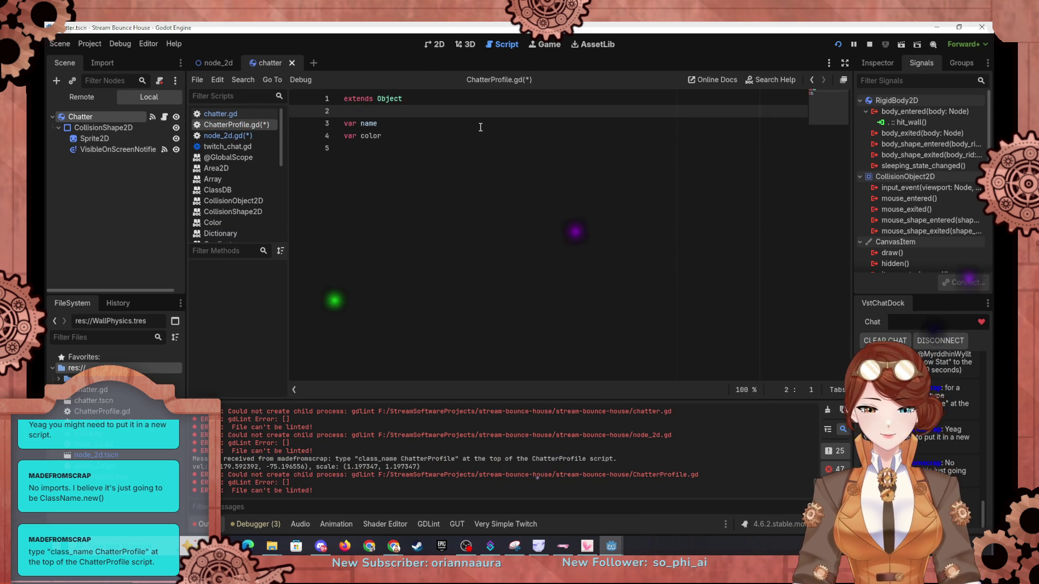
# Step: Add 'class_name ChatterProfile' on line 3 of ChatterProfile.gd and save the scripts
pyautogui.press('Return')
pyautogui.press('Return')
pyautogui.press('Up')
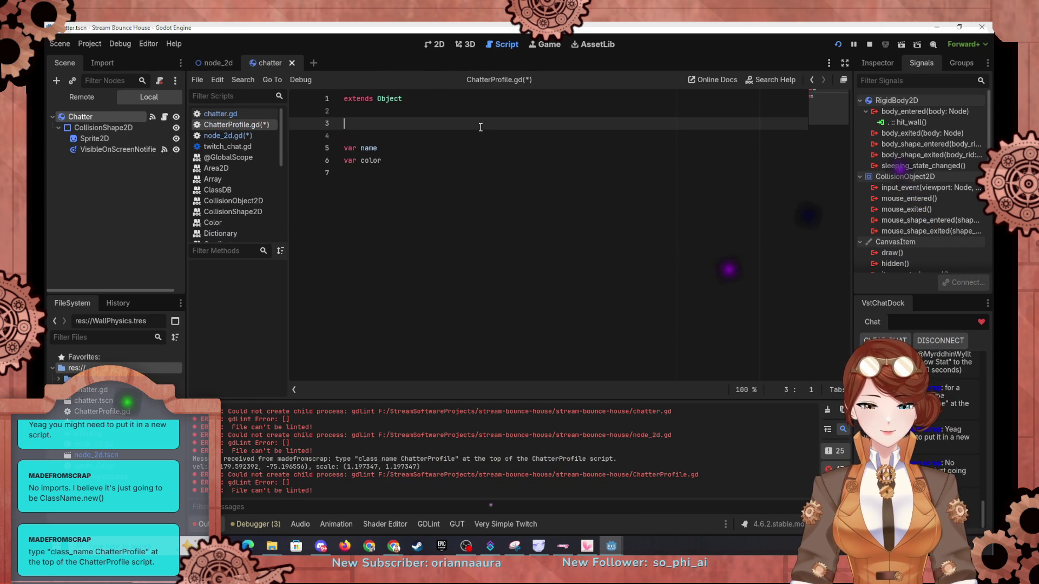
pyautogui.write('class_name ChatterPro')
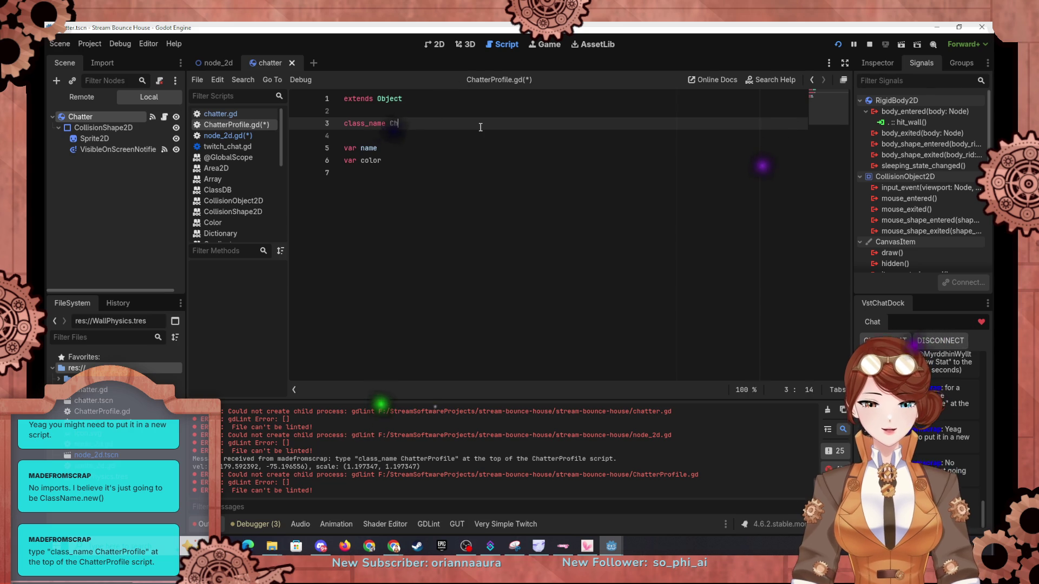
pyautogui.write('file')
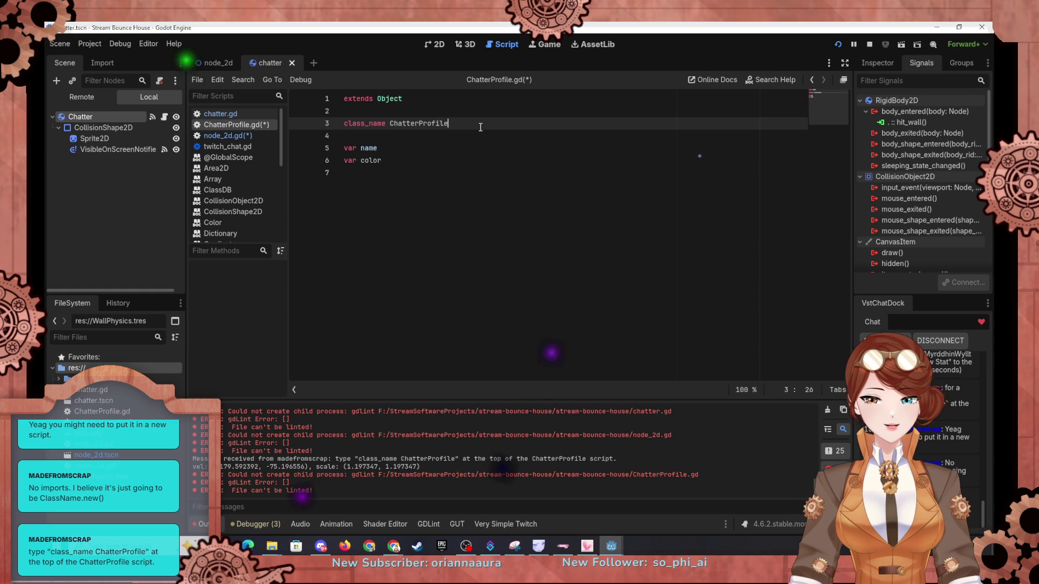
pyautogui.click(397, 183)
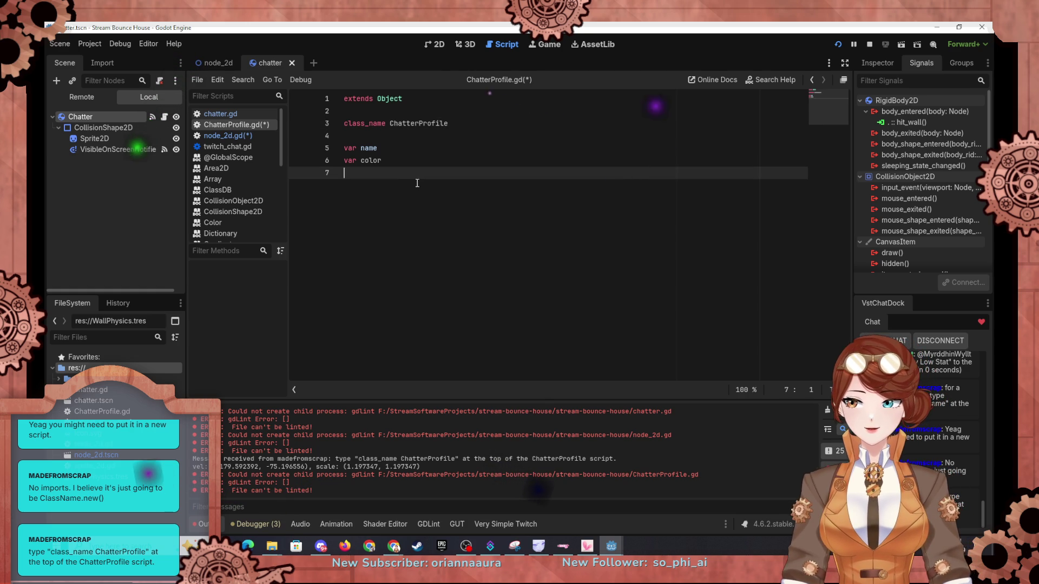
pyautogui.hotkey('ctrl', 's')
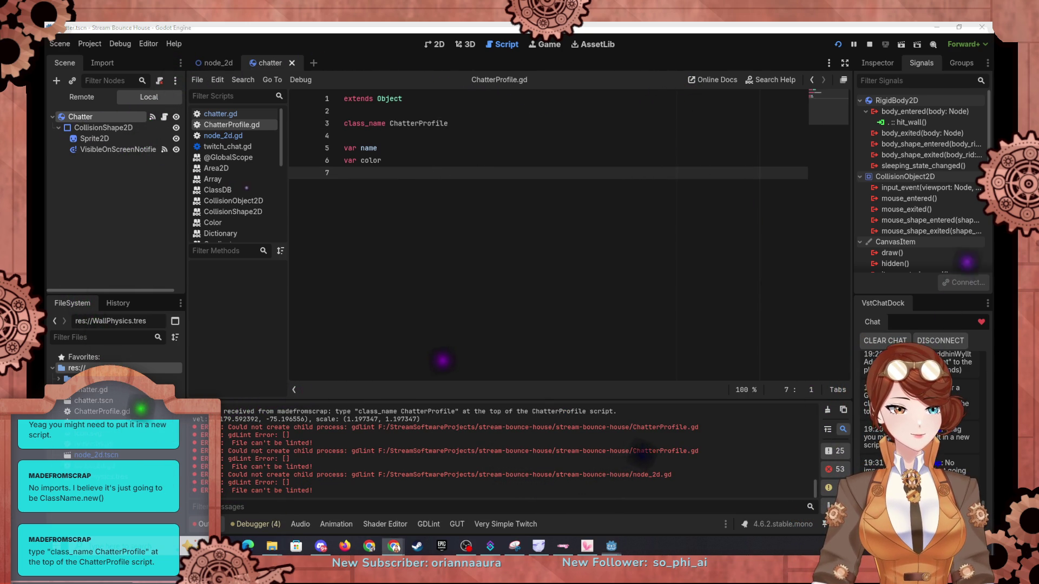
pyautogui.hotkey('alt', 'Tab')
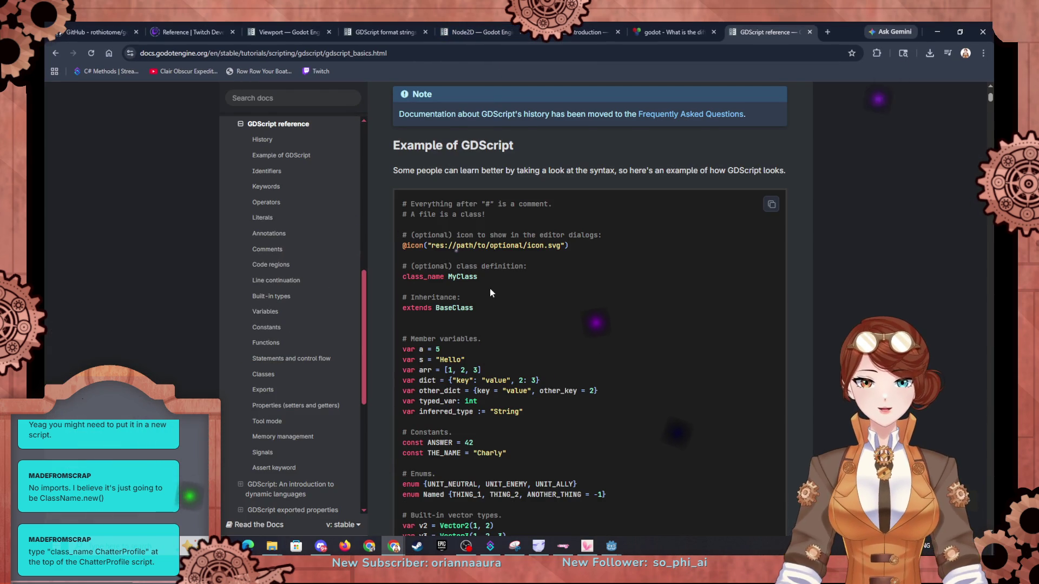
# Step: Open the GDScript reference's Inner classes section in a new tab
pyautogui.scroll(-6, 488, 288)
pyautogui.scroll(-12, 498, 272)
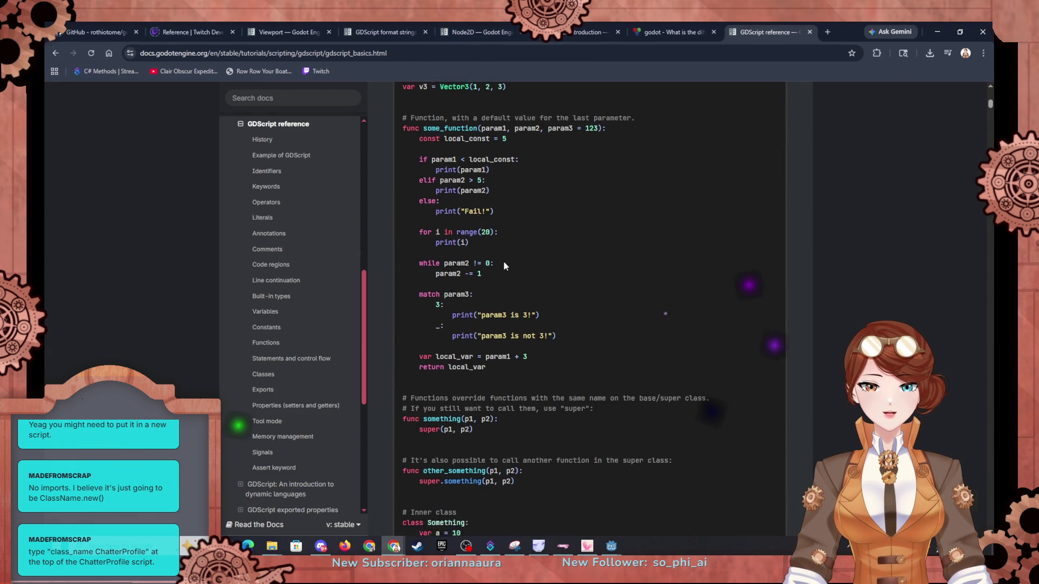
pyautogui.scroll(-1, 524, 279)
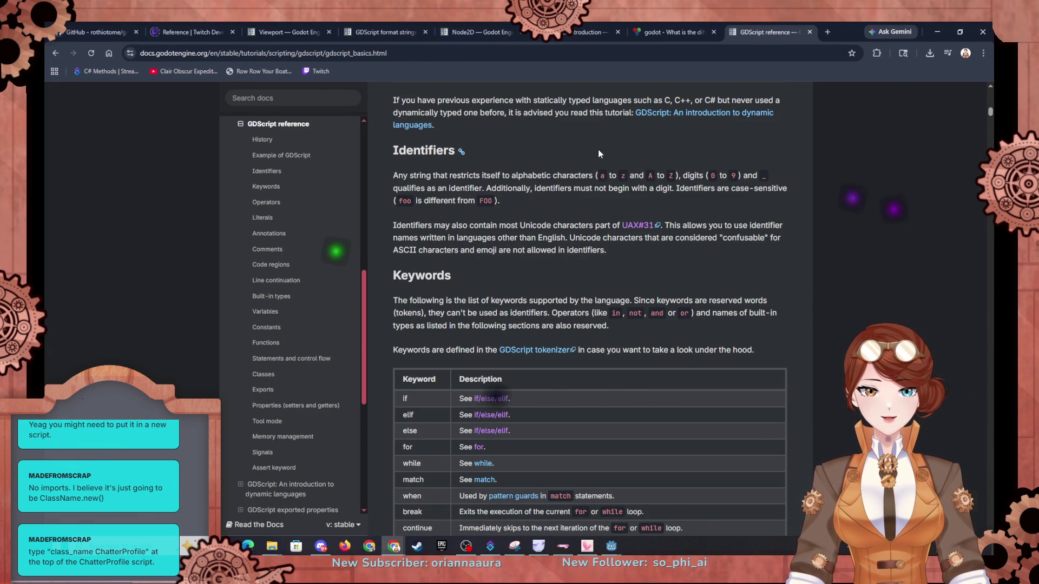
pyautogui.scroll(1, 516, 162)
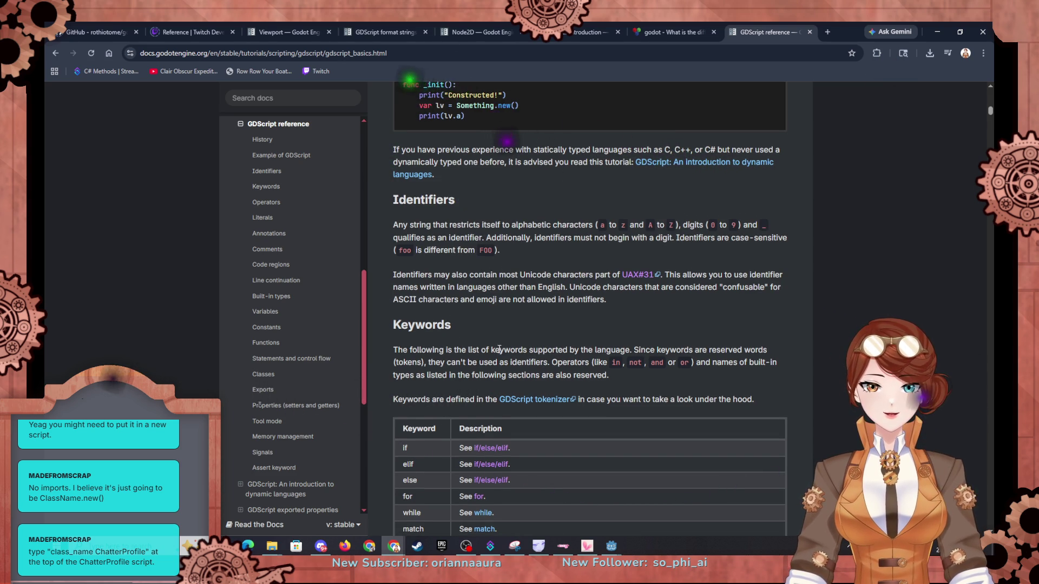
pyautogui.scroll(-2, 497, 344)
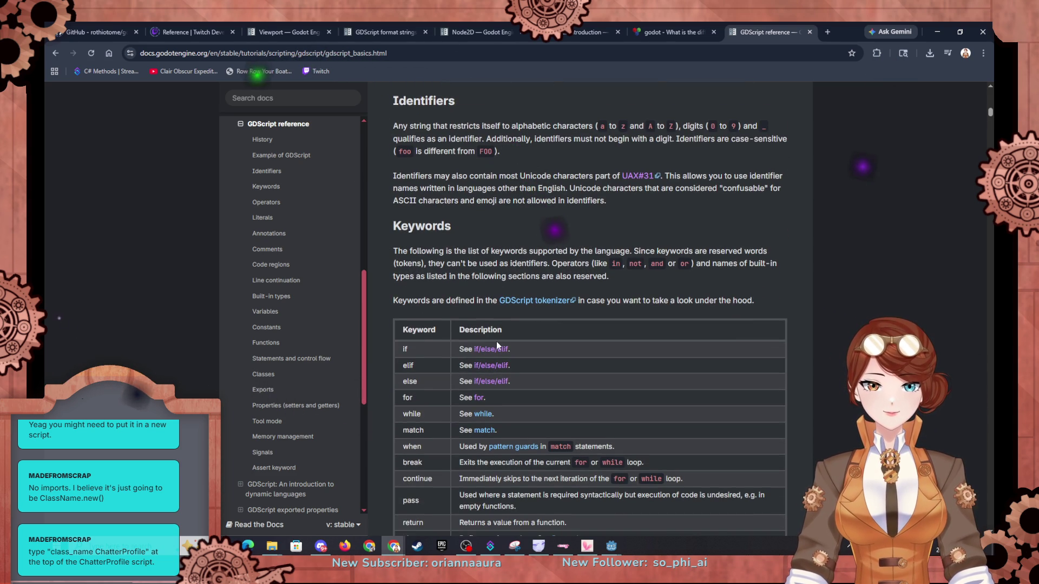
pyautogui.scroll(-5, 496, 344)
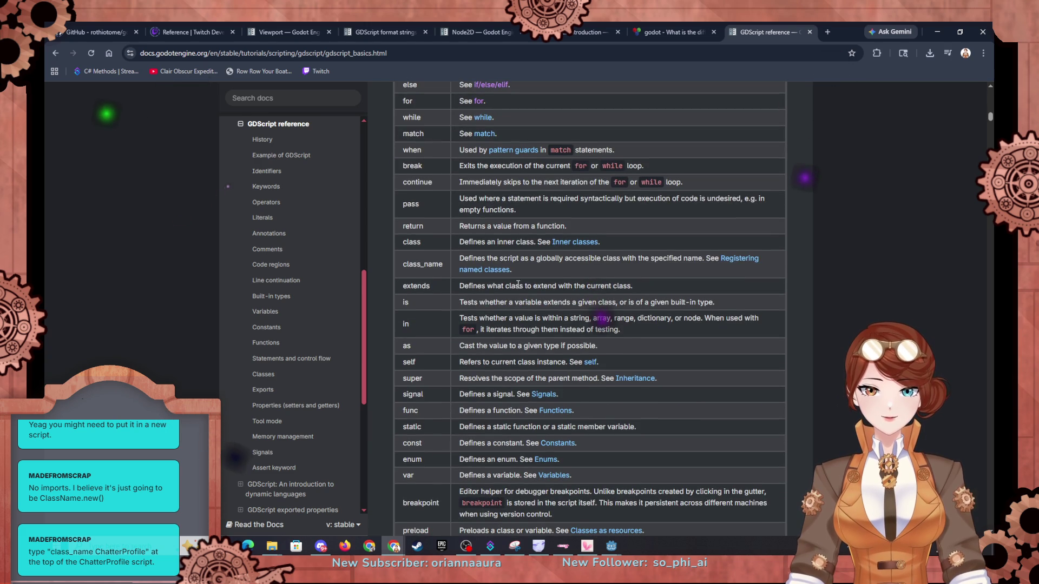
pyautogui.rightClick(572, 243)
pyautogui.click(595, 253)
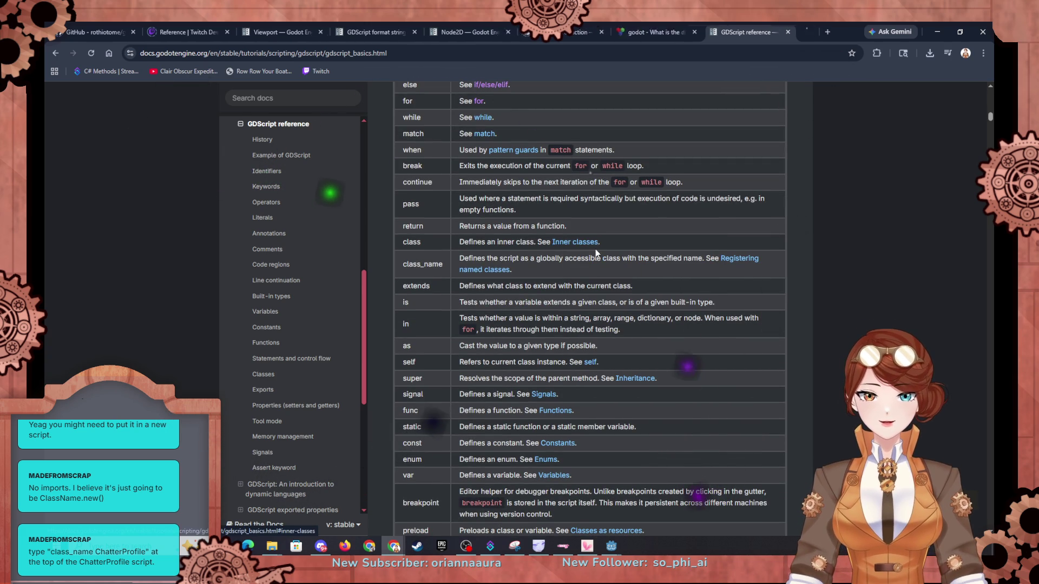
# Step: Open Registering named classes in a new tab, view Inner classes, then minimize the browser
pyautogui.moveTo(626, 258); pyautogui.dragTo(702, 259)
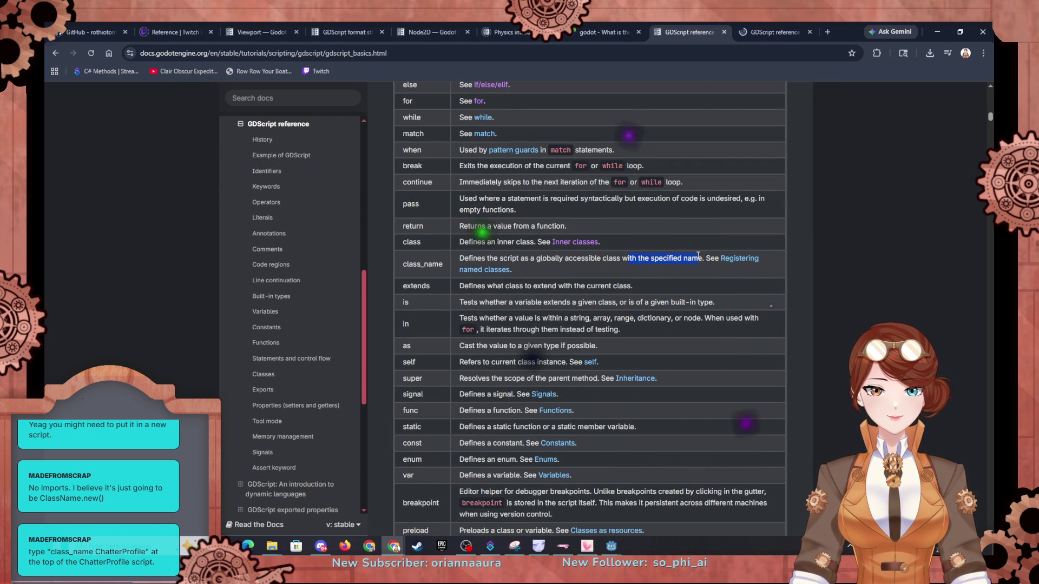
pyautogui.rightClick(736, 258)
pyautogui.click(756, 265)
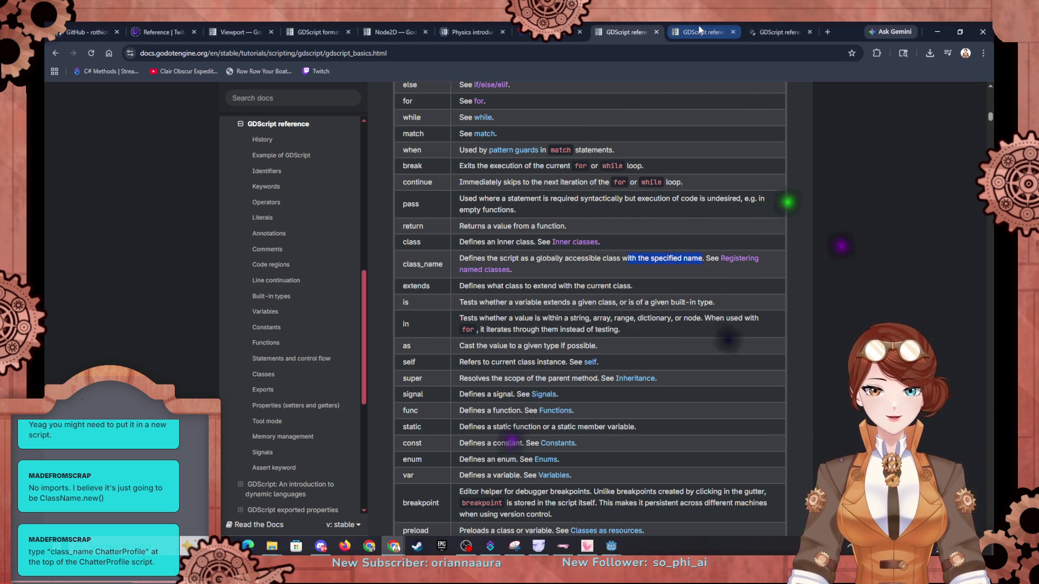
pyautogui.click(699, 27)
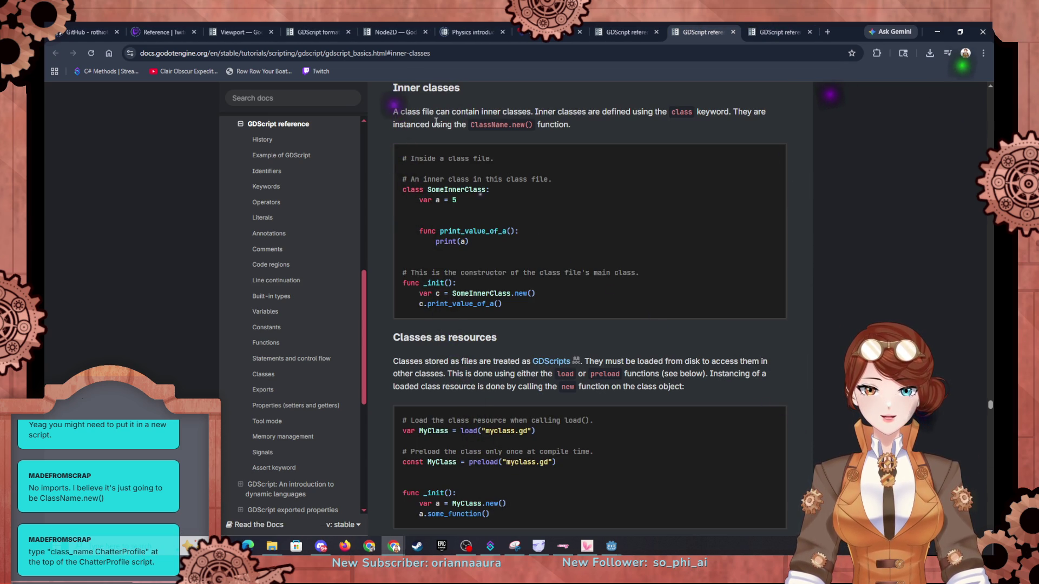
pyautogui.scroll(1, 556, 151)
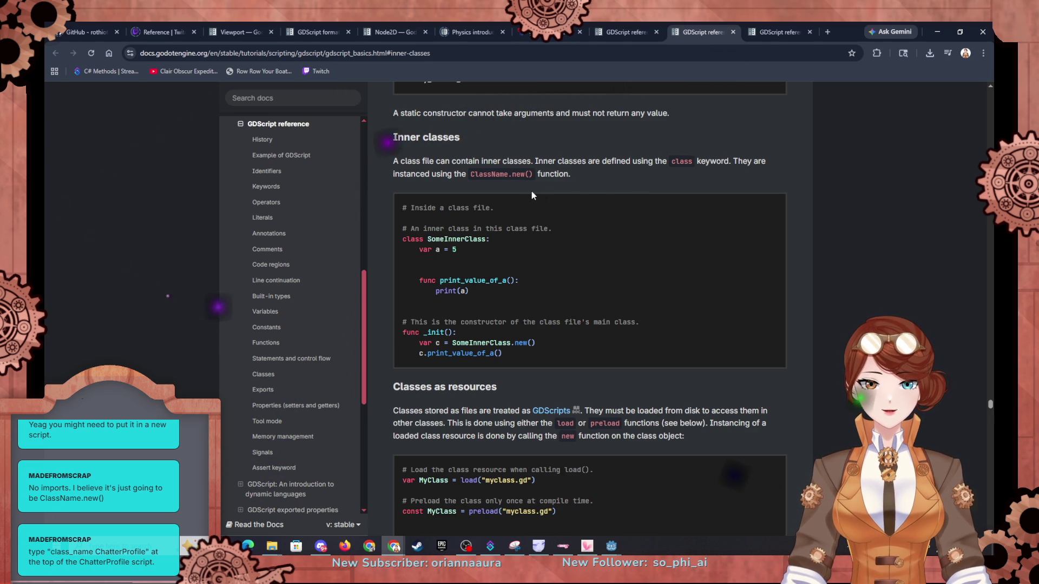
pyautogui.click(945, 34)
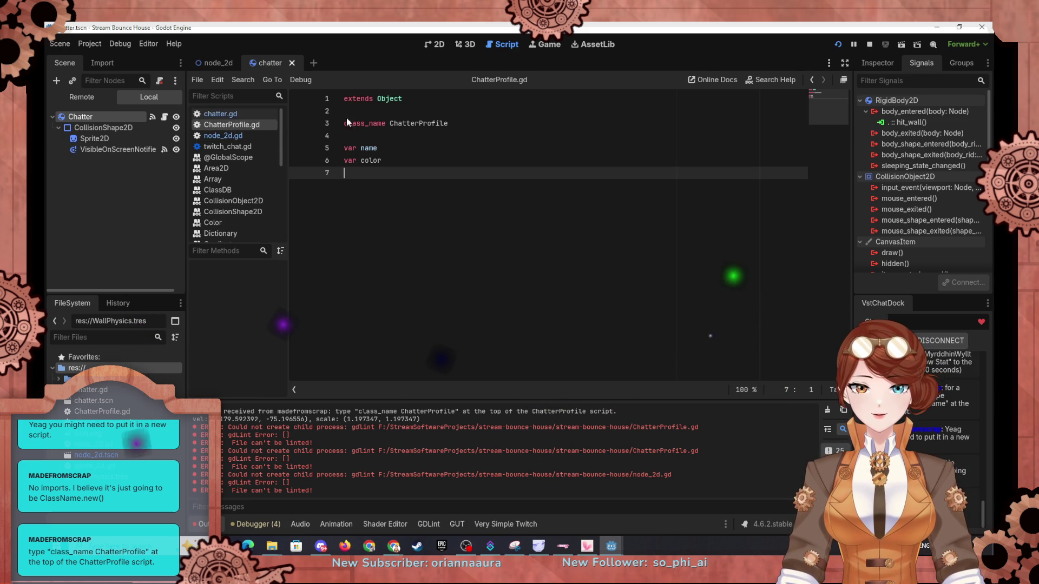
# Step: Start an inner class ChatterProfile below the baseChatter declaration in node_2d.gd
pyautogui.click(236, 136)
pyautogui.click(462, 122)
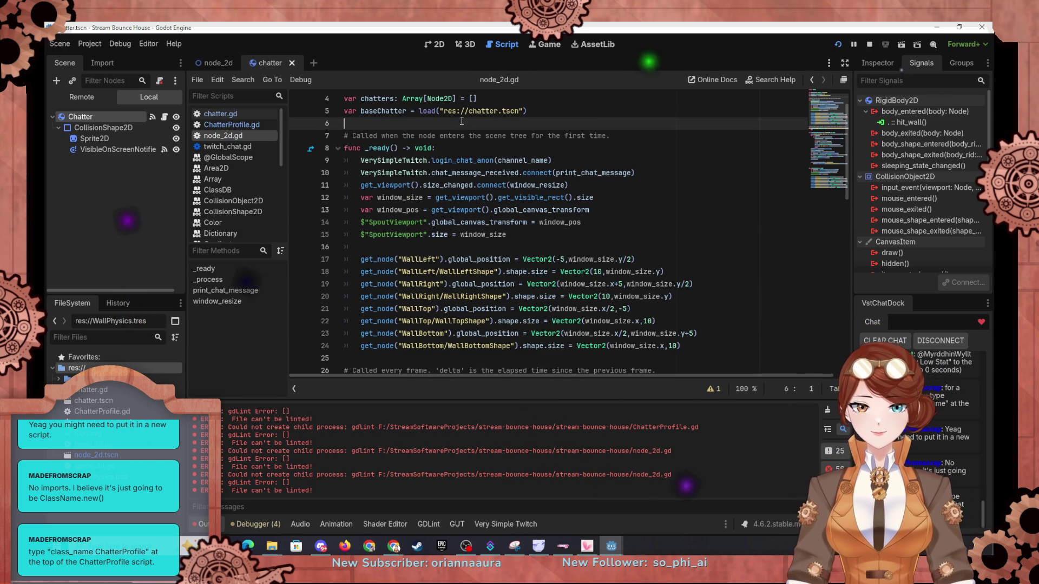
pyautogui.press('Return')
pyautogui.press('Return')
pyautogui.press('Up')
pyautogui.write('ass ChatterProfile')
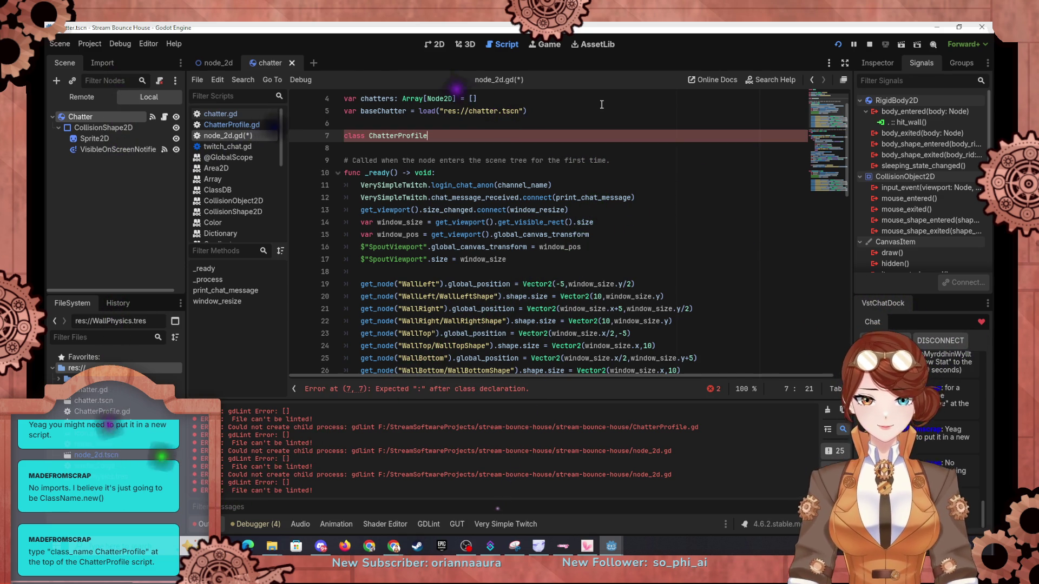
pyautogui.hotkey('alt', 'Tab')
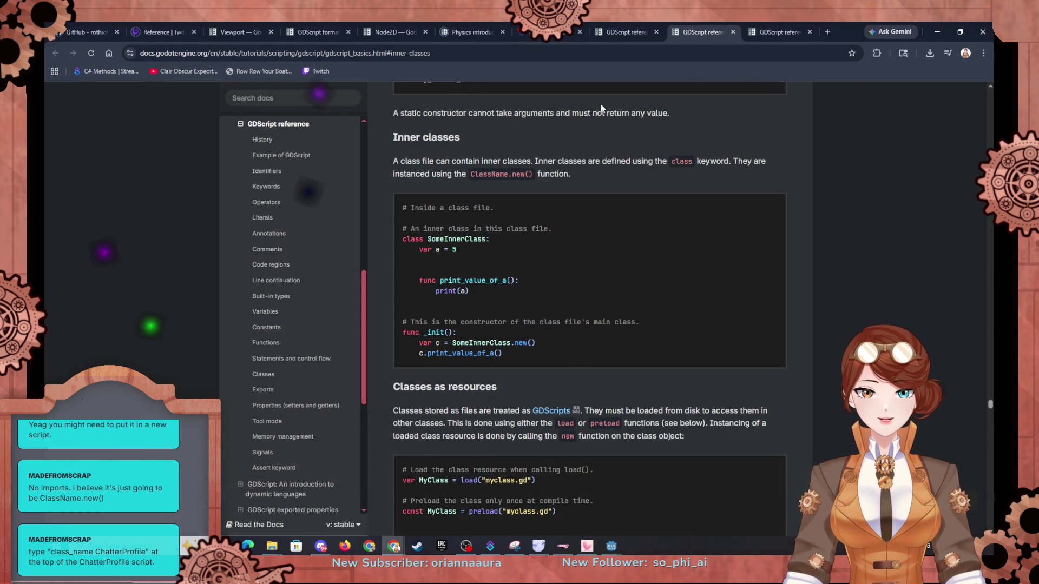
pyautogui.hotkey('alt', 'Tab')
# Step: Give it a var line, then select and delete the whole inner ChatterProfile class
pyautogui.write(':')
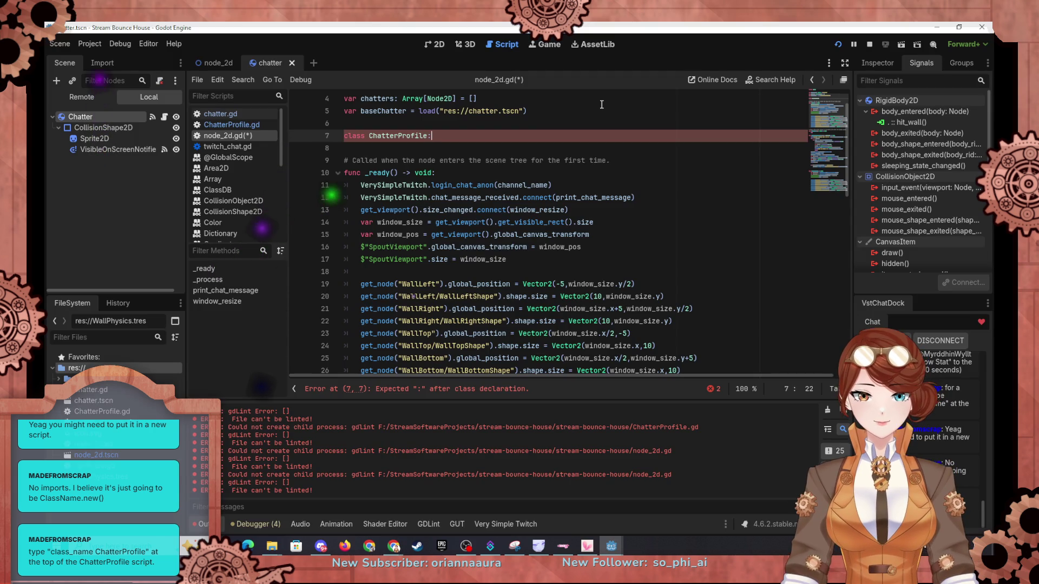
pyautogui.press('Return')
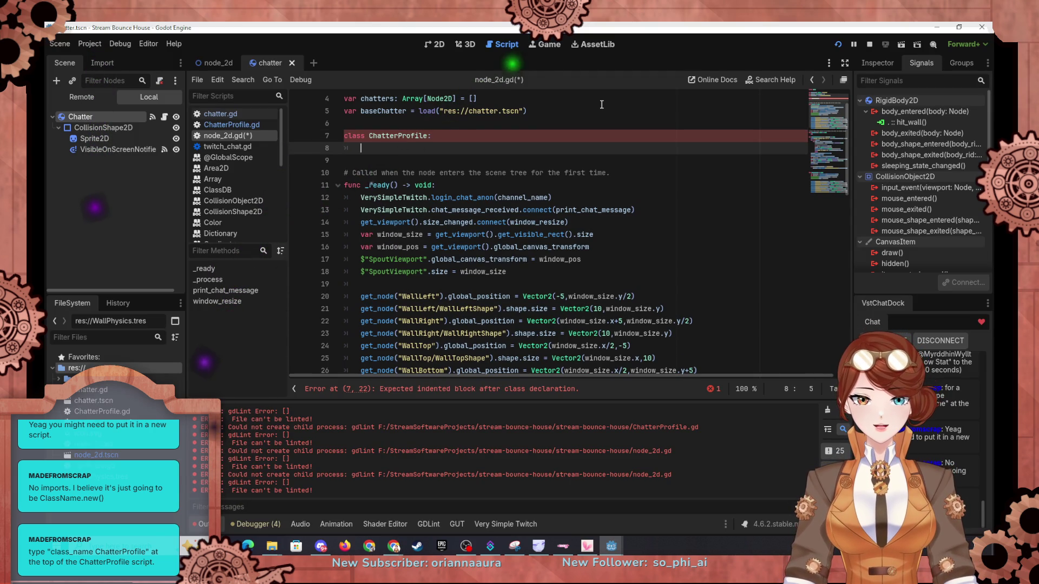
pyautogui.write('var name')
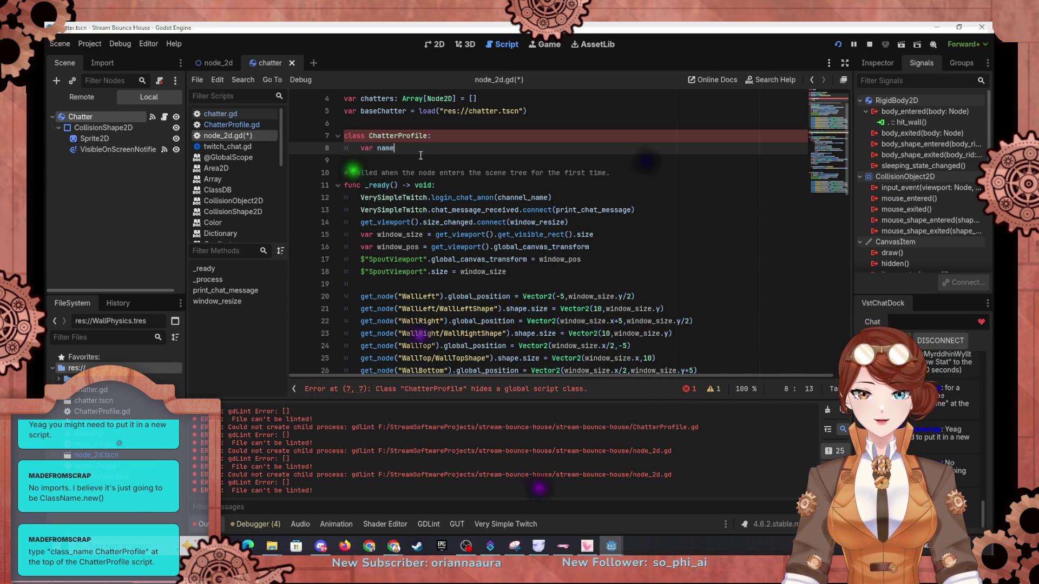
pyautogui.moveTo(423, 155); pyautogui.dragTo(352, 124)
pyautogui.press('Delete')
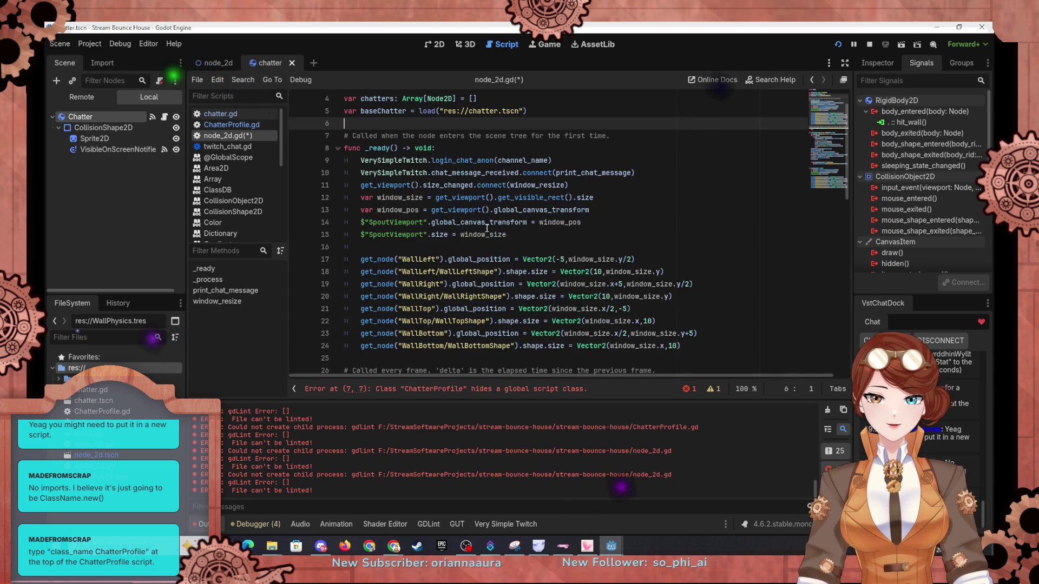
# Step: Add ChatterProfile.new() on a new line after the SpoutViewport size line in _ready()
pyautogui.scroll(-7, 483, 241)
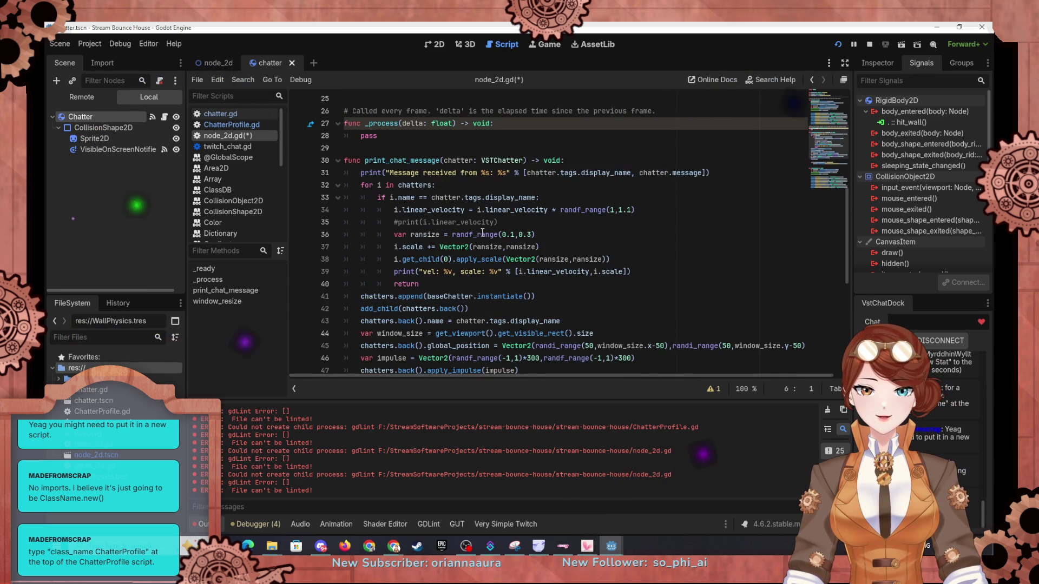
pyautogui.scroll(6, 482, 232)
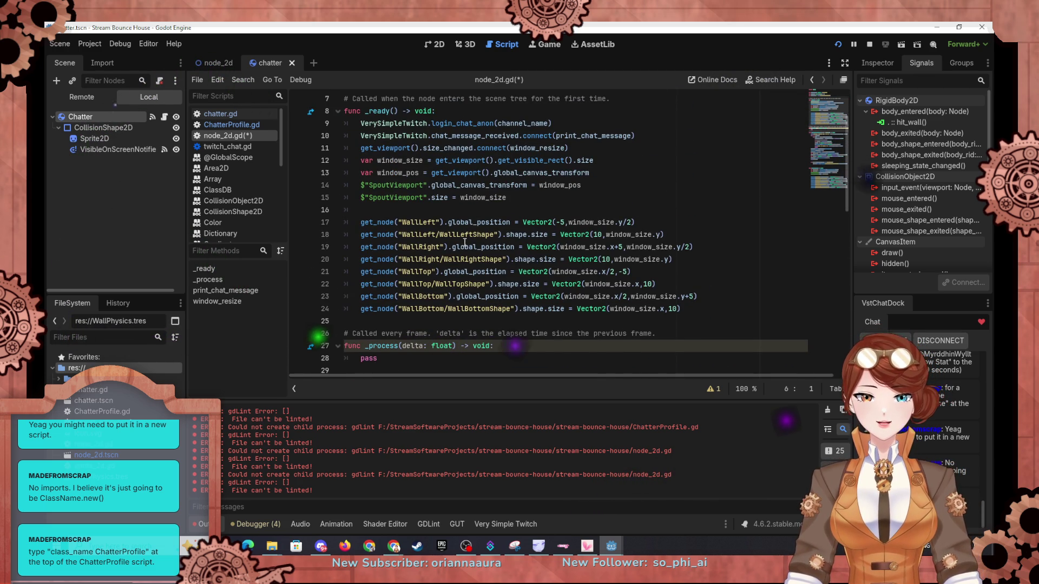
pyautogui.scroll(1, 480, 228)
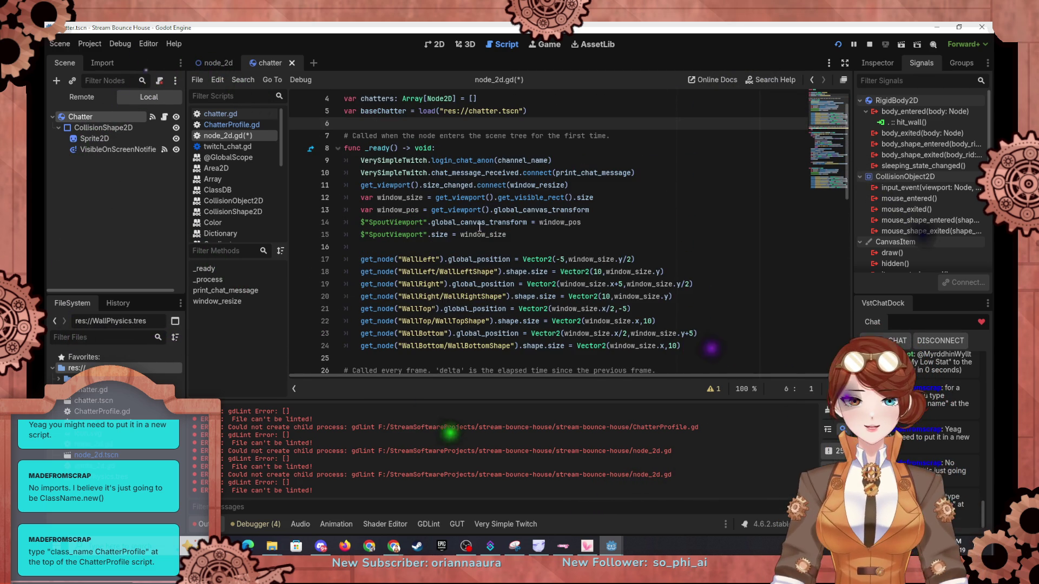
pyautogui.click(545, 234)
pyautogui.press('Return')
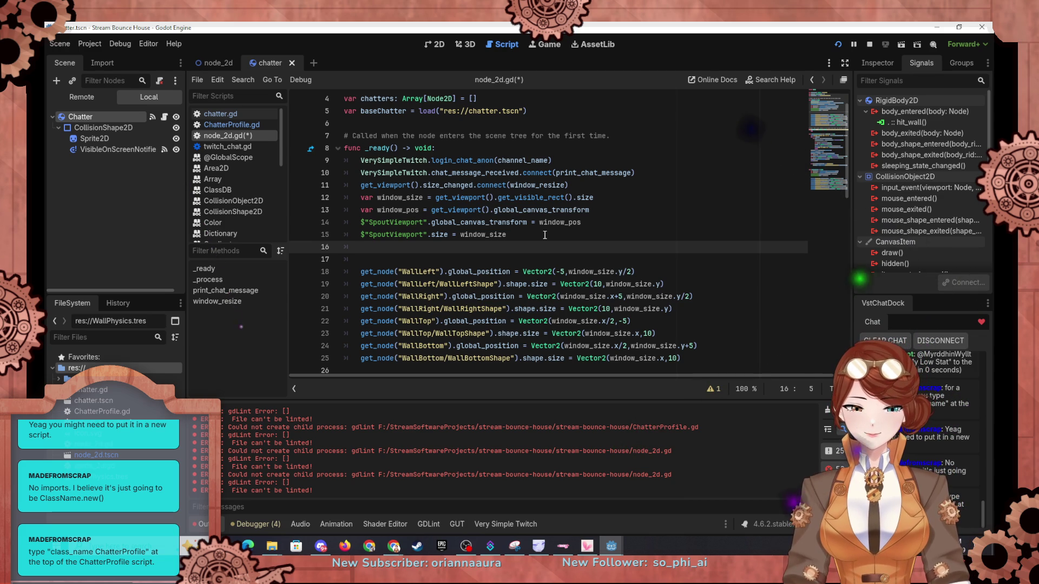
pyautogui.write('ChatterProfile.new')
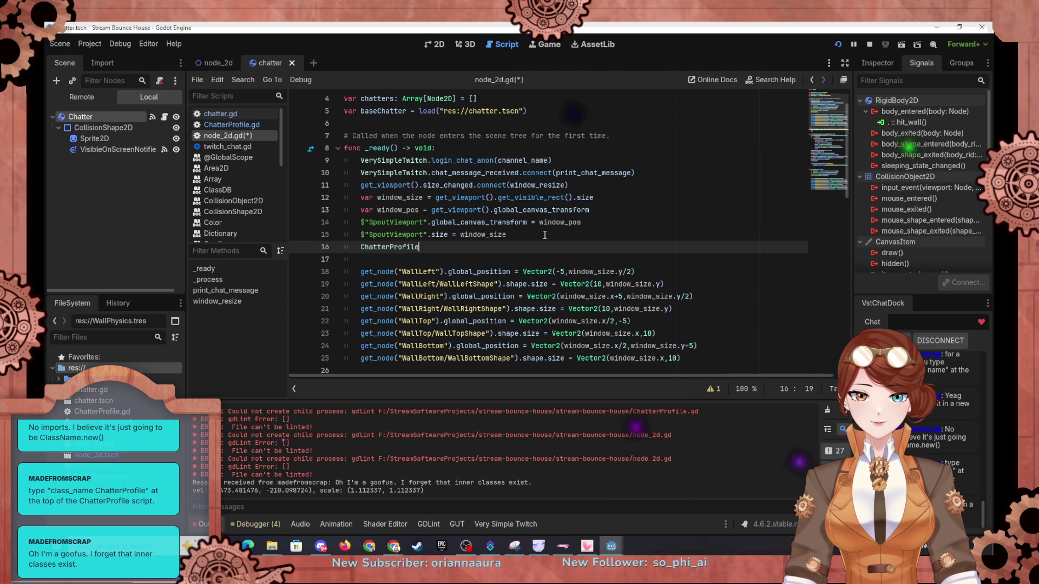
pyautogui.write('()')
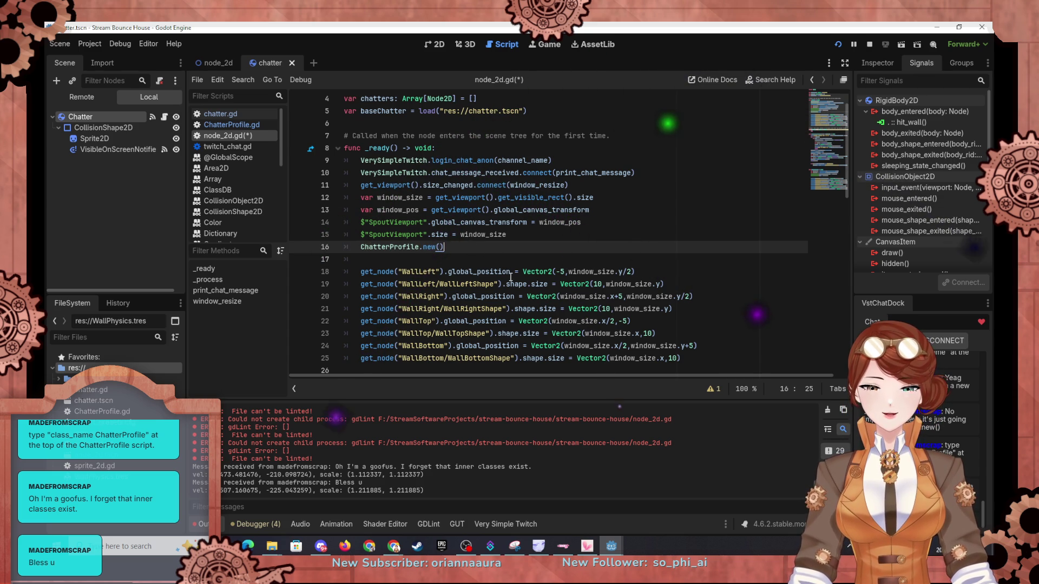
pyautogui.moveTo(527, 270)
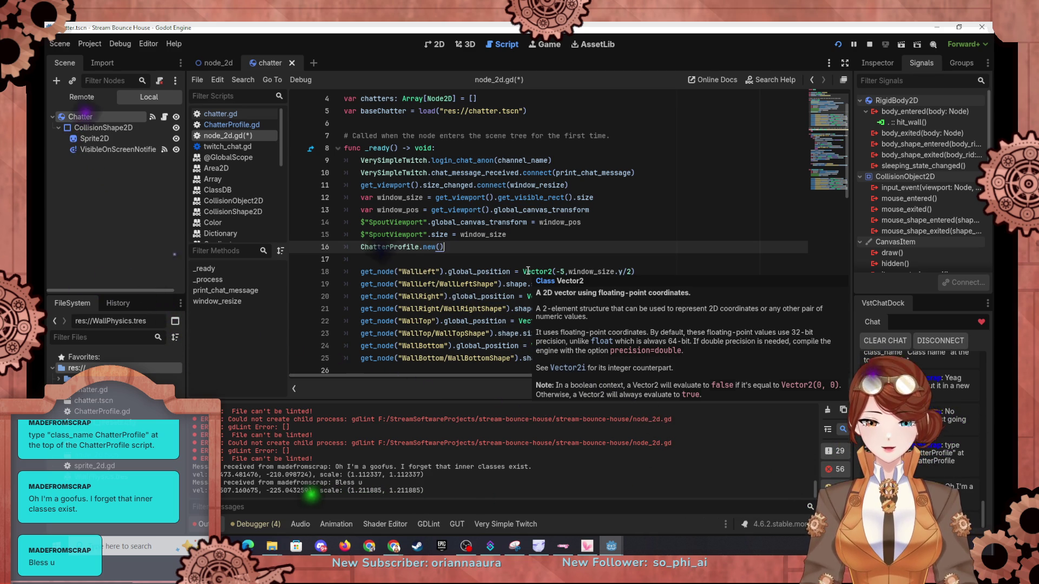
pyautogui.scroll(2, 545, 154)
pyautogui.click(545, 155)
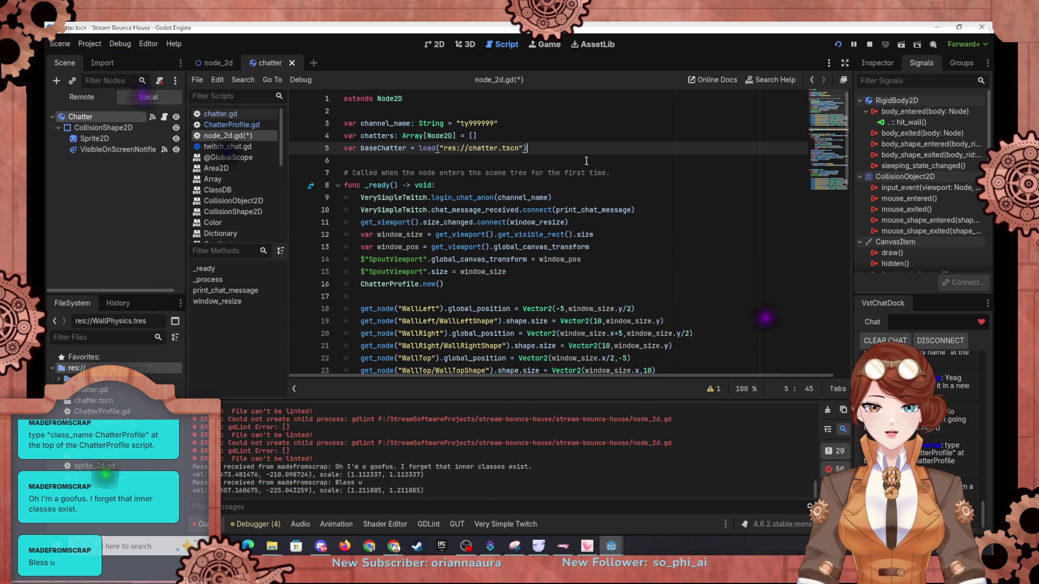
# Step: Declare var profiles: Array[ChatterProfile] = [] on a new line in node_2d.gd
pyautogui.press('Return')
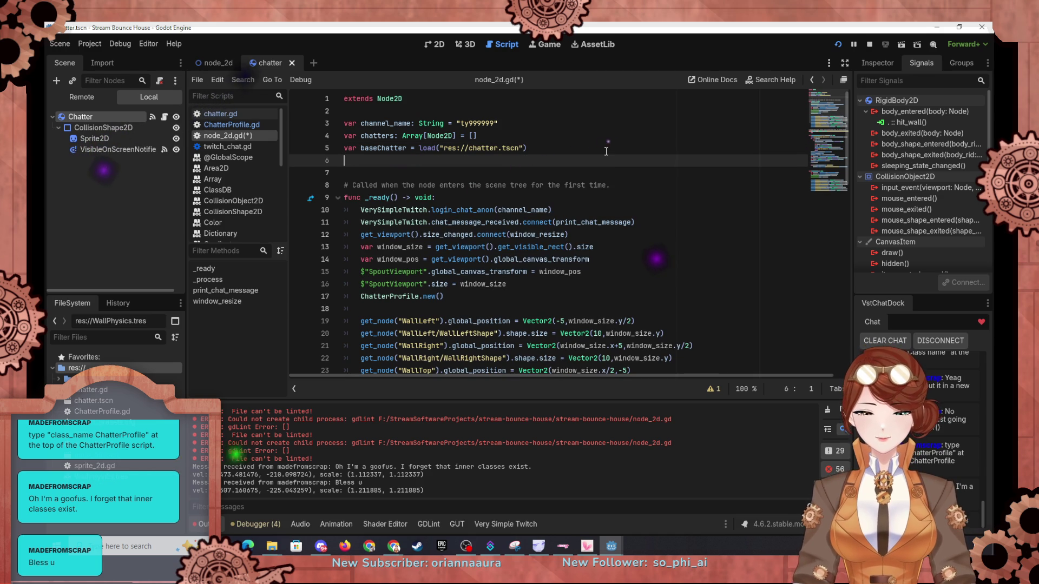
pyautogui.write('var profiles: A')
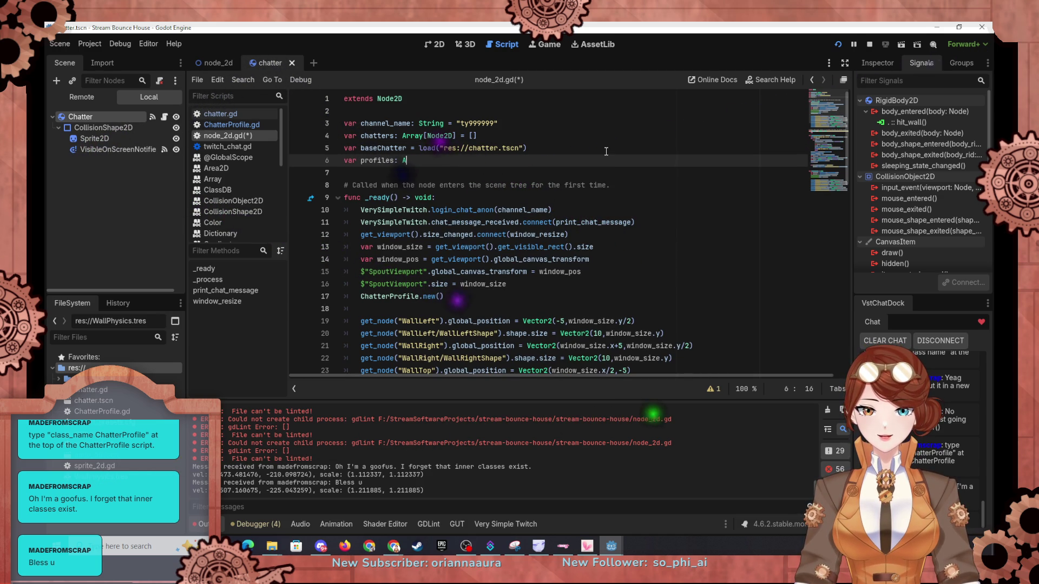
pyautogui.write('[')
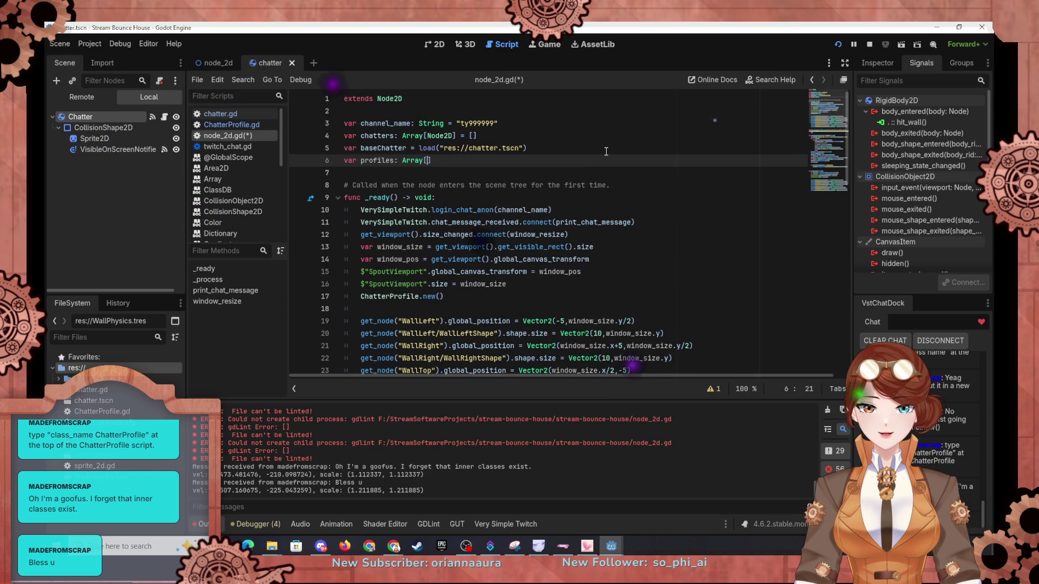
pyautogui.write('Chatt')
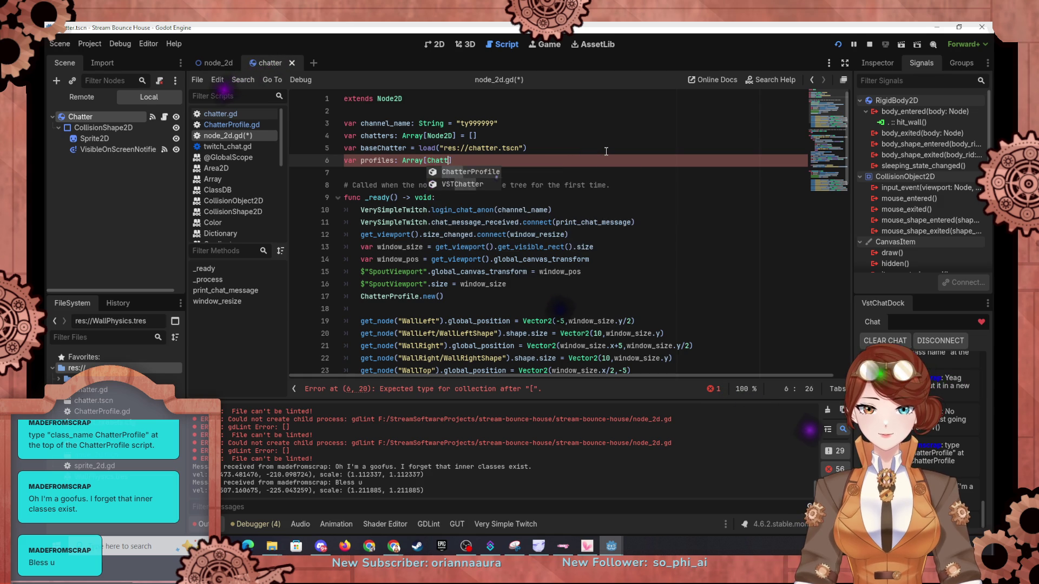
pyautogui.press('Return')
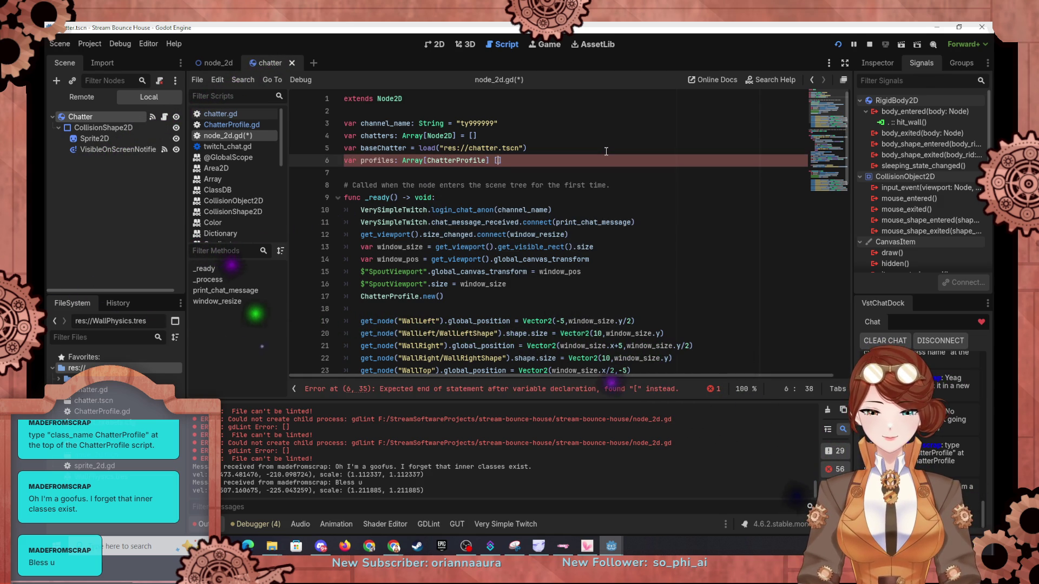
pyautogui.hotkey('ctrl', 'space')
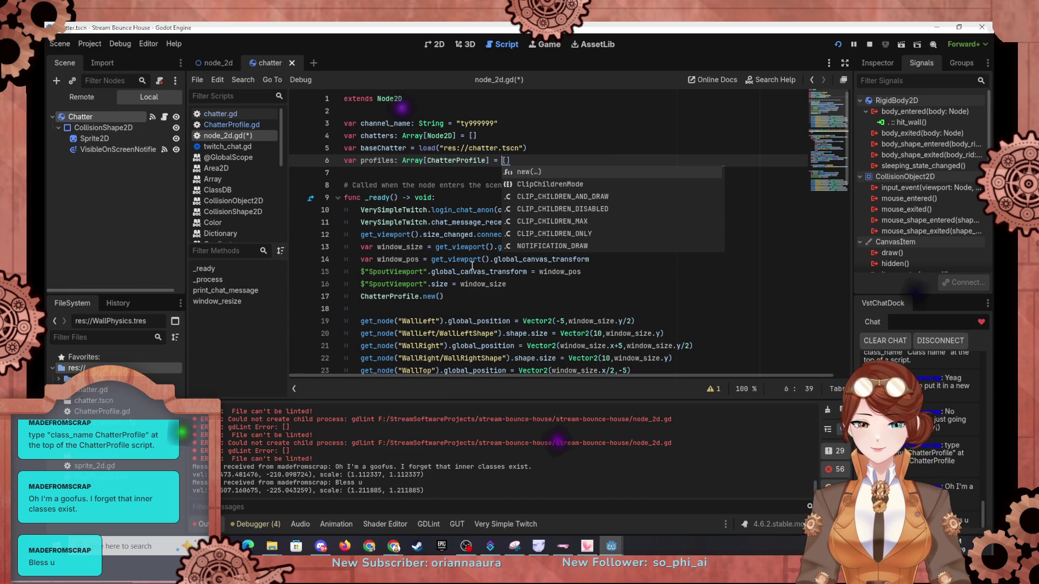
# Step: Delete the stray ChatterProfile.new() line from _ready
pyautogui.moveTo(445, 297); pyautogui.dragTo(509, 285)
pyautogui.press('Delete')
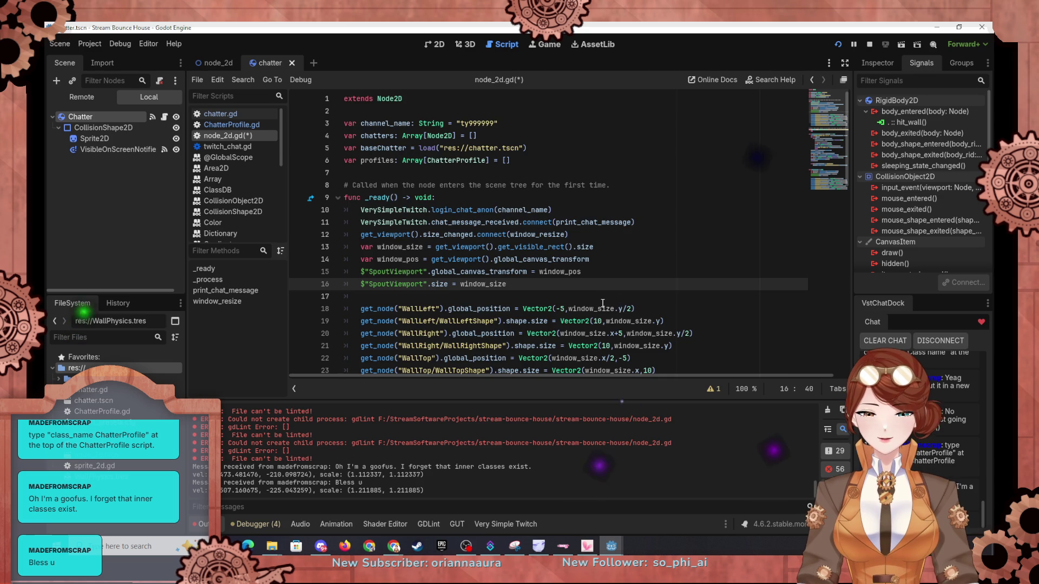
pyautogui.scroll(-10, 602, 304)
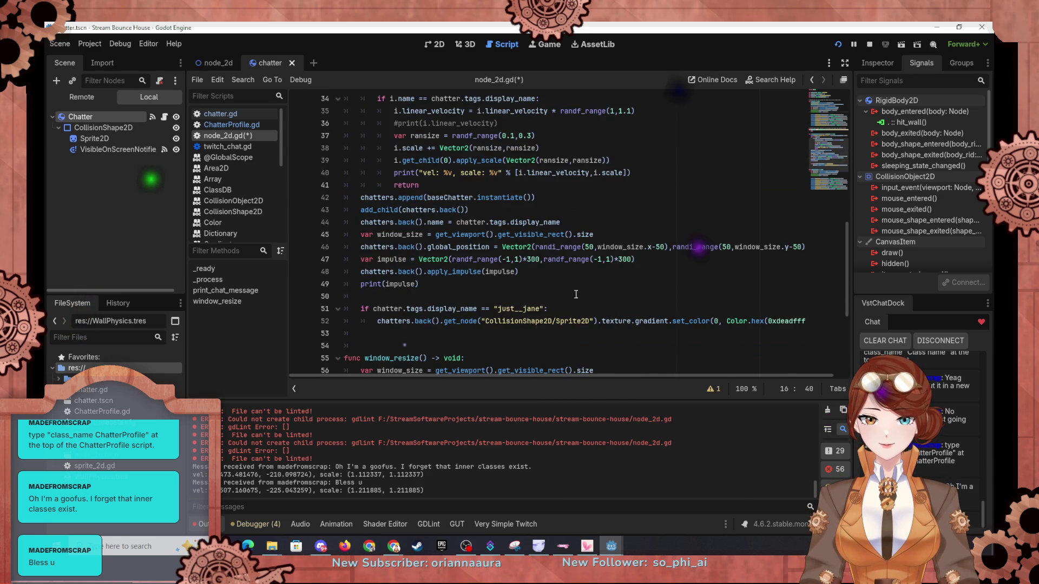
# Step: Add profiles.append(ChatterProfile.new()) after print(impulse) in print_chat_message, then press F5 to save the script
pyautogui.click(531, 283)
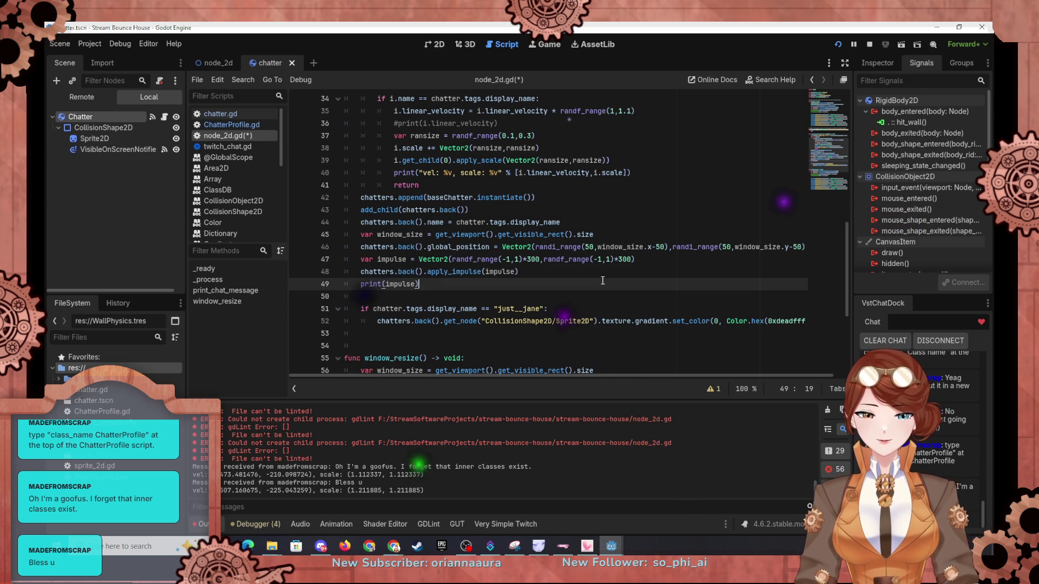
pyautogui.press('Return')
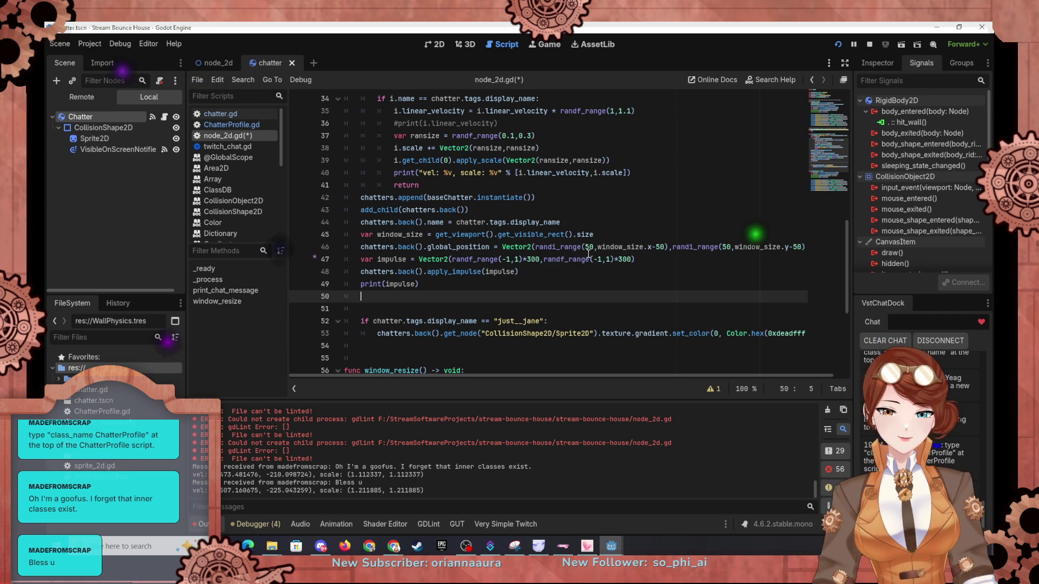
pyautogui.write('ChatterProfile.new')
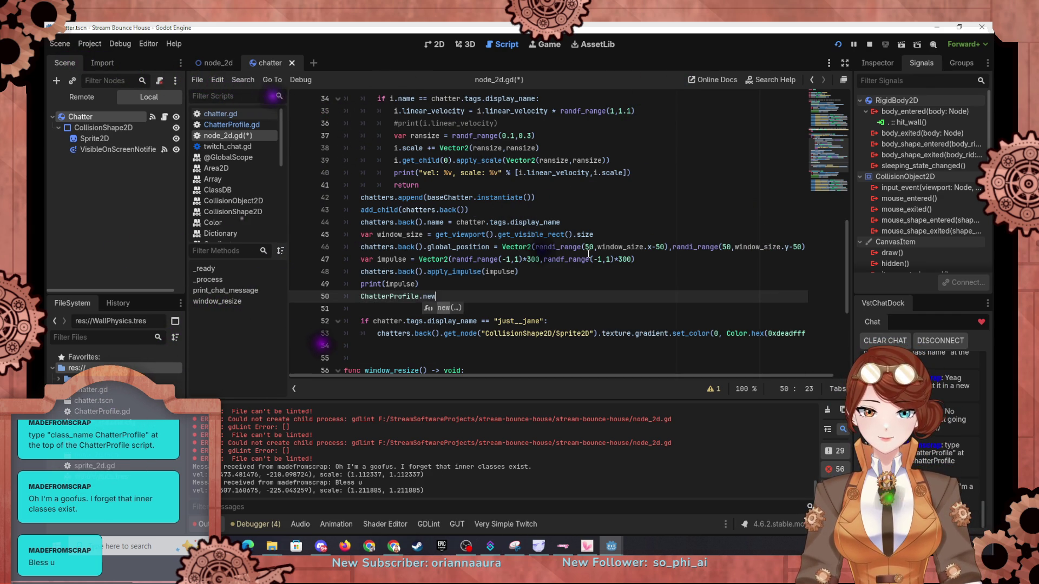
pyautogui.write('()')
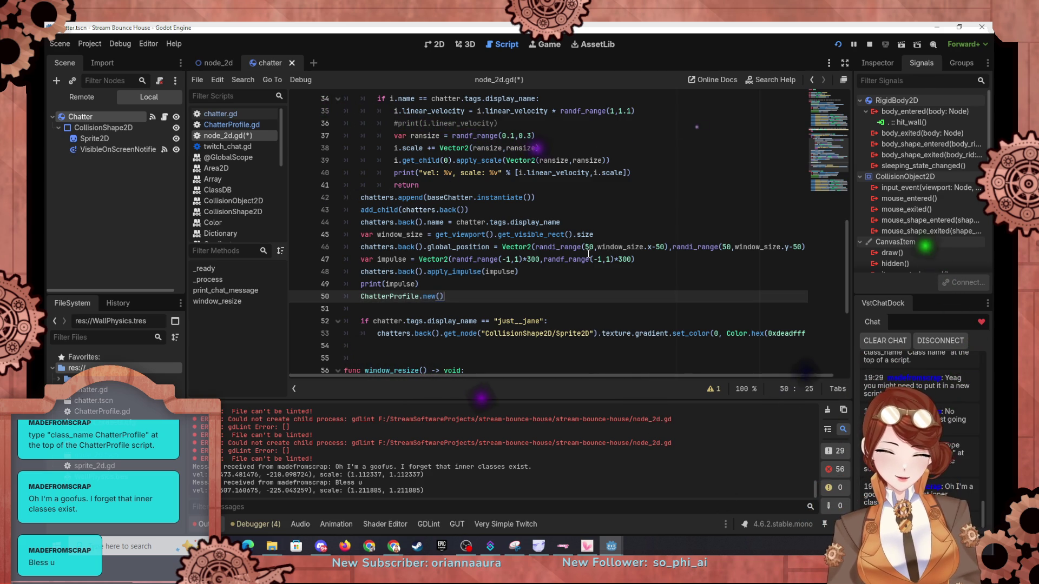
pyautogui.press('Home')
pyautogui.write('profiles.appe')
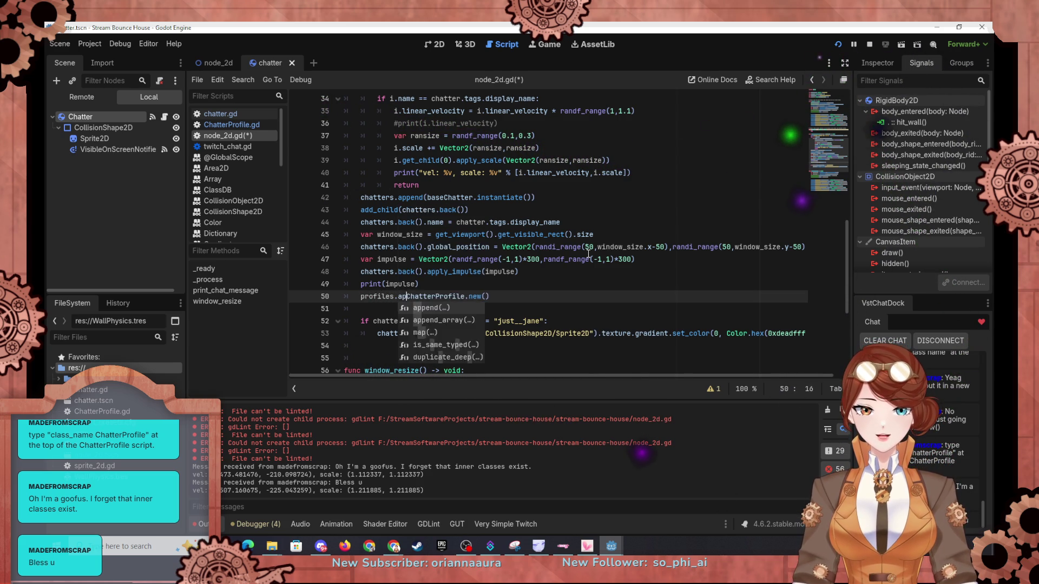
pyautogui.press('Return')
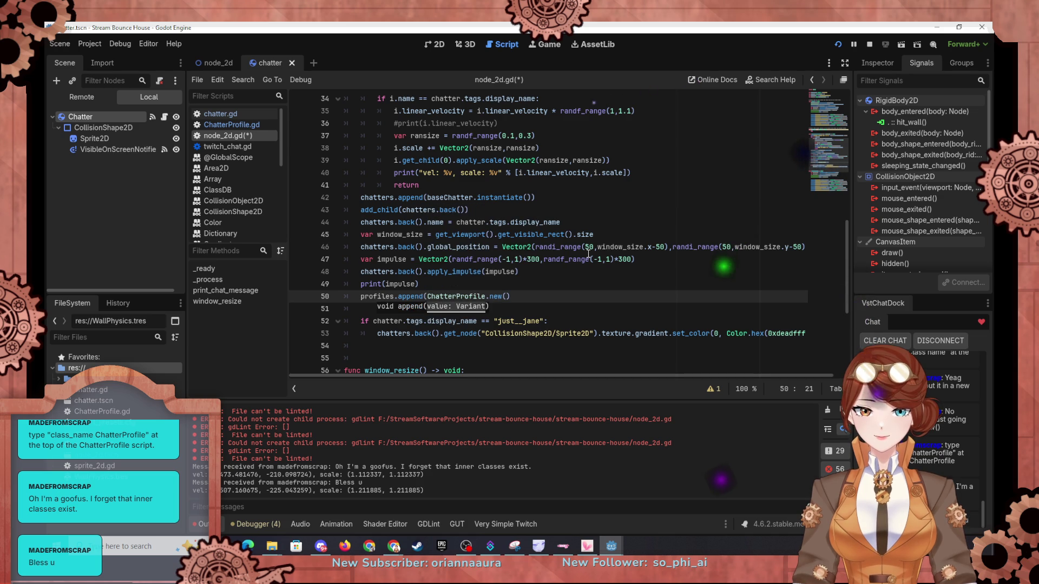
pyautogui.press('End')
pyautogui.write(')')
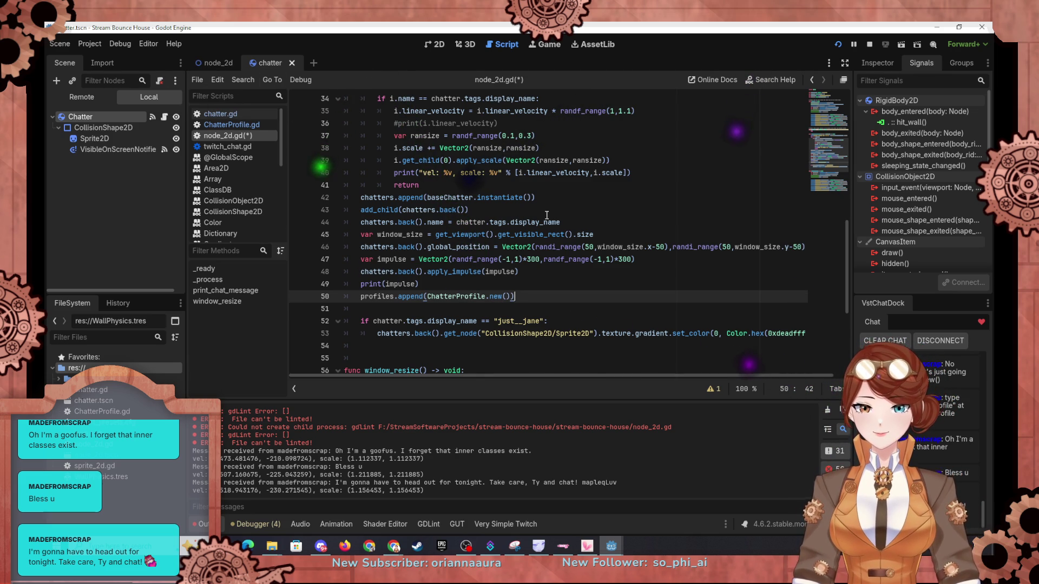
pyautogui.press('F5')
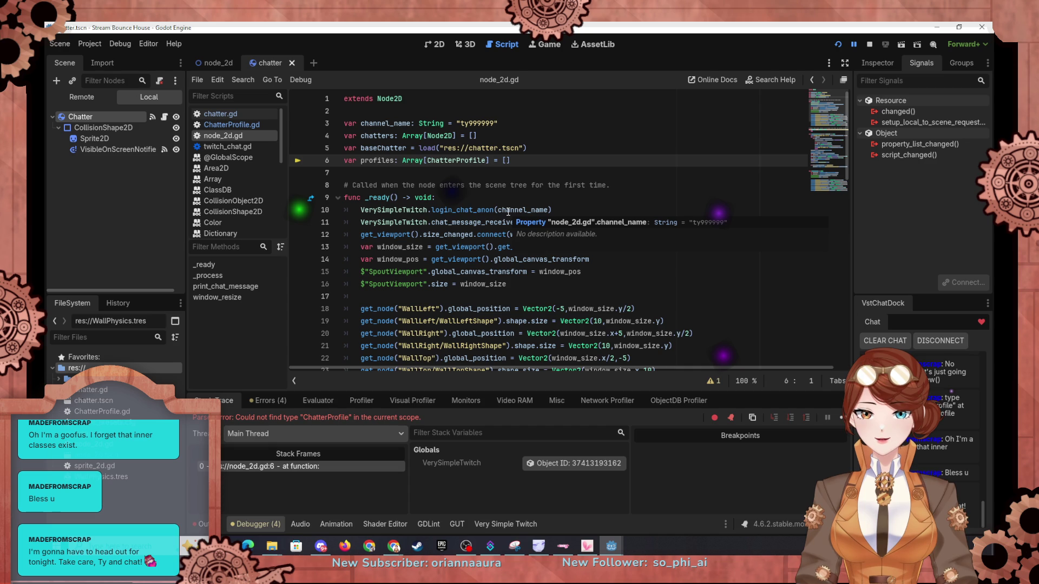
# Step: Change the profiles array's element type on line 6 from ChatterProfile to Object
pyautogui.scroll(-10, 459, 231)
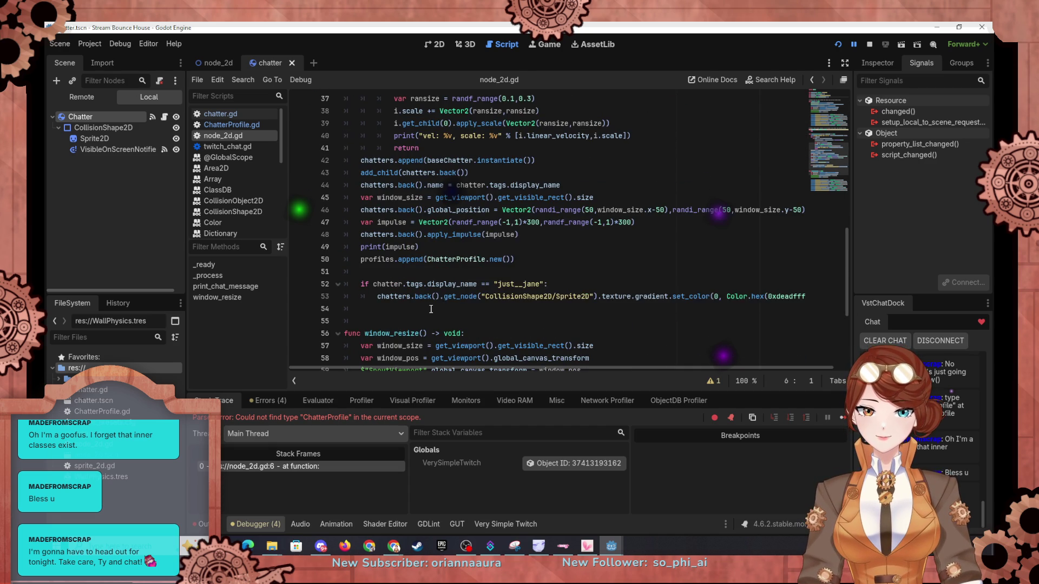
pyautogui.scroll(8, 476, 219)
pyautogui.scroll(5, 494, 209)
pyautogui.doubleClick(456, 159)
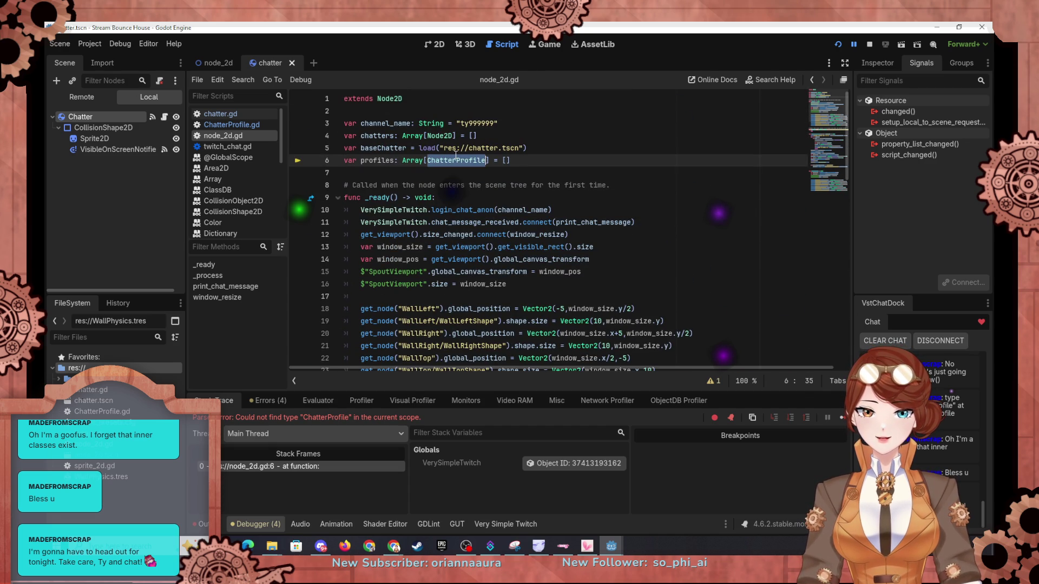
pyautogui.write('Object')
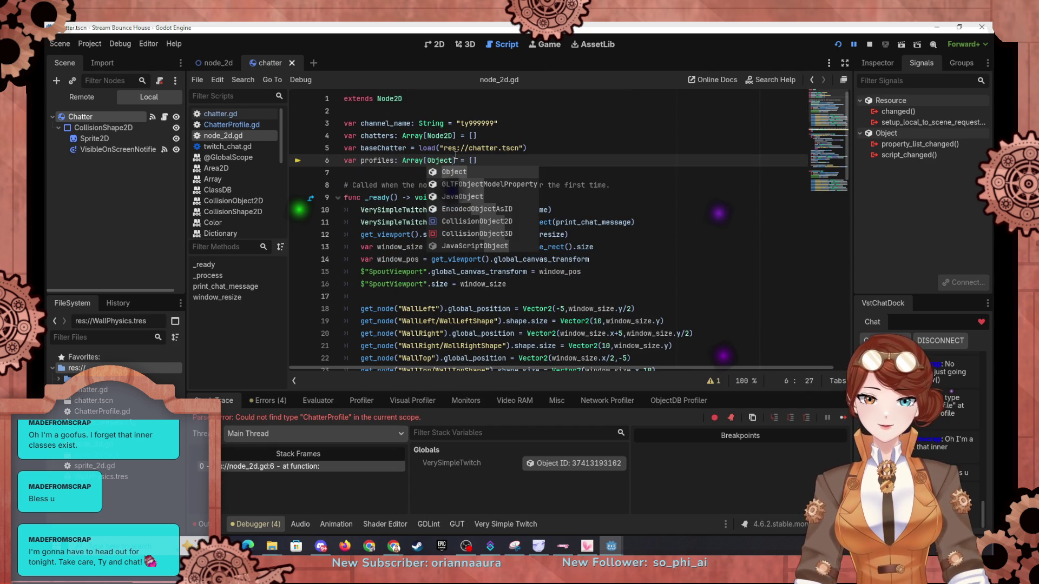
pyautogui.click(507, 125)
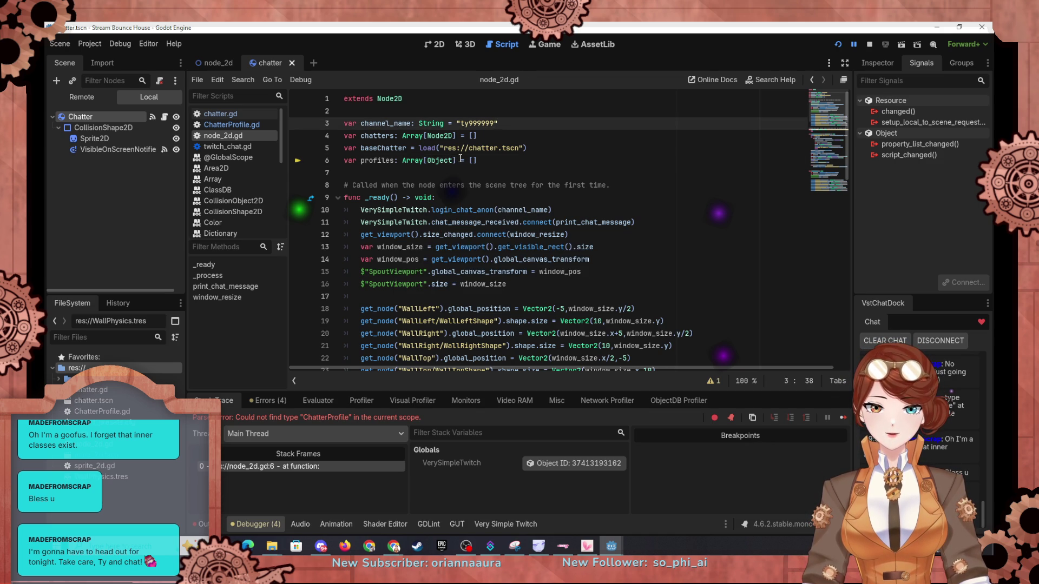
pyautogui.click(417, 185)
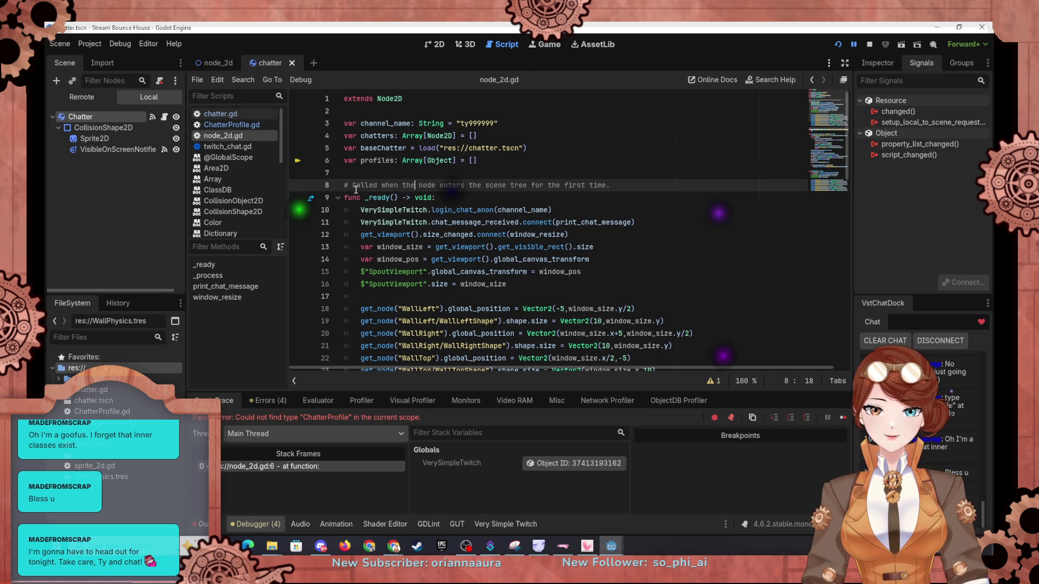
# Step: Return to the GDScript reference's Inner classes section in the browser
pyautogui.scroll(-5, 506, 164)
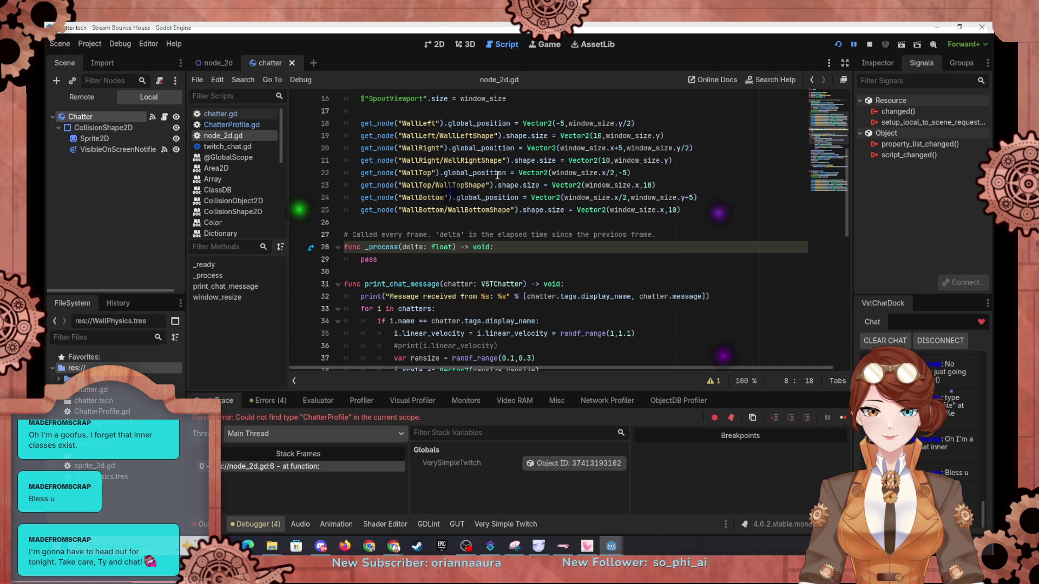
pyautogui.scroll(-1, 500, 180)
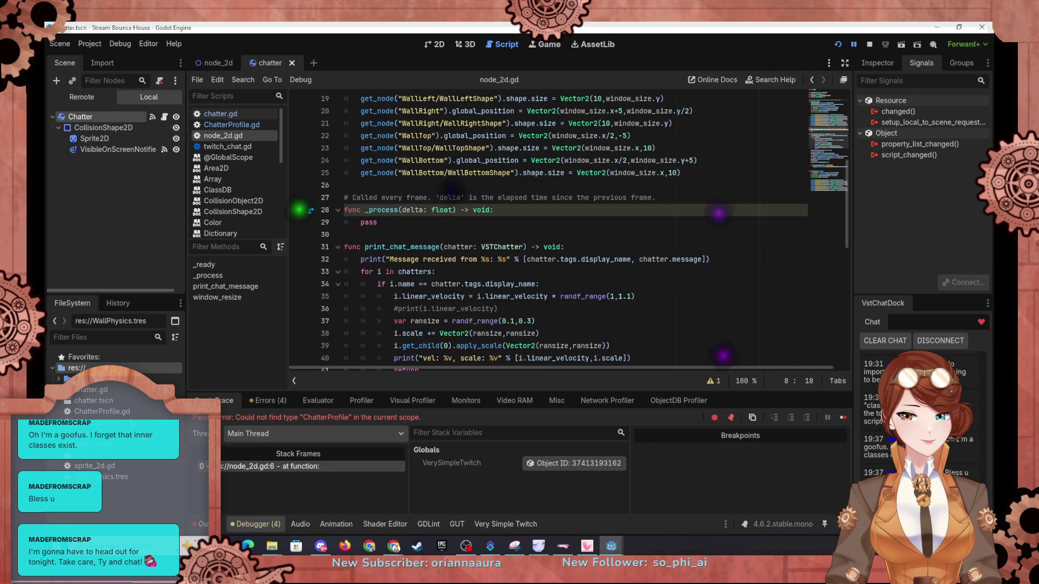
pyautogui.hotkey('alt', 'Tab')
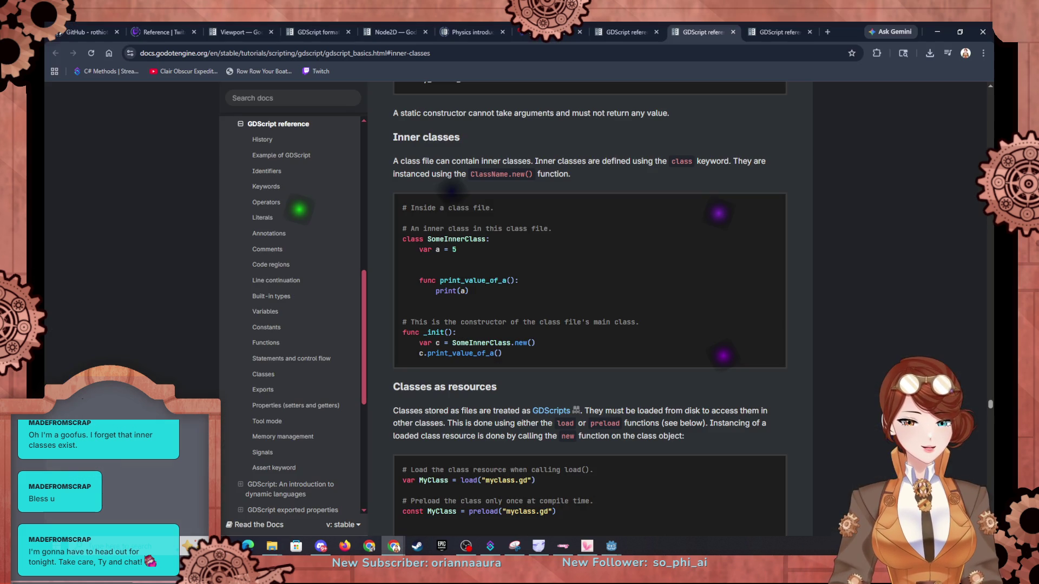
# Step: Search the Godot docs for 'save' and open the Save to file result
pyautogui.click(253, 93)
pyautogui.write('save')
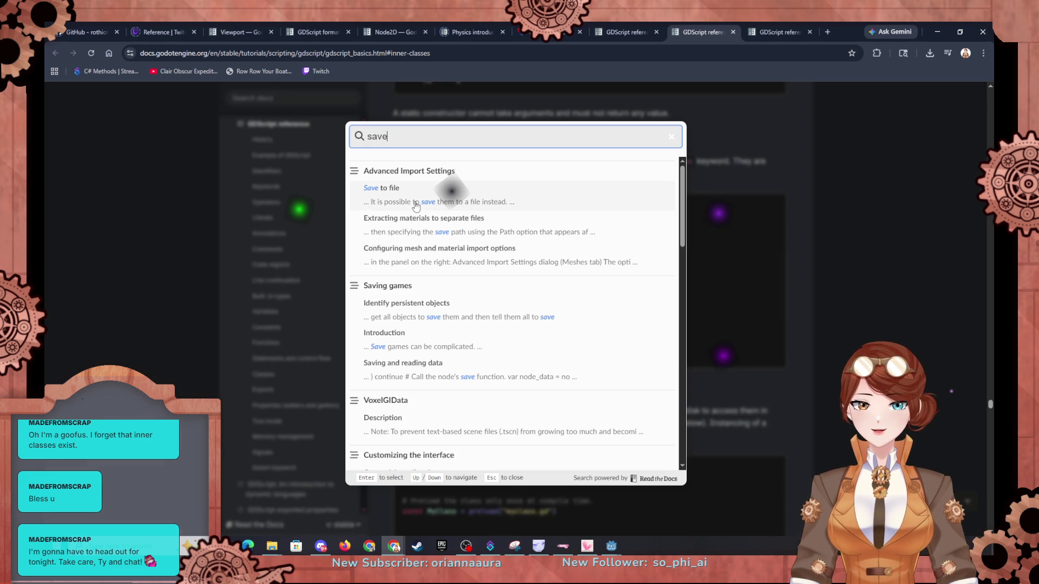
pyautogui.click(425, 198)
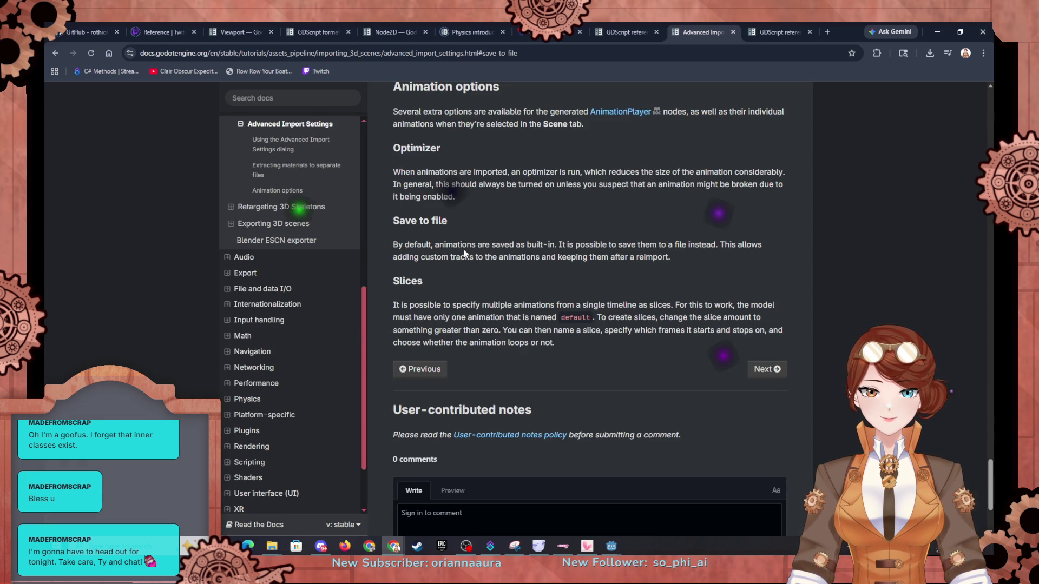
# Step: Search the docs for 'save' again to list the Saving games results
pyautogui.scroll(4, 546, 257)
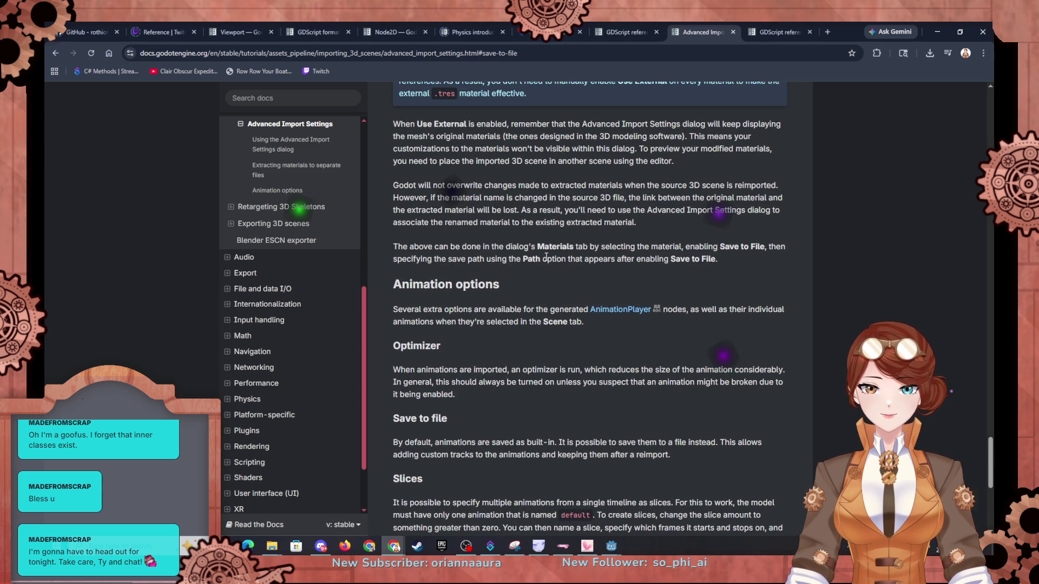
pyautogui.click(273, 97)
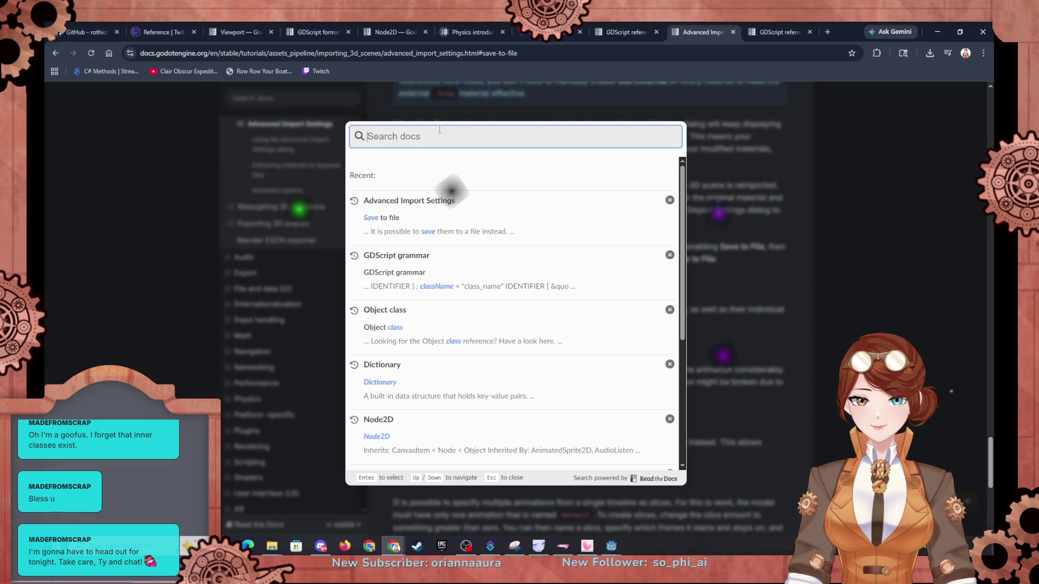
pyautogui.write('save')
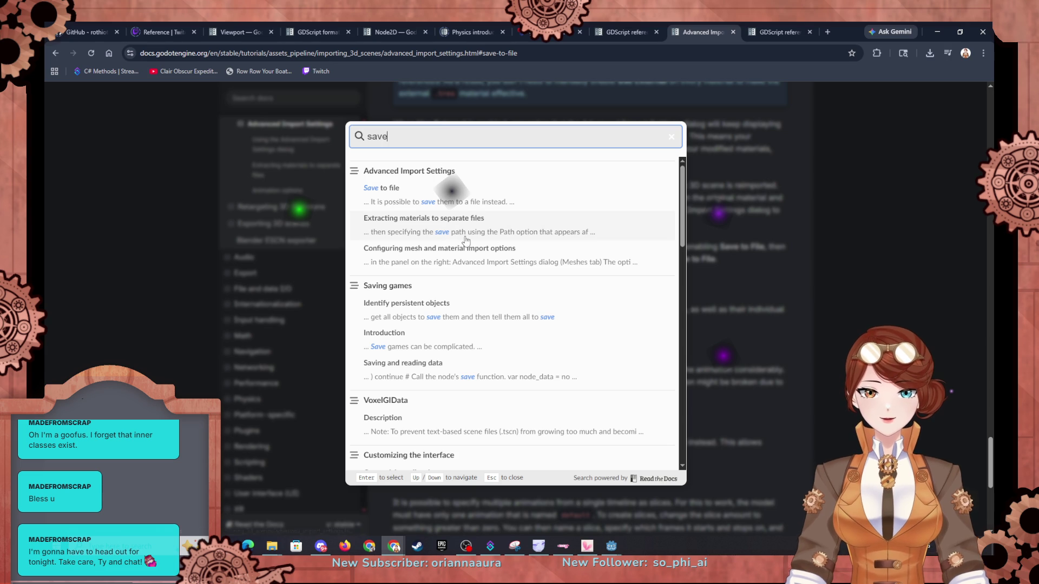
# Step: Read the Saving games tutorial down to the 'Saving and reading data' save_game example, then return to Godot
pyautogui.click(498, 317)
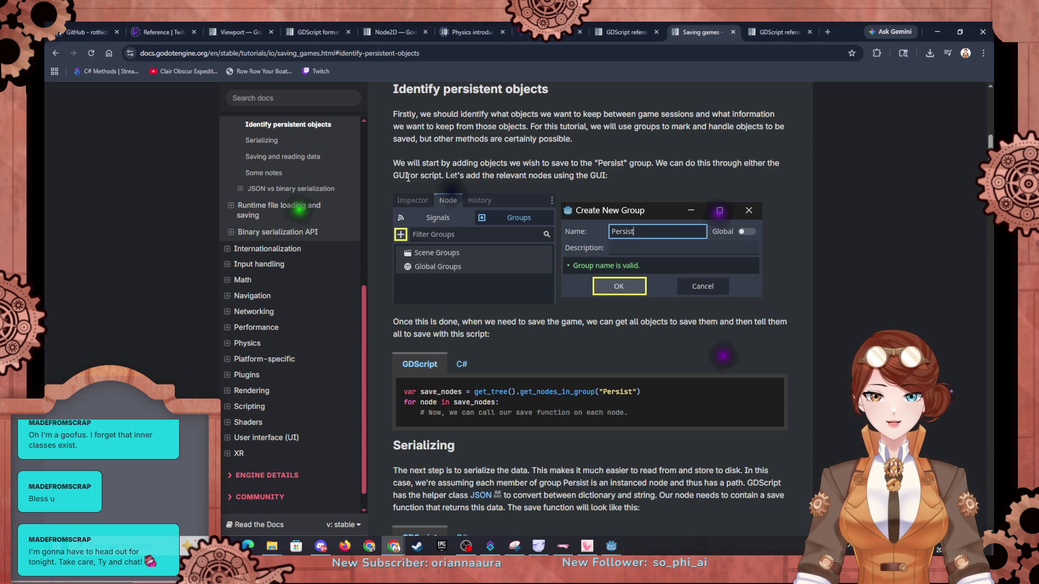
pyautogui.scroll(-3, 434, 207)
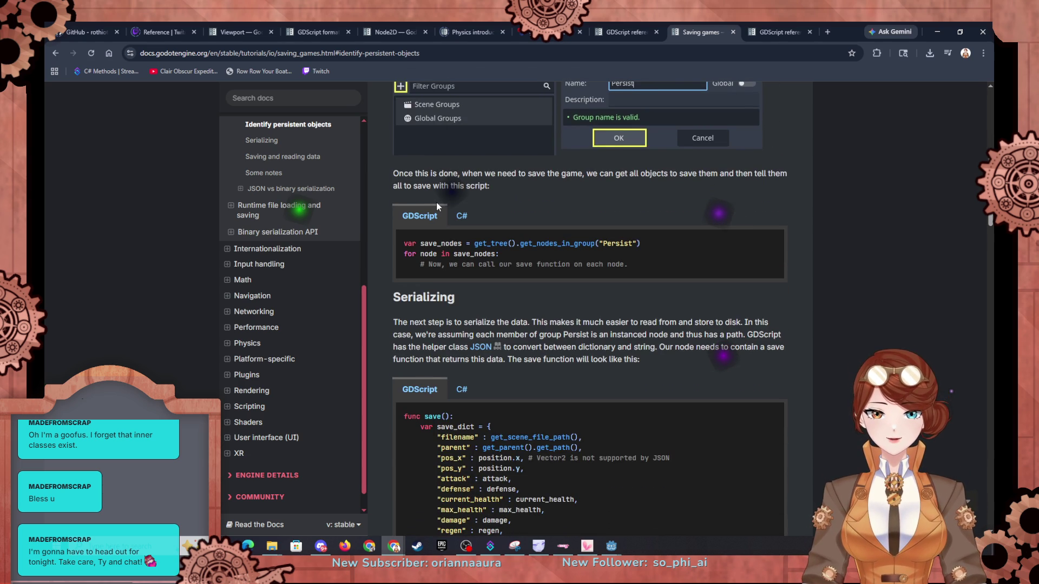
pyautogui.scroll(-4, 466, 268)
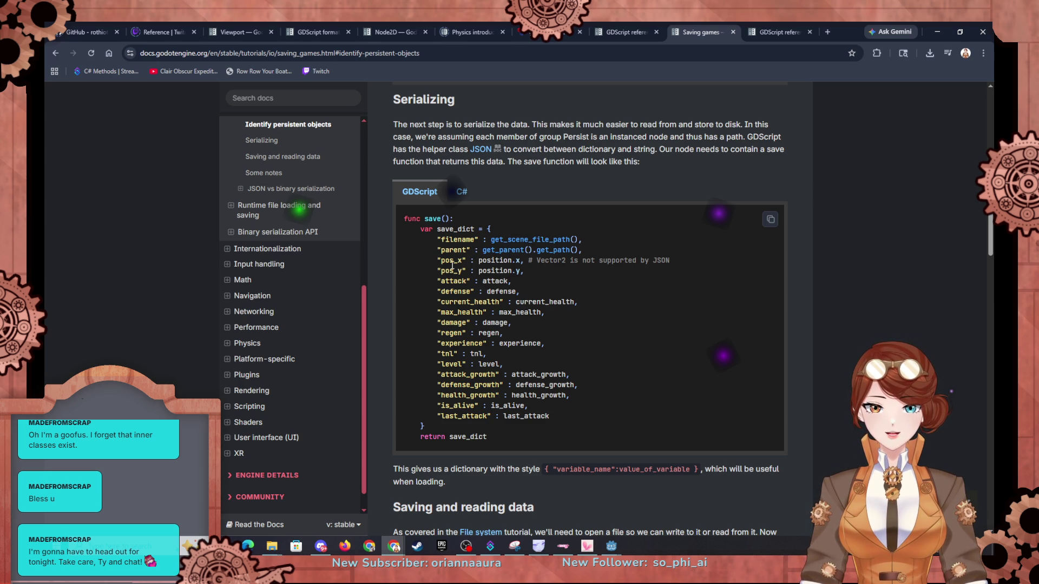
pyautogui.scroll(-2, 448, 283)
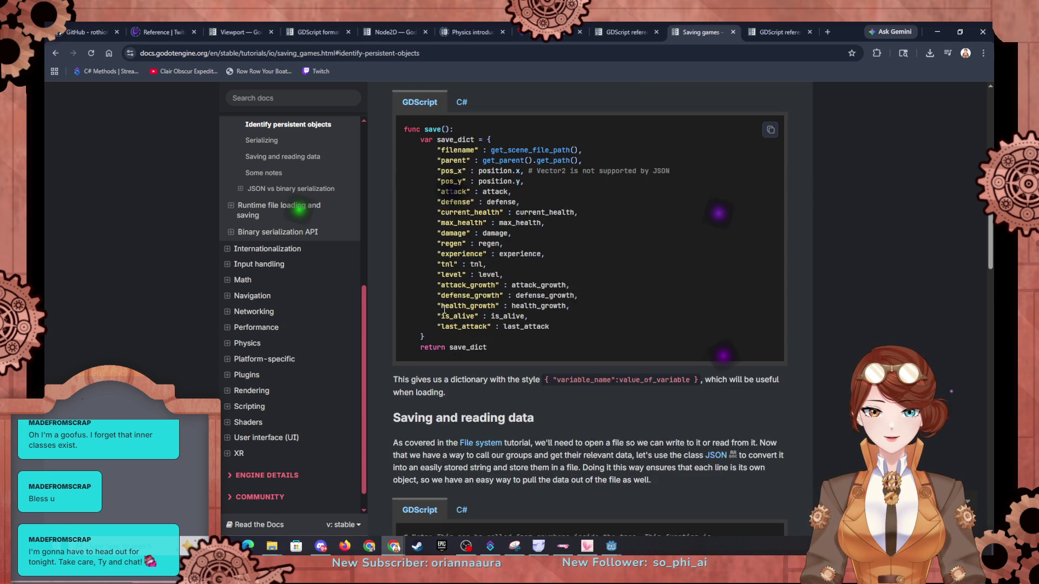
pyautogui.scroll(-1, 444, 310)
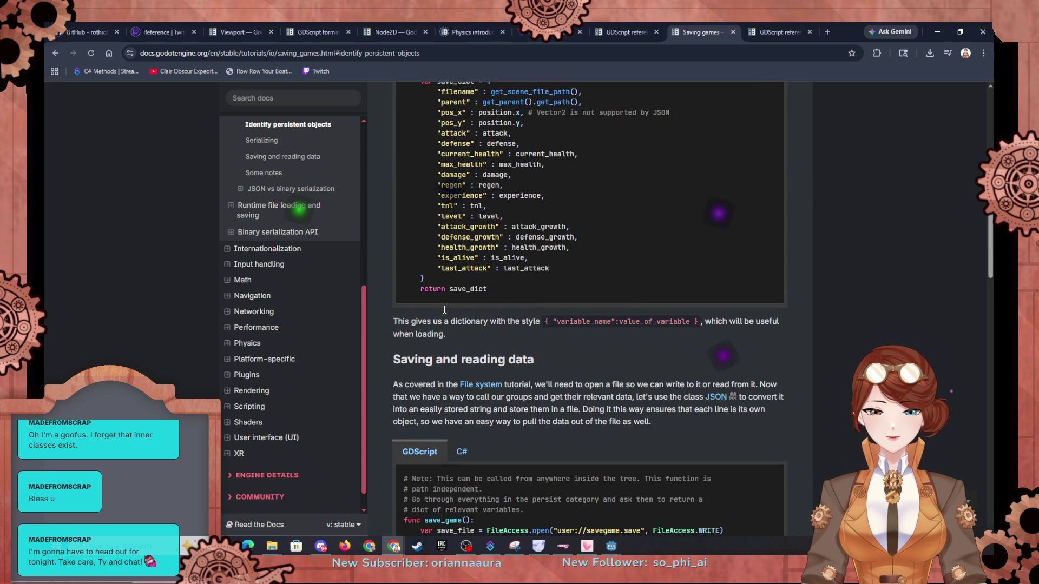
pyautogui.scroll(-1, 443, 309)
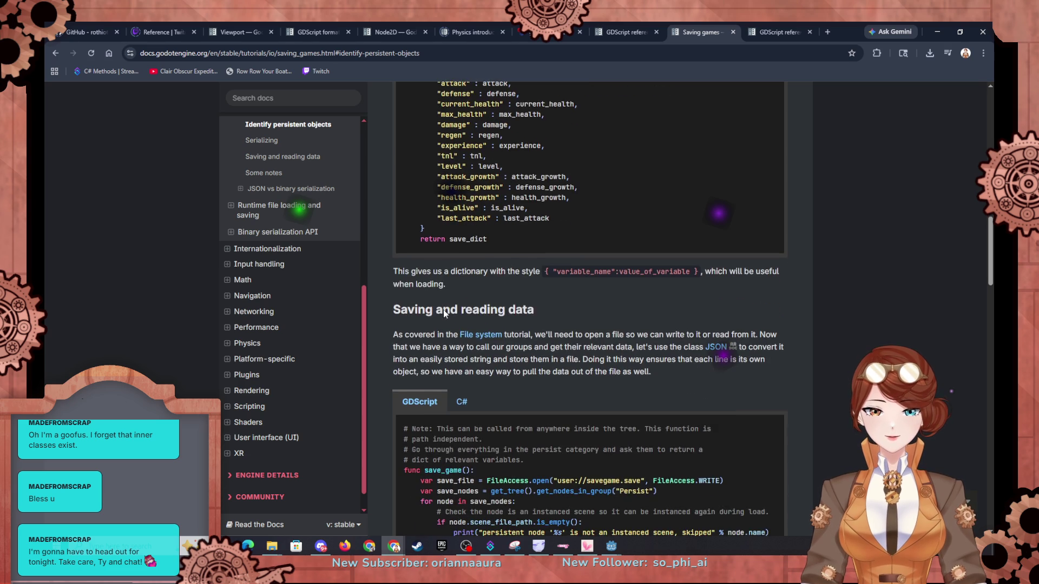
pyautogui.scroll(7, 444, 310)
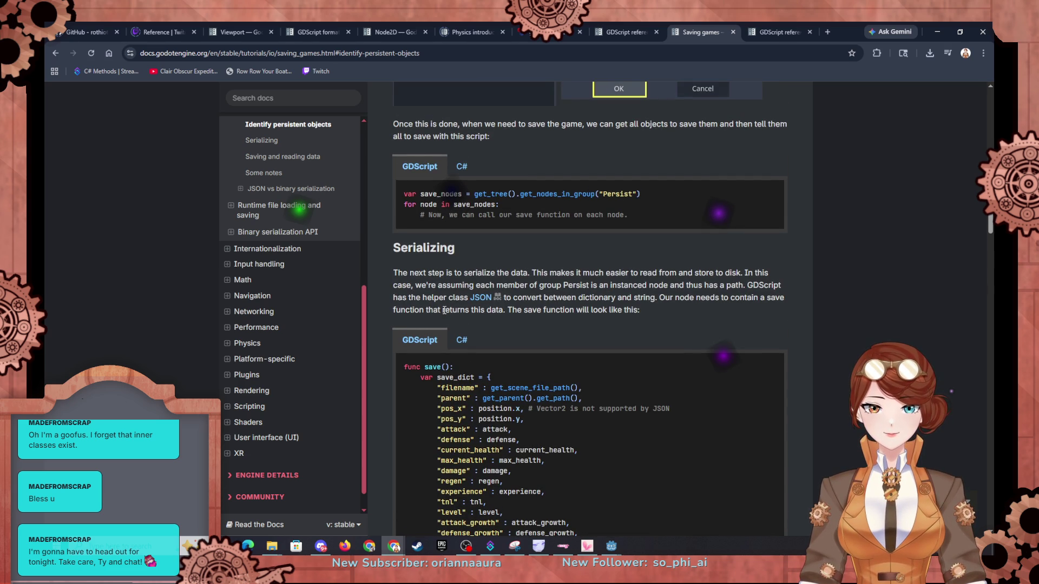
pyautogui.scroll(1, 444, 310)
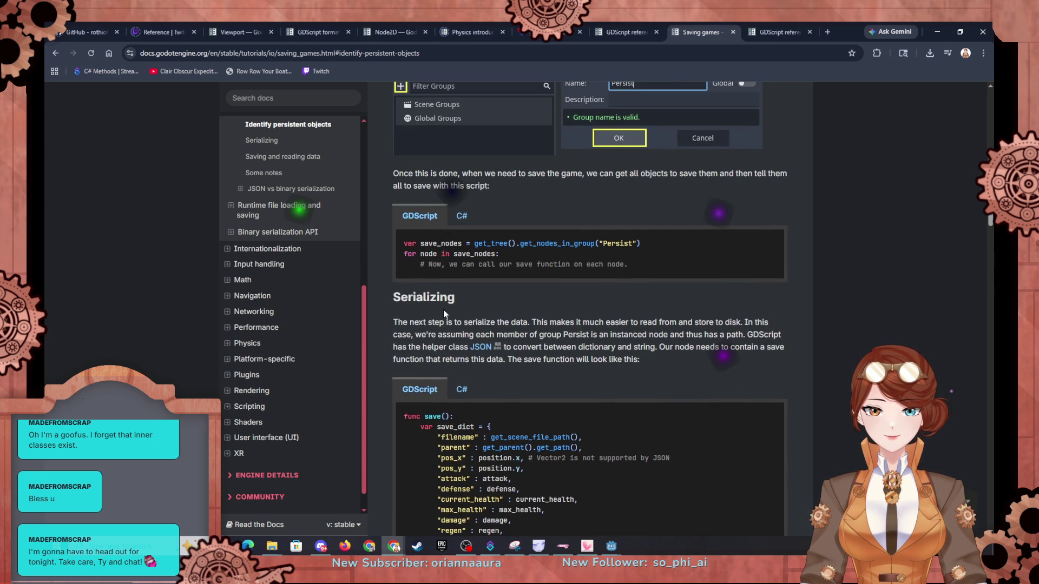
pyautogui.scroll(1, 443, 310)
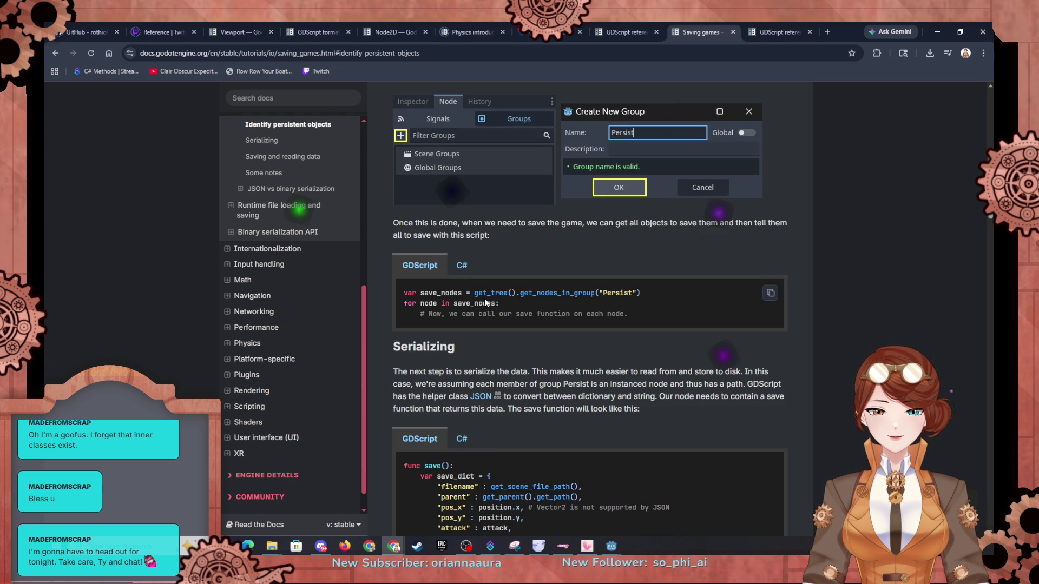
pyautogui.scroll(-2, 478, 306)
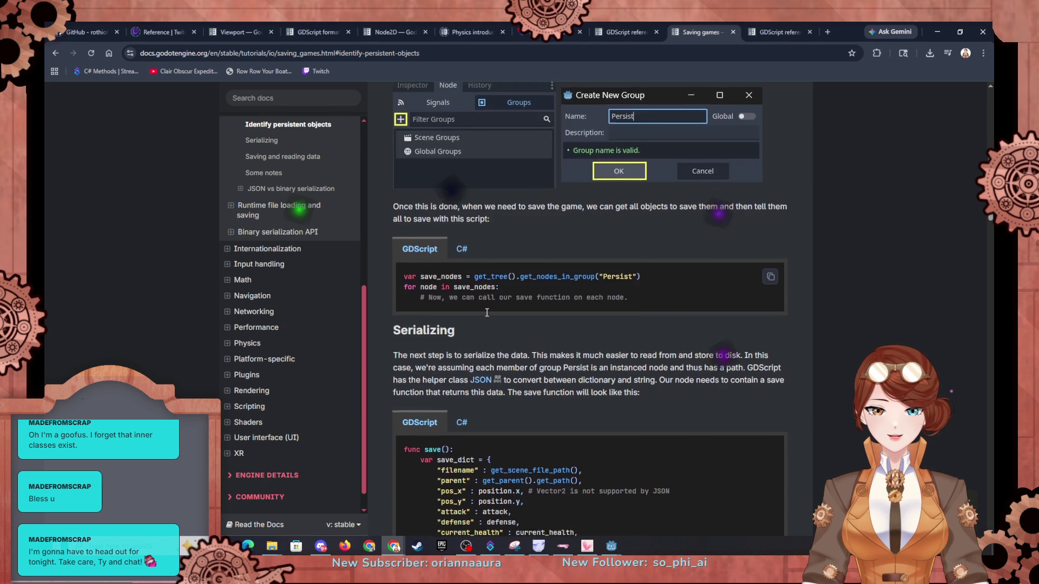
pyautogui.scroll(-2, 440, 295)
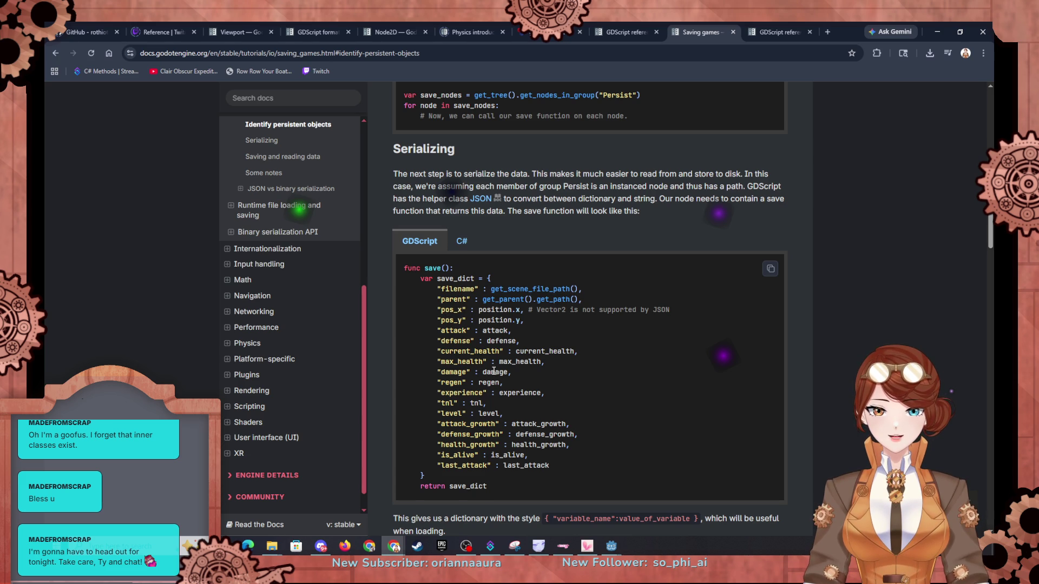
pyautogui.scroll(-1, 484, 386)
pyautogui.scroll(-5, 484, 385)
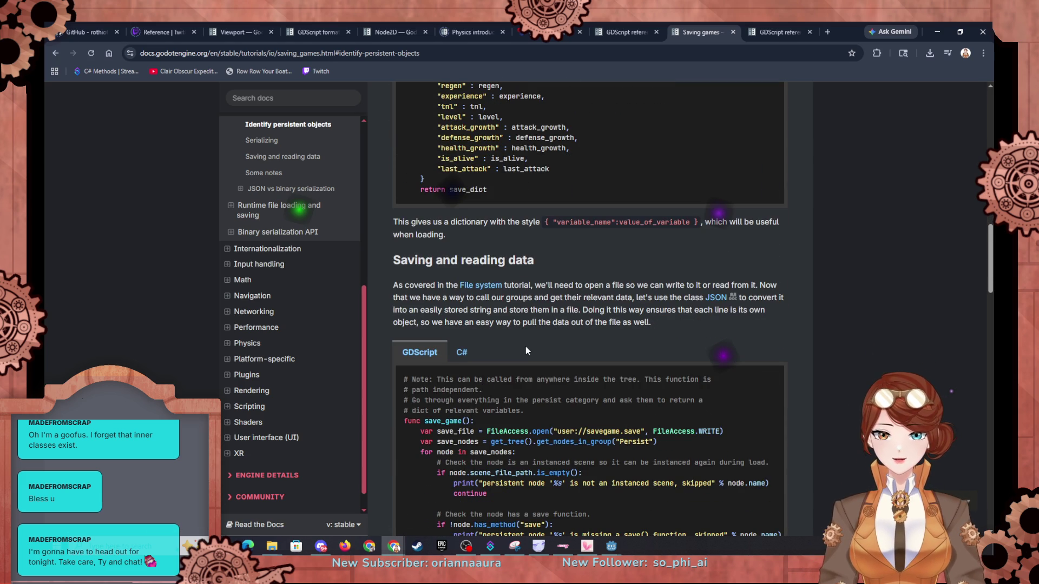
pyautogui.scroll(-3, 514, 310)
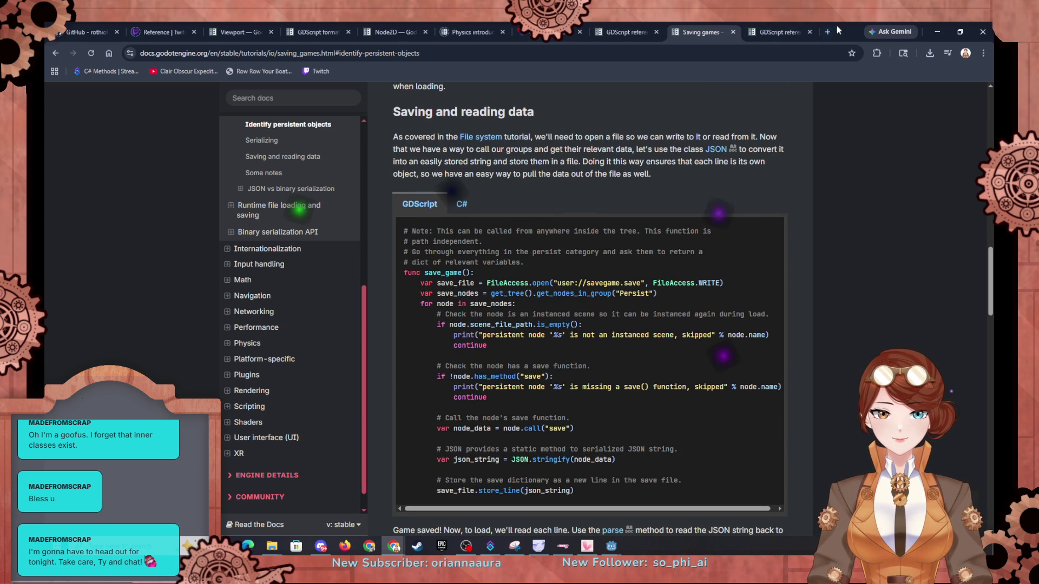
pyautogui.hotkey('alt', 'Tab')
# Step: Append func save_game() with var save_file = FileAccess.open("user://profiles.save", FileAccess.WRITE) to node_2d.gd
pyautogui.scroll(-6, 529, 240)
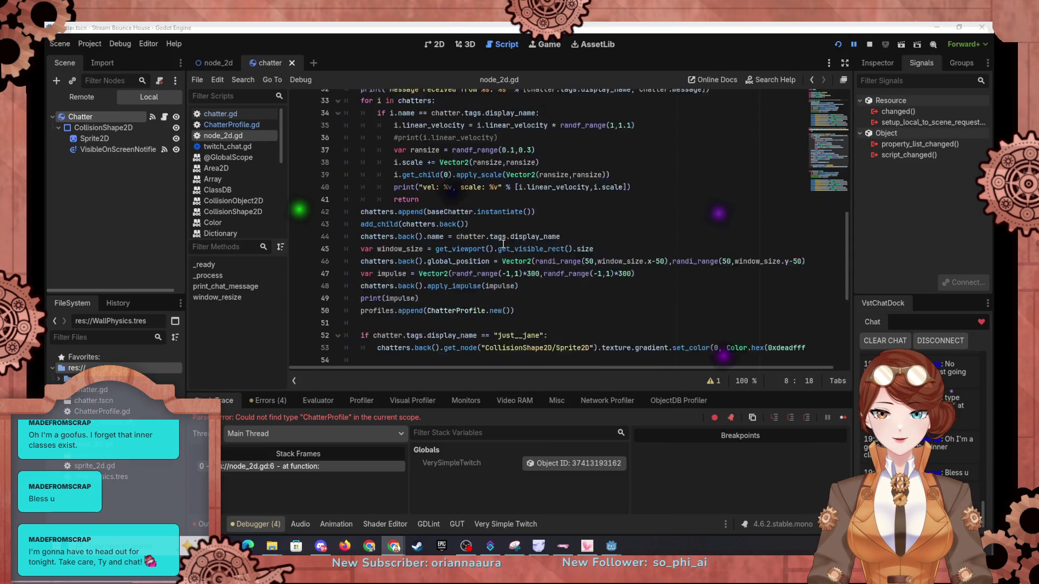
pyautogui.scroll(-5, 529, 240)
pyautogui.click(543, 357)
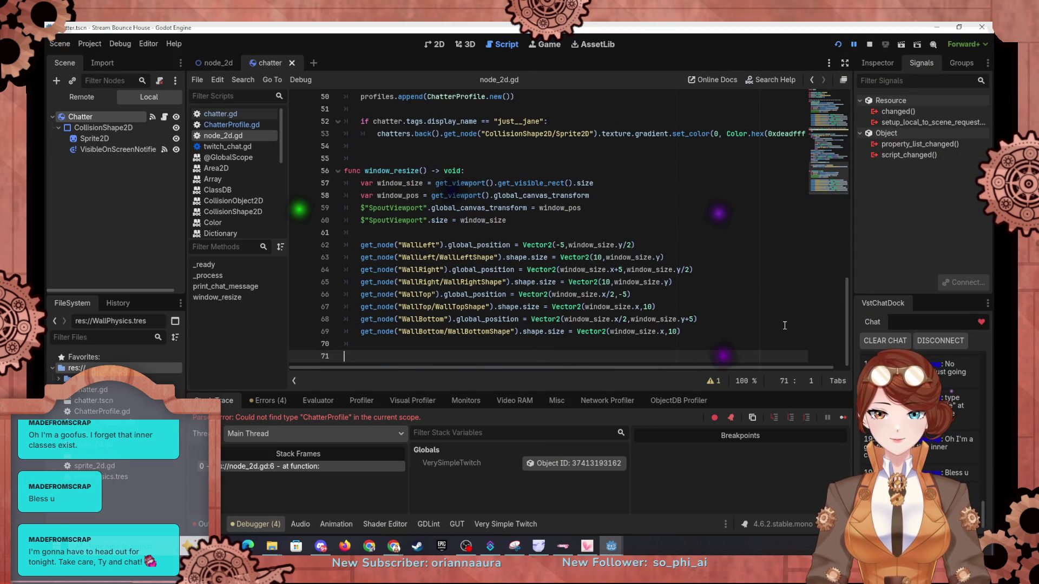
pyautogui.write('func save_game()L')
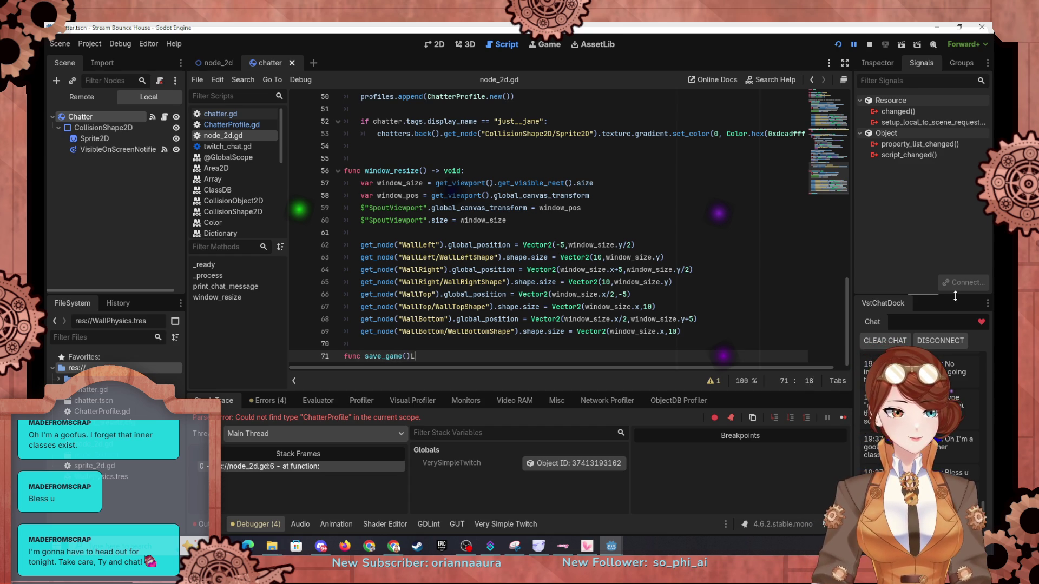
pyautogui.press('Return')
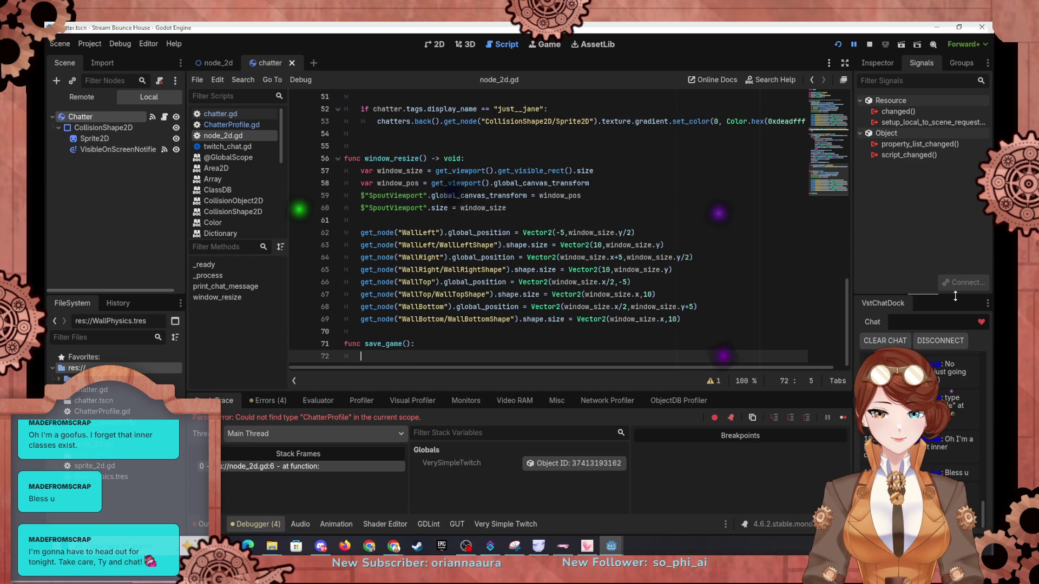
pyautogui.write('var s')
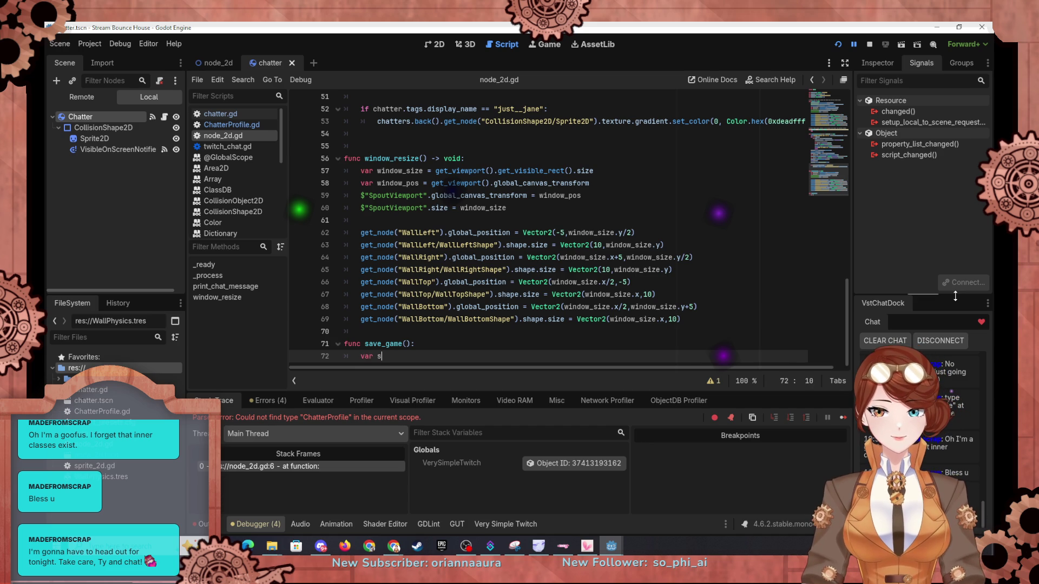
pyautogui.write('ave_file')
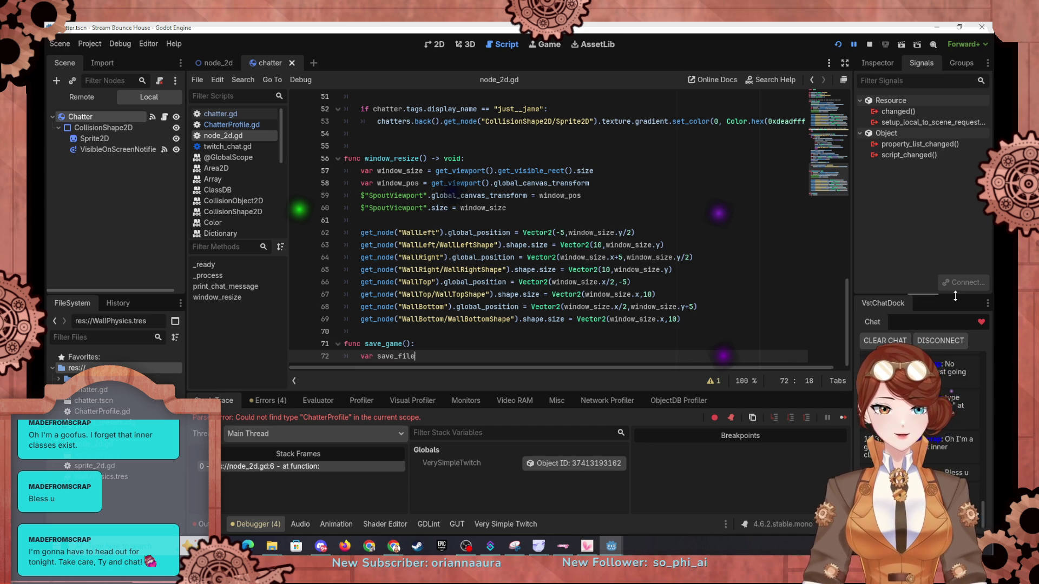
pyautogui.write(' = ')
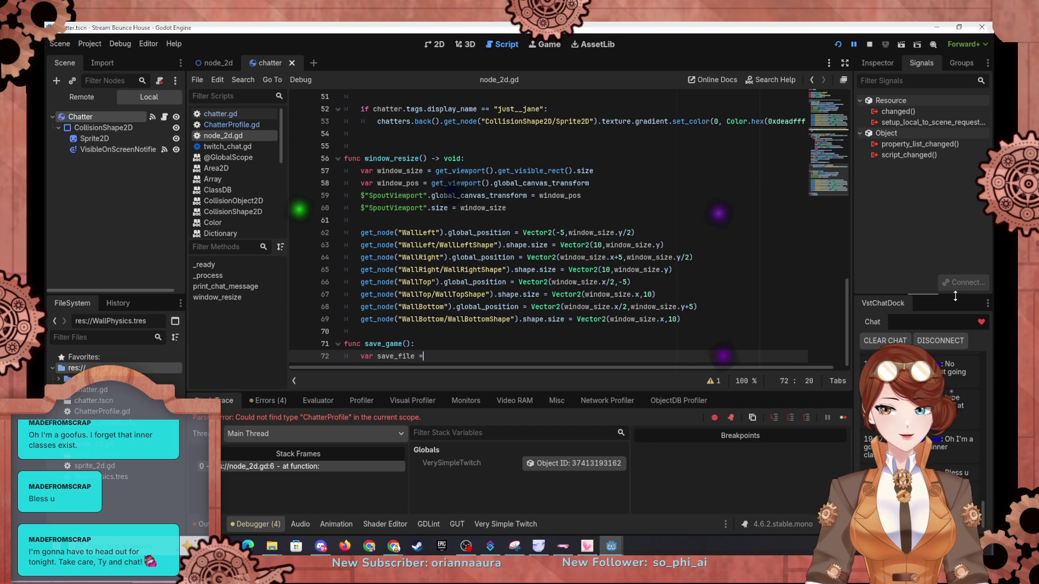
pyautogui.write('Fil')
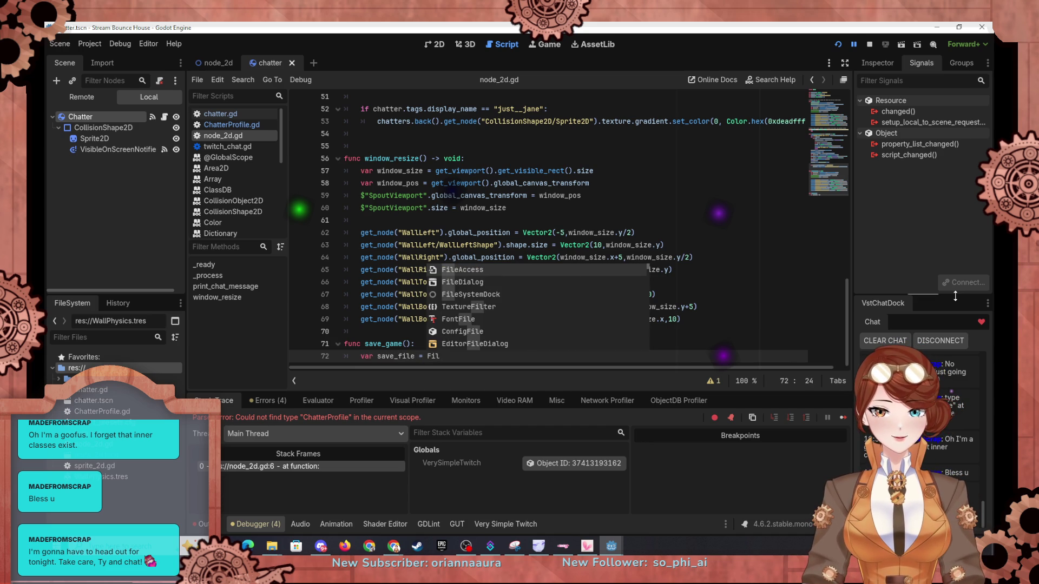
pyautogui.write('eAccess.open')
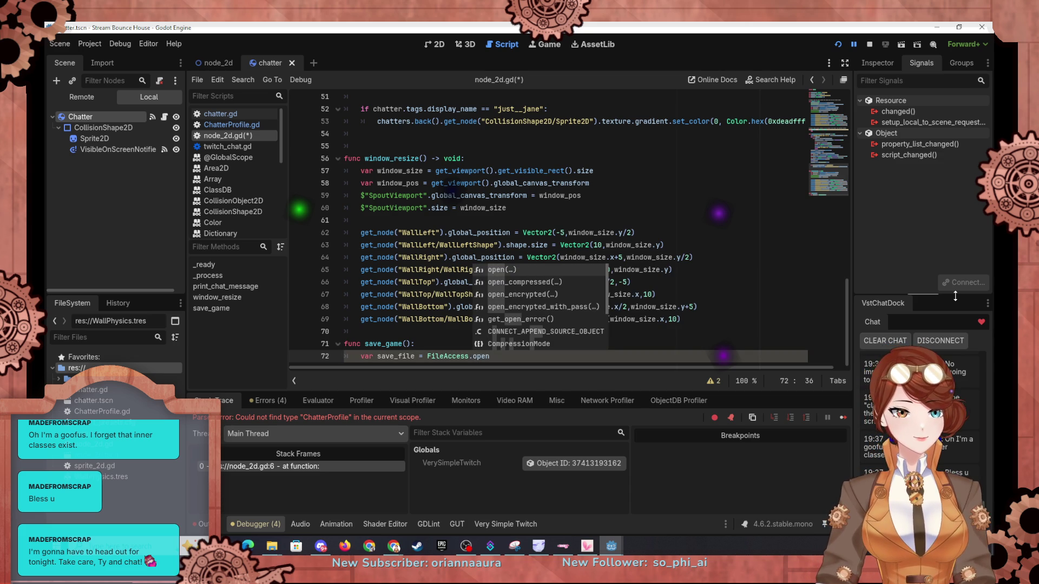
pyautogui.press('Return')
pyautogui.write('"user')
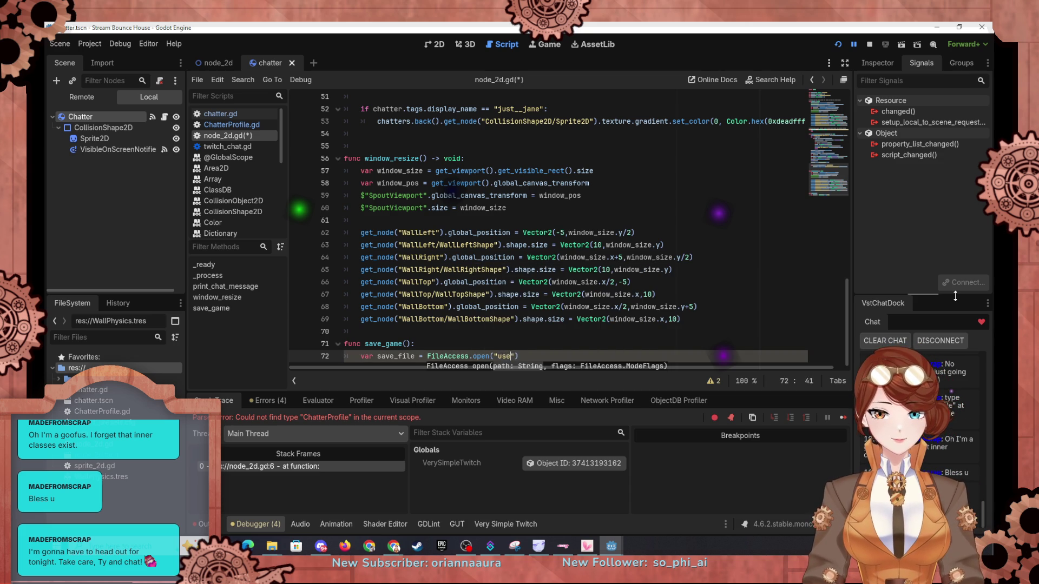
pyautogui.write('://')
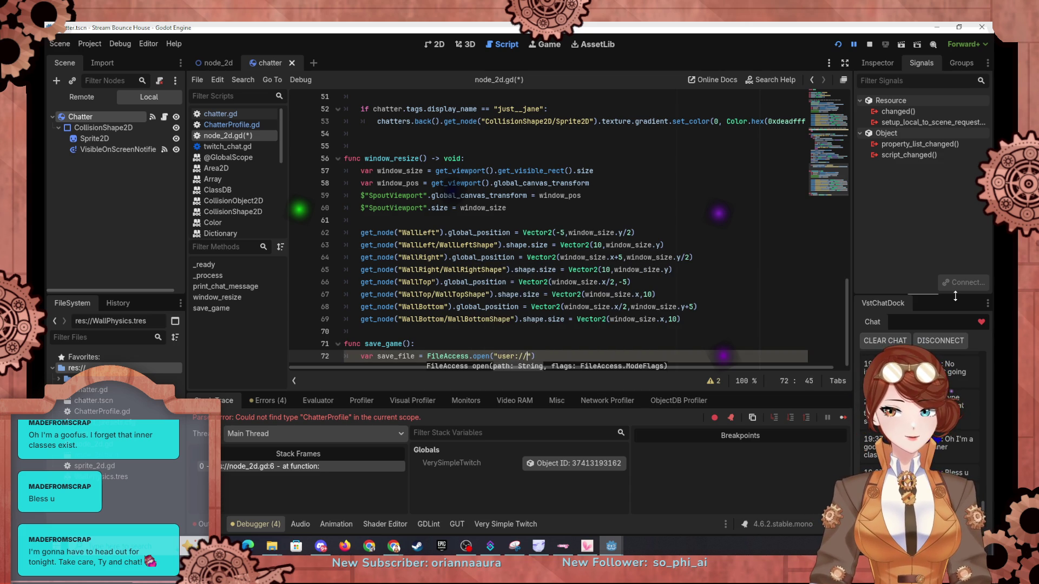
pyautogui.write('savegam')
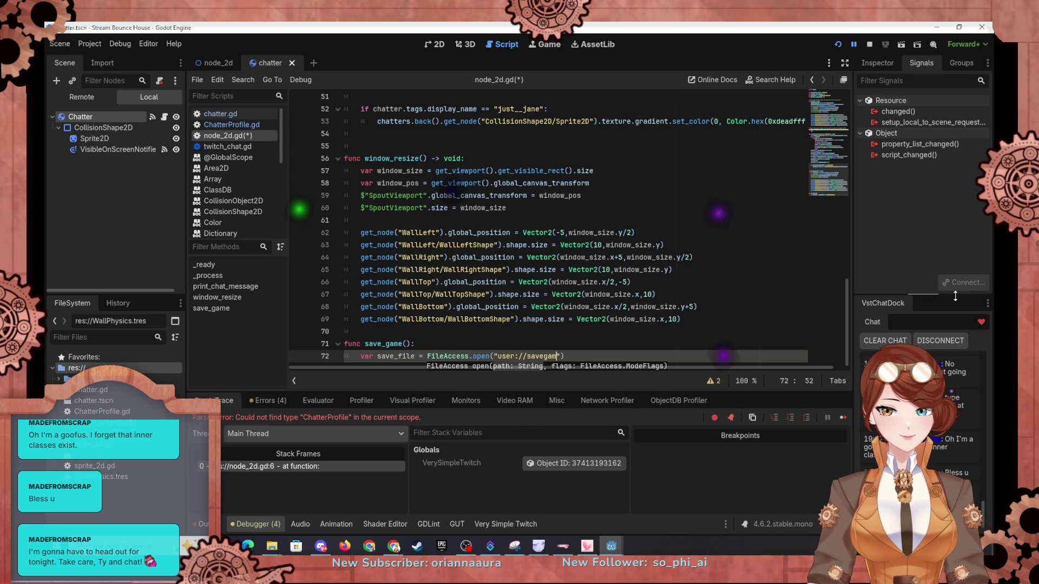
pyautogui.press('BackSpace')
pyautogui.press('BackSpace')
pyautogui.press('BackSpace')
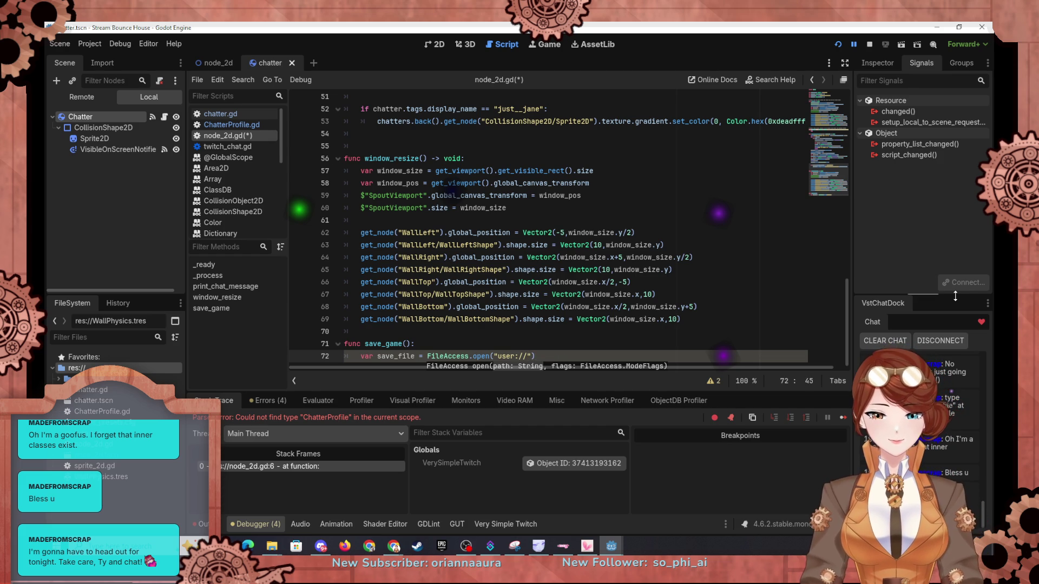
pyautogui.write('prof')
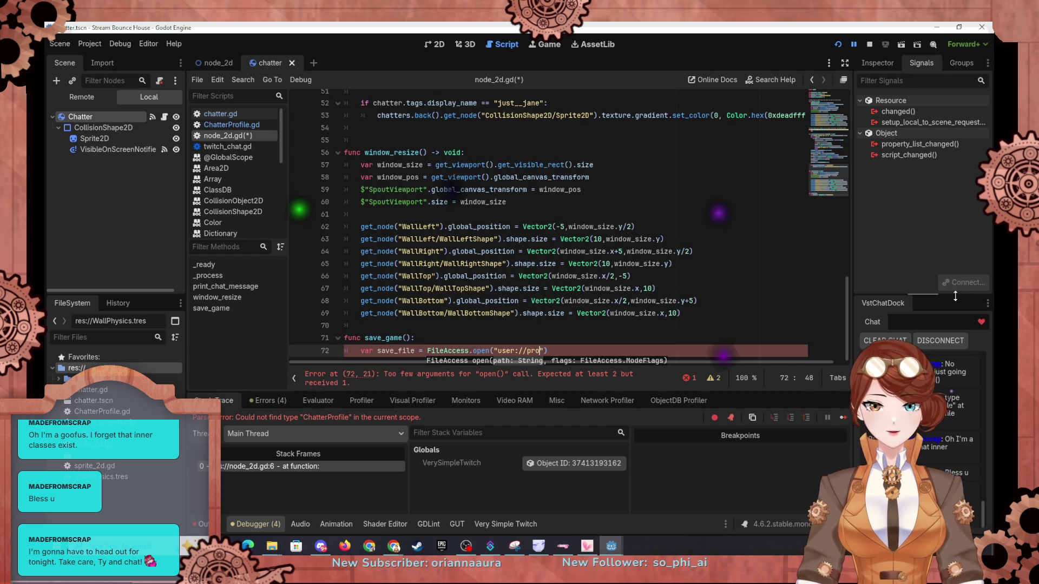
pyautogui.write('iles.sav')
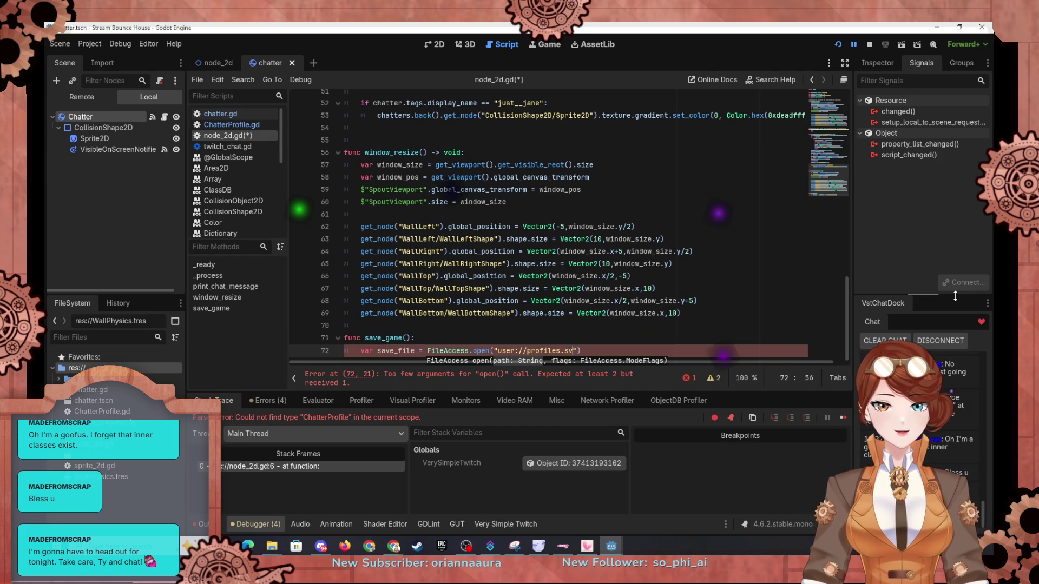
pyautogui.write('e"')
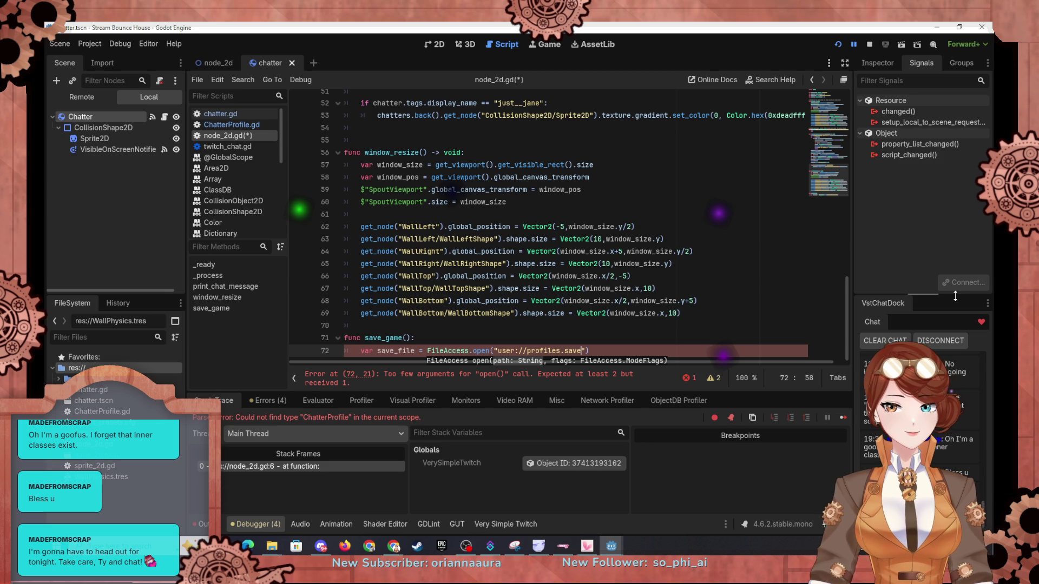
pyautogui.write(', File')
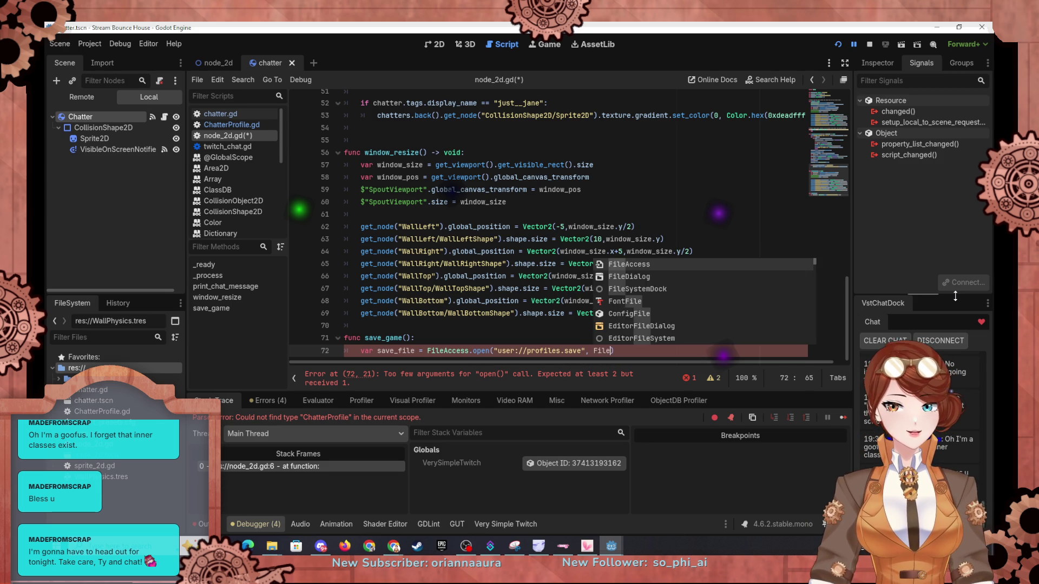
pyautogui.write('Access.')
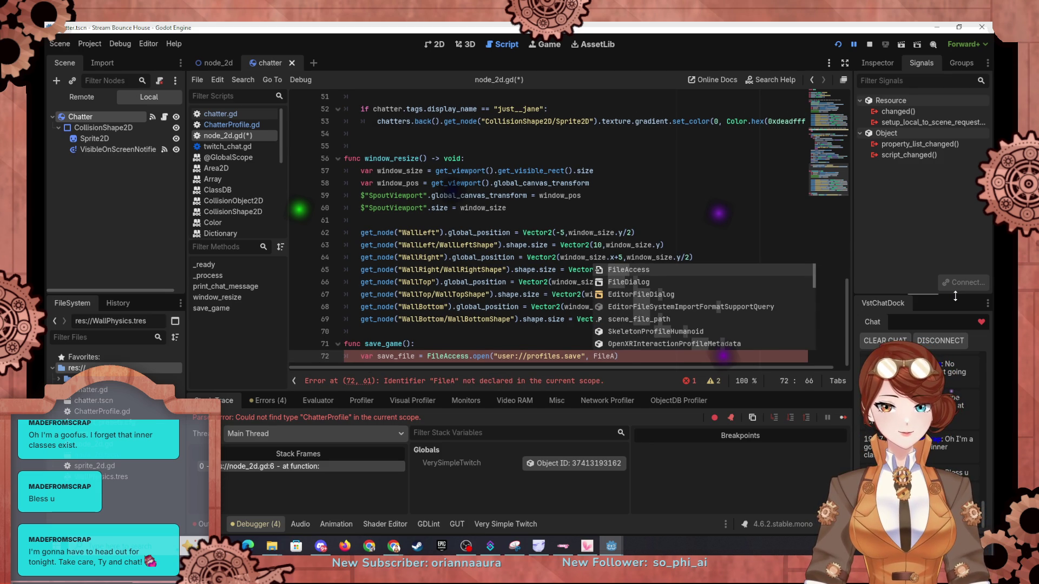
pyautogui.write('WRITE')
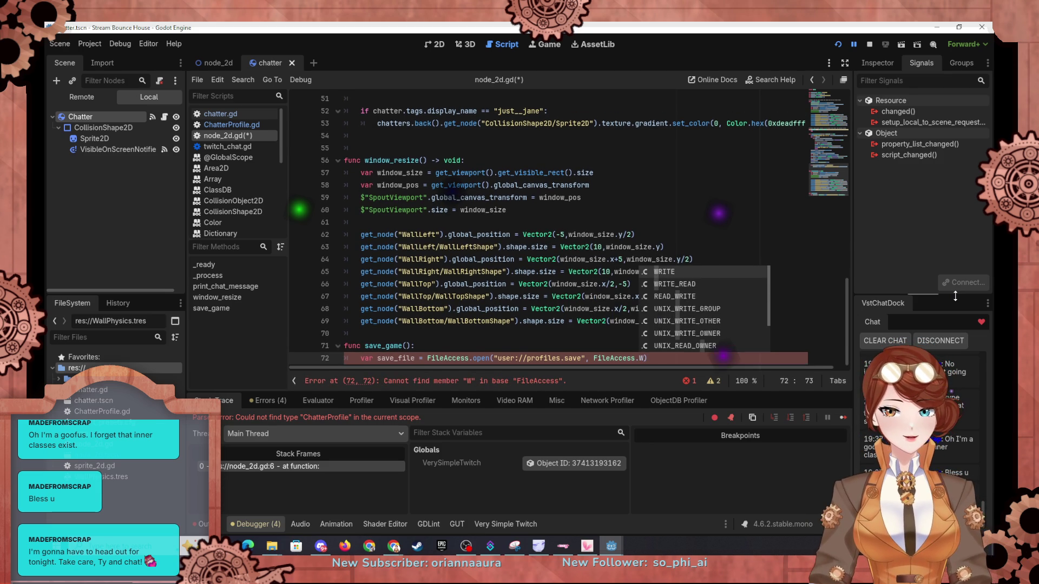
pyautogui.write(')')
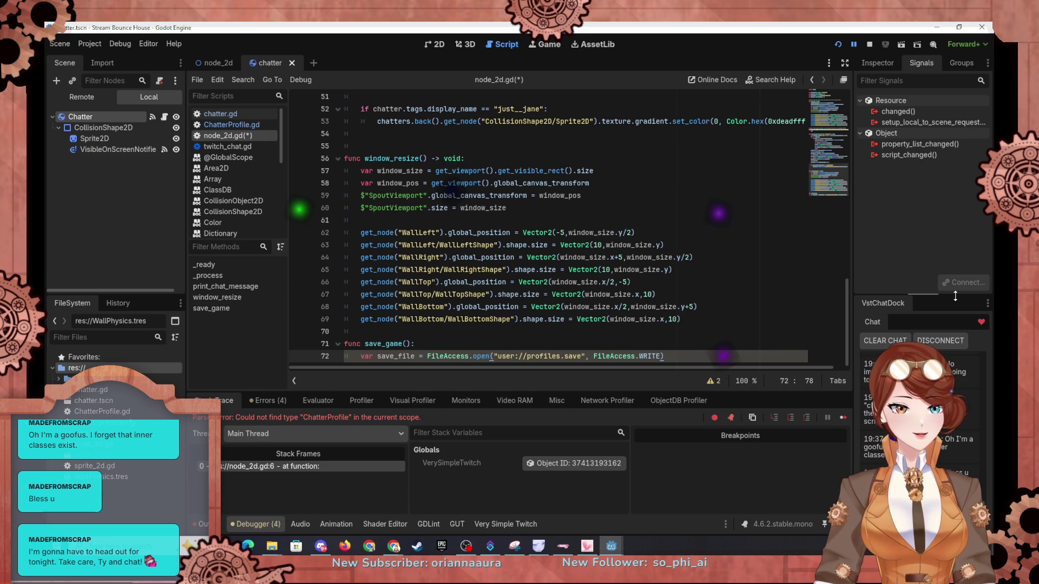
pyautogui.press('Return')
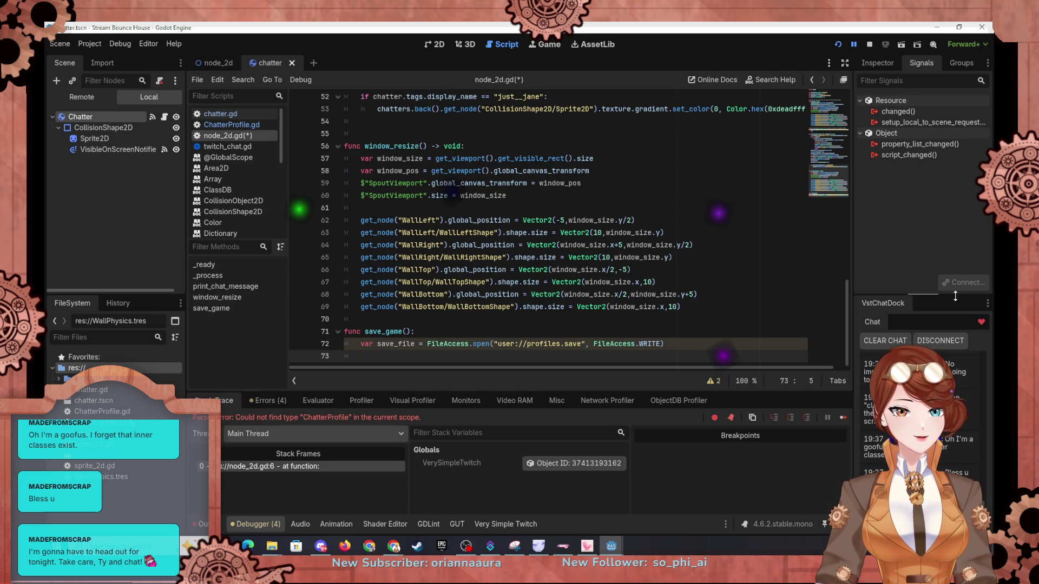
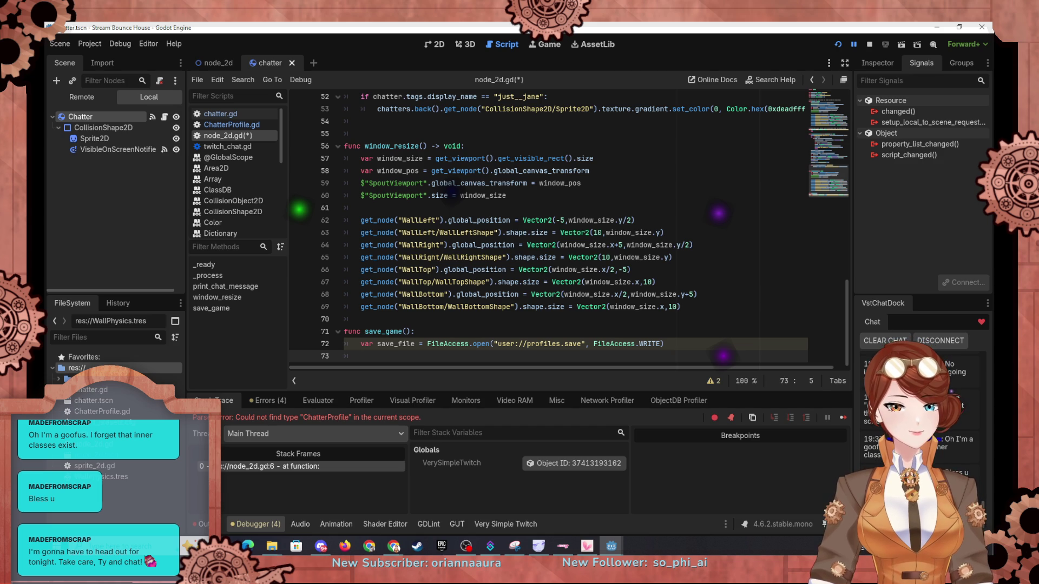
# Step: In save_game, add 'var json_string = JSON.stringify(profiles)' using autocomplete
pyautogui.write('ar ')
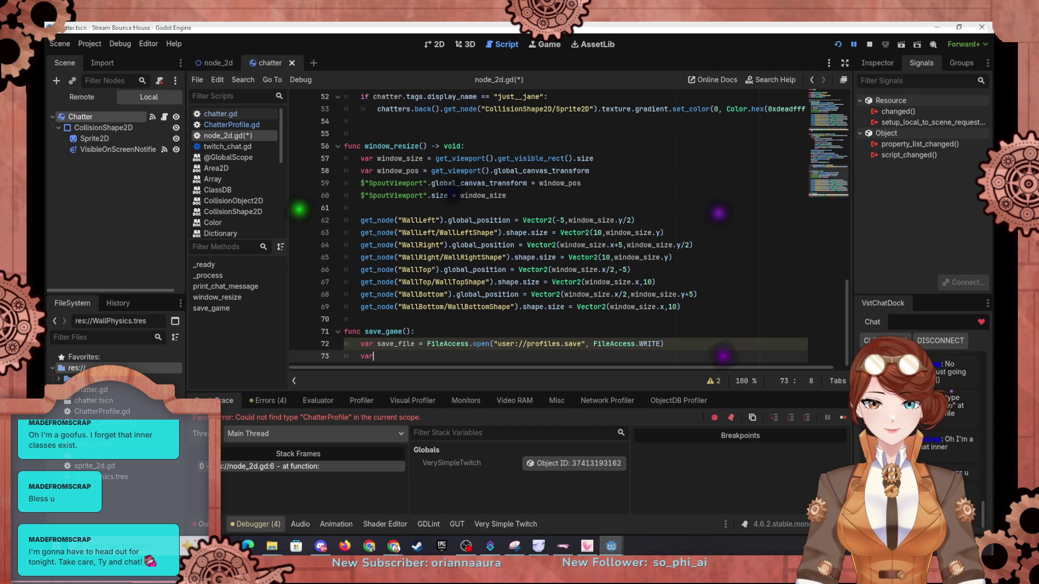
pyautogui.write('json')
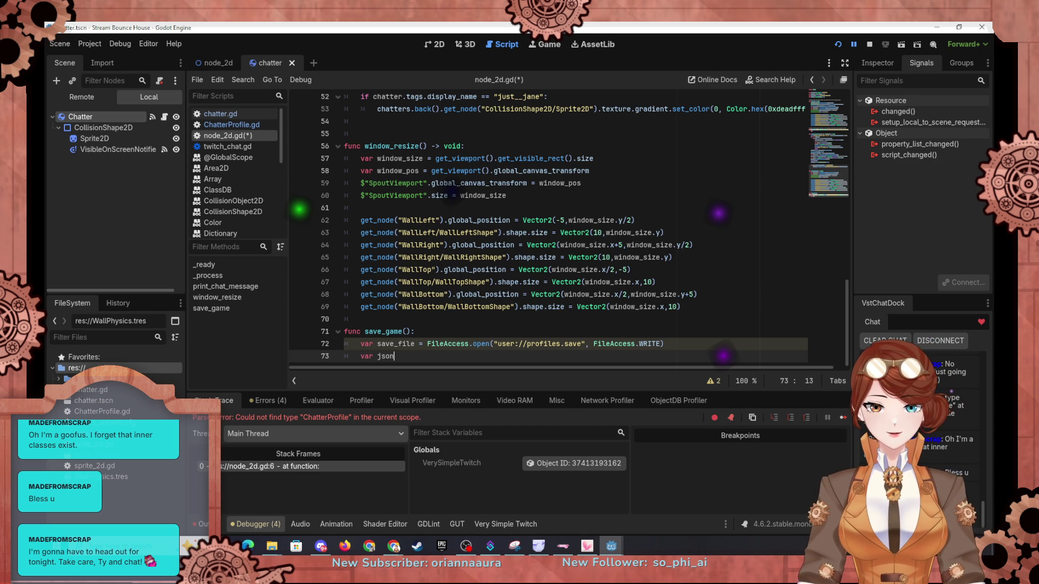
pyautogui.write('_string ')
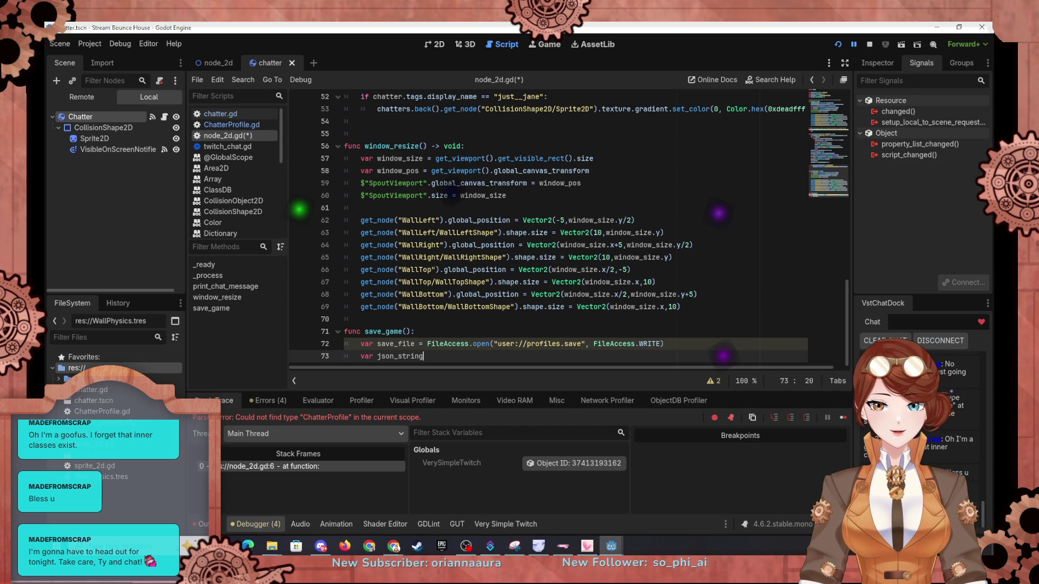
pyautogui.write('= ')
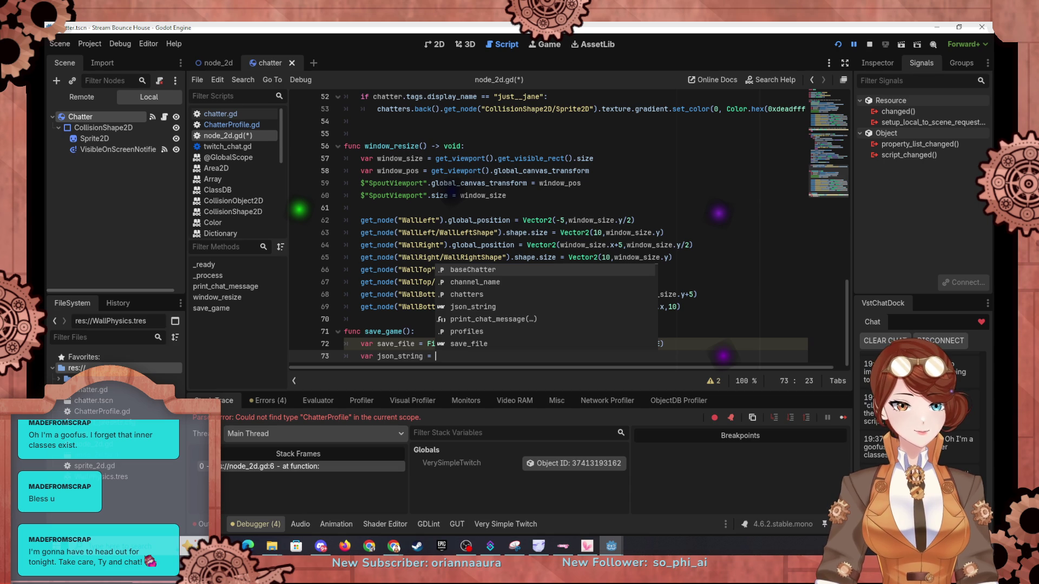
pyautogui.write('JSON.stri')
pyautogui.press('Return')
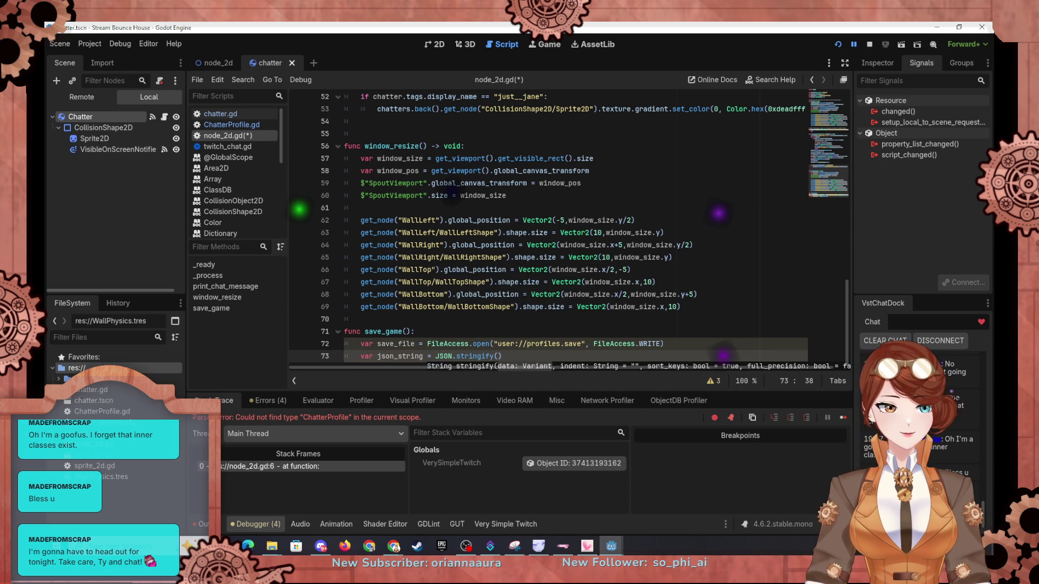
pyautogui.write('profiles')
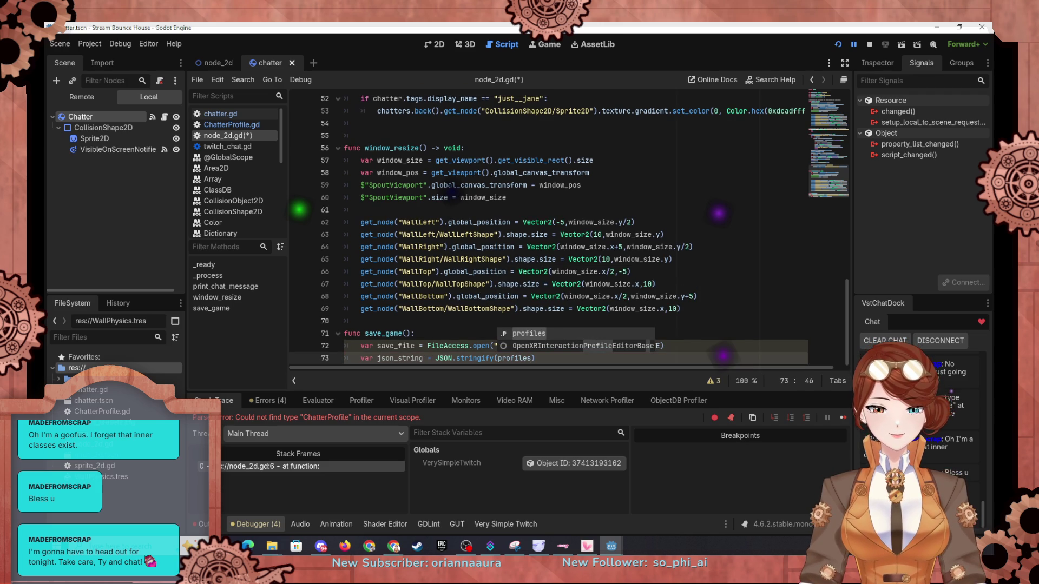
pyautogui.write(')')
pyautogui.press('Return')
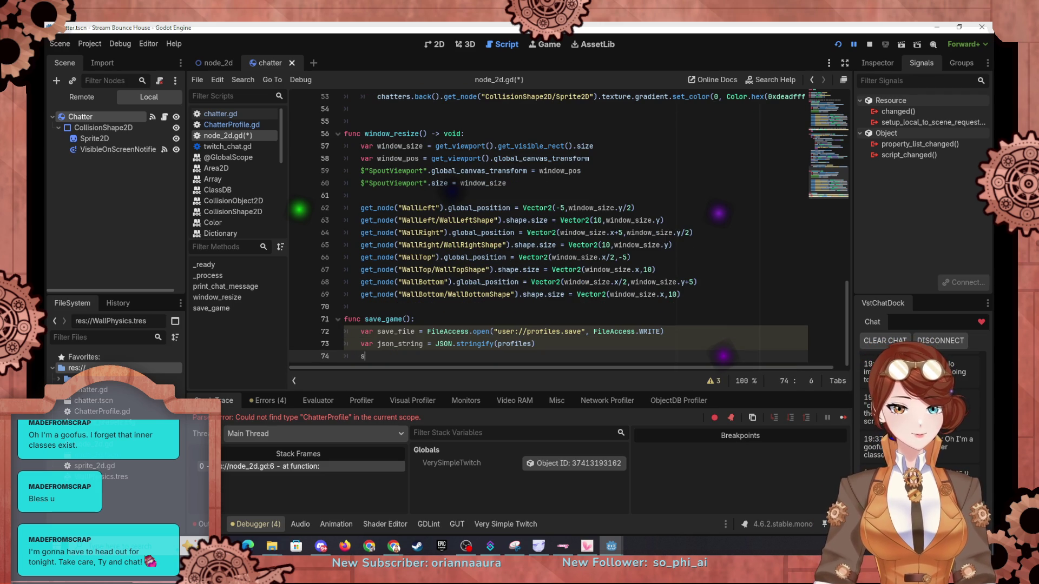
# Step: Write the string to the file with 'save_file.store_line(json_string)', leaving blank lines after save_game
pyautogui.write('save')
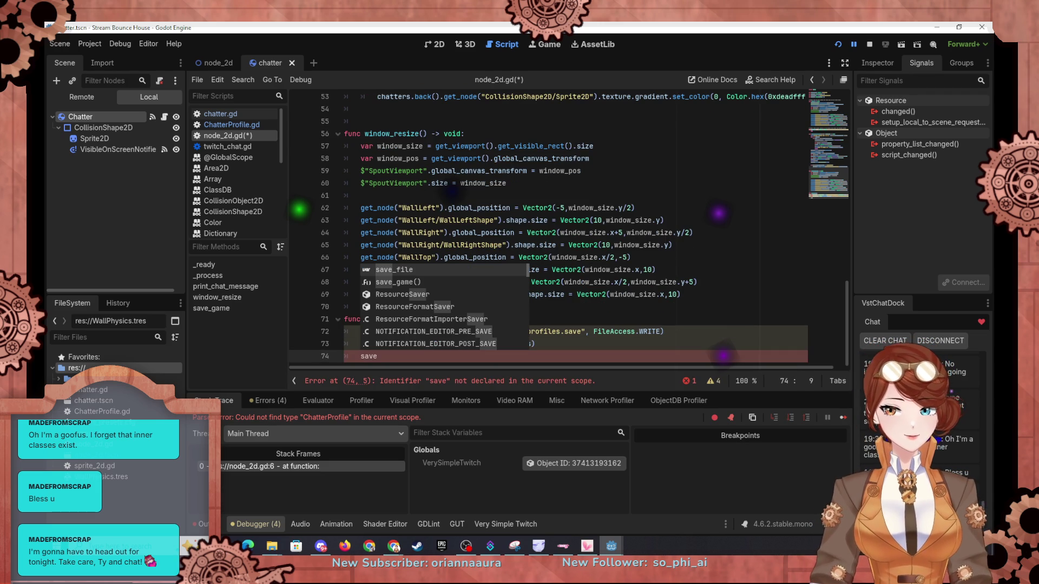
pyautogui.press('Return')
pyautogui.write(',')
pyautogui.press('BackSpace')
pyautogui.write('.s')
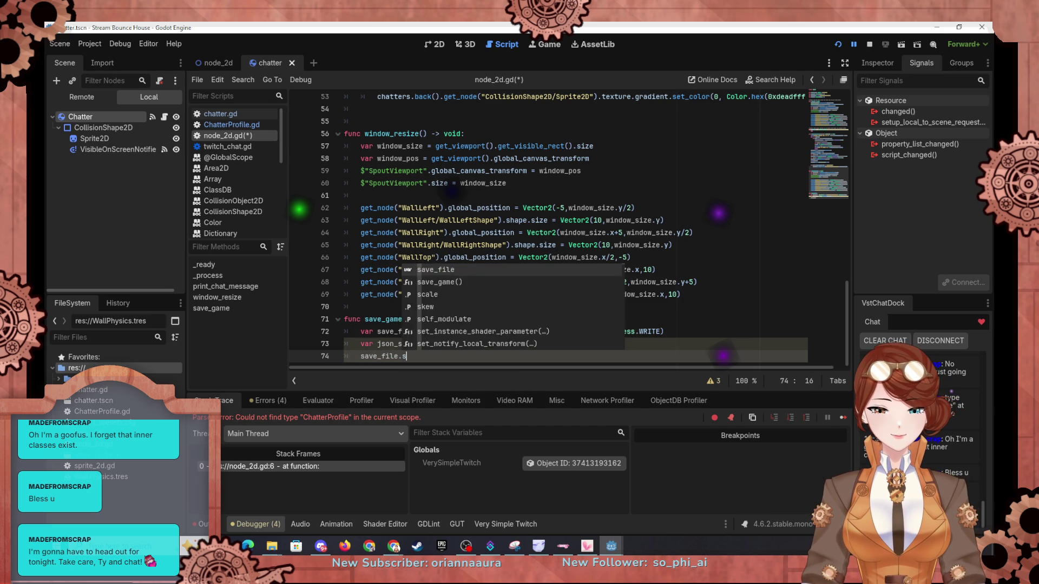
pyautogui.write('tore_line')
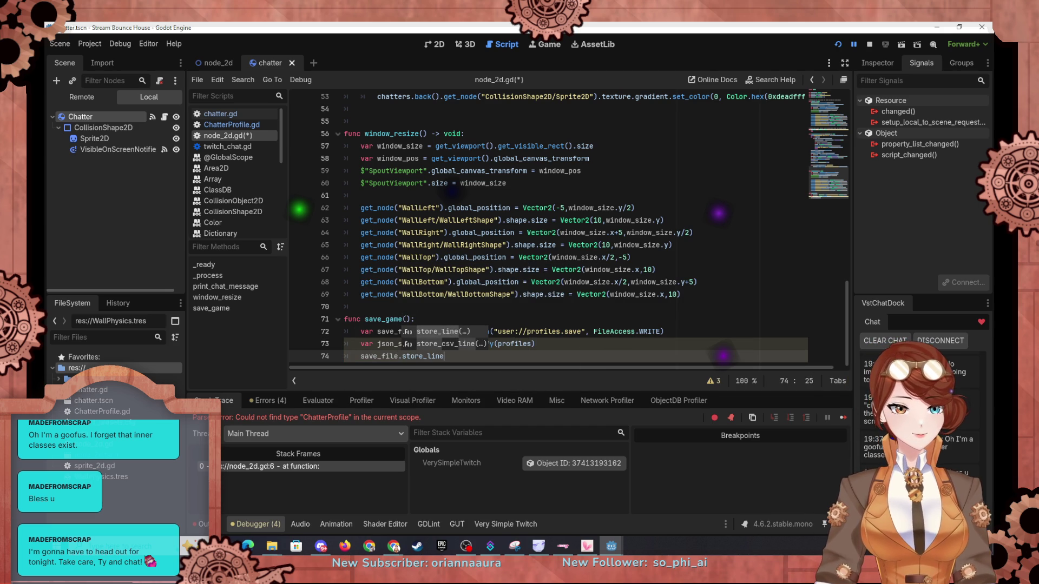
pyautogui.write('(json_')
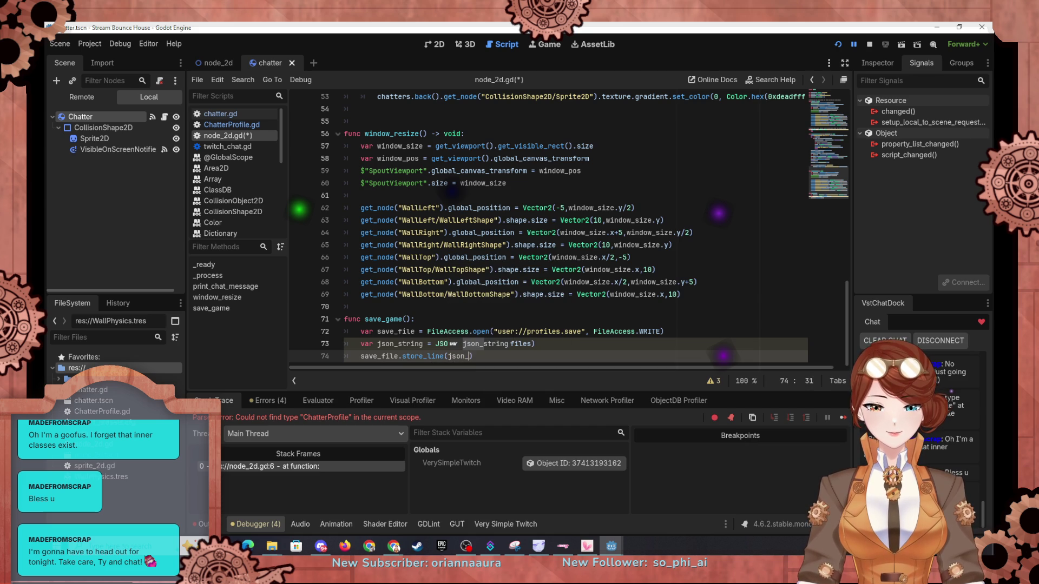
pyautogui.write('string')
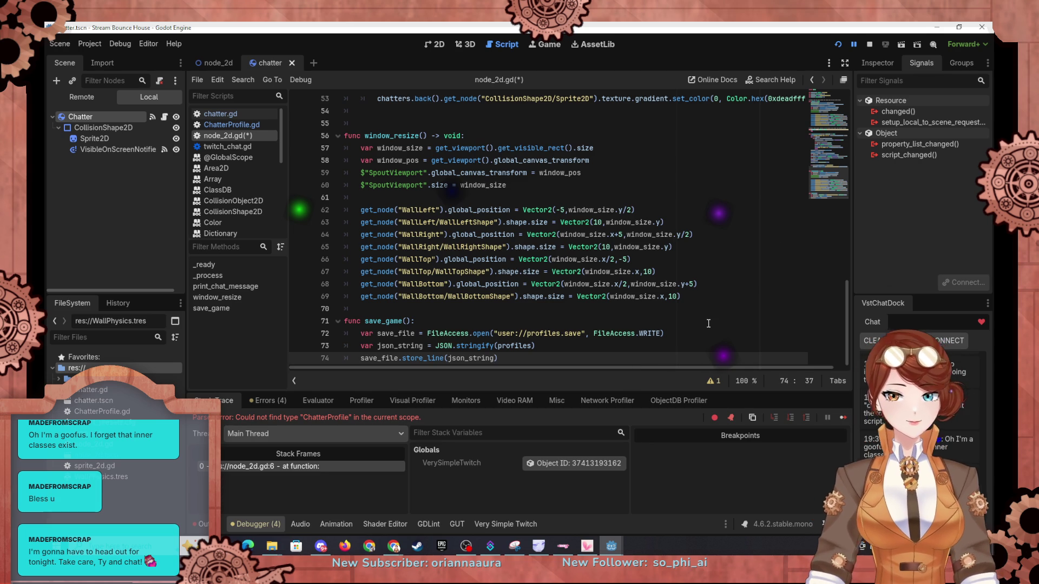
pyautogui.press('Return')
pyautogui.press('Return')
pyautogui.press('BackSpace')
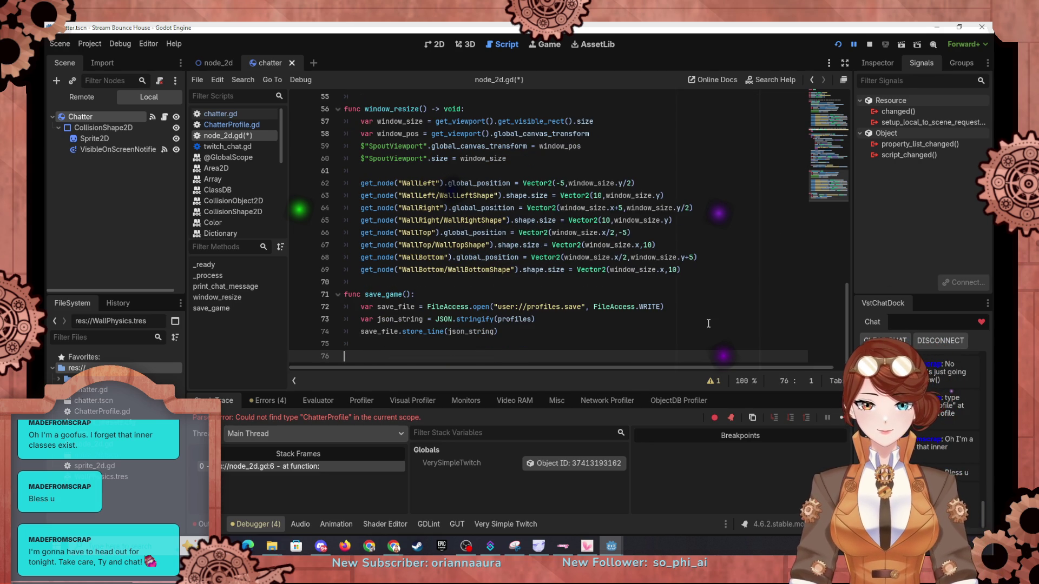
# Step: Rename save_game to save and declare an empty 'func load():' below it
pyautogui.write('func load_')
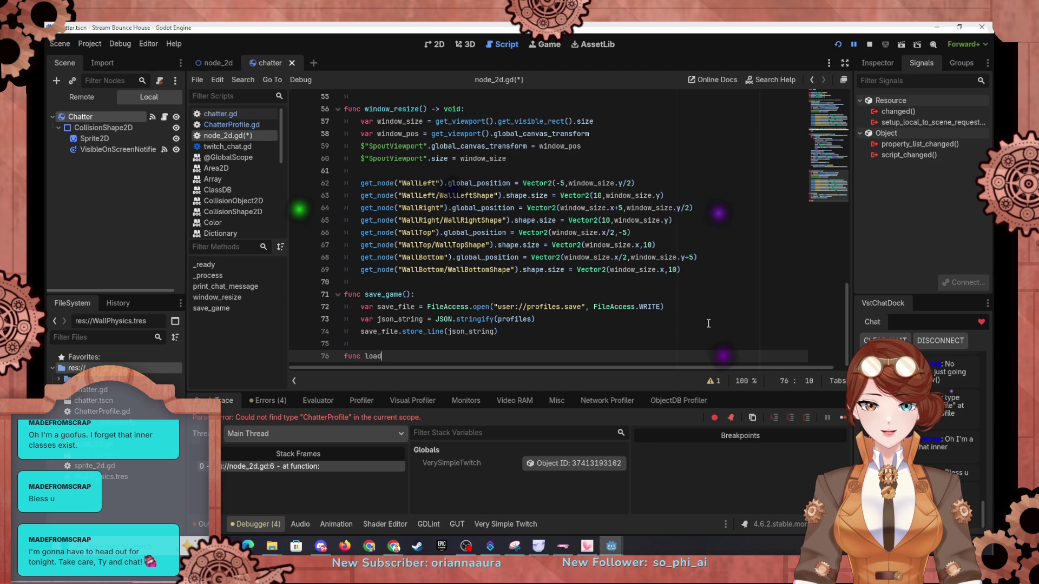
pyautogui.press('Up')
pyautogui.press('Up')
pyautogui.press('Up')
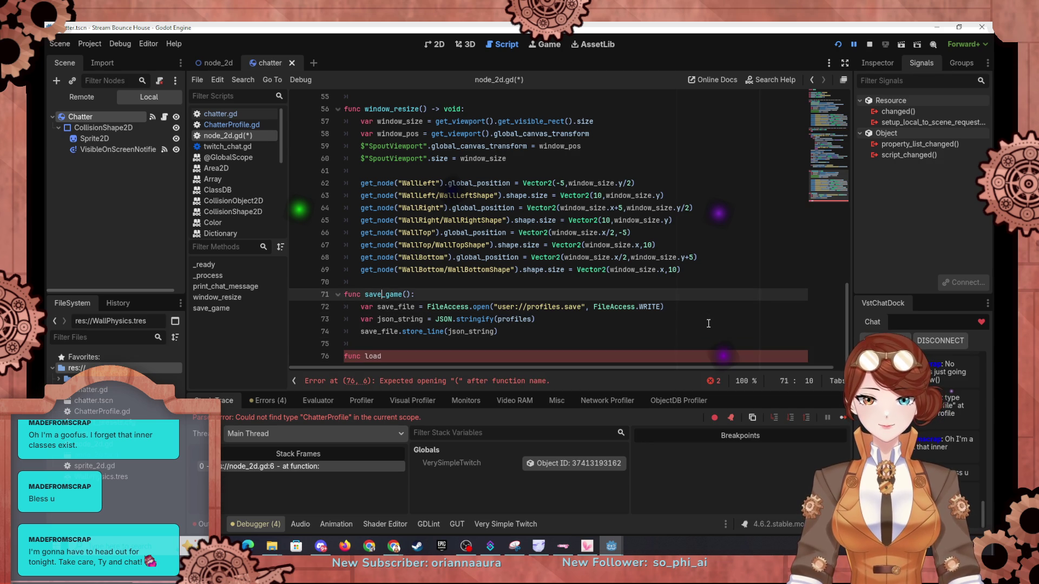
pyautogui.press('Delete')
pyautogui.press('Delete')
pyautogui.press('Down')
pyautogui.press('Down')
pyautogui.press('Down')
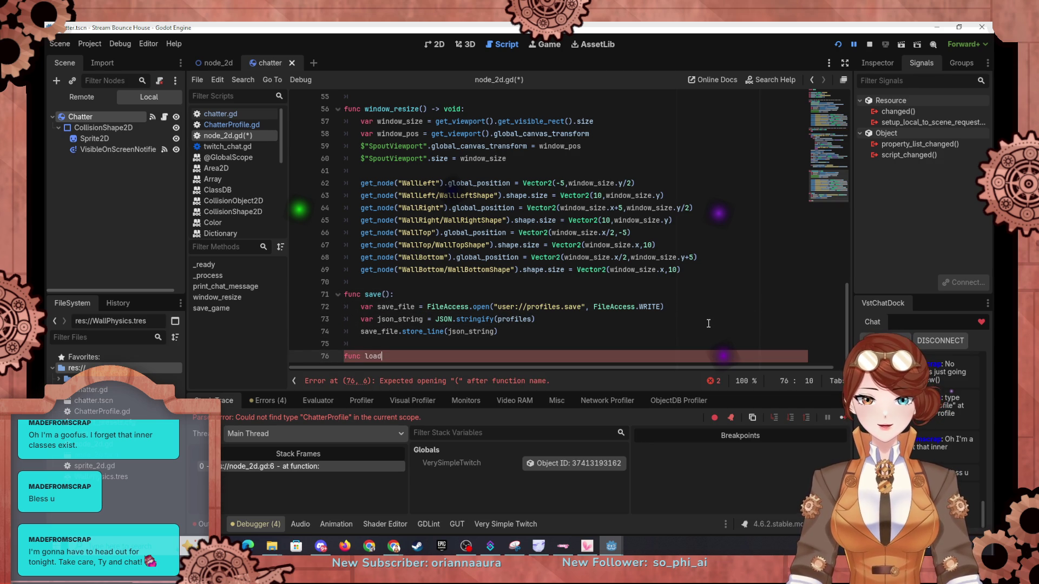
pyautogui.write('()')
pyautogui.hotkey('ctrl', 'v')
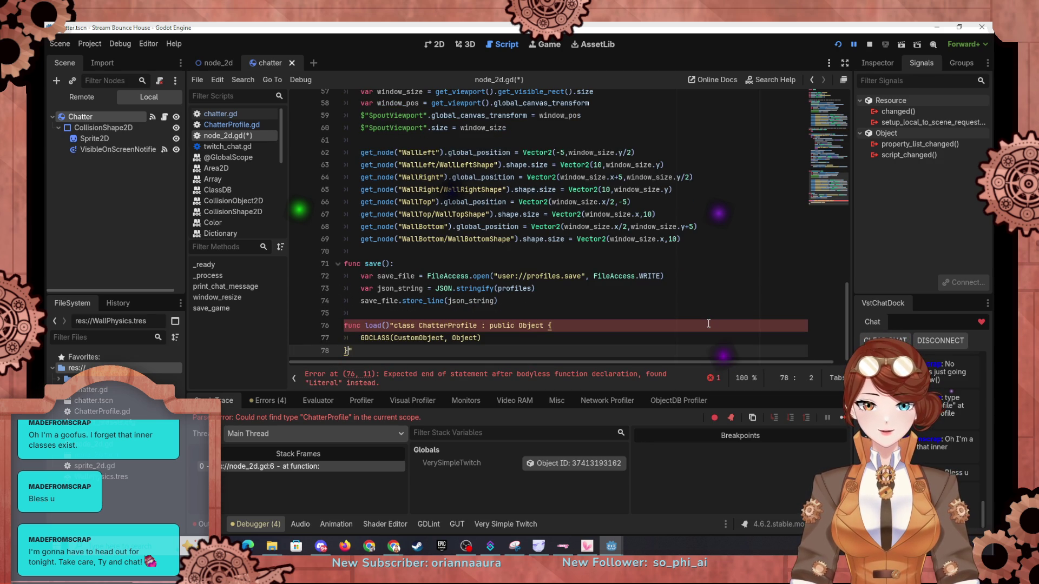
pyautogui.hotkey('ctrl', 'z')
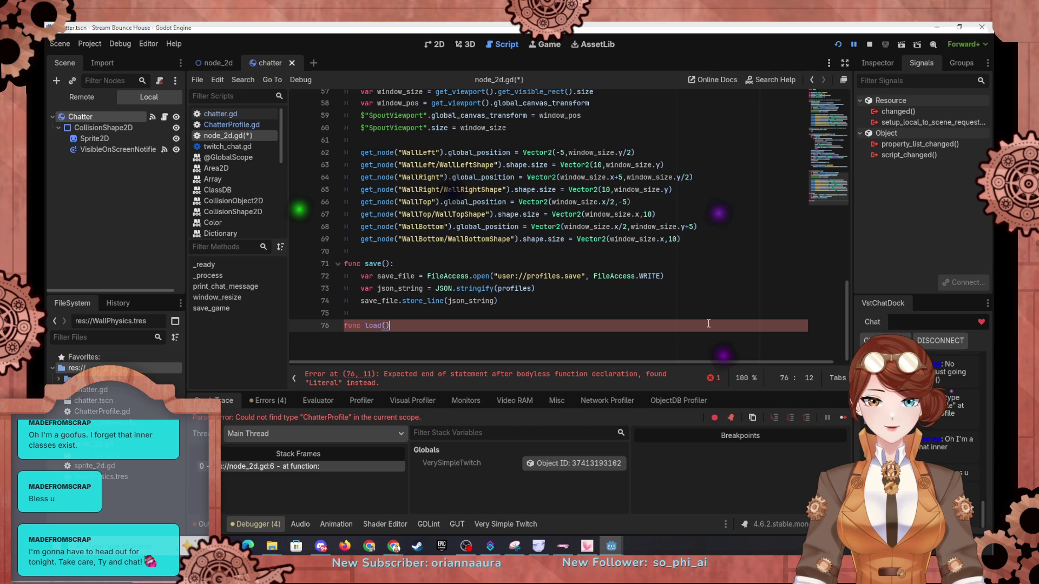
pyautogui.write(':')
pyautogui.press('Return')
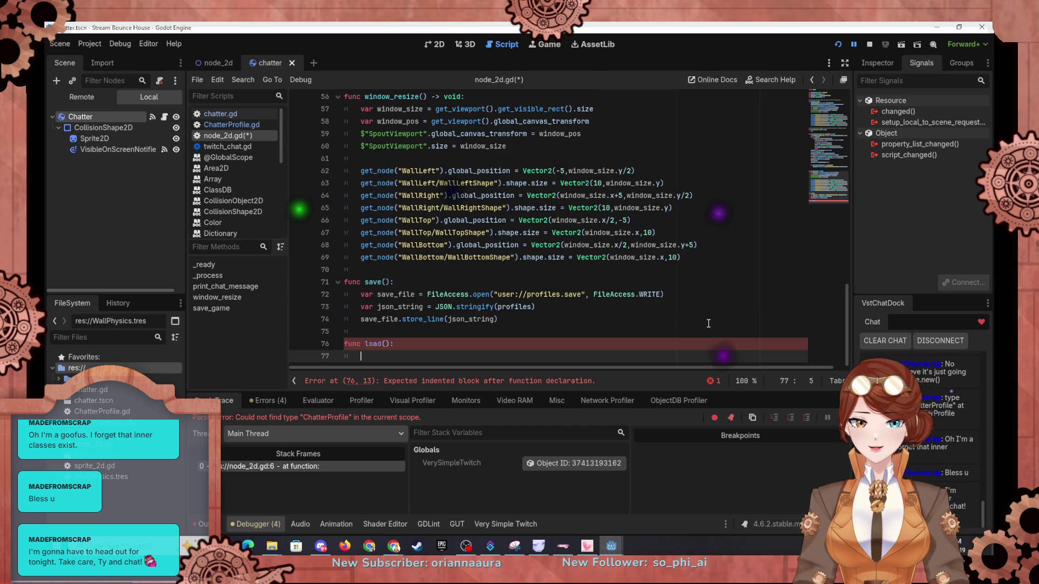
# Step: Add 'if not FileAccess.file_exists("user://profiles.save"): return' at the top of load(), reusing the copied path
pyautogui.write('if not')
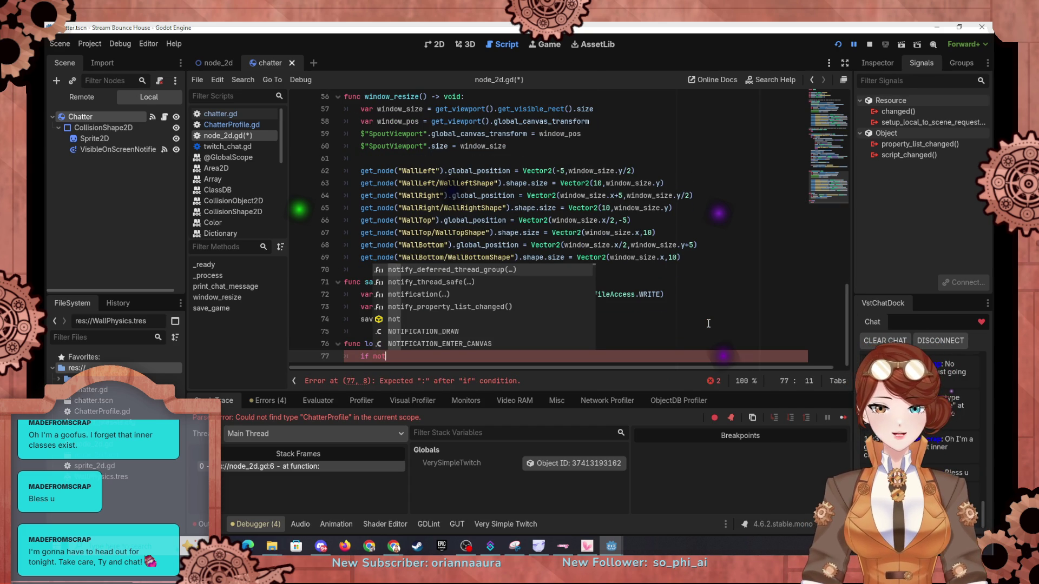
pyautogui.write(' File')
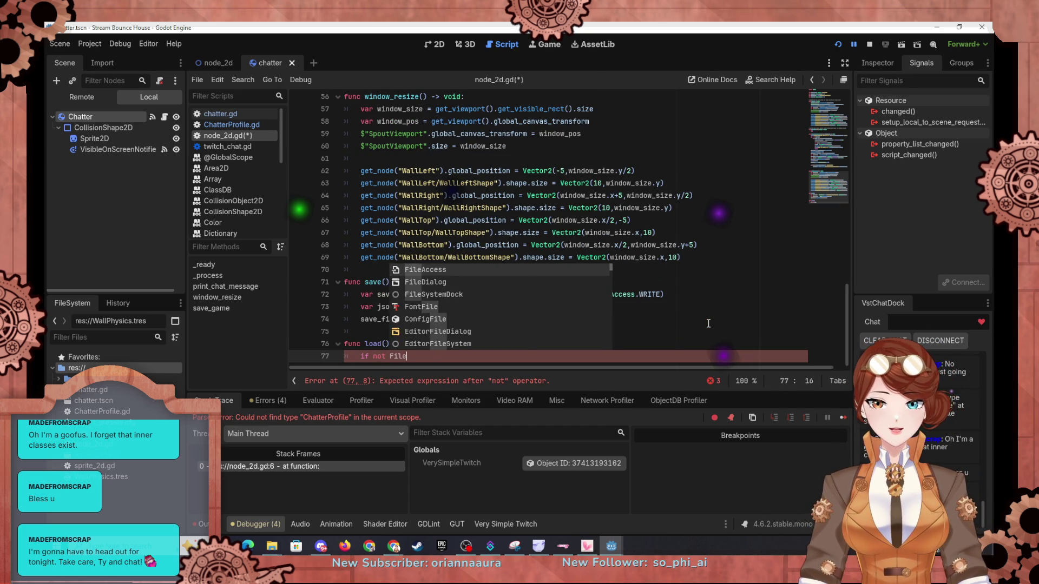
pyautogui.write('Access.file_exists("')
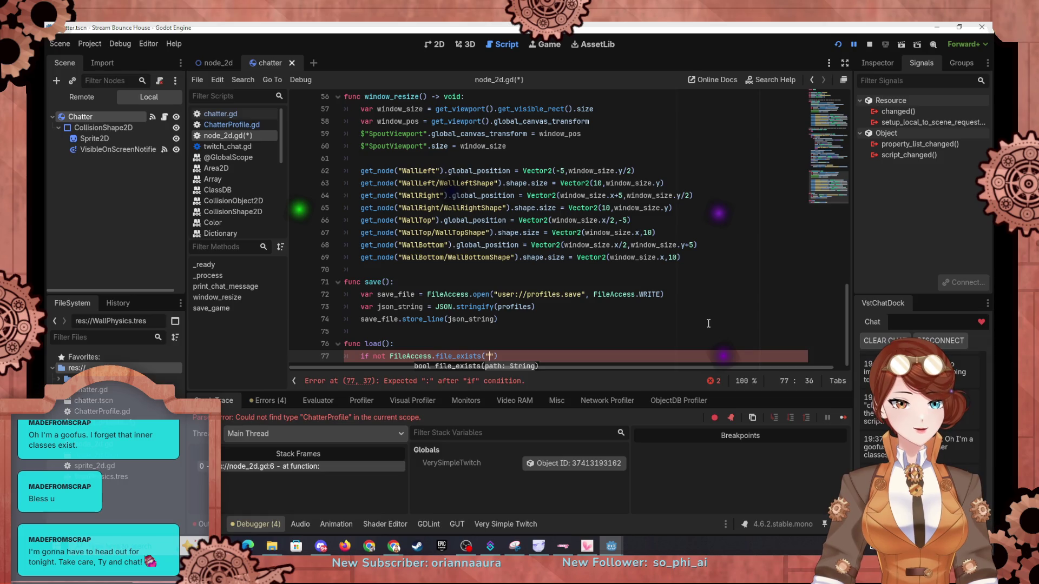
pyautogui.write('user')
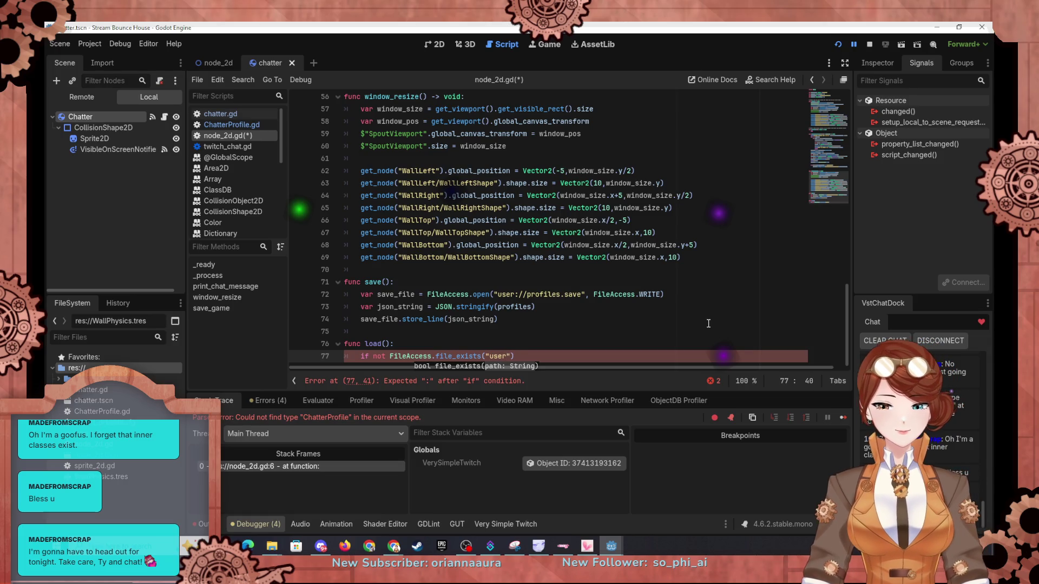
pyautogui.press('Escape')
pyautogui.moveTo(497, 296); pyautogui.dragTo(581, 296)
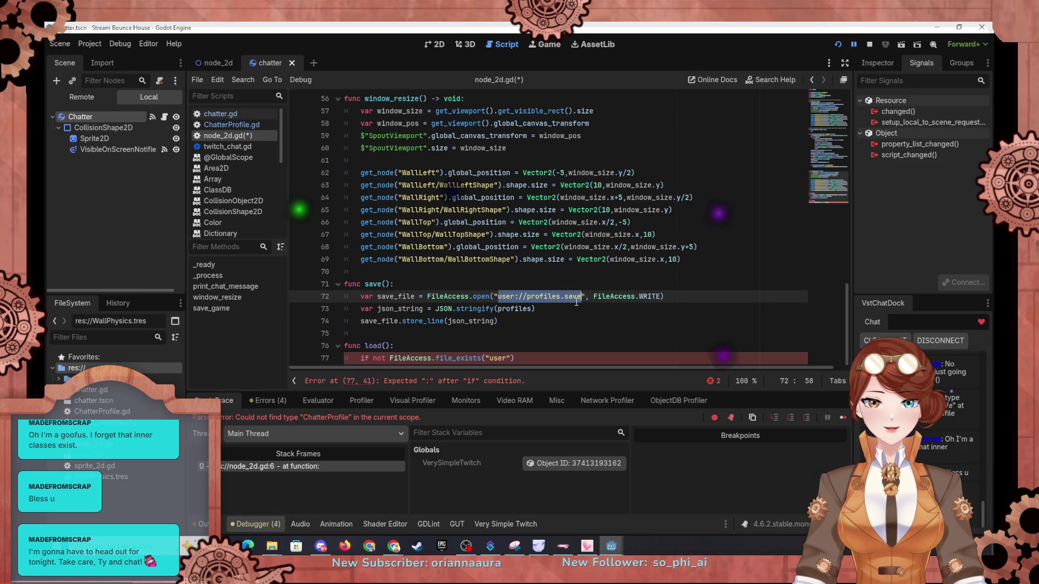
pyautogui.hotkey('ctrl', 'c')
pyautogui.doubleClick(502, 358)
pyautogui.hotkey('ctrl', 'v')
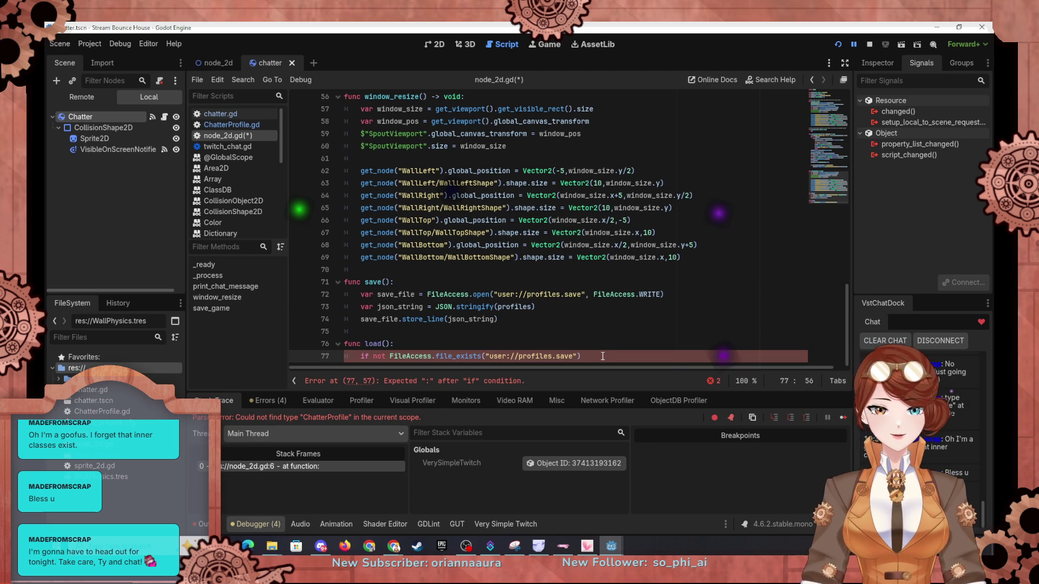
pyautogui.click(604, 356)
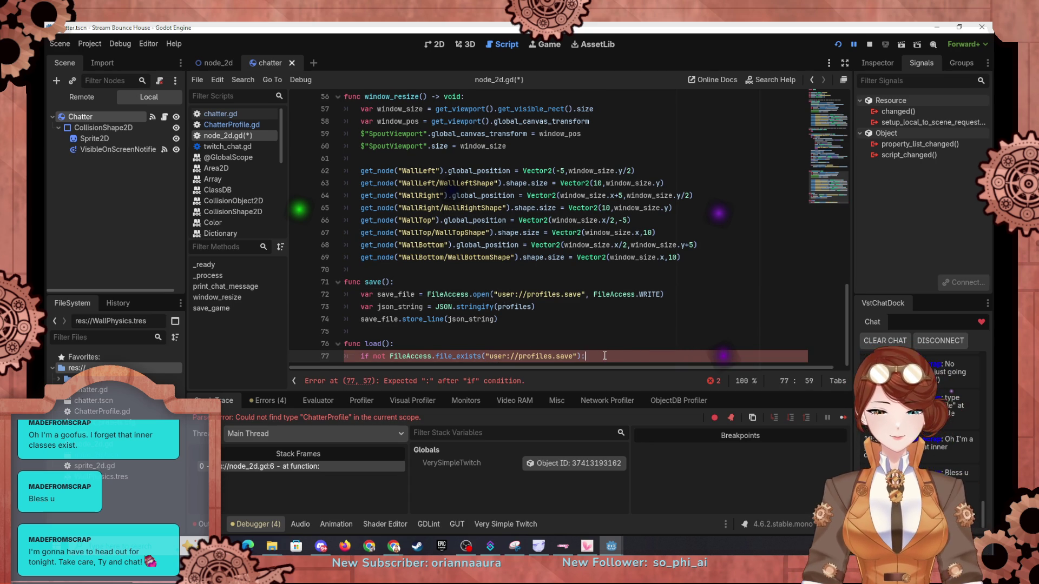
pyautogui.press('Return')
pyautogui.write('return')
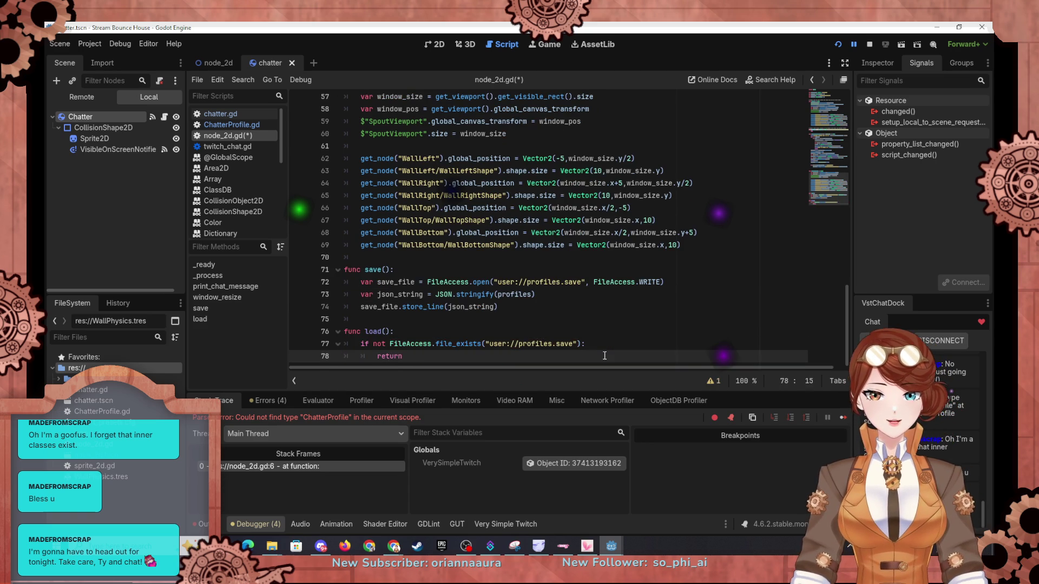
pyautogui.press('Return')
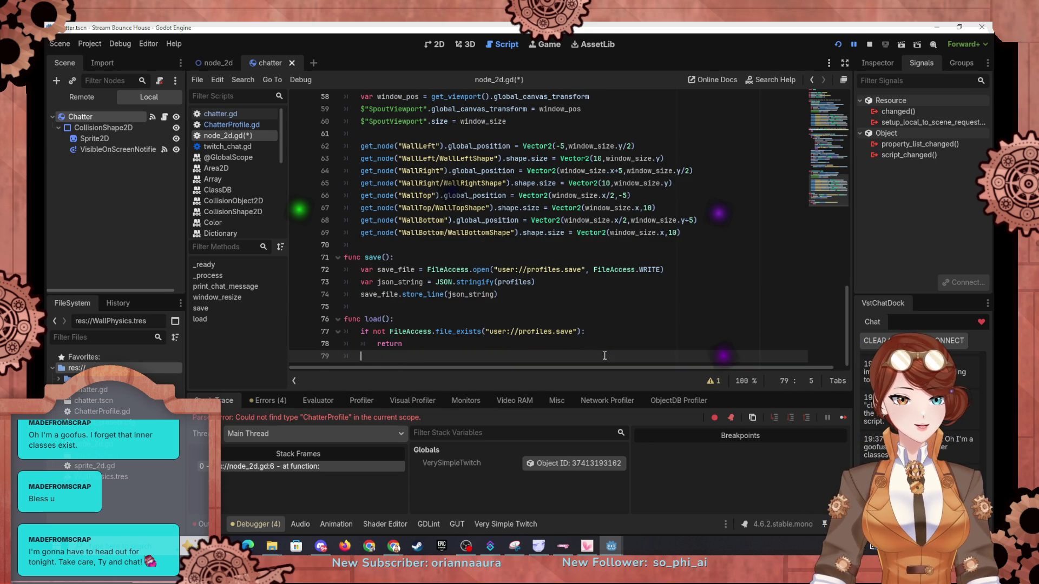
# Step: Copy save()'s FileAccess.open statement for save_file onto line 80 of load()
pyautogui.press('Return')
pyautogui.write('var s')
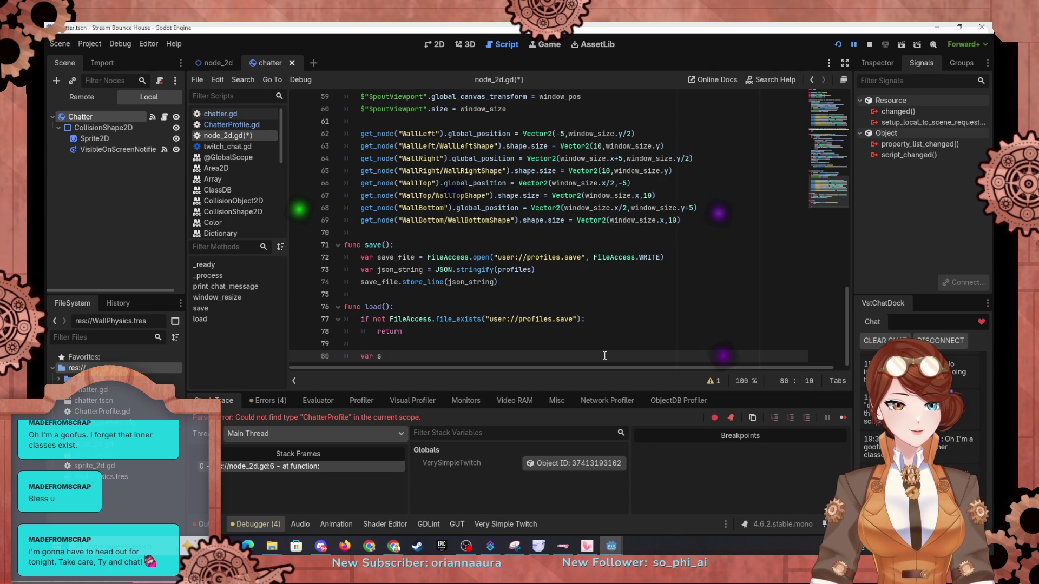
pyautogui.press('BackSpace')
pyautogui.press('BackSpace')
pyautogui.press('BackSpace')
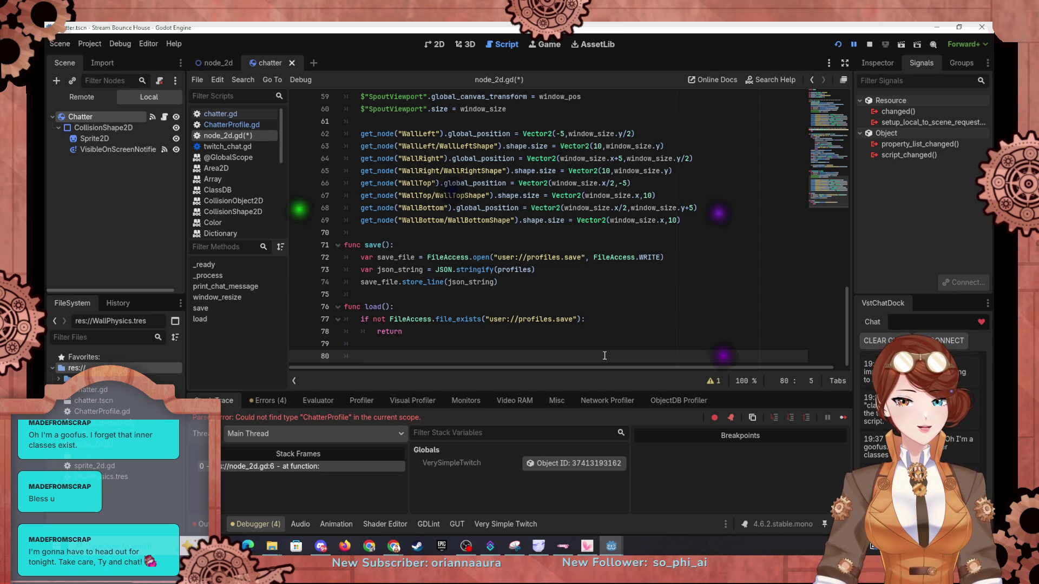
pyautogui.write('var save')
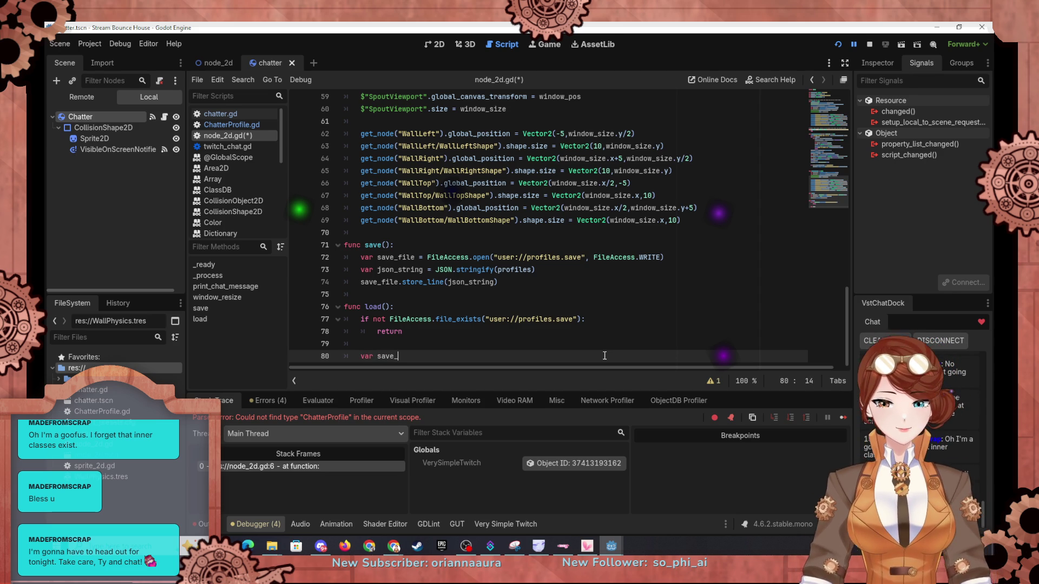
pyautogui.write('_file')
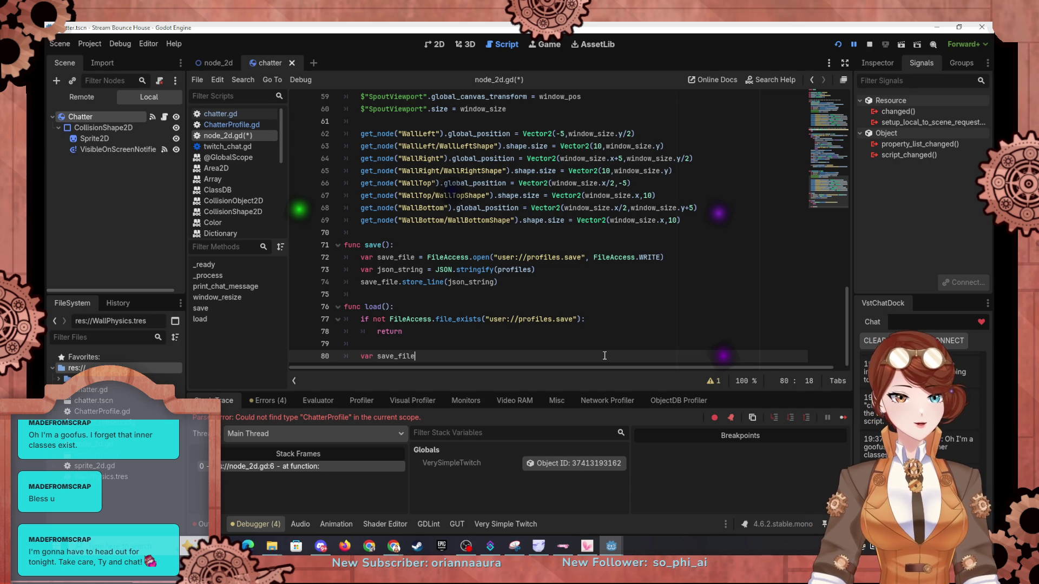
pyautogui.moveTo(668, 257); pyautogui.dragTo(359, 258)
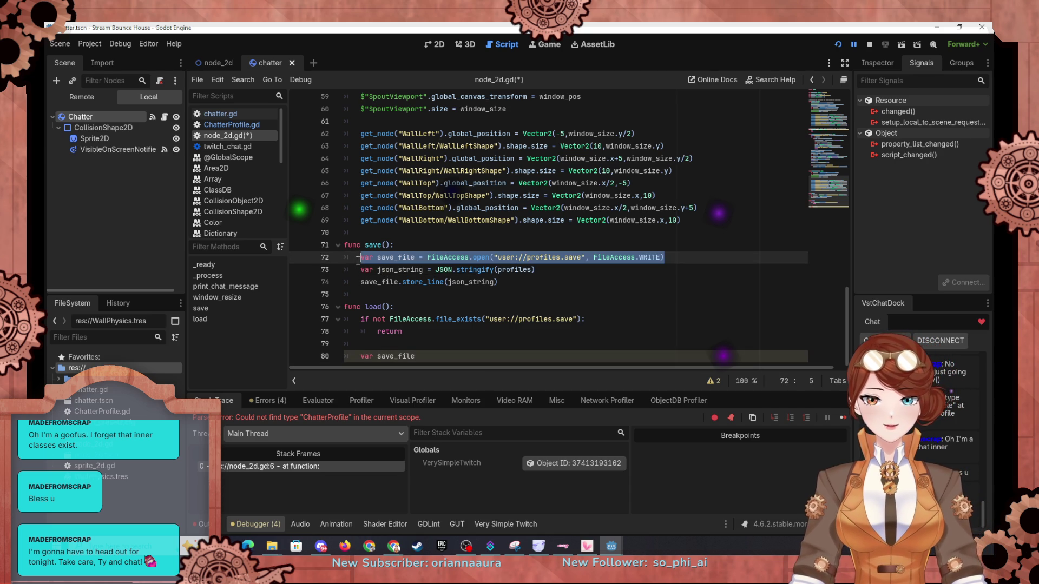
pyautogui.hotkey('ctrl', 'c')
pyautogui.click(429, 356)
pyautogui.hotkey('shift', 'Home')
pyautogui.hotkey('ctrl', 'v')
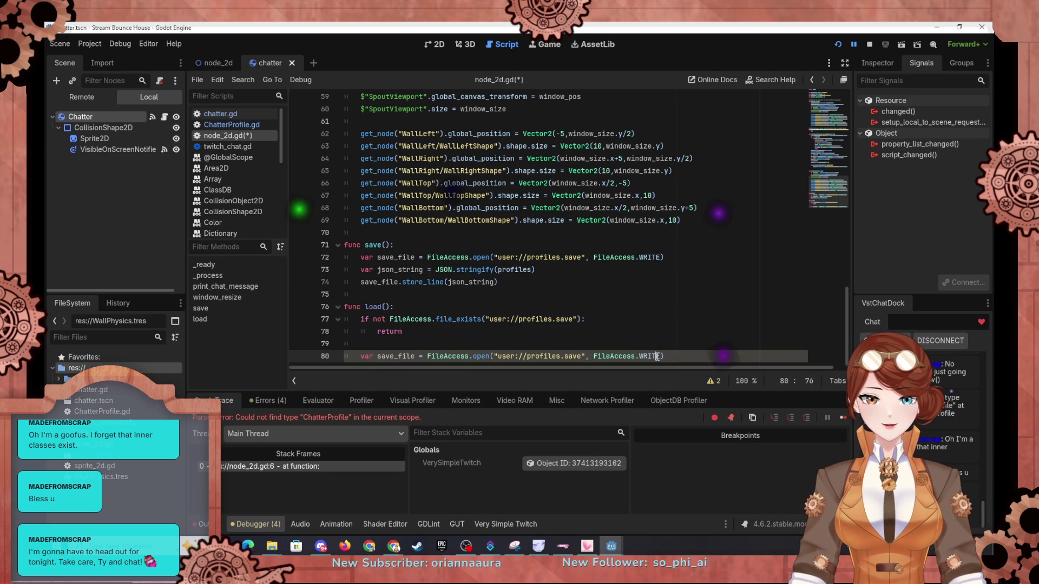
# Step: Change the copied open mode from FileAccess.WRITE to FileAccess.READ
pyautogui.doubleClick(654, 356)
pyautogui.write('READ')
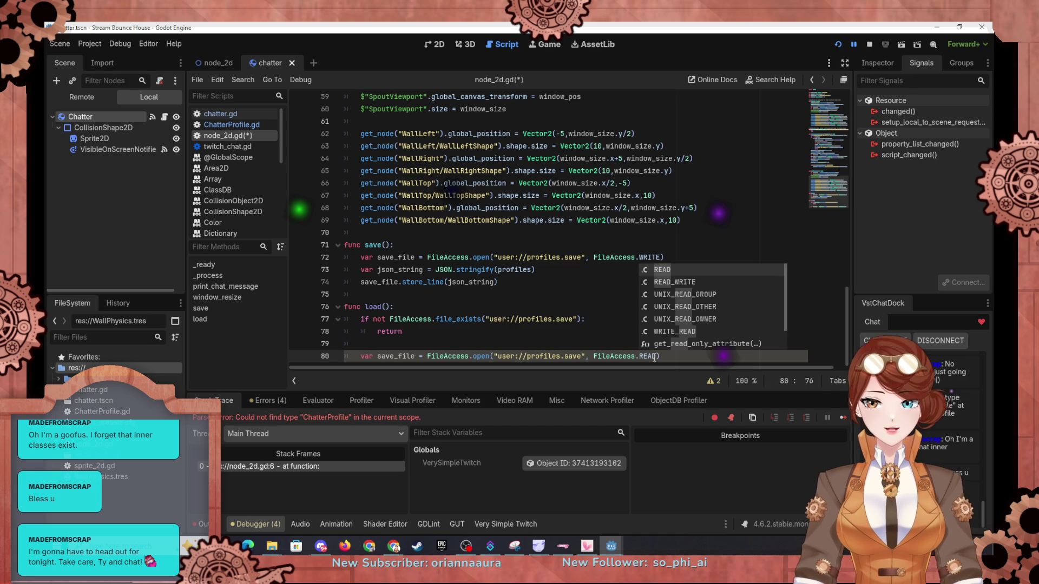
pyautogui.click(598, 344)
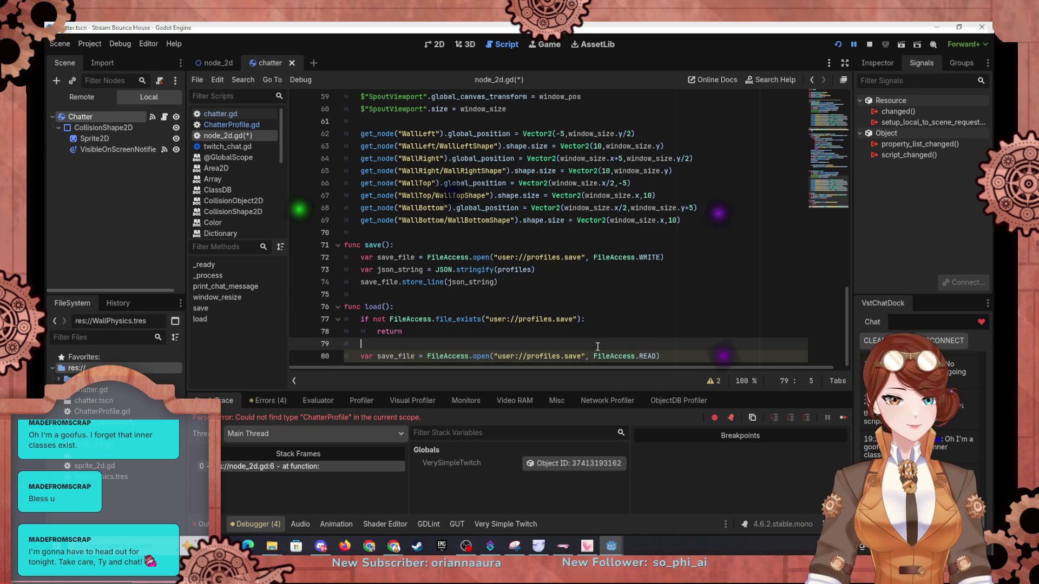
pyautogui.scroll(1, 634, 335)
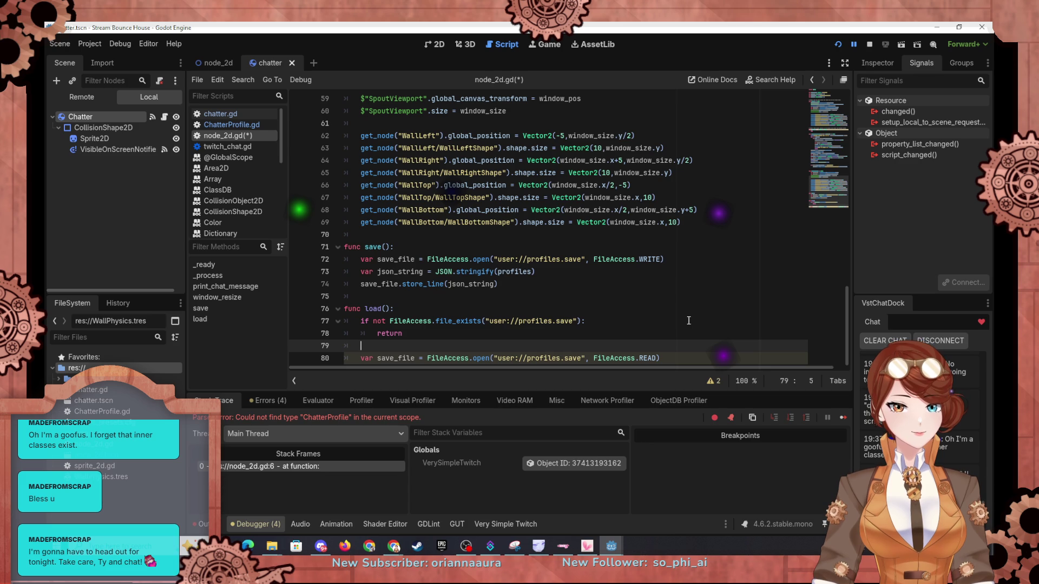
pyautogui.click(683, 352)
pyautogui.press('Return')
# Step: Add the loop 'while save_file.get_position() < save_file.get_length():' to load()
pyautogui.write('while save')
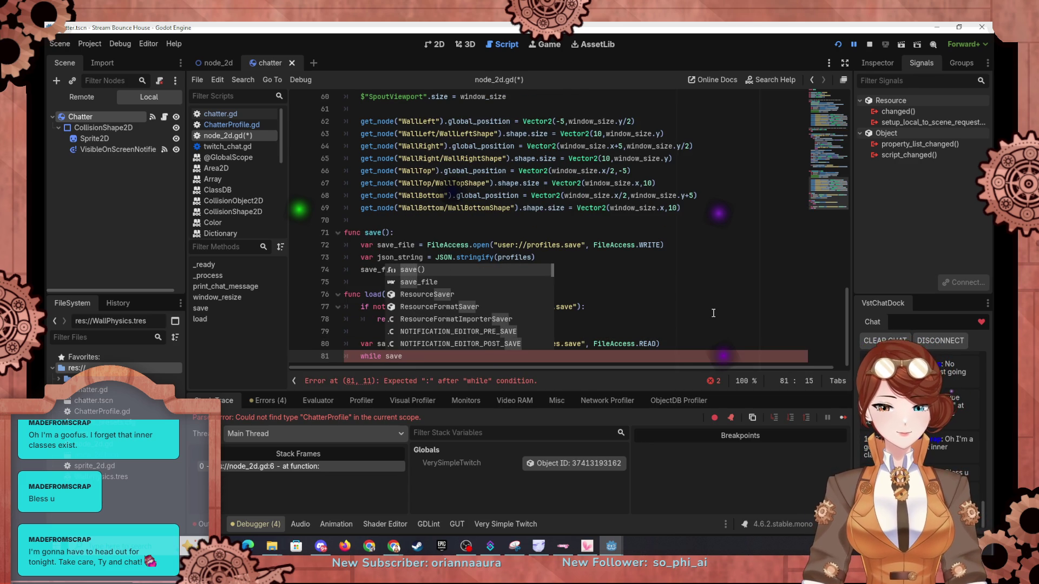
pyautogui.press('Down')
pyautogui.press('Return')
pyautogui.write('.get')
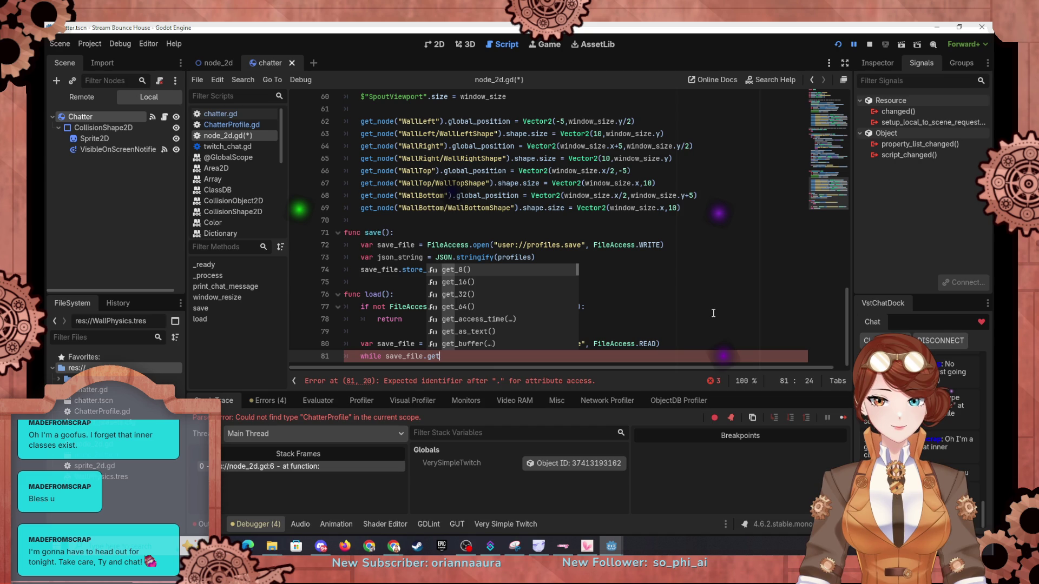
pyautogui.write('_pos')
pyautogui.press('Return')
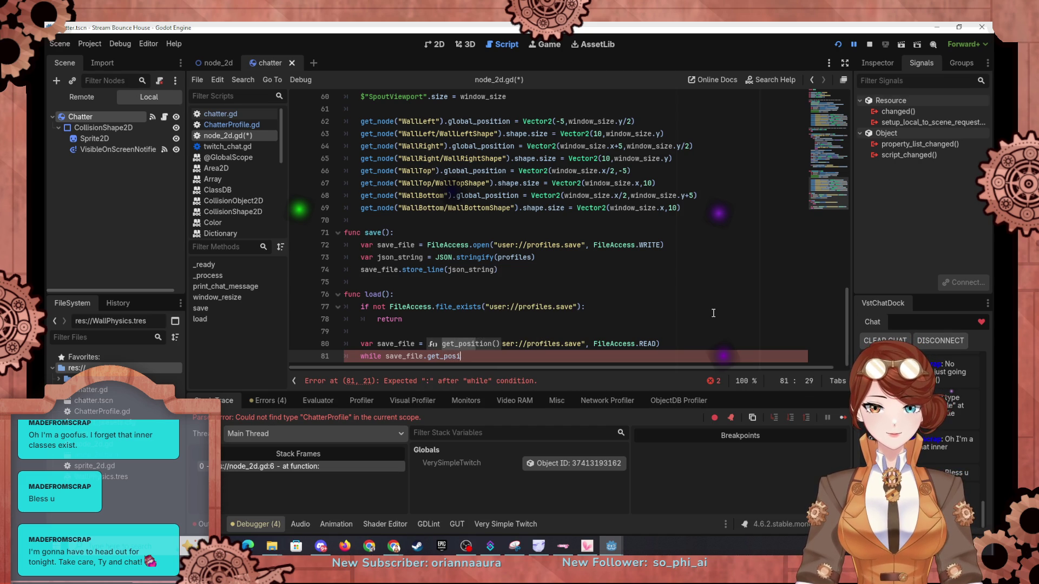
pyautogui.write('< save_file/')
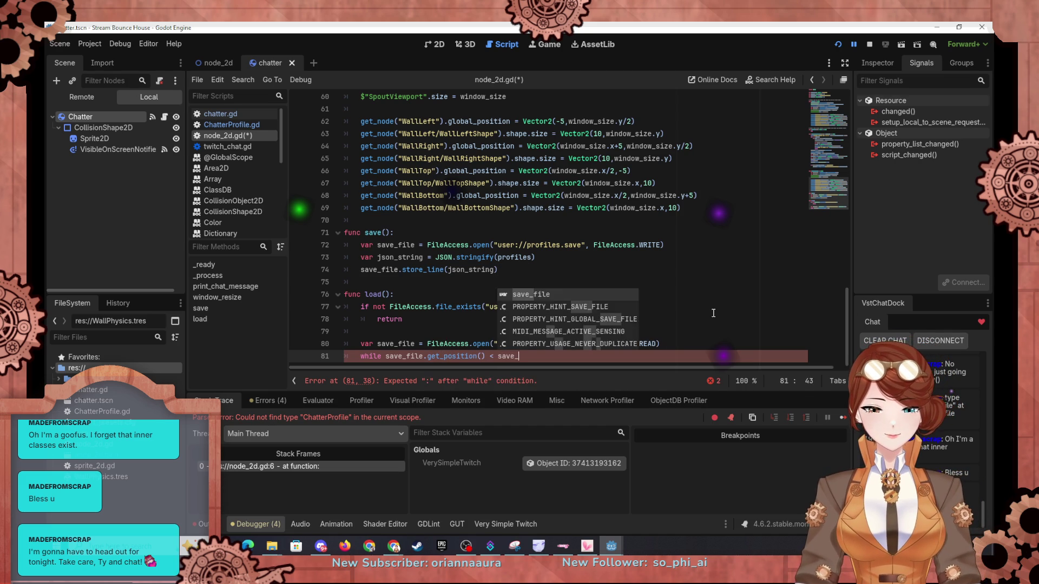
pyautogui.press('BackSpace')
pyautogui.write('.get_')
pyautogui.write('le.get_len')
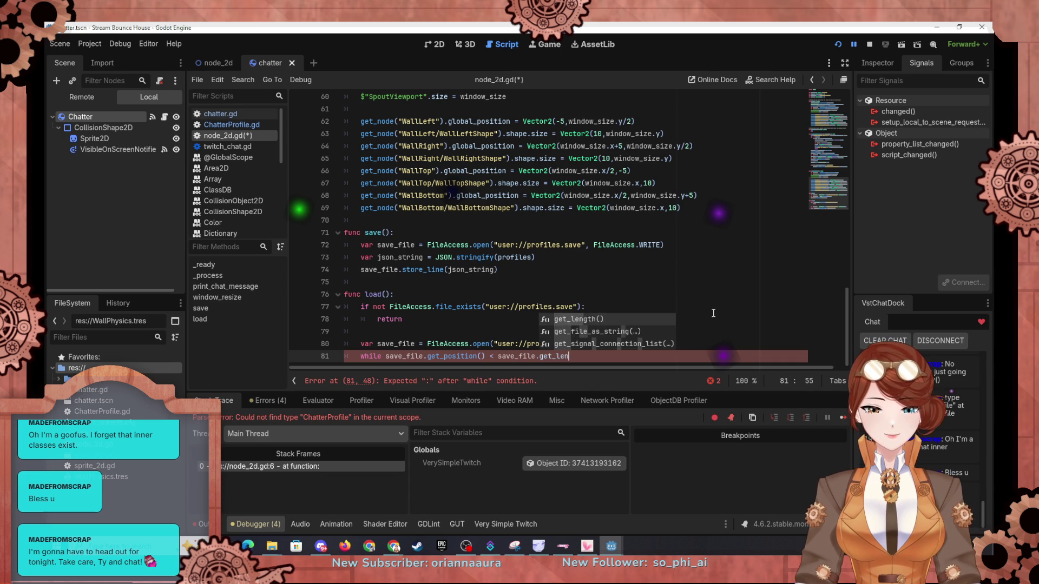
pyautogui.press('Return')
pyautogui.write(':')
pyautogui.press('Return')
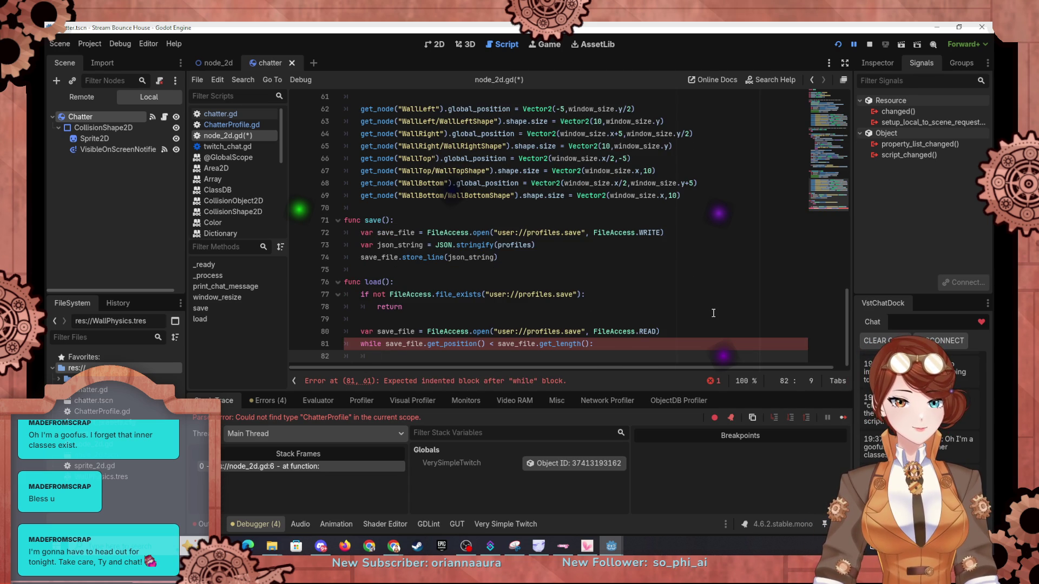
# Step: Inside the loop, read each line with 'var json_string = save_file.get_line()'
pyautogui.write('var sjon')
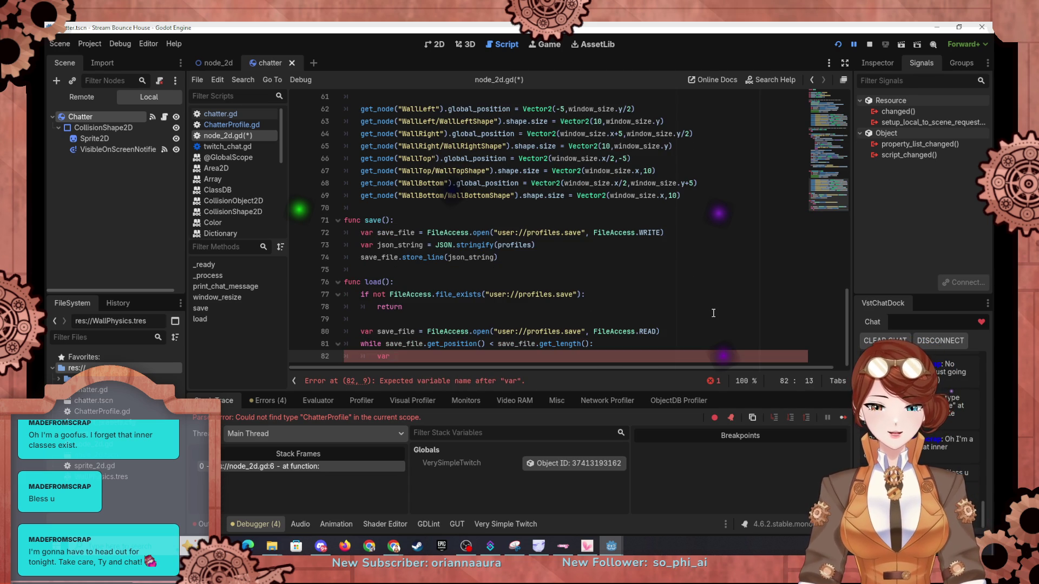
pyautogui.press('BackSpace')
pyautogui.press('BackSpace')
pyautogui.press('BackSpace')
pyautogui.write('j')
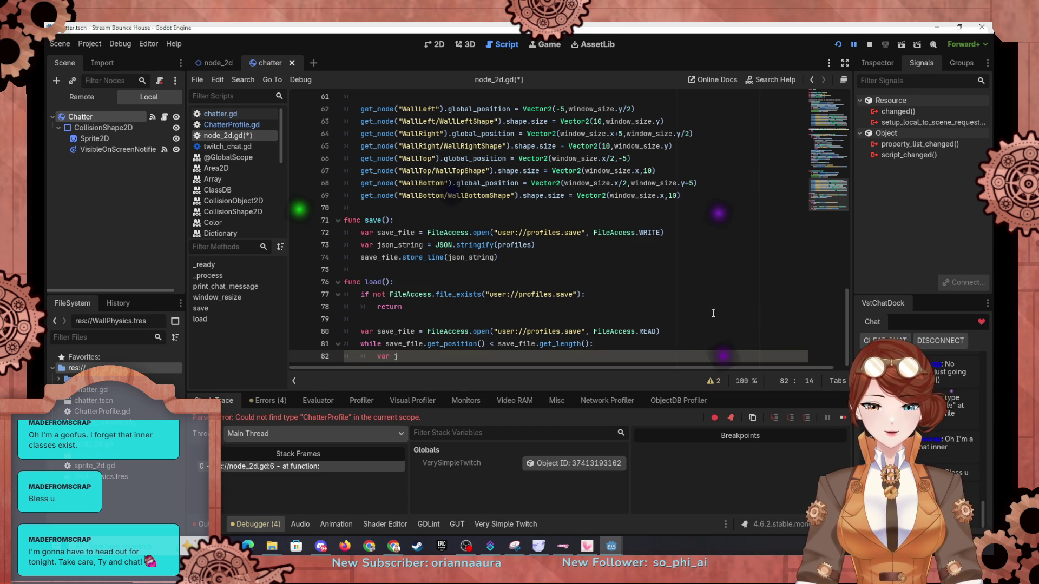
pyautogui.write('son_string')
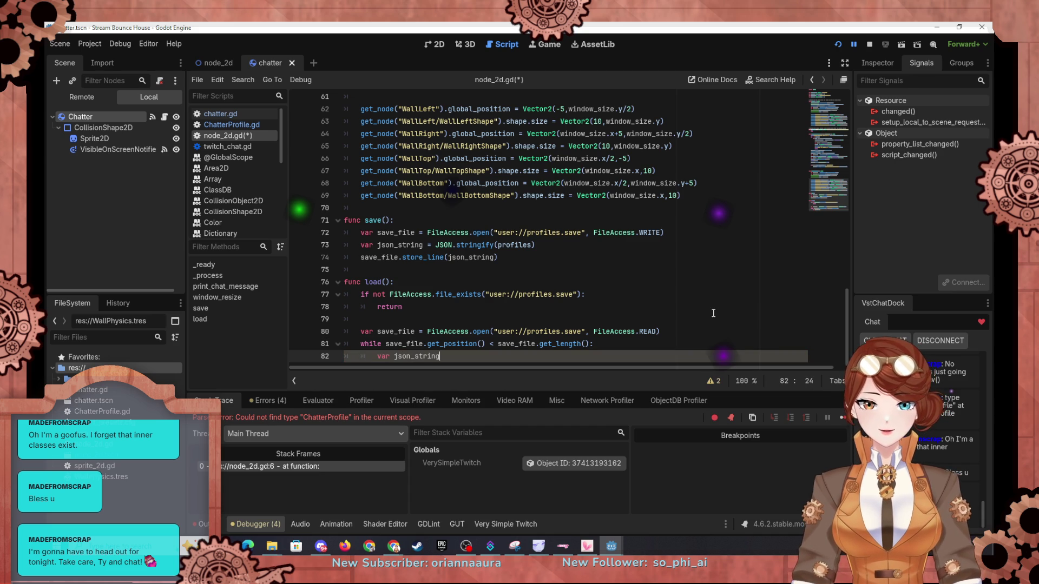
pyautogui.write(' = save')
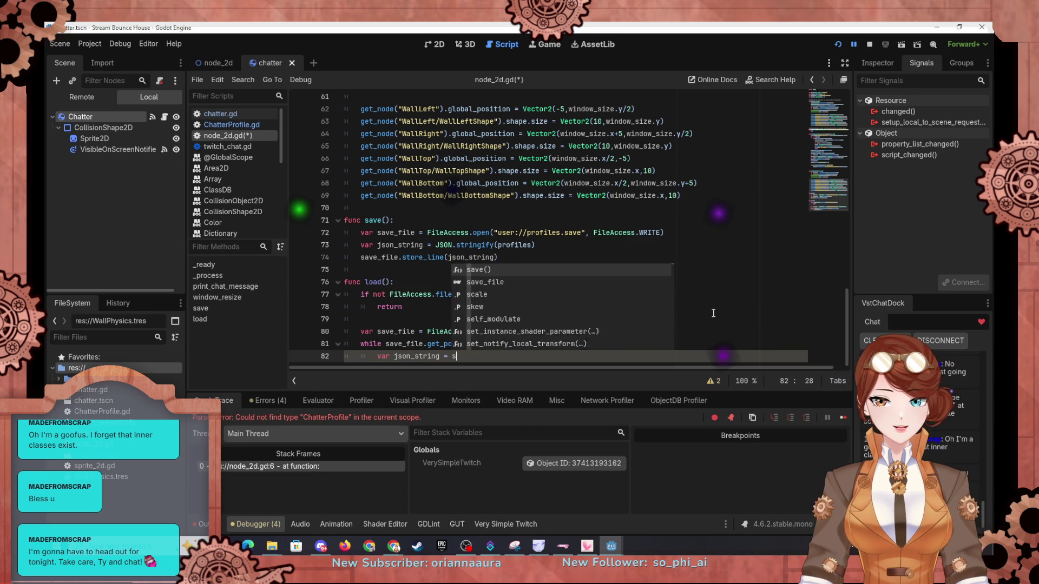
pyautogui.press('Down')
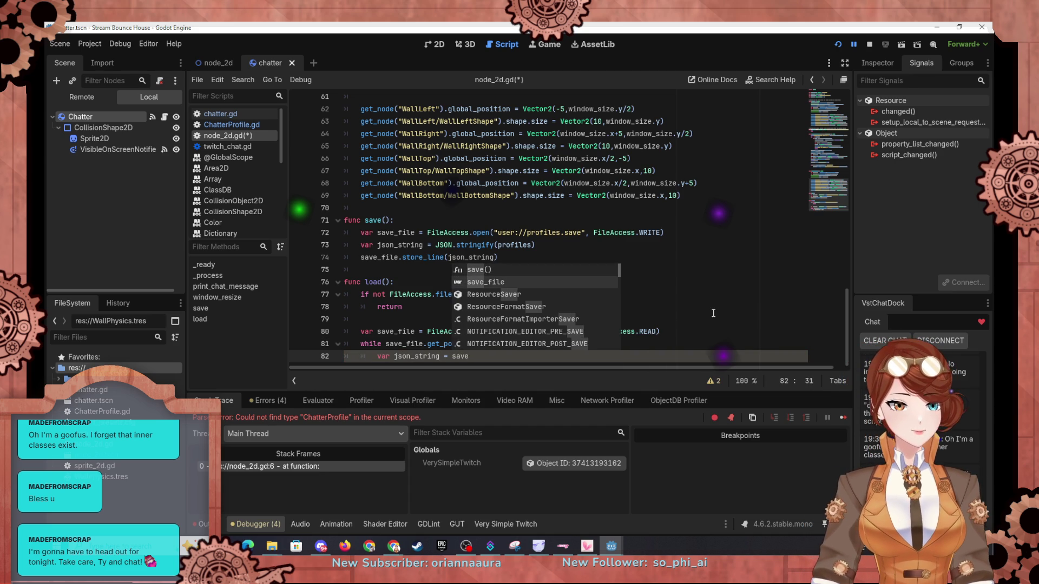
pyautogui.press('Return')
pyautogui.write('.get_l')
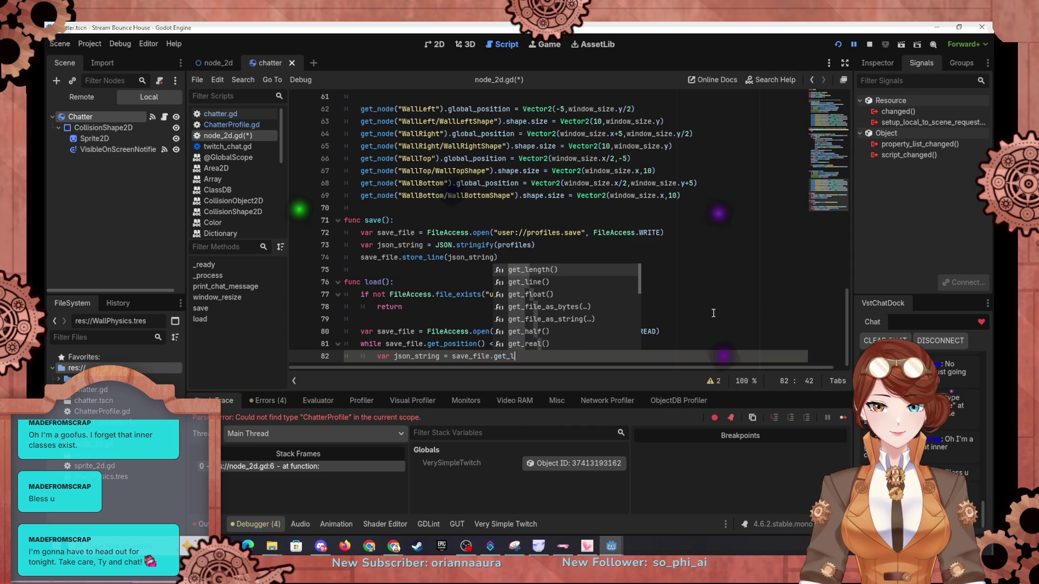
pyautogui.write('ine')
pyautogui.press('Return')
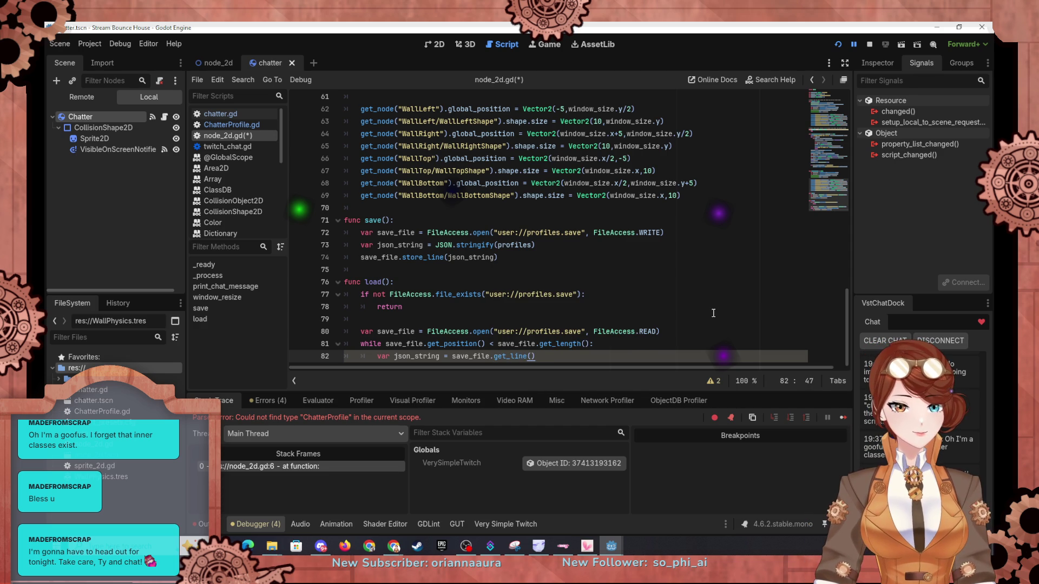
pyautogui.press('Return')
pyautogui.press('Return')
# Step: Add 'var json = JSON.new()' and 'var parse_result = json.parse(json_string)' inside the loop
pyautogui.write('var json ')
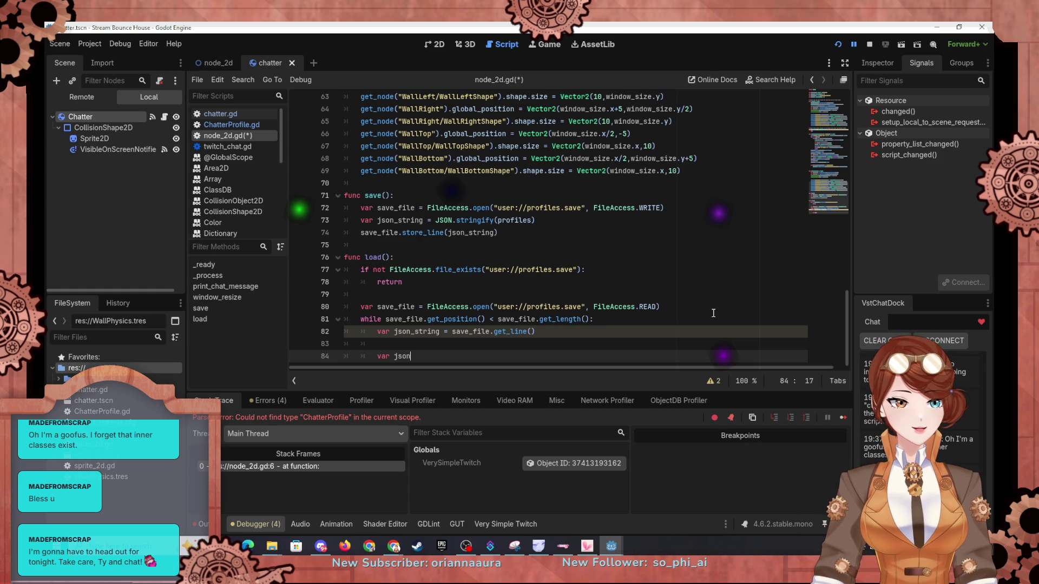
pyautogui.write('= JSON')
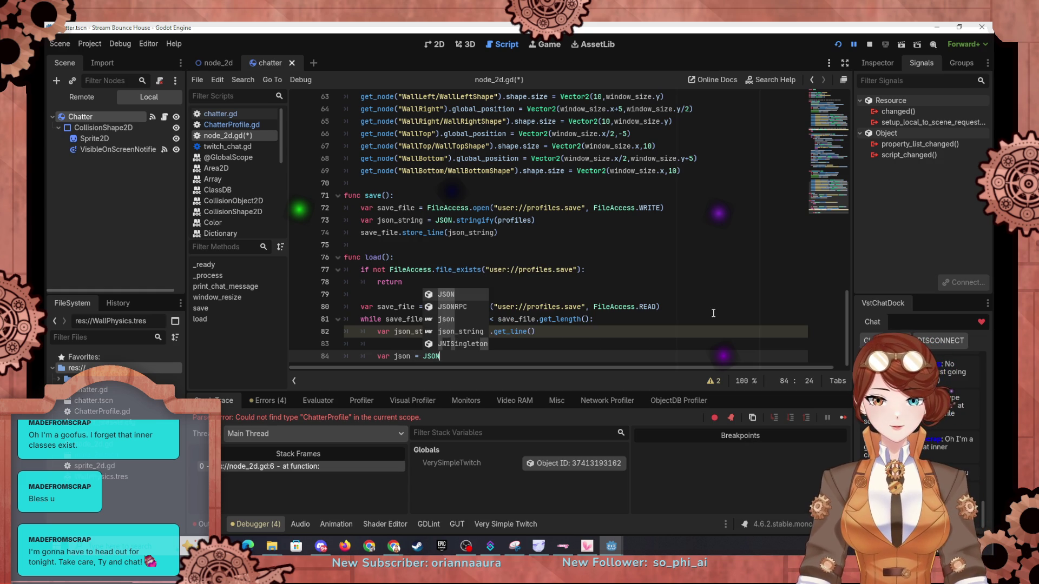
pyautogui.write('.new()')
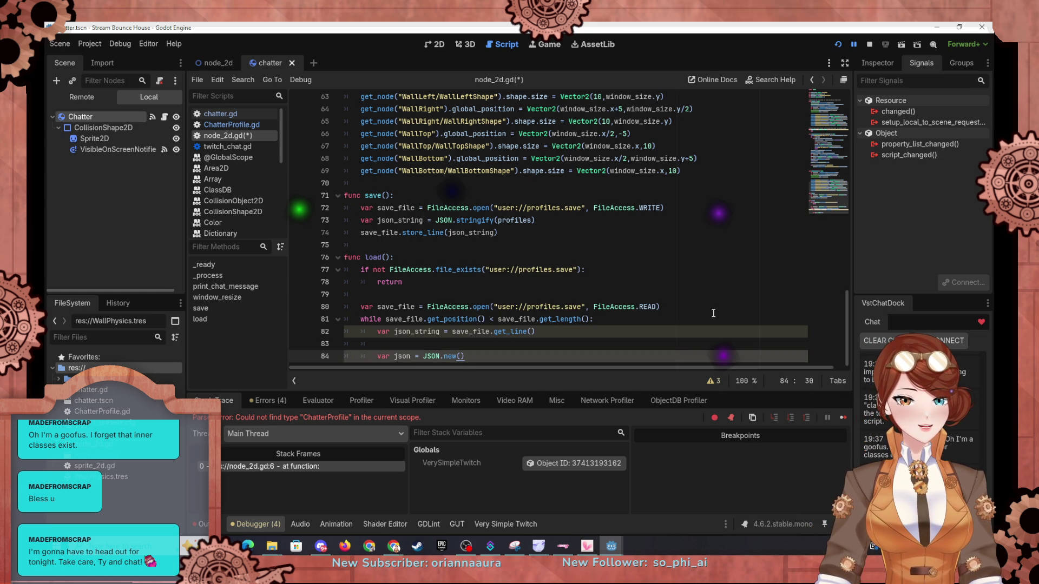
pyautogui.press('Return')
pyautogui.write('var')
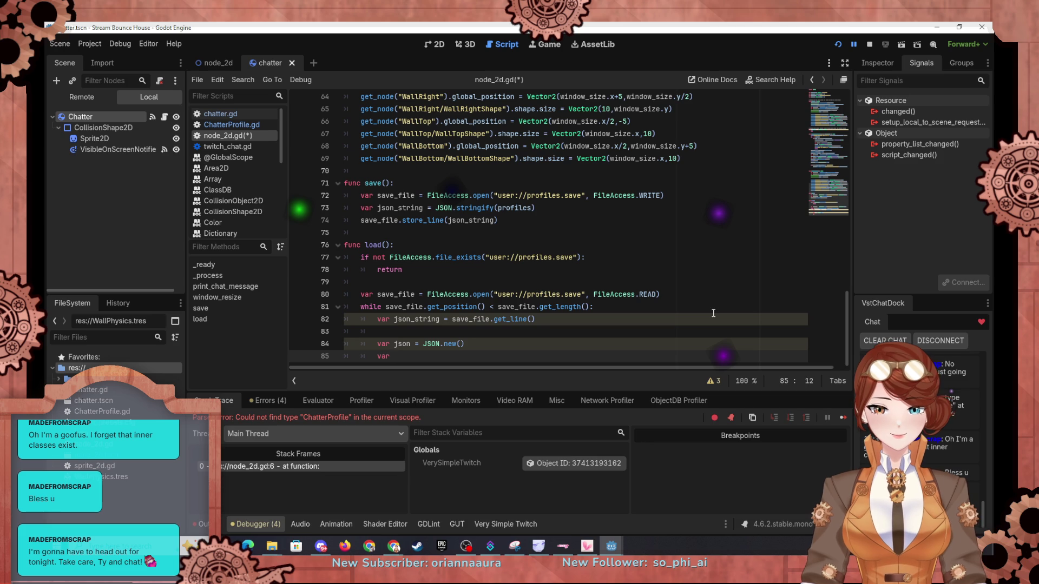
pyautogui.write(' parse')
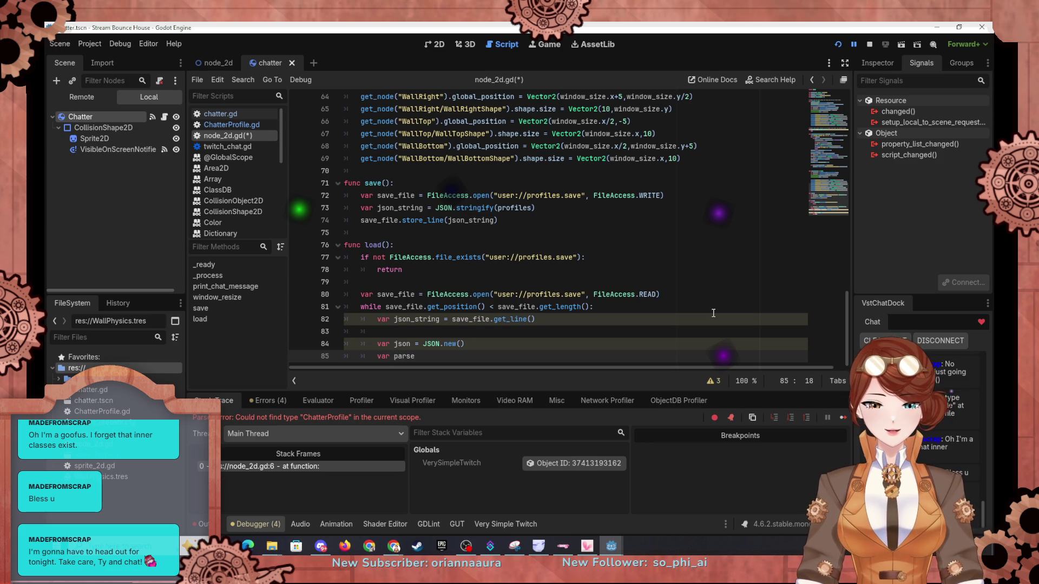
pyautogui.write('_result')
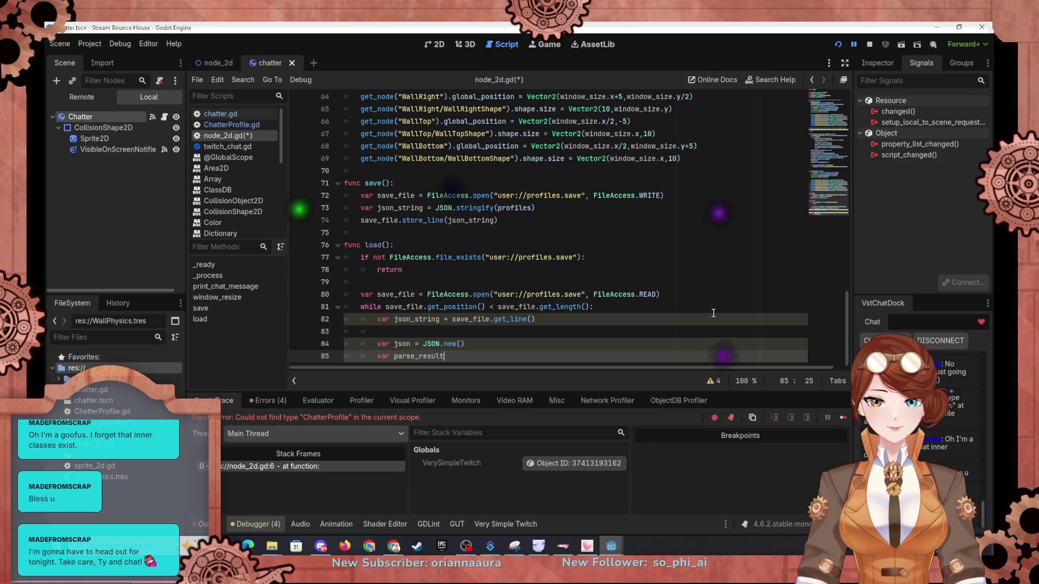
pyautogui.write(' = jon')
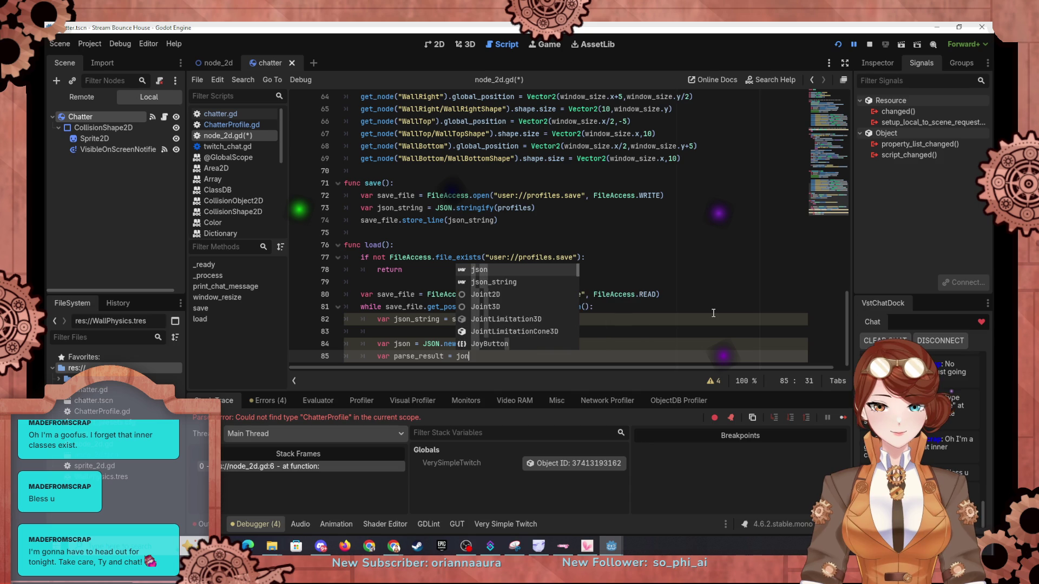
pyautogui.press('BackSpace')
pyautogui.press('BackSpace')
pyautogui.write('son.parse')
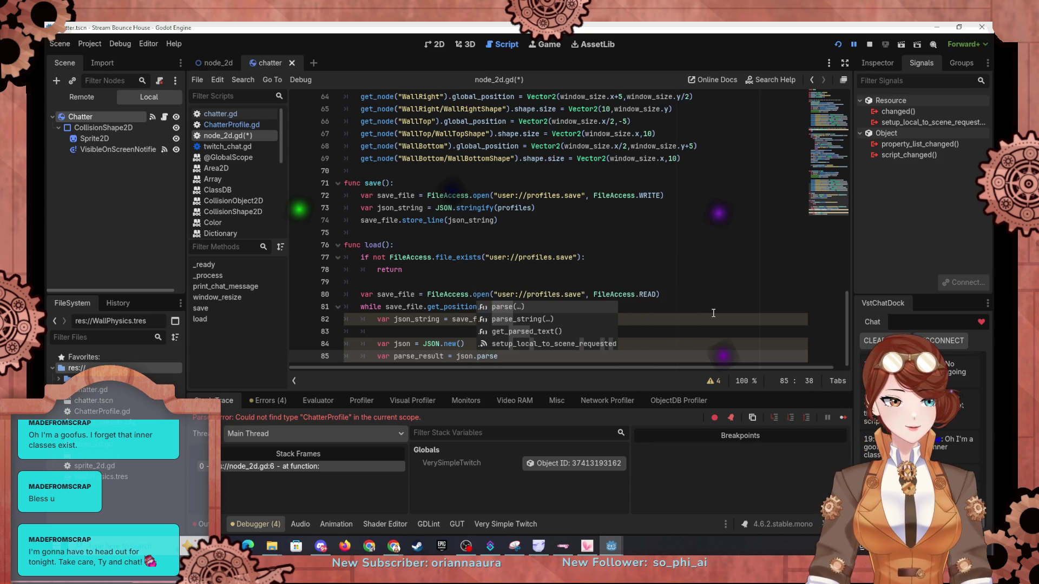
pyautogui.write('(json')
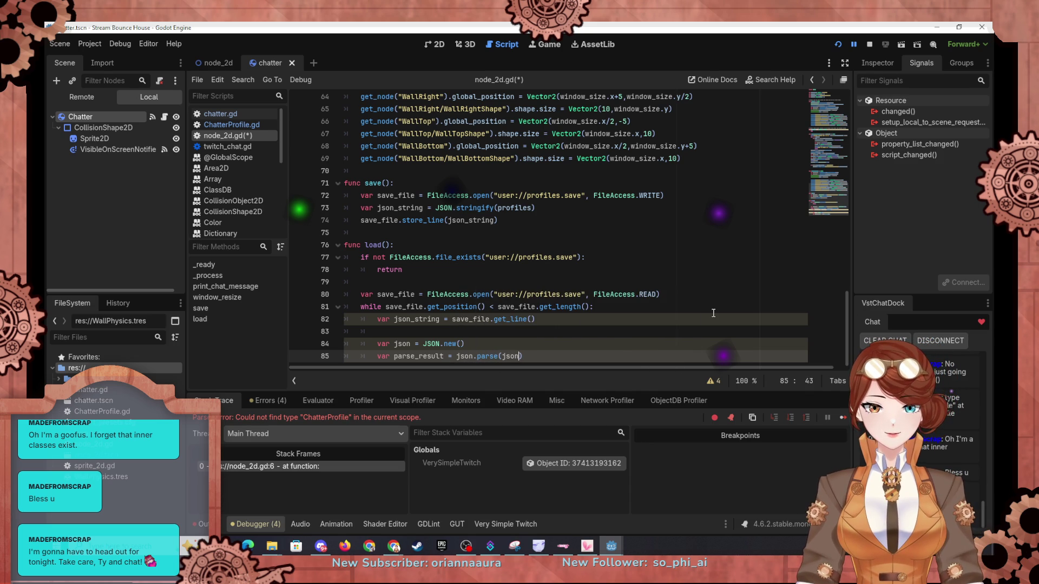
pyautogui.write('_string')
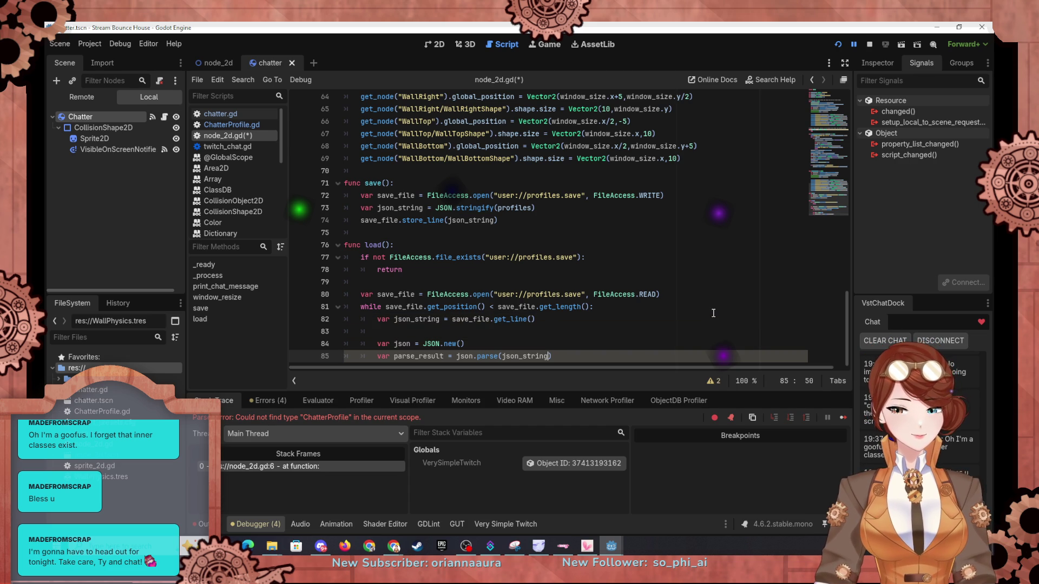
pyautogui.write(')')
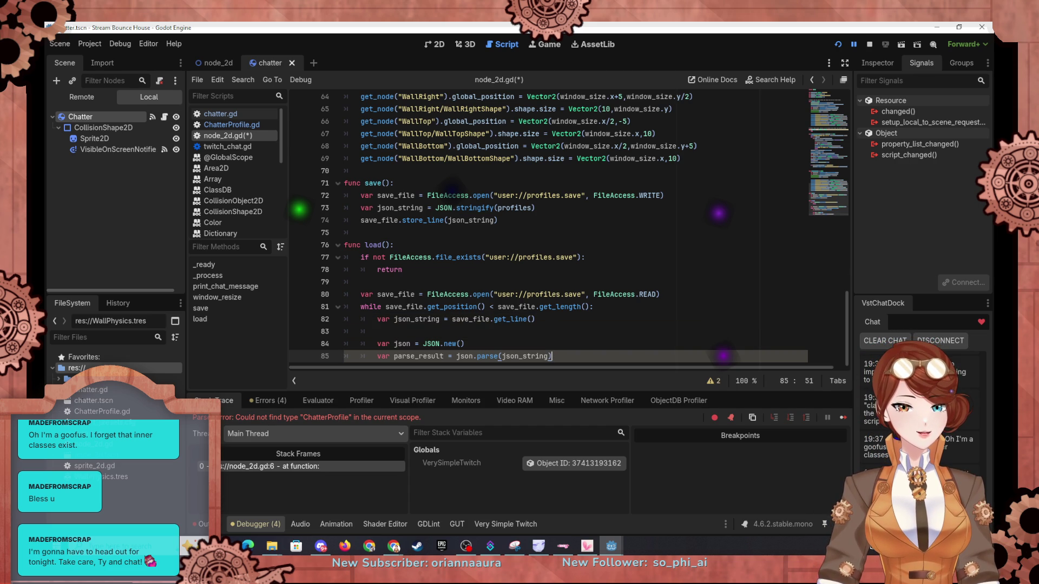
pyautogui.hotkey('alt', 'Tab')
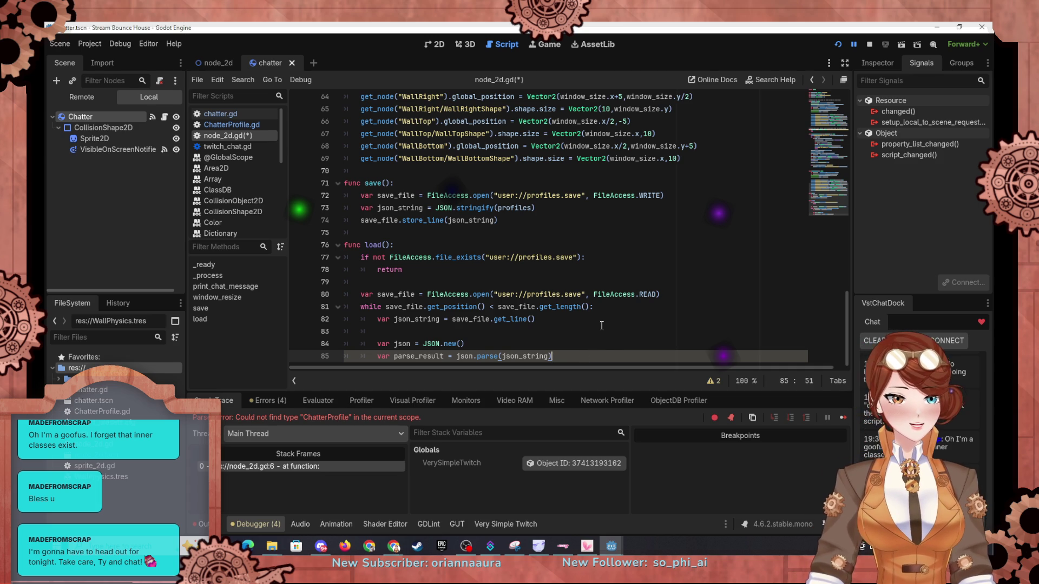
# Step: Paste the parse_result != OK error print with continue, then add 'profiles = json.data'
pyautogui.hotkey('ctrl', 'v')
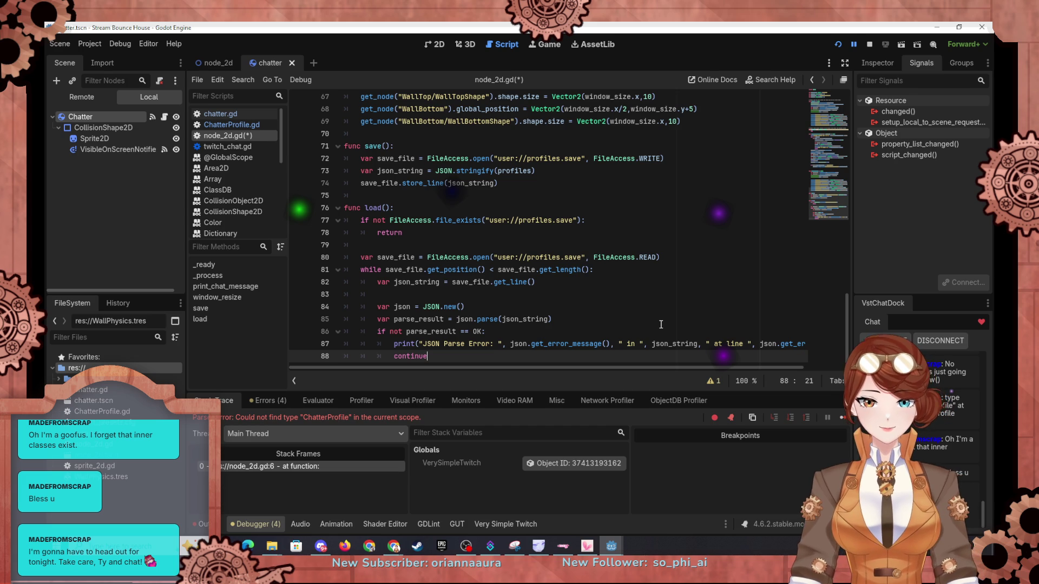
pyautogui.press('Return')
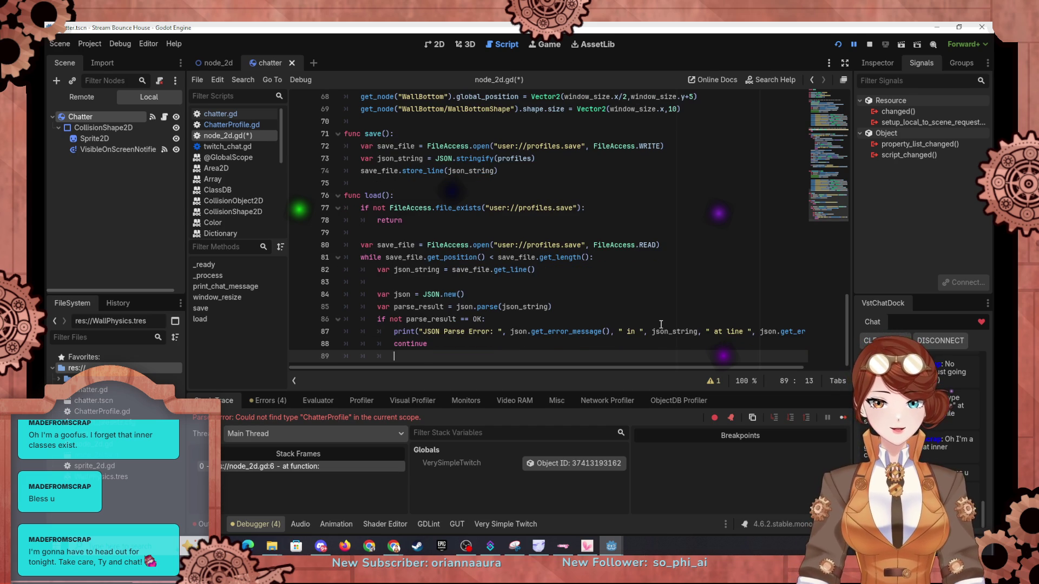
pyautogui.press('BackSpace')
pyautogui.press('Return')
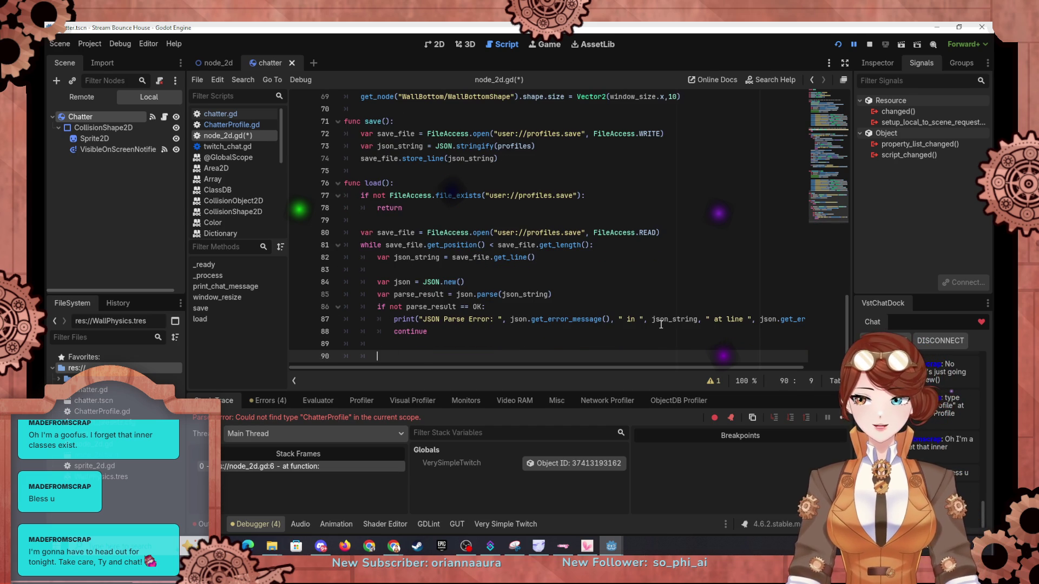
pyautogui.write('profiles =')
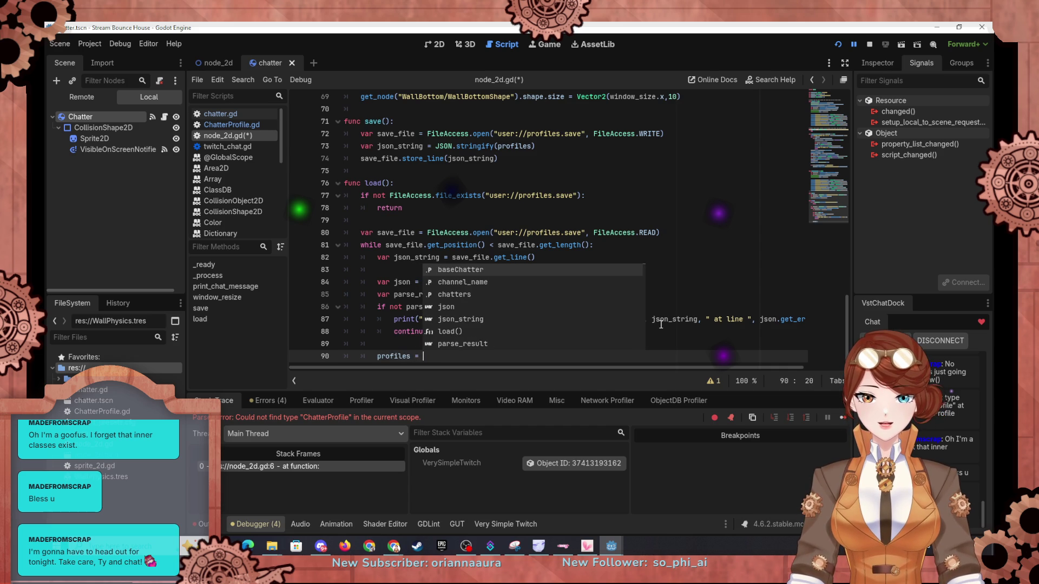
pyautogui.write(' j')
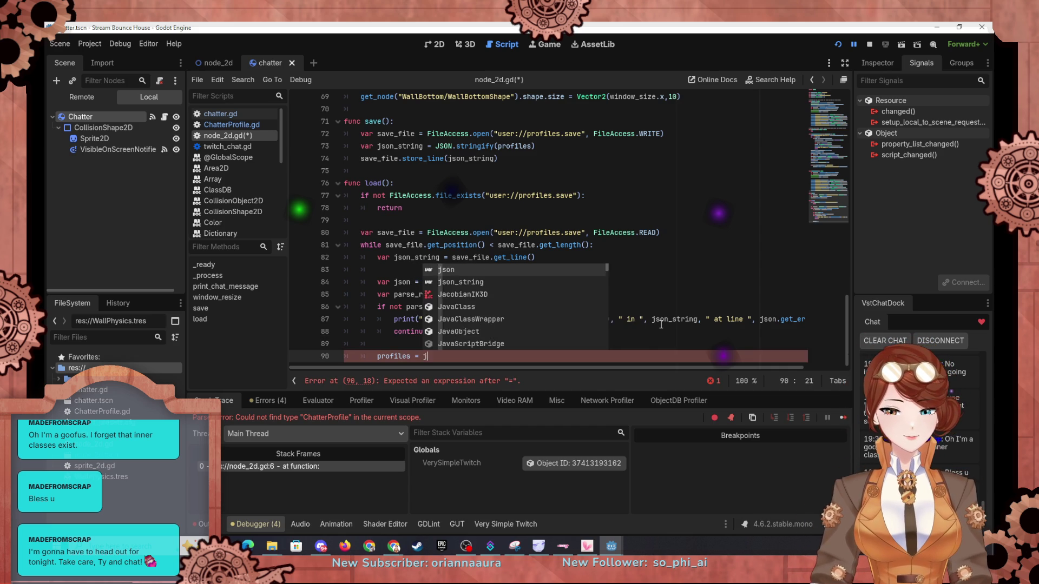
pyautogui.write('son.data')
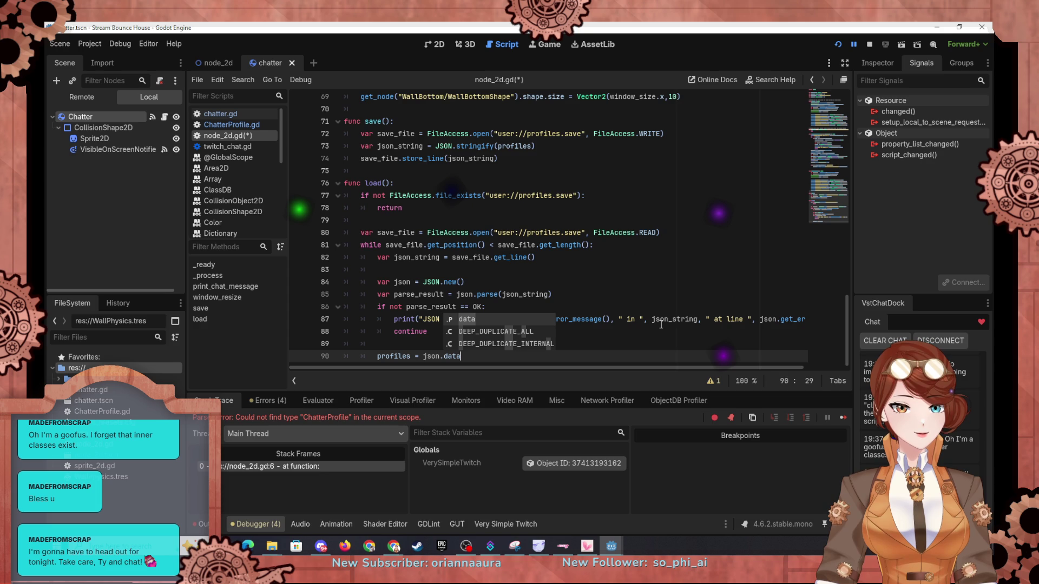
# Step: Insert a 'load()' call as the first line of _ready()
pyautogui.click(525, 270)
pyautogui.scroll(4, 547, 307)
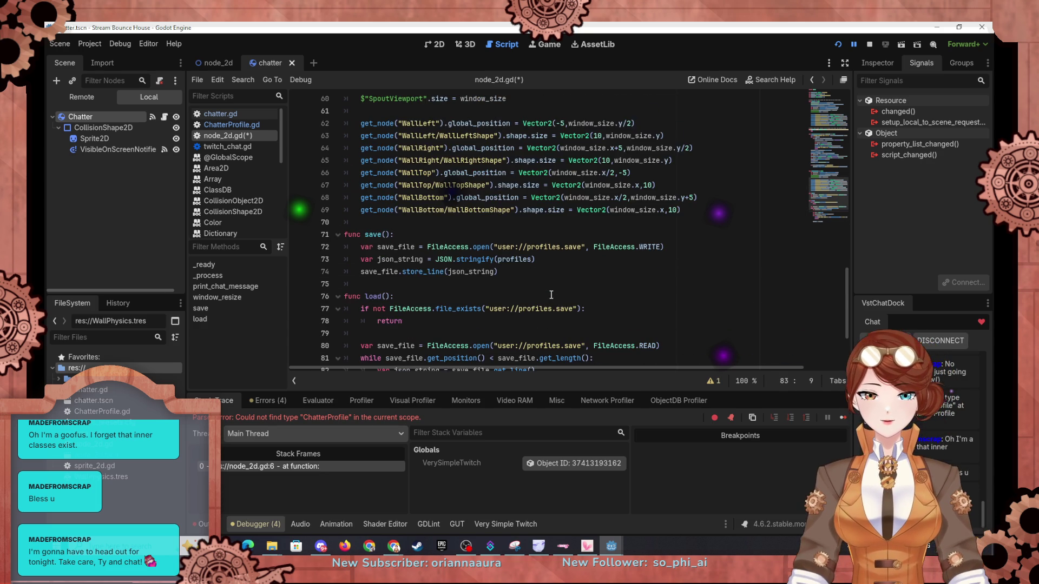
pyautogui.scroll(5, 561, 262)
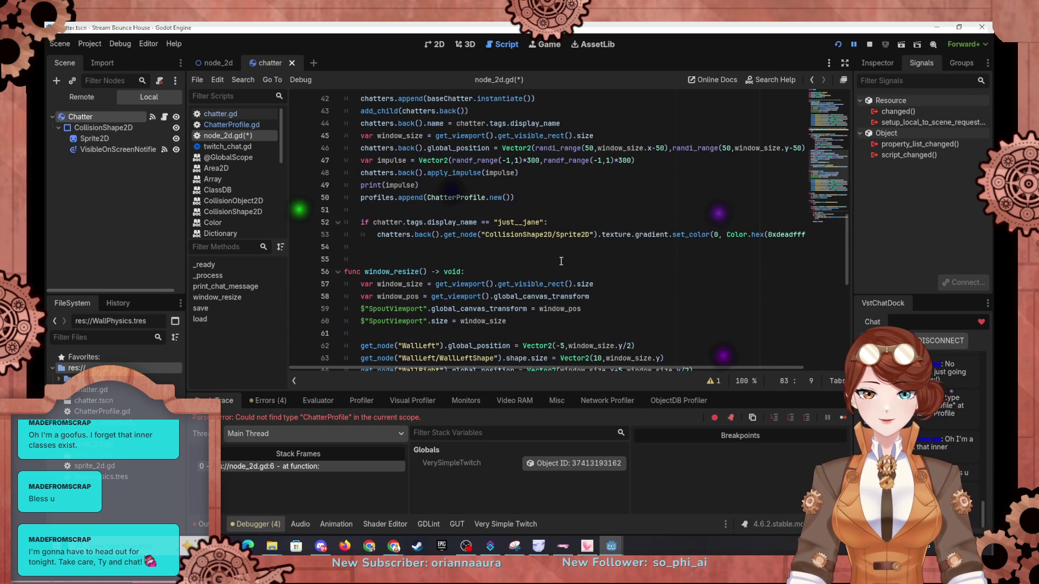
pyautogui.scroll(14, 561, 261)
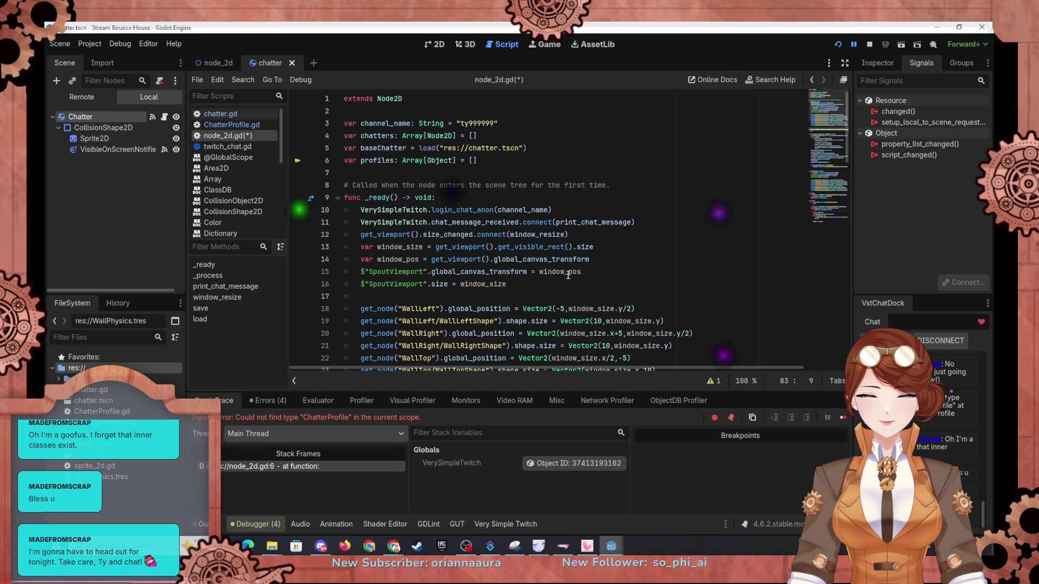
pyautogui.moveTo(567, 274)
pyautogui.click(525, 198)
pyautogui.press('Return')
pyautogui.write('load()')
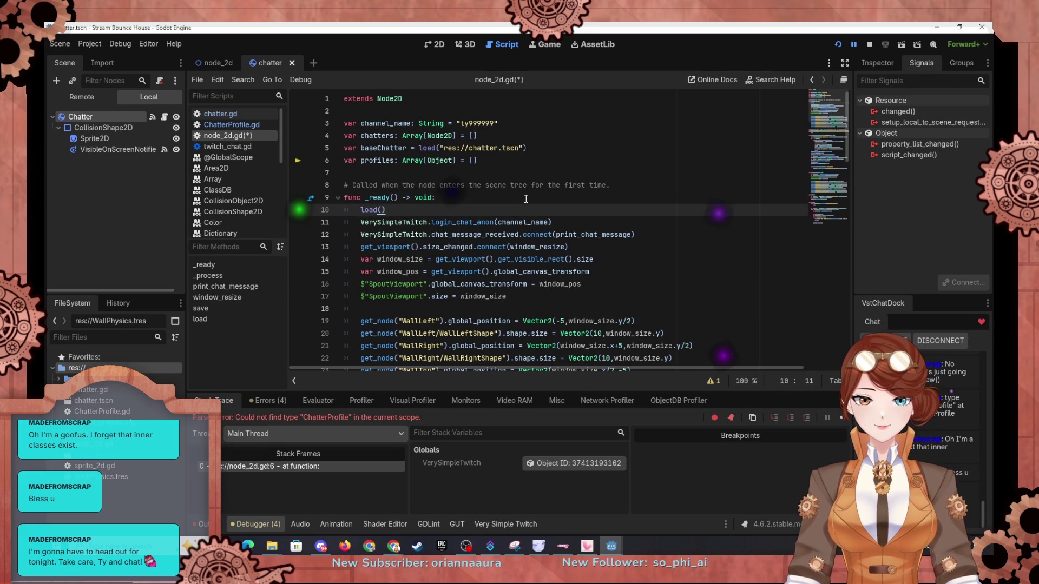
pyautogui.moveTo(510, 224)
pyautogui.scroll(-20, 449, 233)
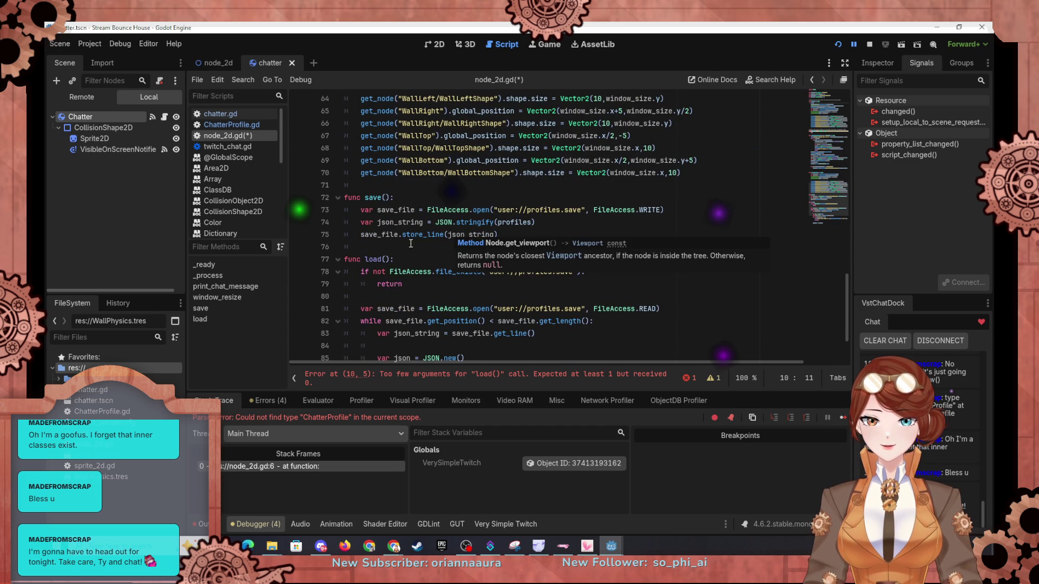
# Step: Rename the load and save functions to load_file and save_file
pyautogui.click(381, 259)
pyautogui.write('_file')
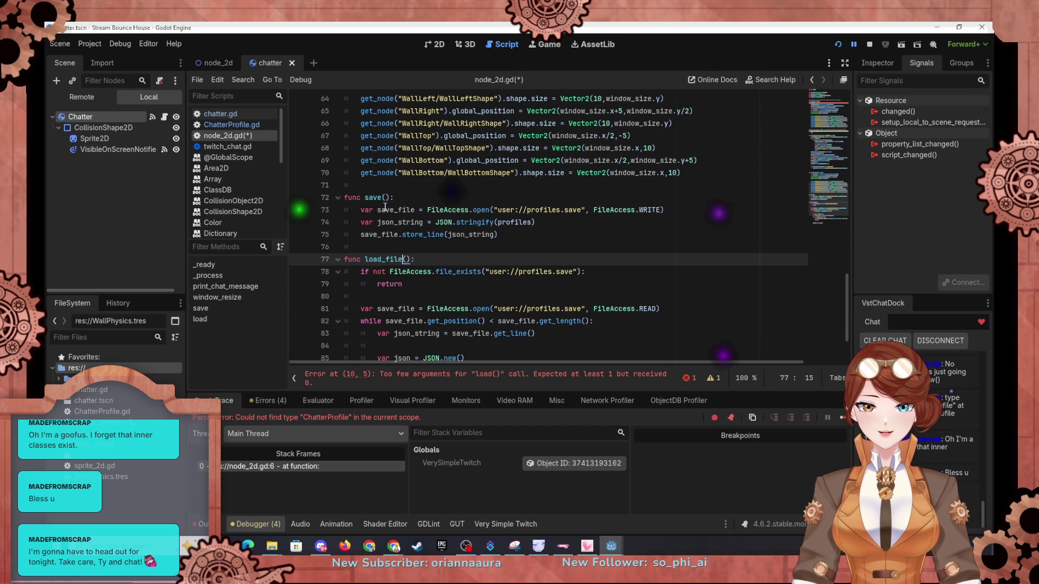
pyautogui.click(382, 197)
pyautogui.write('_file')
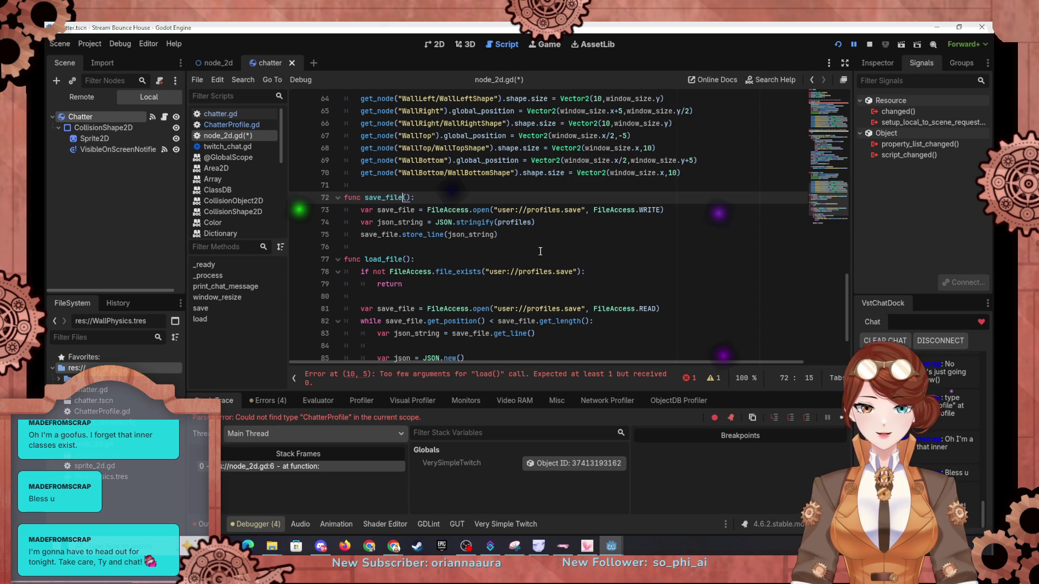
pyautogui.scroll(15, 540, 251)
pyautogui.scroll(5, 403, 188)
pyautogui.click(378, 172)
# Step: Change the call in _ready() to load_file()
pyautogui.write('_file(')
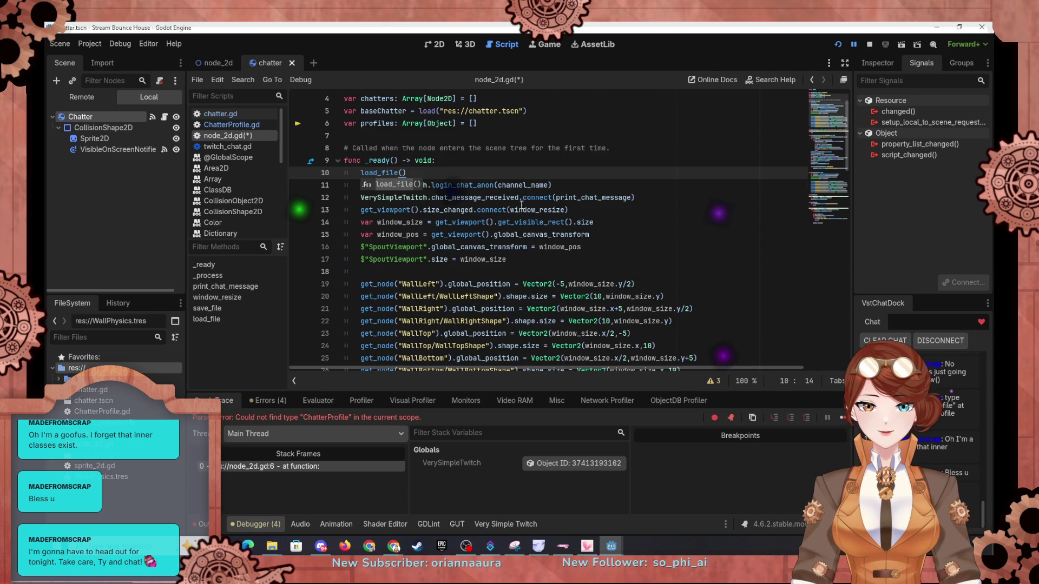
pyautogui.click(522, 185)
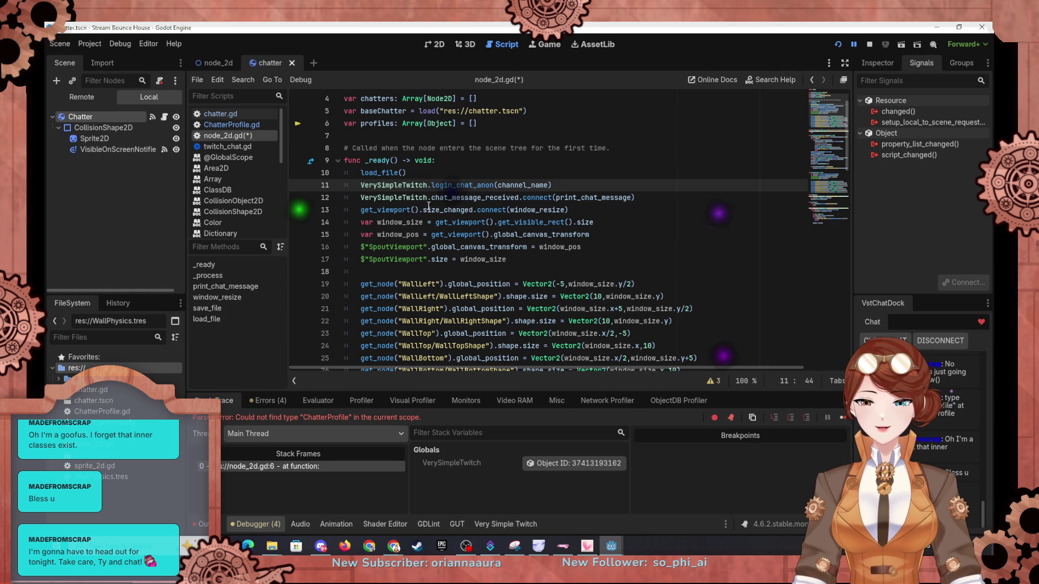
pyautogui.scroll(-6, 511, 210)
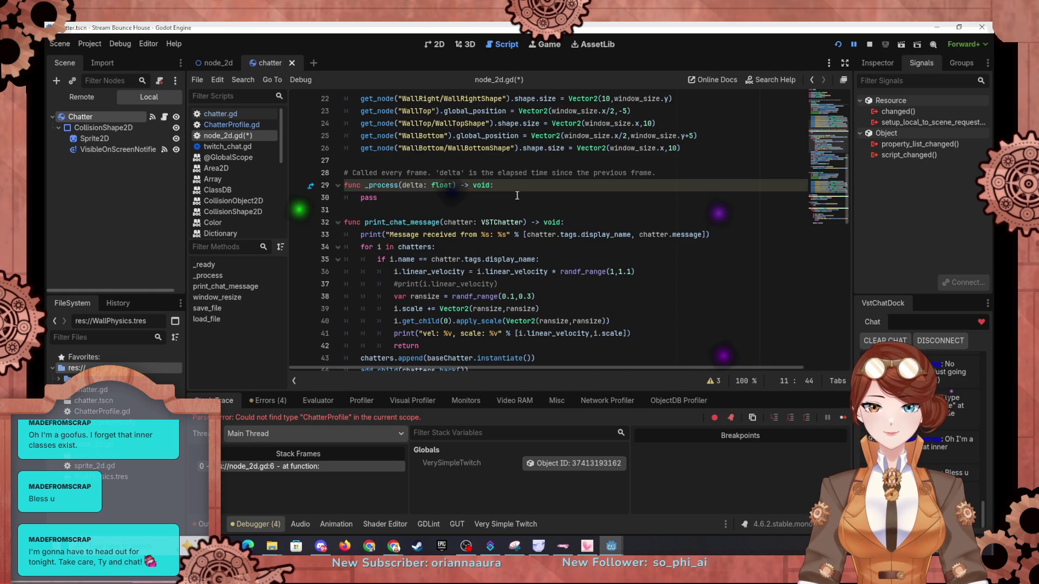
pyautogui.scroll(-7, 526, 195)
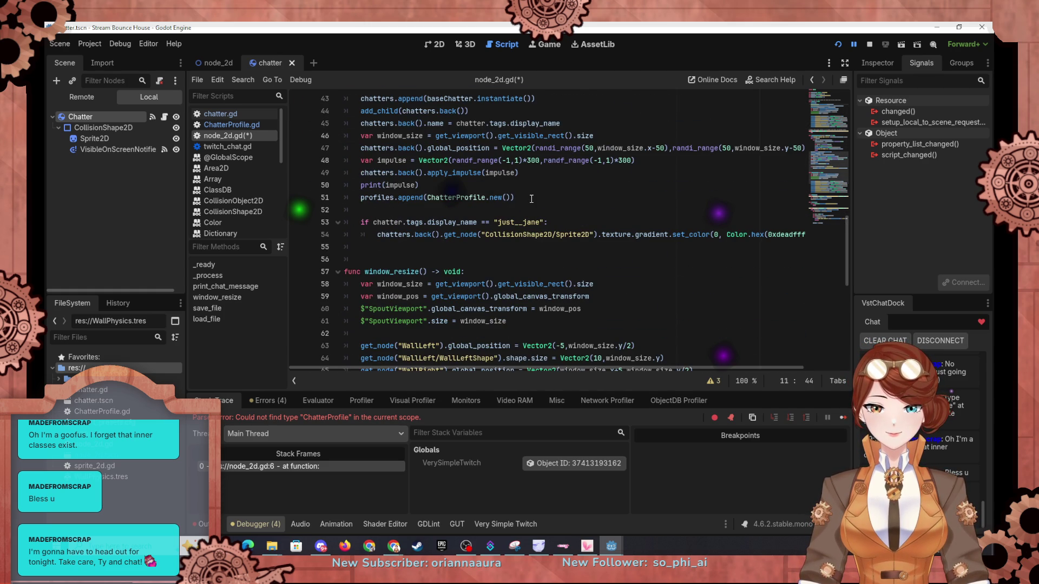
pyautogui.scroll(3, 527, 190)
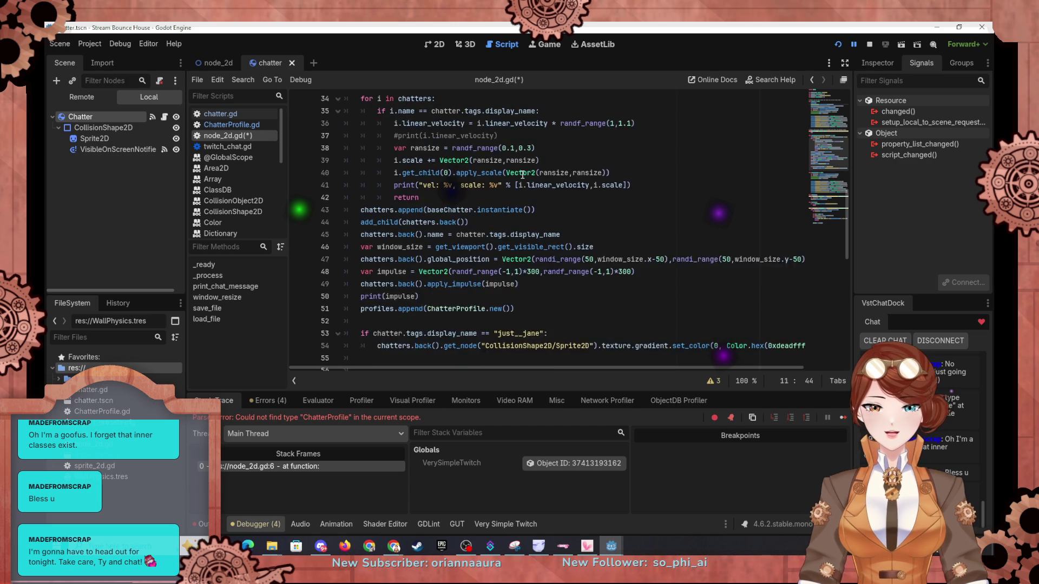
pyautogui.scroll(11, 522, 174)
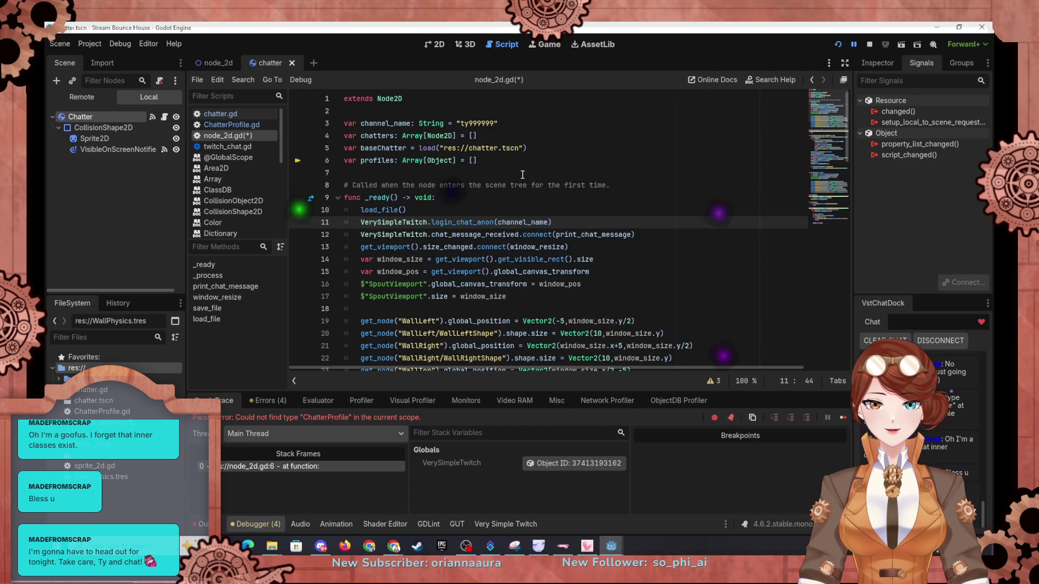
pyautogui.scroll(-3, 522, 174)
pyautogui.scroll(2, 523, 174)
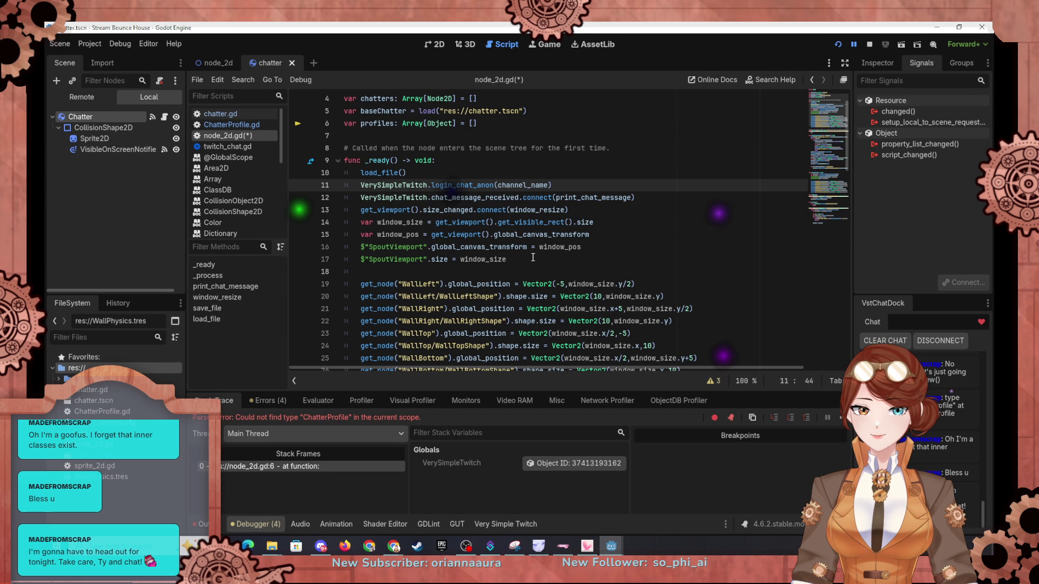
# Step: Add a new line after the SpoutViewport size assignment and begin typing 'profiles.app'
pyautogui.click(532, 258)
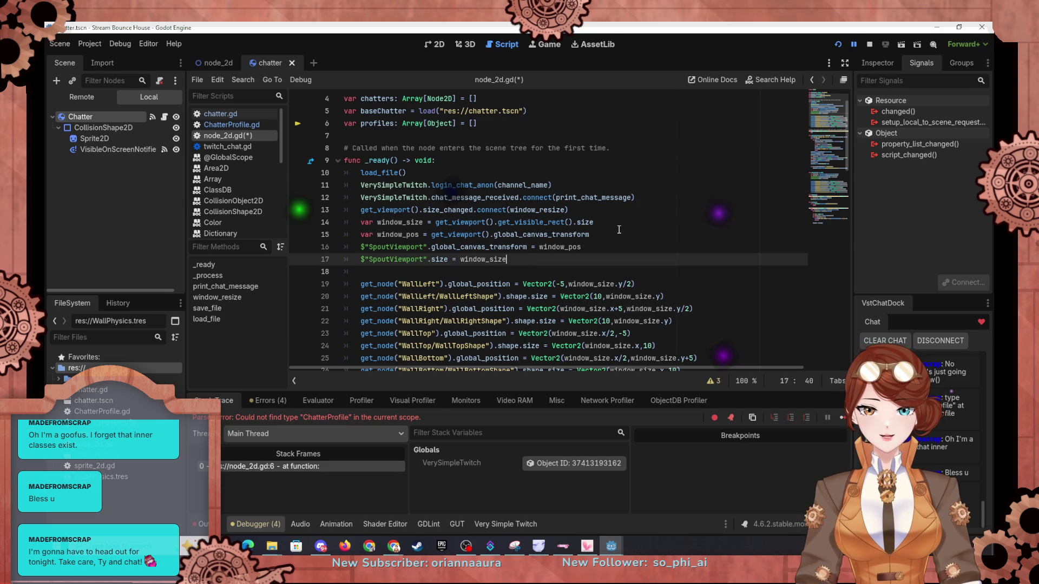
pyautogui.press('Return')
pyautogui.write('pro')
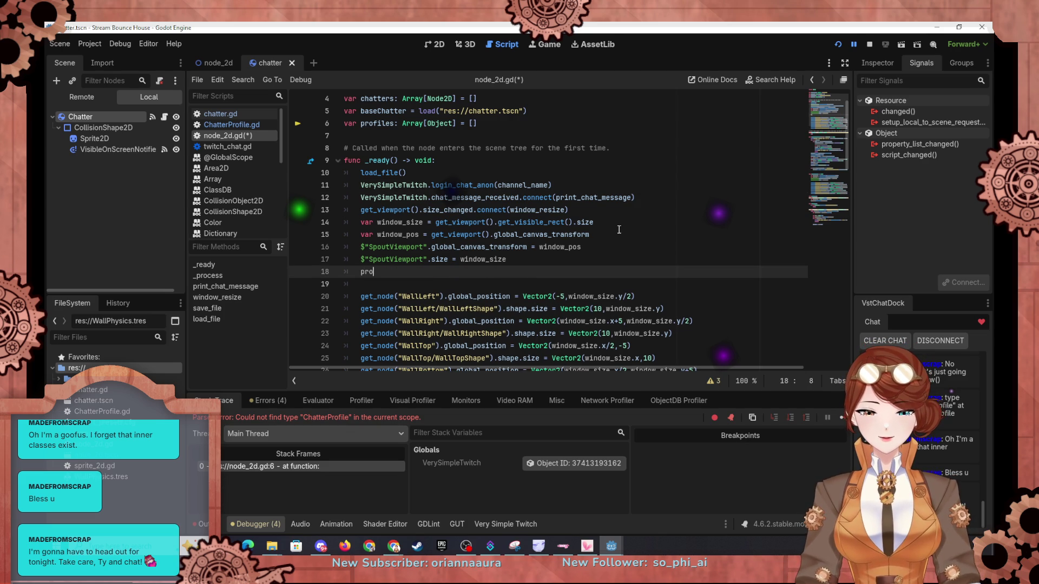
pyautogui.write('files.app')
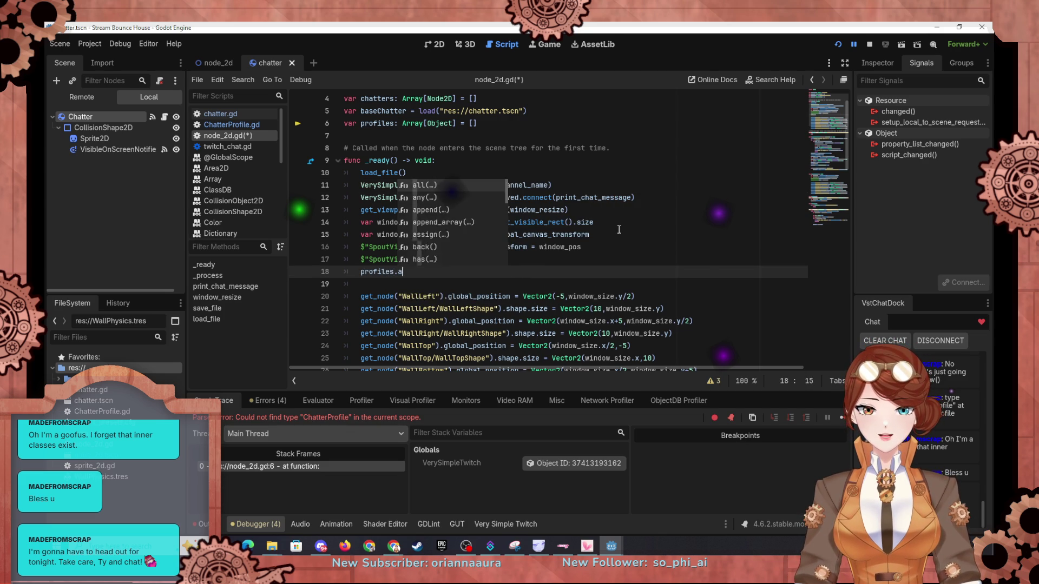
# Step: Make line 18 call profiles.append(ChatterProfile.new()), then open ChatterProfile.gd from the script list
pyautogui.press('Return')
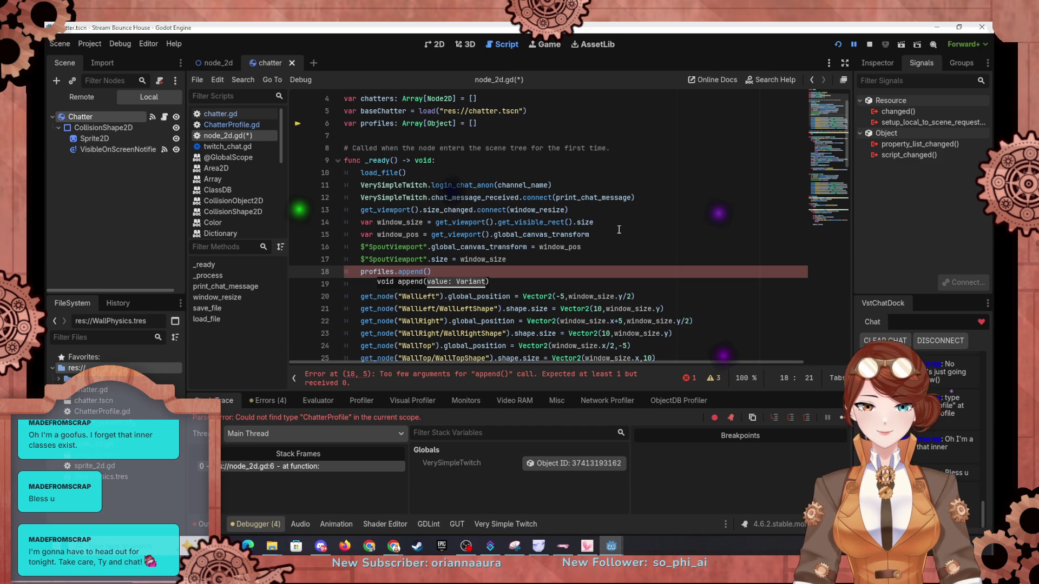
pyautogui.scroll(-10, 618, 229)
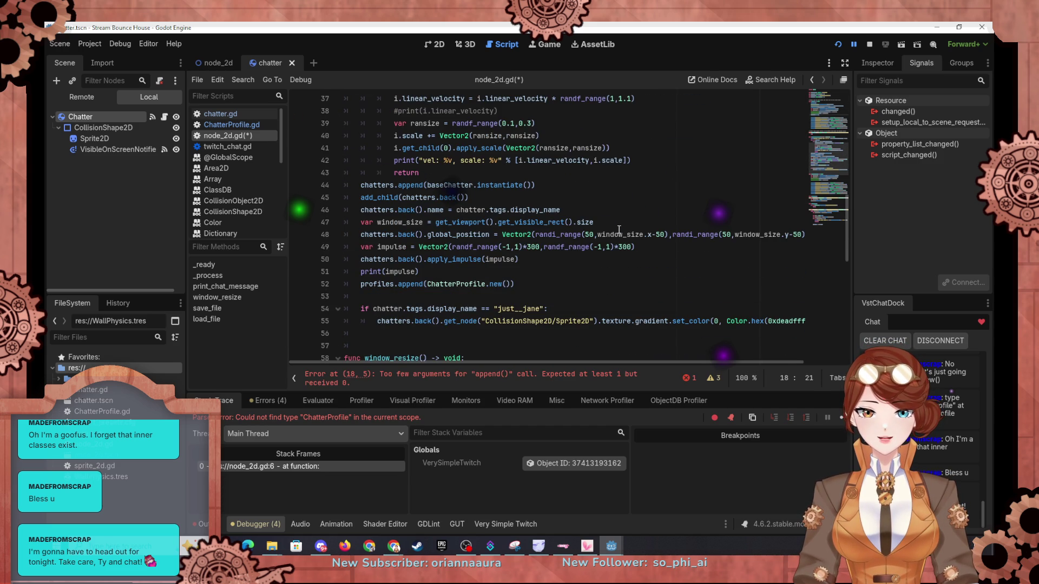
pyautogui.write('Chatter')
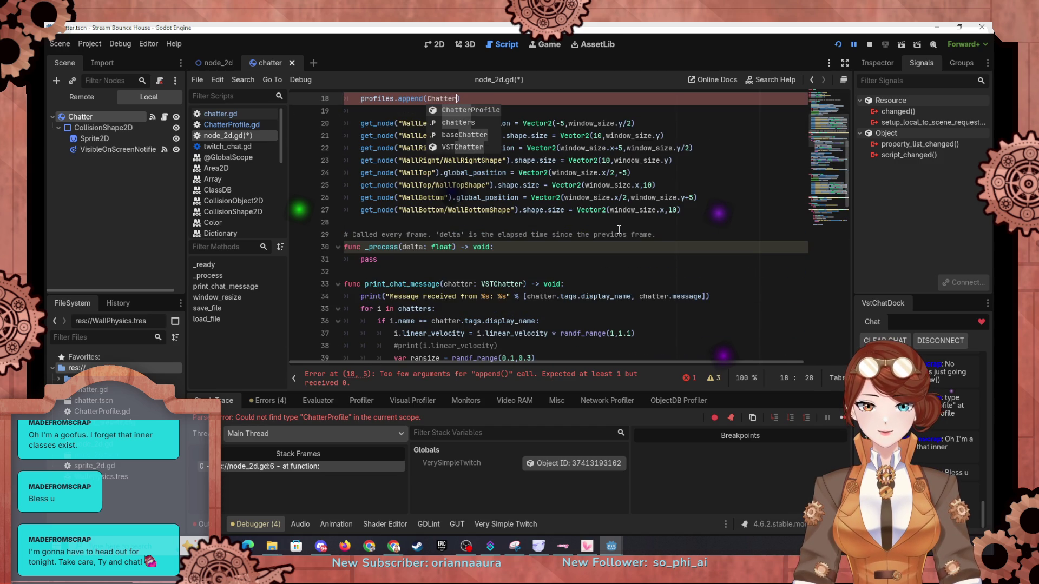
pyautogui.press('Return')
pyautogui.write('.new')
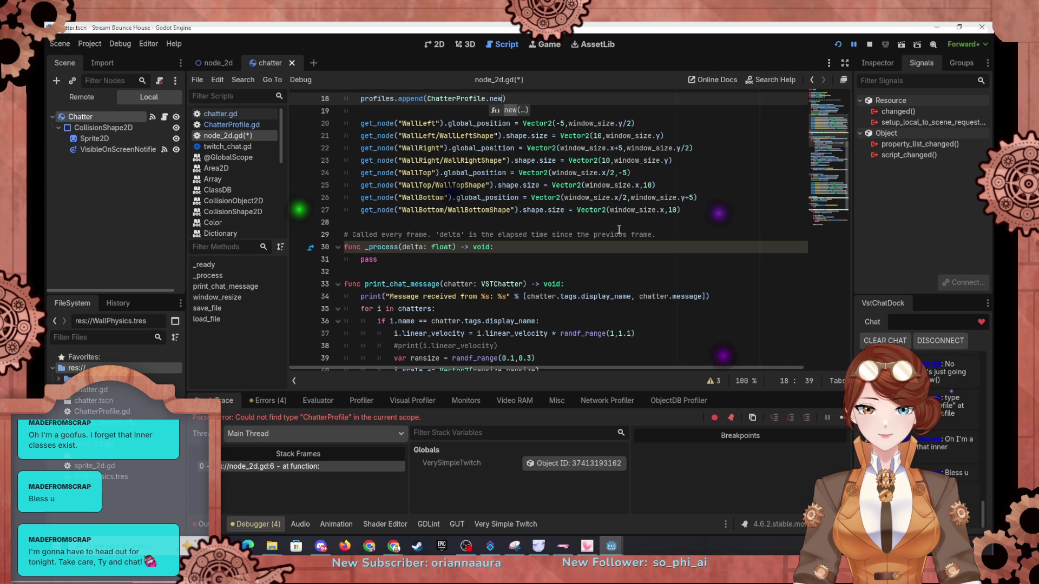
pyautogui.write('(')
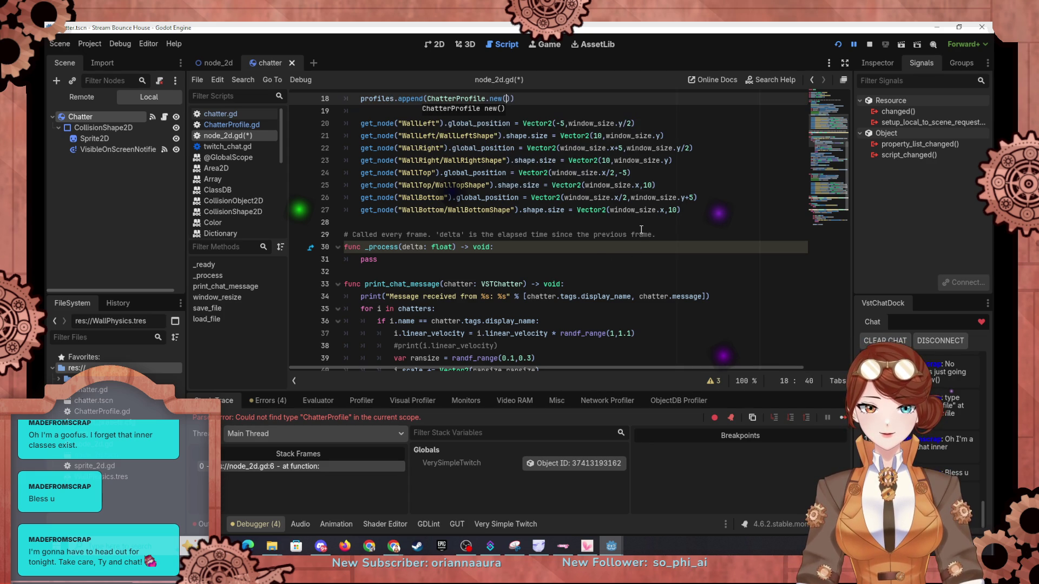
pyautogui.scroll(2, 636, 213)
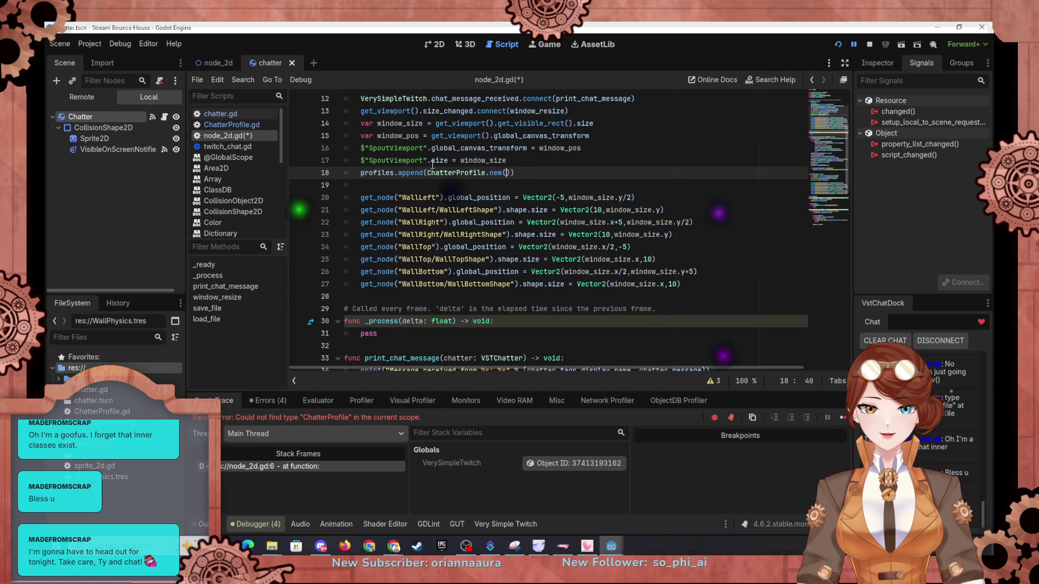
pyautogui.click(245, 126)
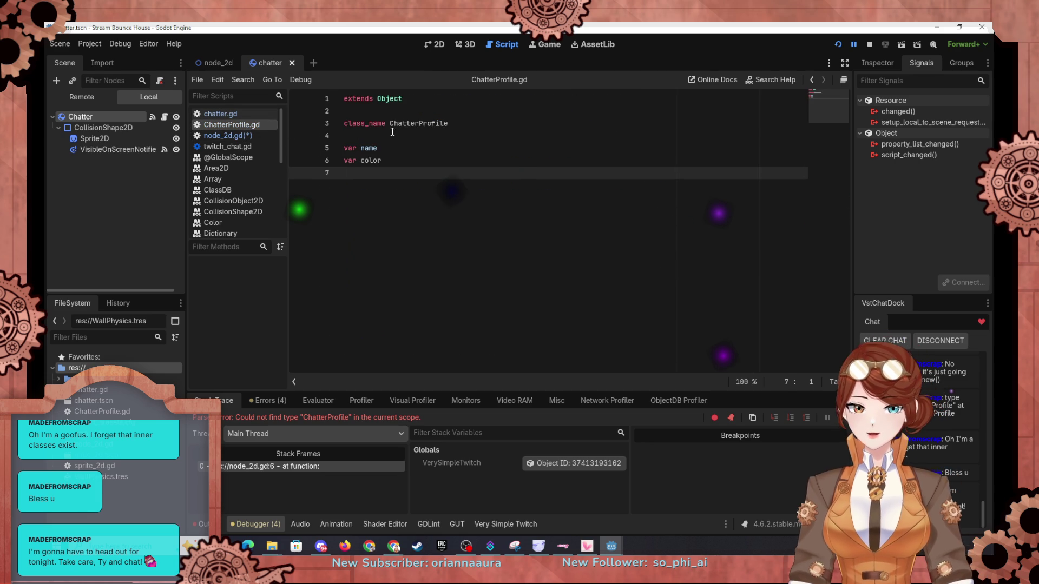
# Step: Add a ChatterProfile(name): header on a new line 8 below the variable declarations
pyautogui.press('Return')
pyautogui.write('c')
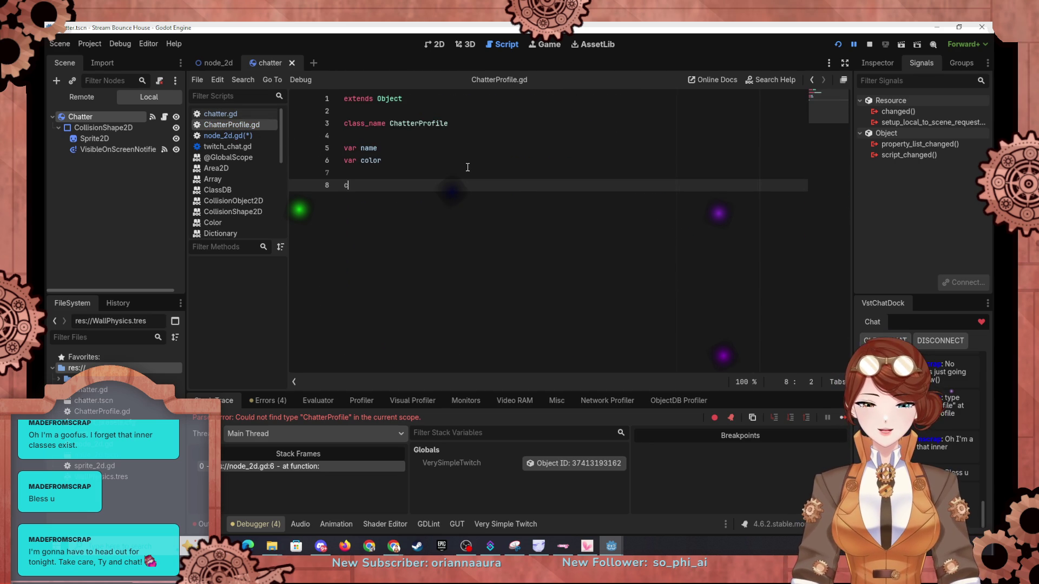
pyautogui.write('hatt')
pyautogui.press('BackSpace')
pyautogui.press('BackSpace')
pyautogui.press('BackSpace')
pyautogui.write('Chatt')
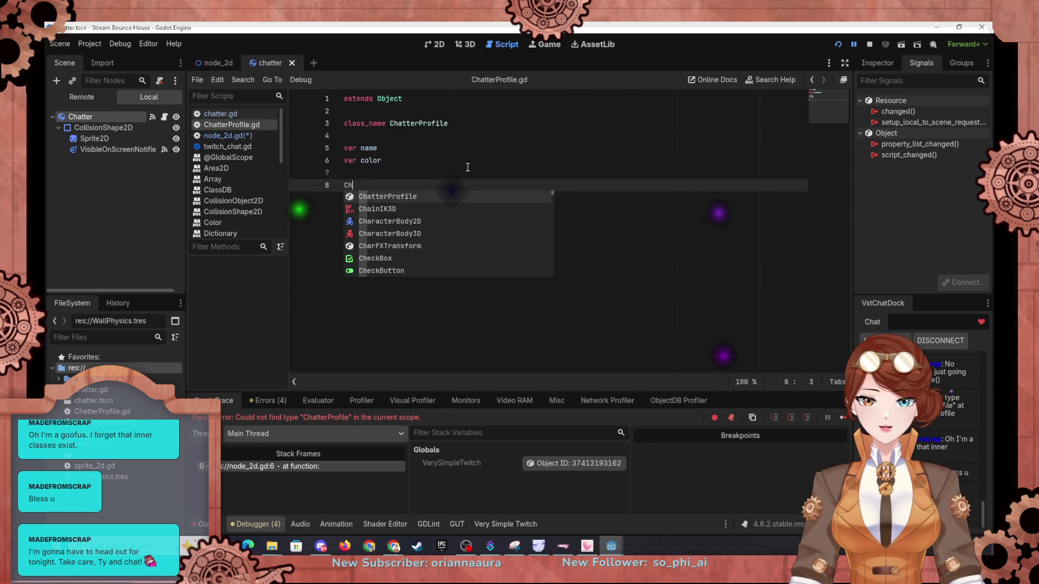
pyautogui.press('Return')
pyautogui.write('(')
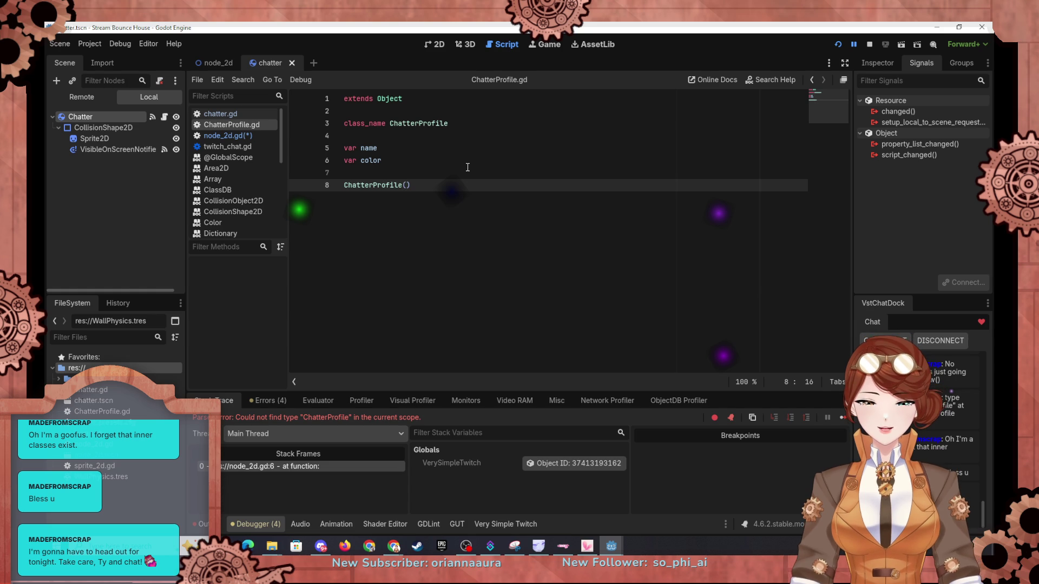
pyautogui.write('var ')
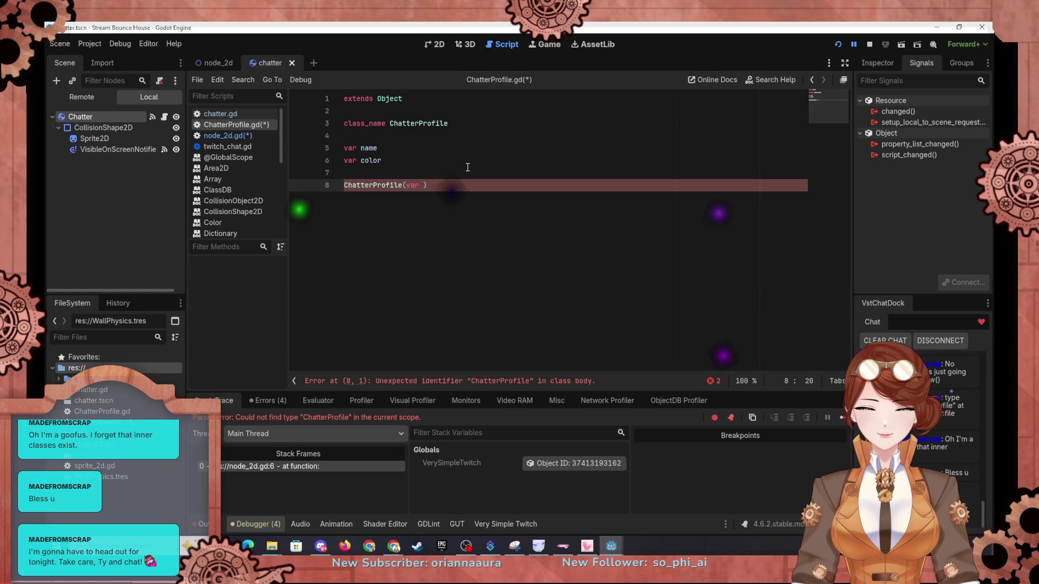
pyautogui.write('name')
pyautogui.press('BackSpace')
pyautogui.press('BackSpace')
pyautogui.press('BackSpace')
pyautogui.write('name):')
pyautogui.press('Return')
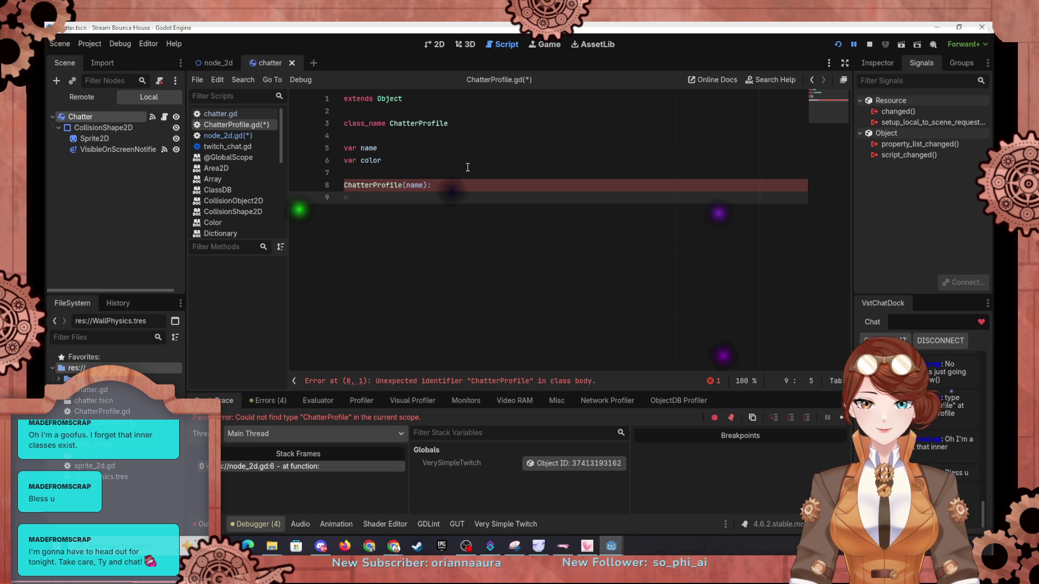
# Step: Rename the parameter to new_name, add the body 'name = new_name', and switch to the Chrome GDScript reference
pyautogui.press('Up')
pyautogui.press('Right')
pyautogui.hotkey('ctrl', 'Right')
pyautogui.press('Right')
pyautogui.write('new_')
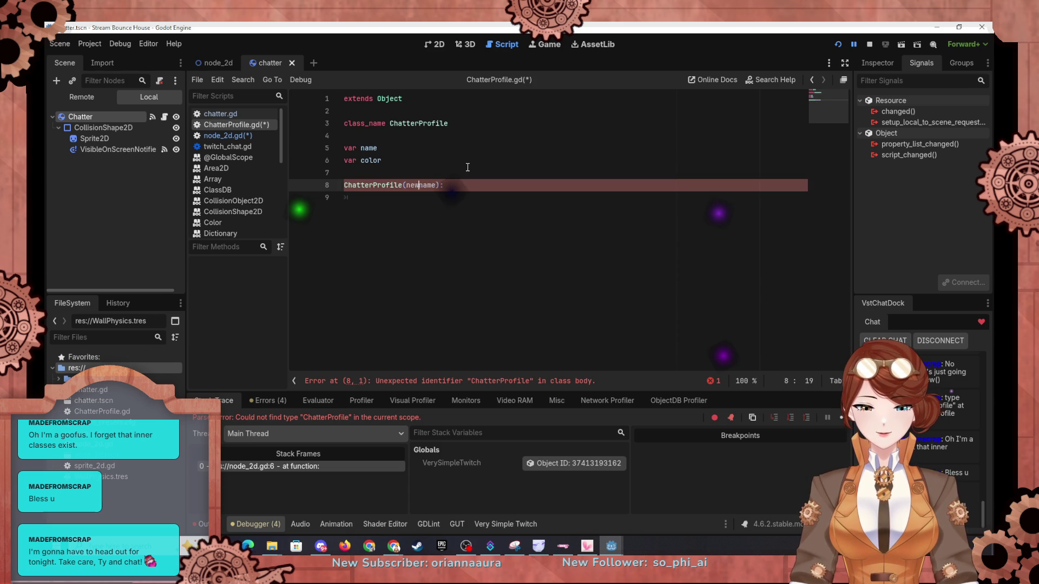
pyautogui.press('Down')
pyautogui.write('nam')
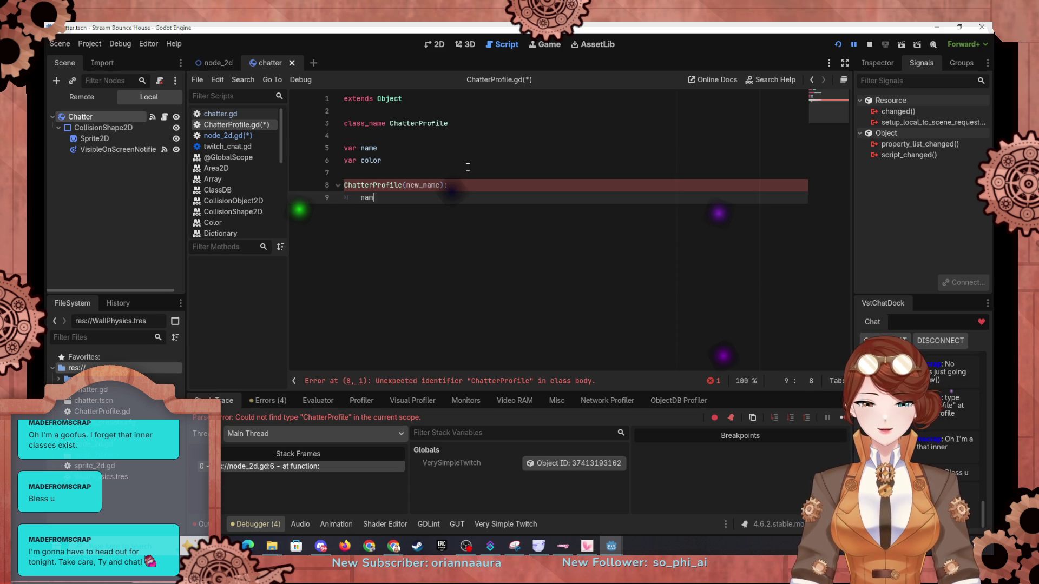
pyautogui.write('e = new')
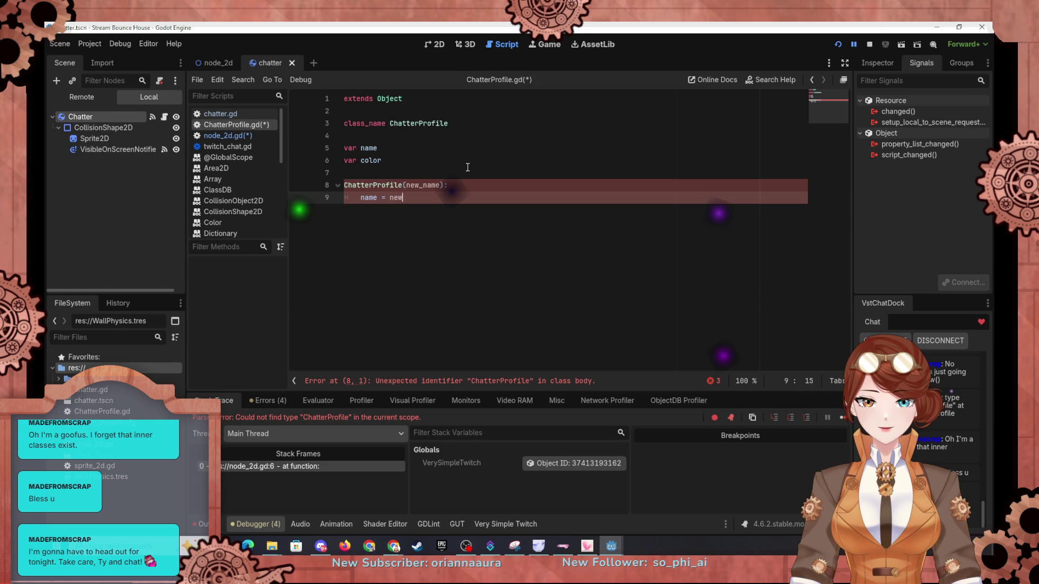
pyautogui.write('_name')
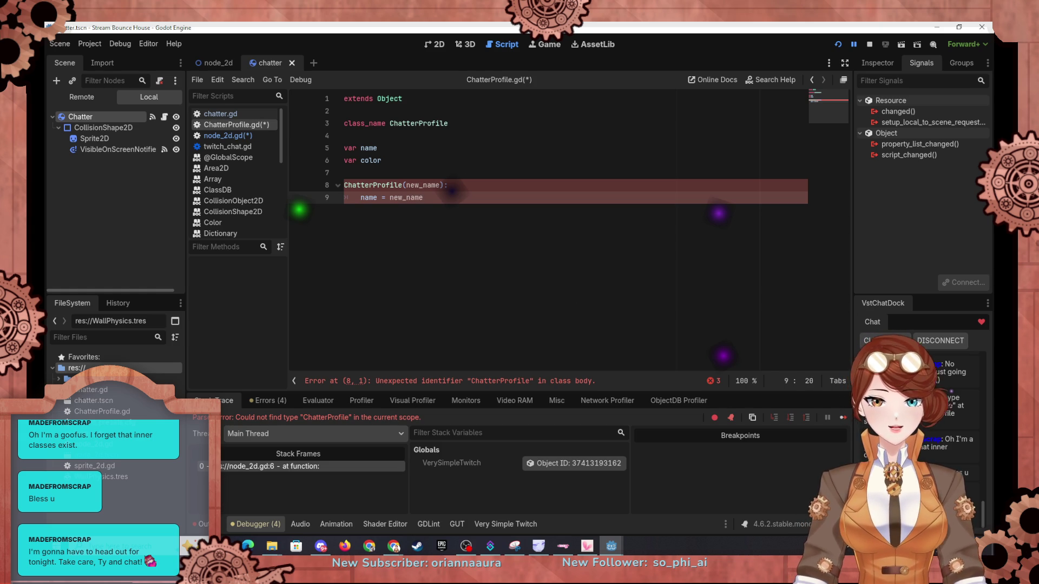
pyautogui.hotkey('alt', 'Tab')
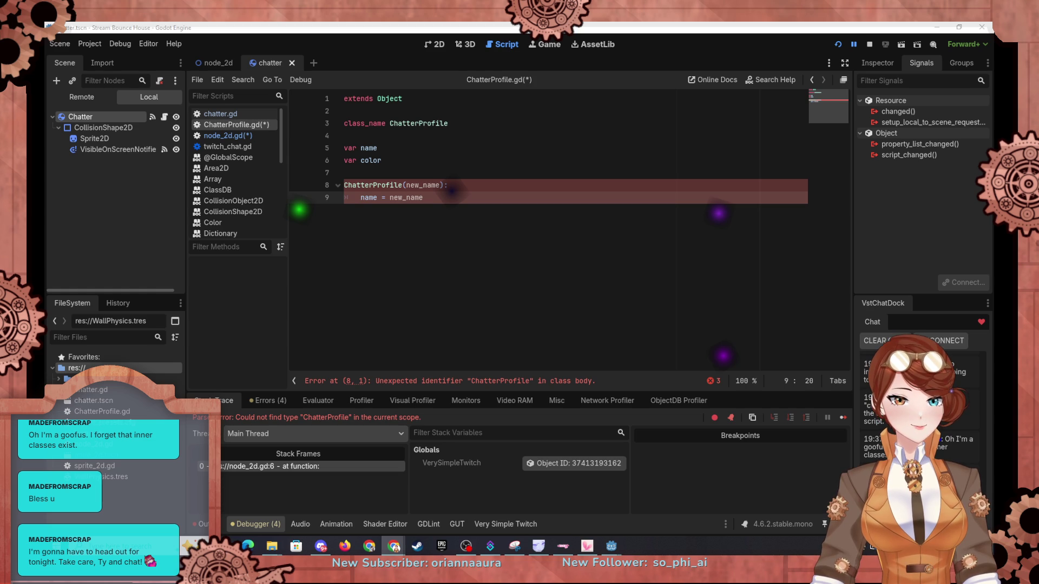
pyautogui.hotkey('alt', 'Tab')
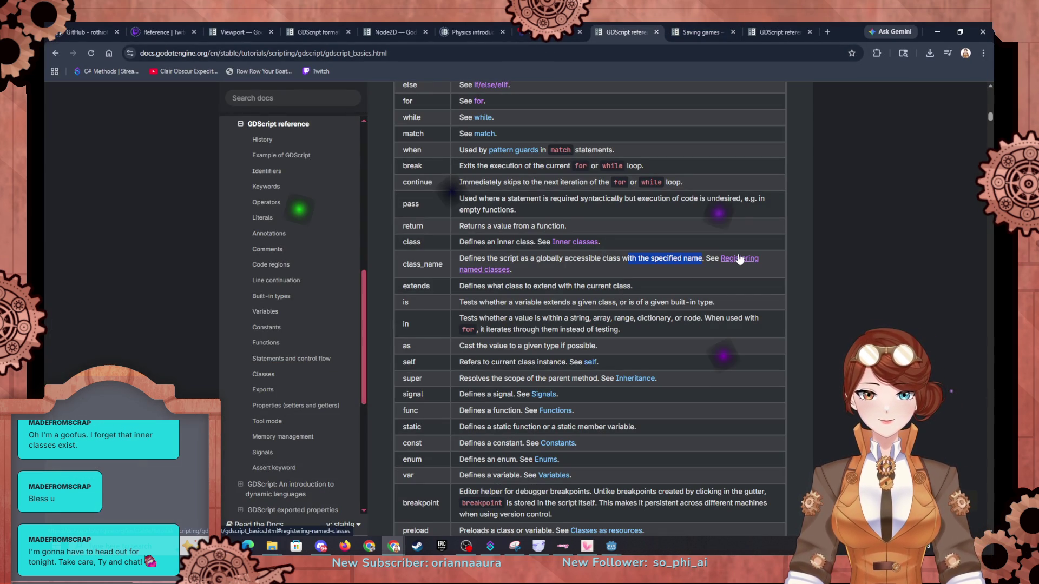
# Step: Skim the GDScript reference from Code regions through built-in types and match patterns to the Classes section
pyautogui.click(765, 27)
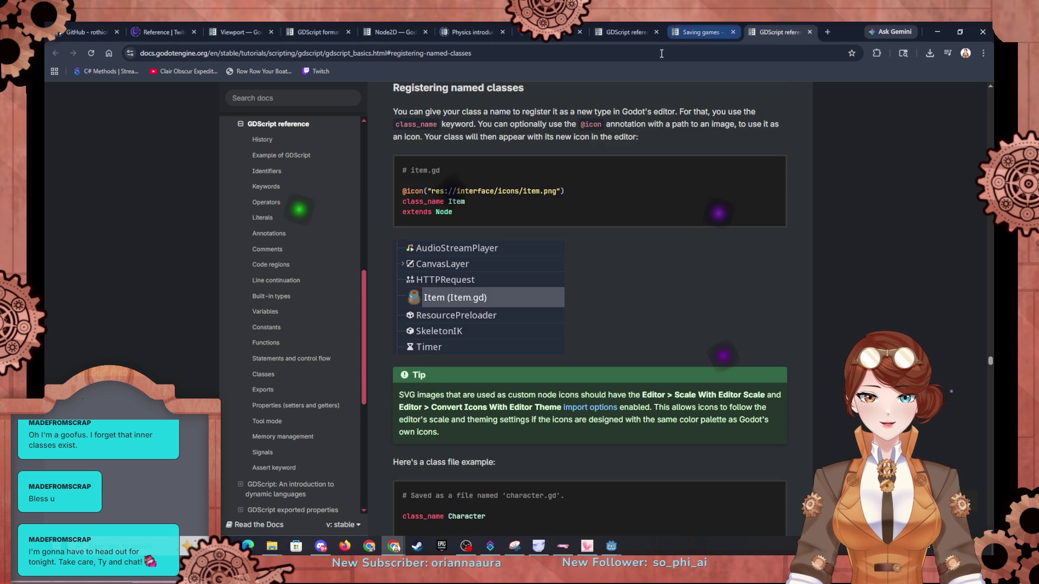
pyautogui.click(615, 32)
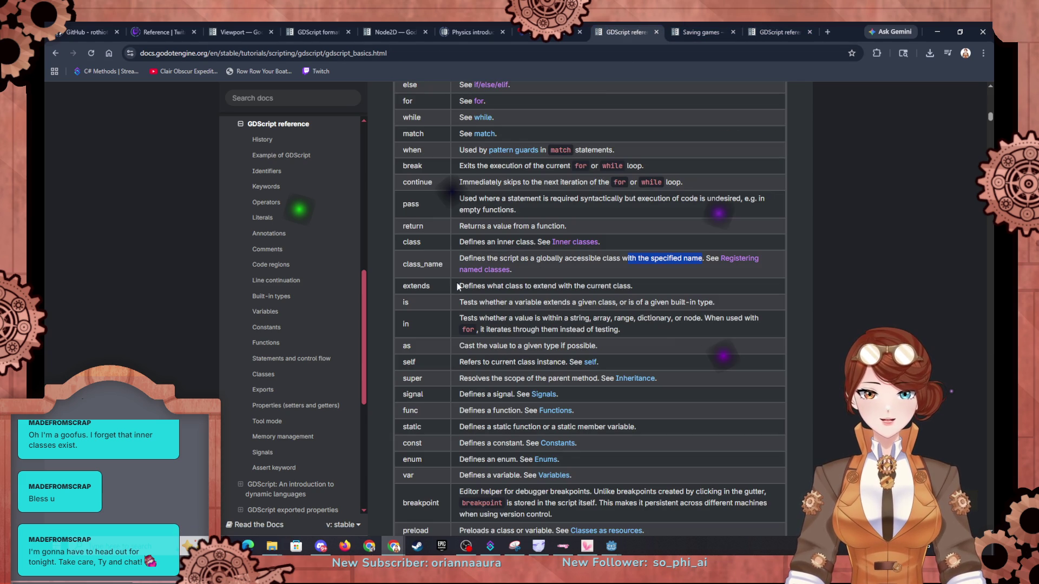
pyautogui.scroll(5, 463, 280)
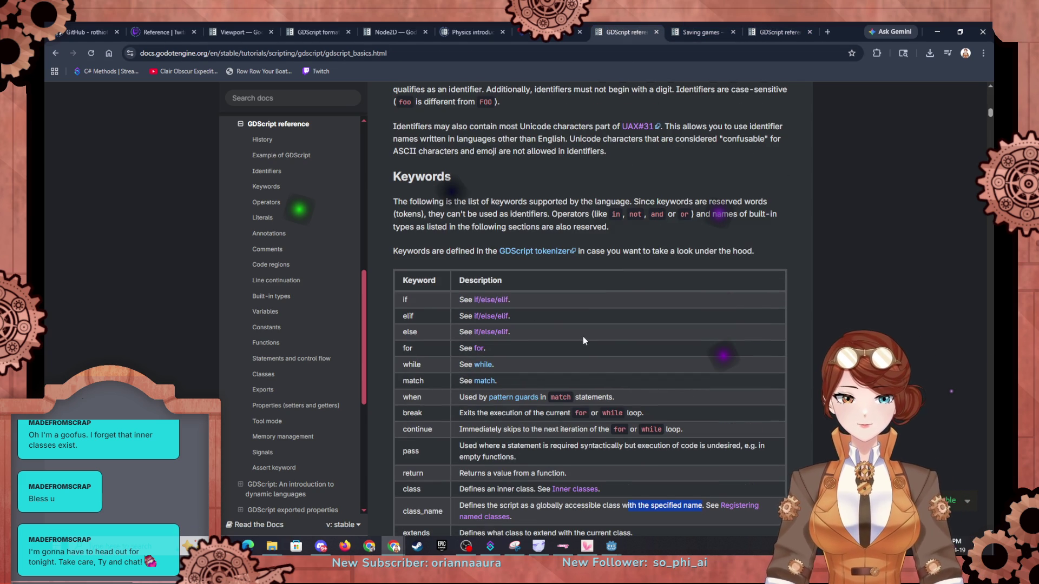
pyautogui.scroll(-3, 579, 340)
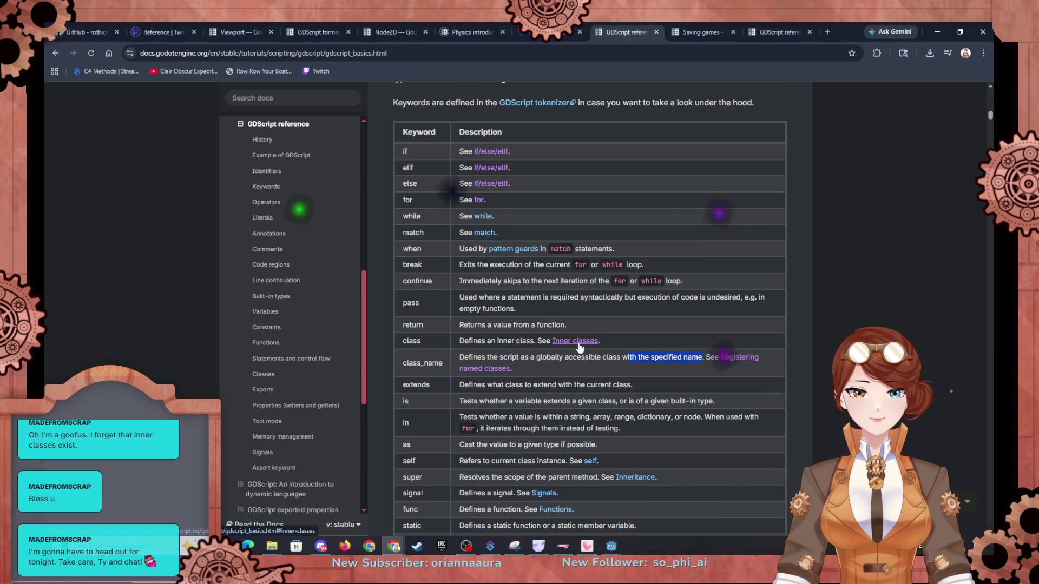
pyautogui.scroll(-1, 514, 357)
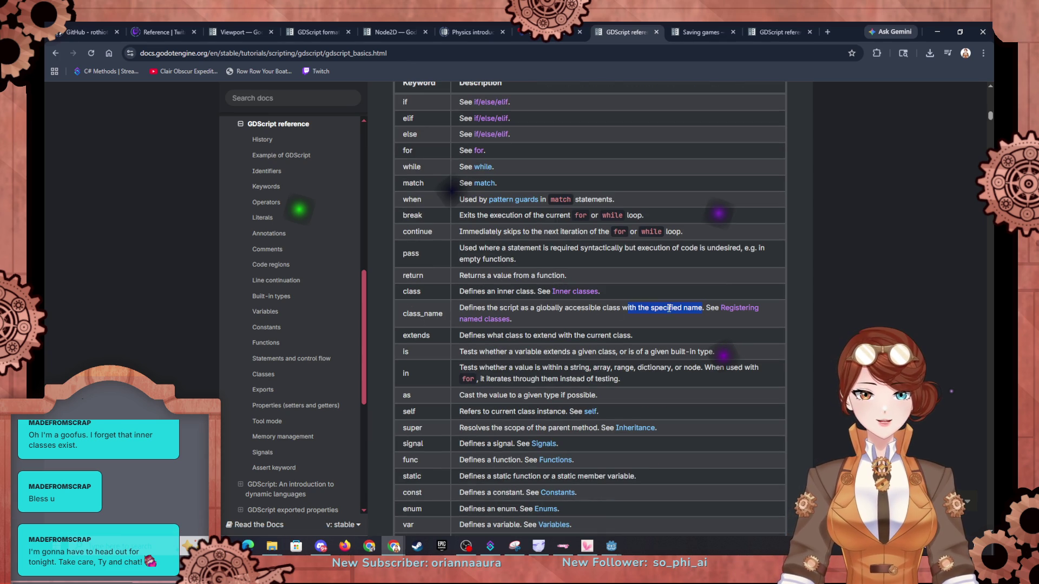
pyautogui.scroll(-2, 539, 314)
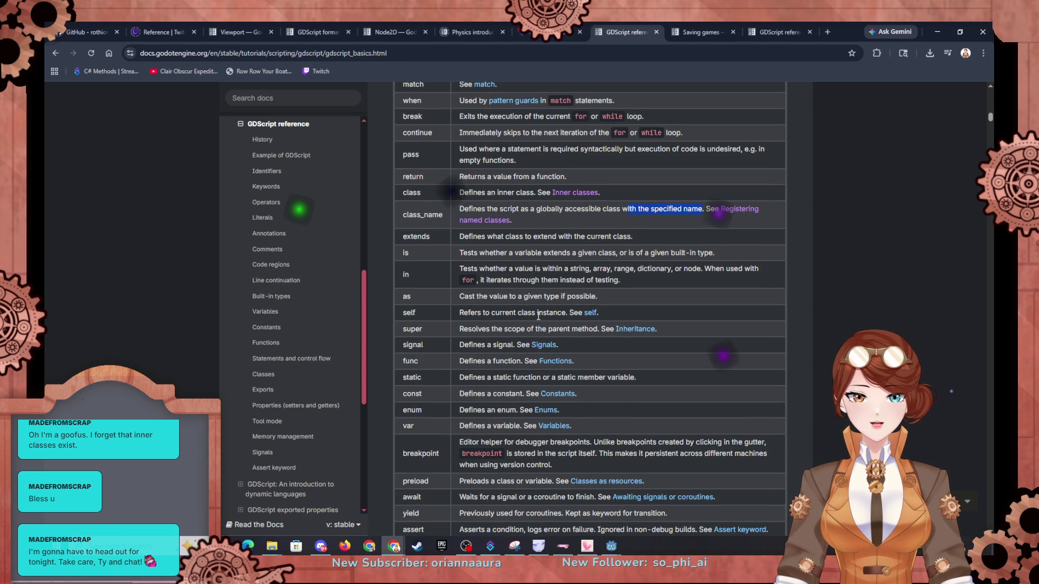
pyautogui.scroll(-1, 539, 316)
pyautogui.scroll(-6, 553, 311)
pyautogui.scroll(4, 552, 311)
pyautogui.scroll(3, 532, 311)
pyautogui.scroll(3, 534, 310)
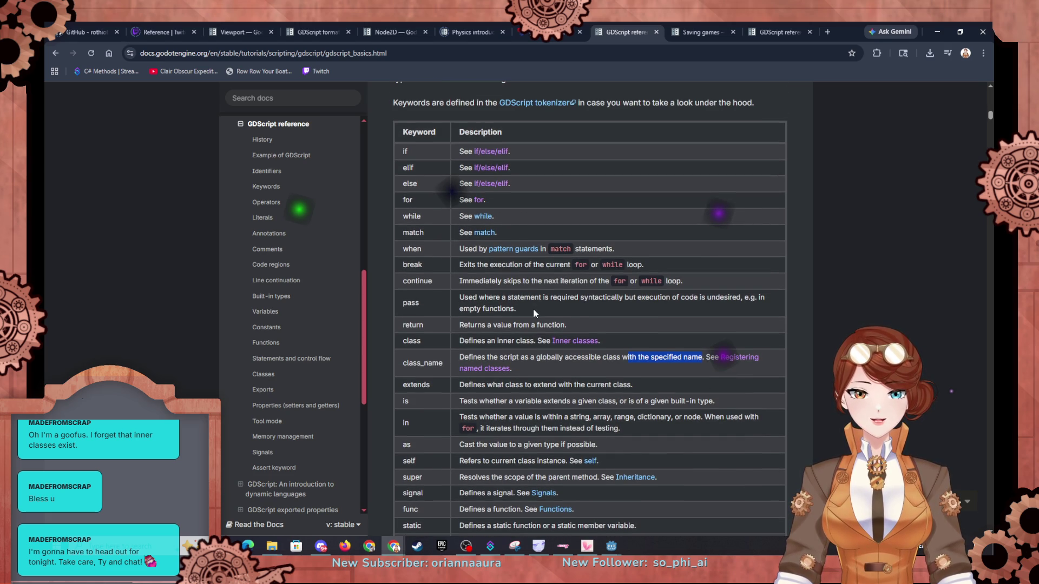
pyautogui.scroll(-8, 533, 309)
pyautogui.scroll(10, 535, 308)
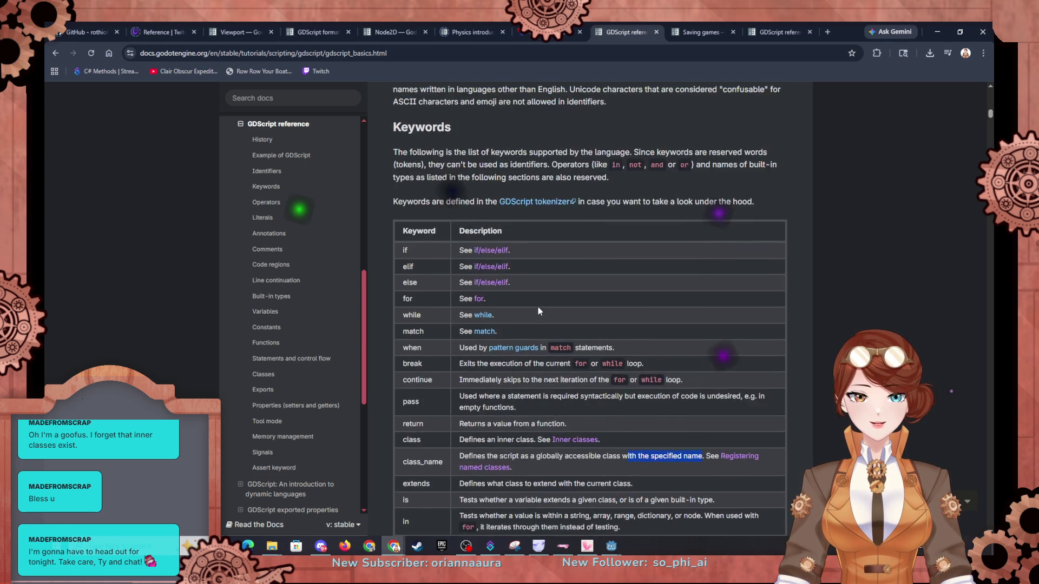
pyautogui.scroll(-12, 537, 308)
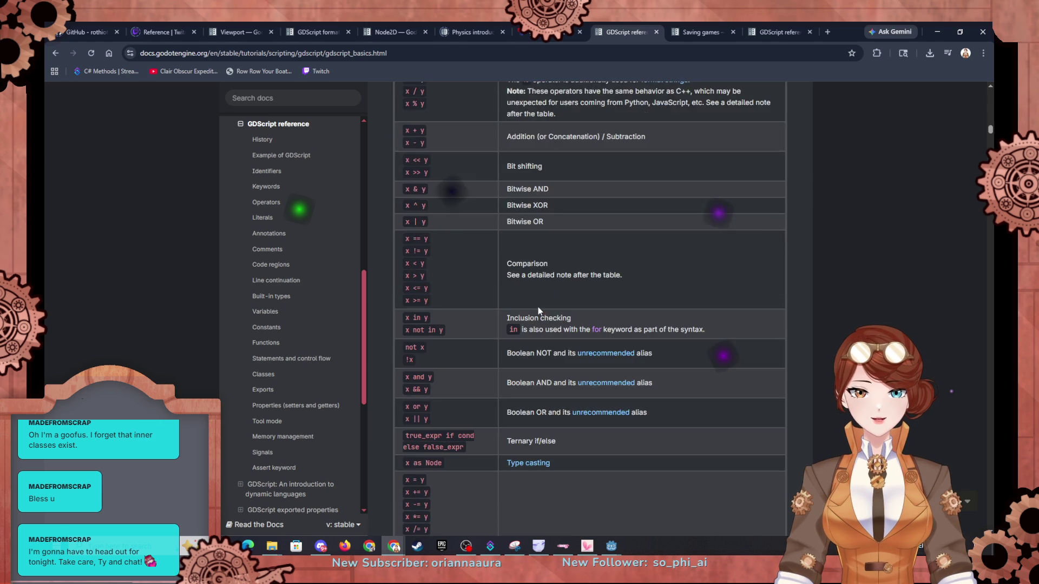
pyautogui.scroll(-15, 538, 307)
pyautogui.scroll(-12, 538, 306)
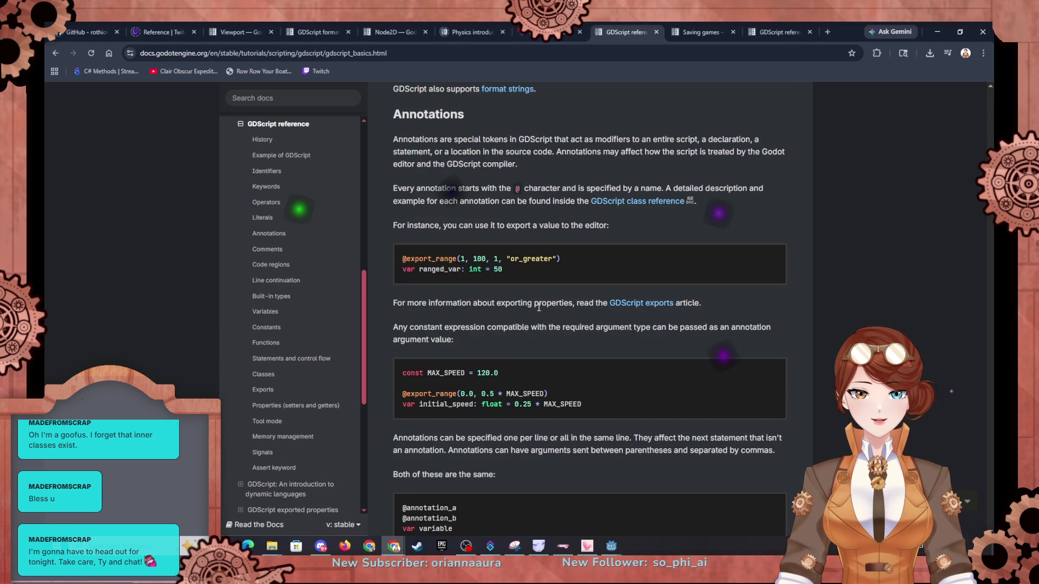
pyautogui.scroll(-6, 538, 307)
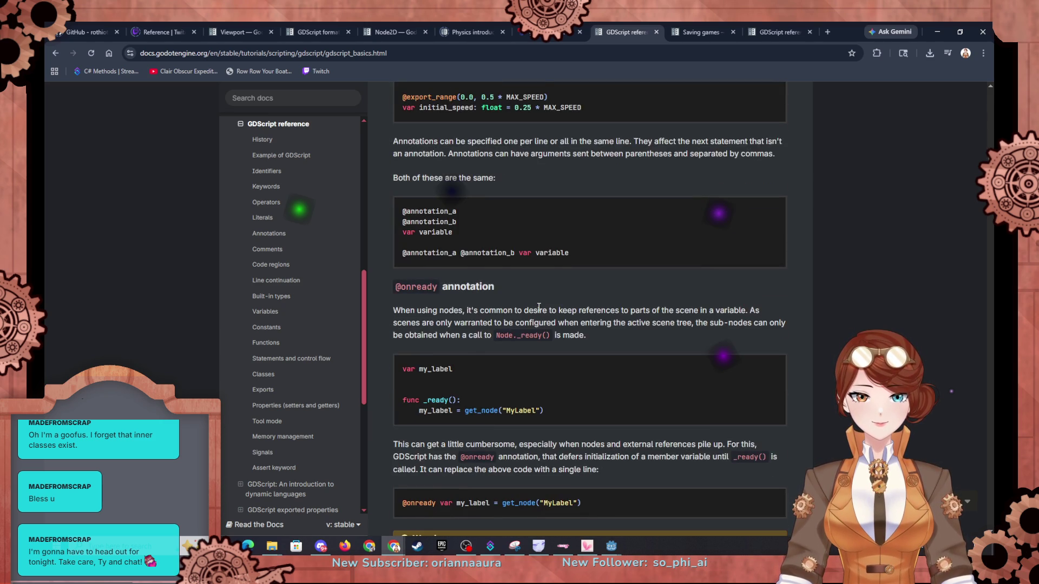
pyautogui.scroll(-5, 538, 307)
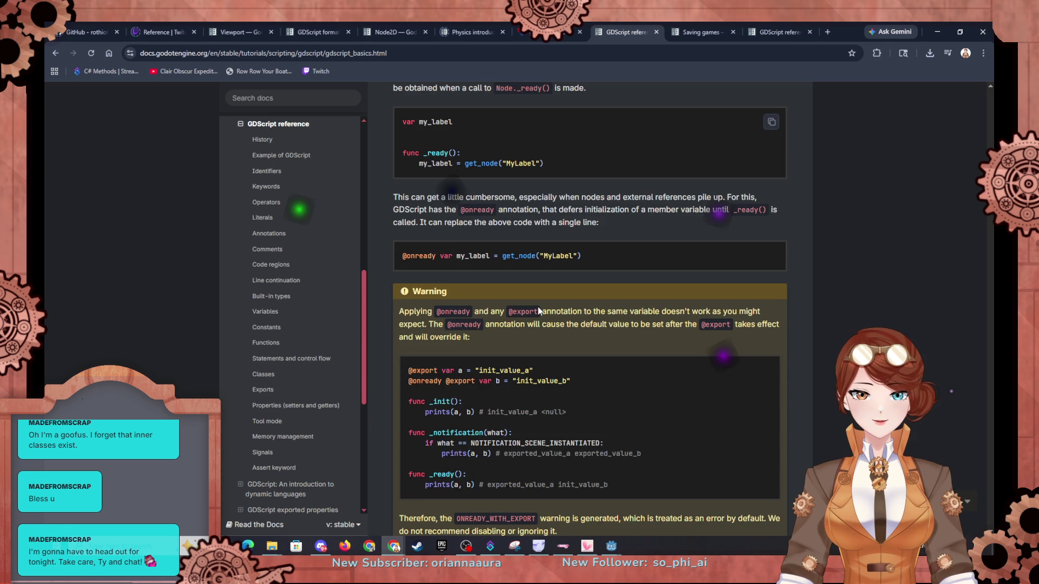
pyautogui.scroll(-10, 538, 307)
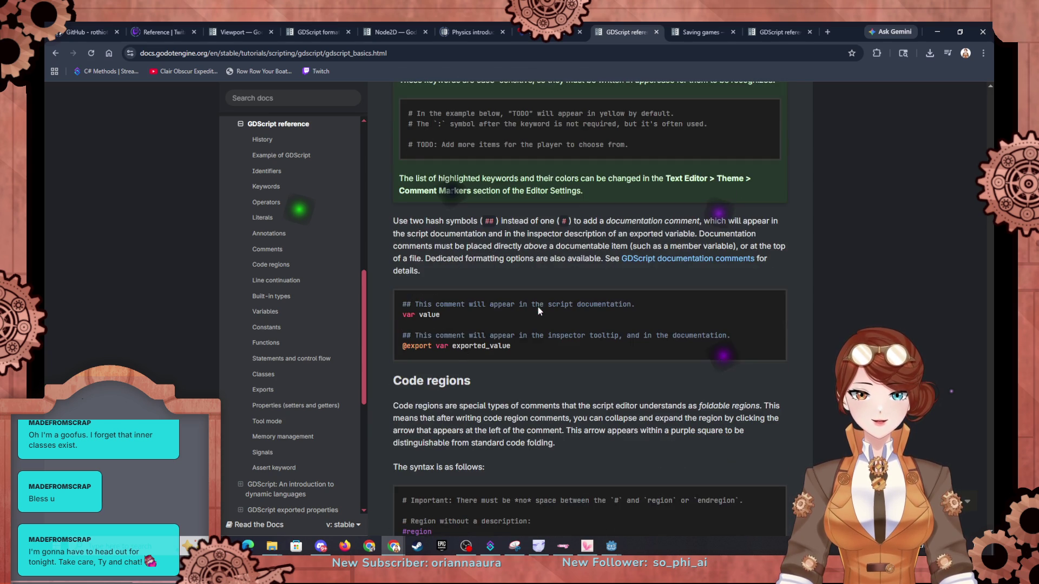
pyautogui.scroll(-10, 538, 307)
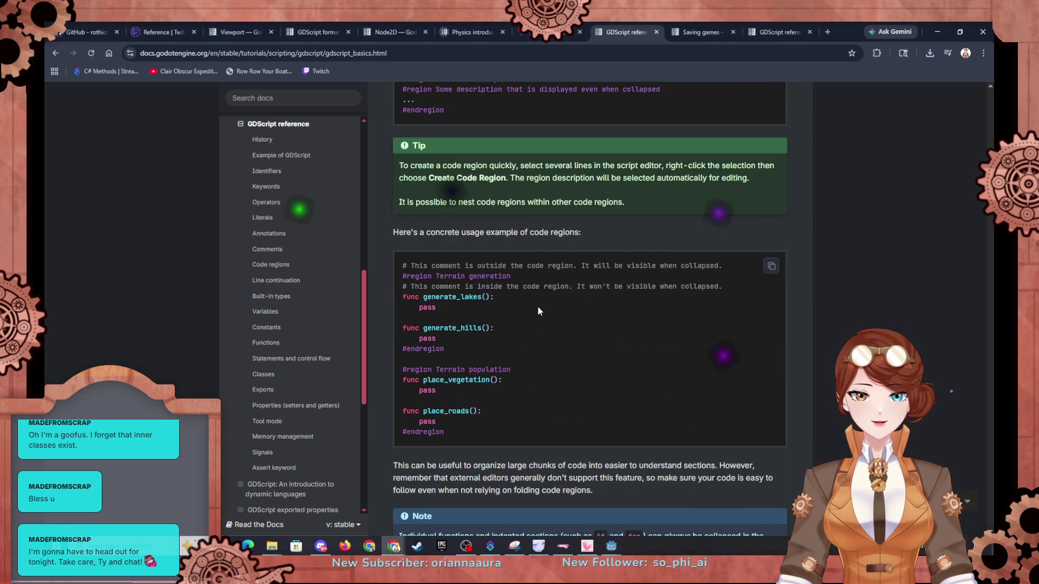
pyautogui.scroll(-10, 537, 311)
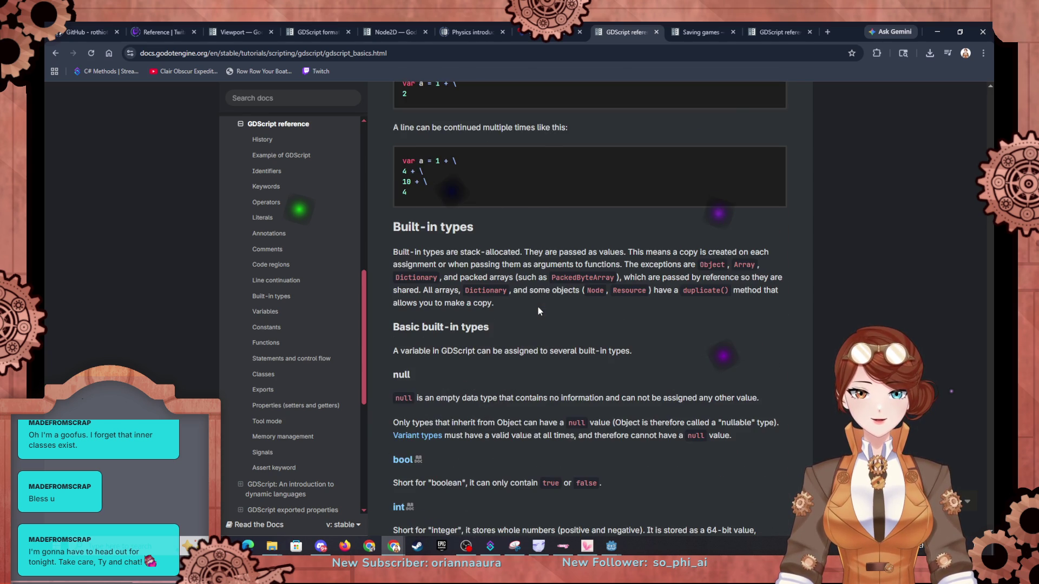
pyautogui.scroll(-10, 537, 307)
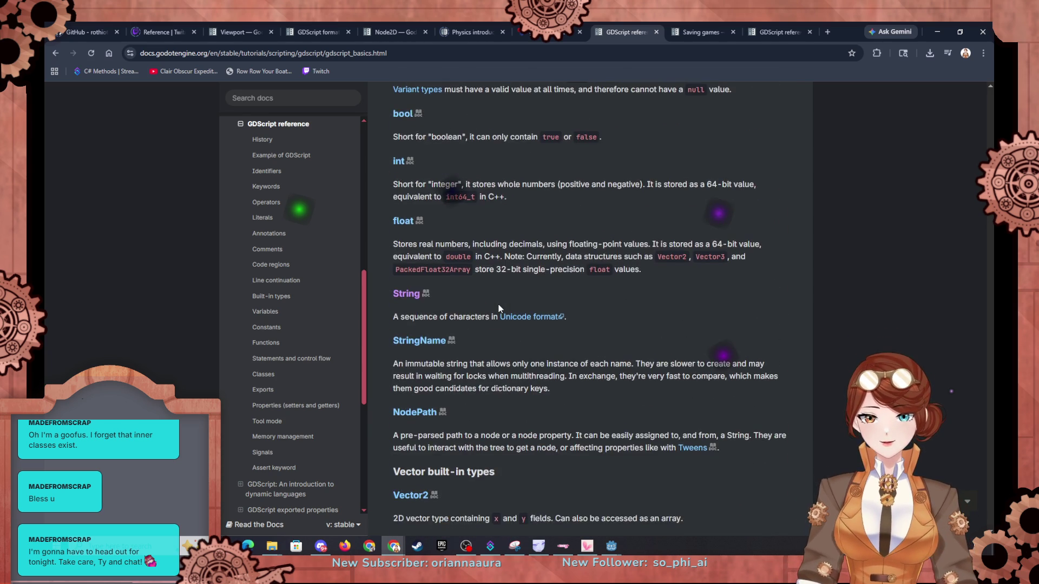
pyautogui.scroll(-8, 498, 307)
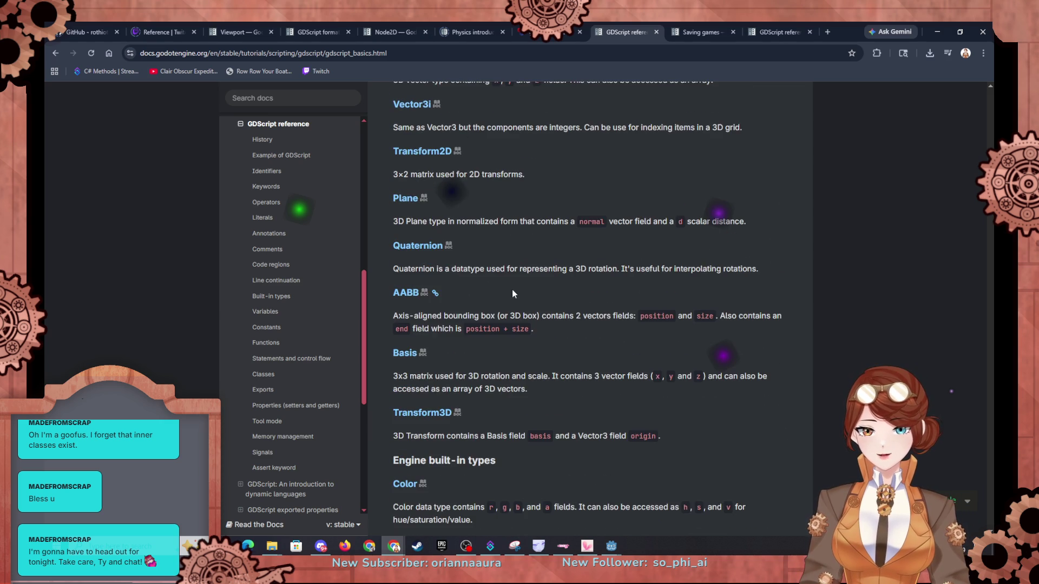
pyautogui.scroll(-12, 509, 289)
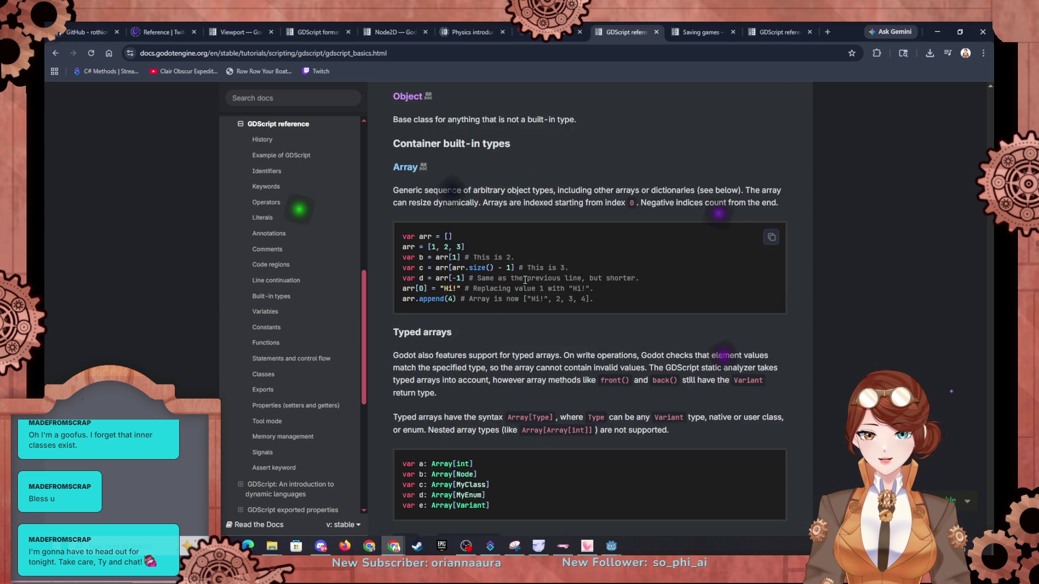
pyautogui.scroll(5, 525, 280)
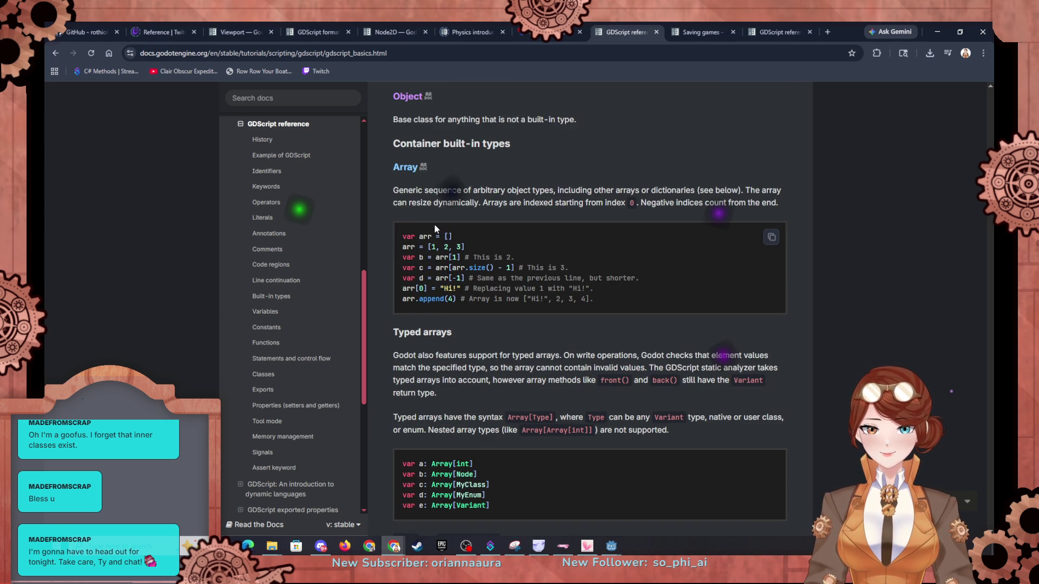
pyautogui.scroll(-15, 411, 192)
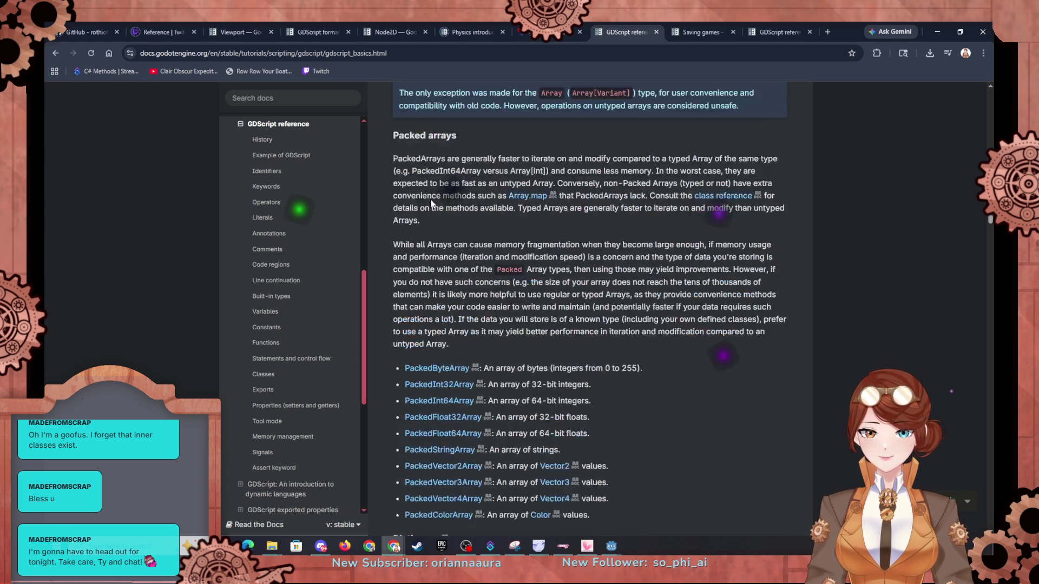
pyautogui.scroll(-2, 431, 203)
pyautogui.scroll(-10, 434, 203)
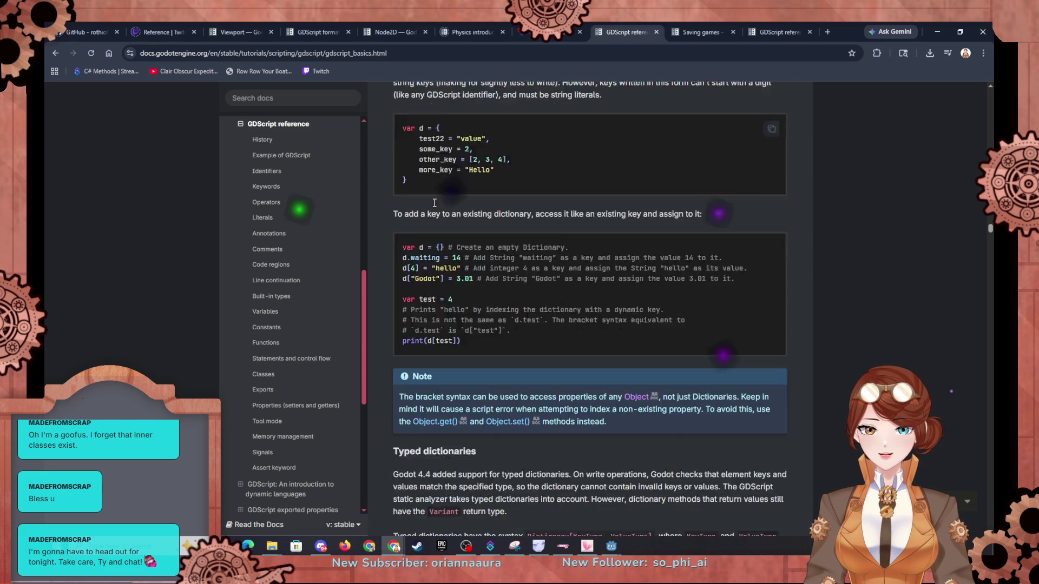
pyautogui.scroll(-5, 435, 203)
pyautogui.scroll(-15, 433, 203)
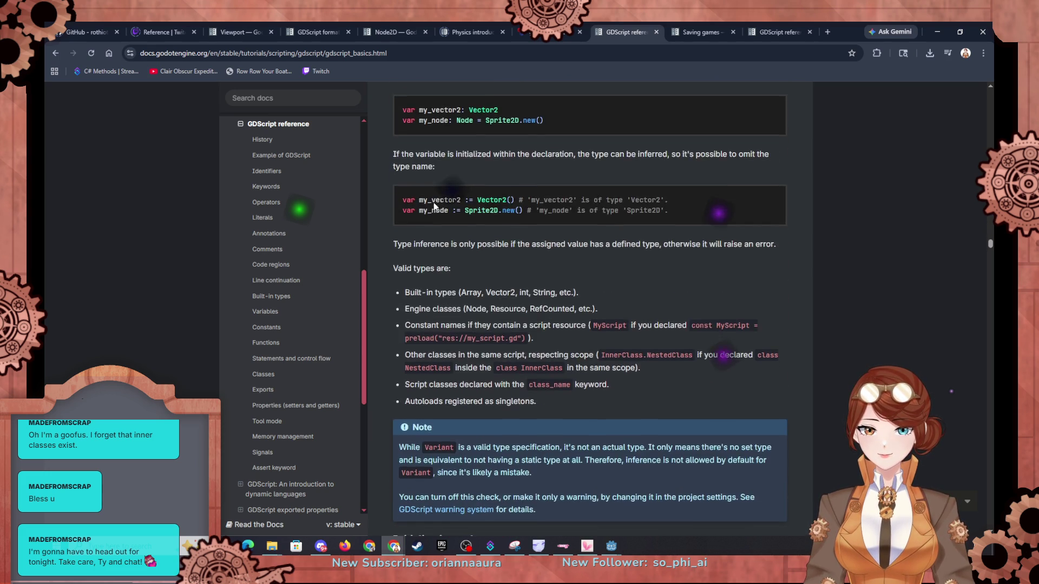
pyautogui.scroll(-12, 434, 203)
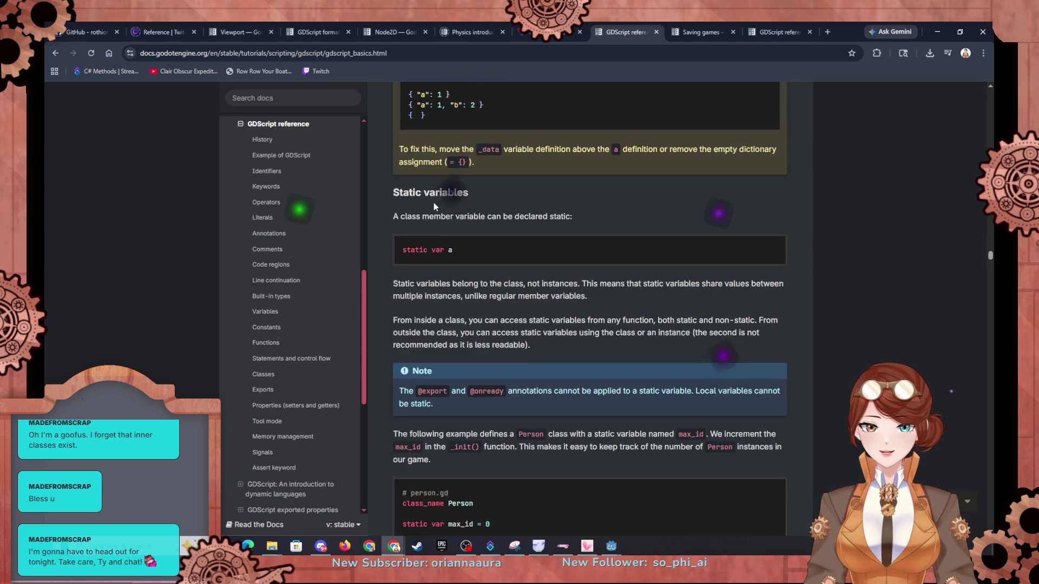
pyautogui.scroll(-12, 433, 202)
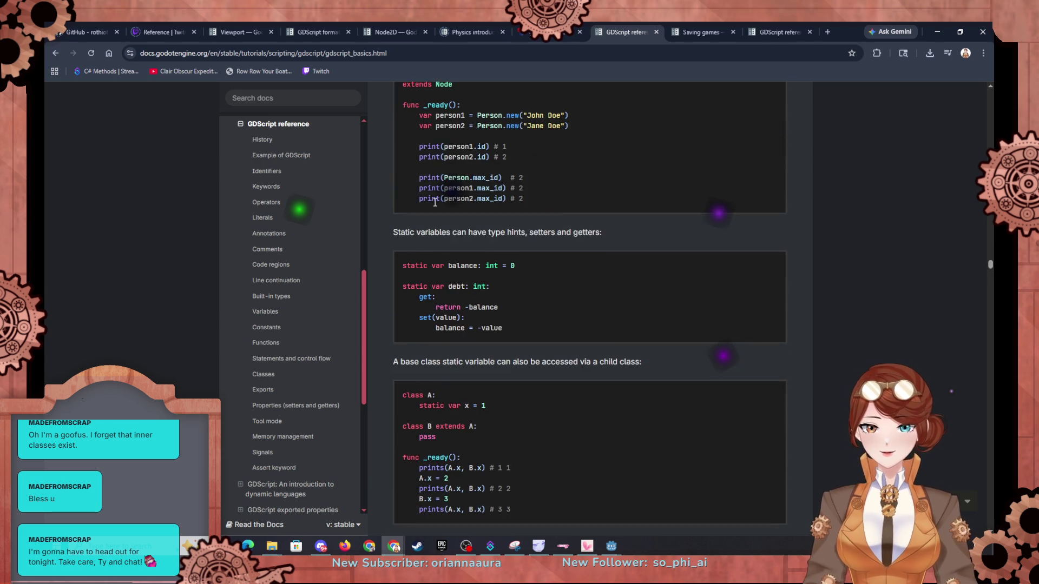
pyautogui.scroll(-10, 437, 201)
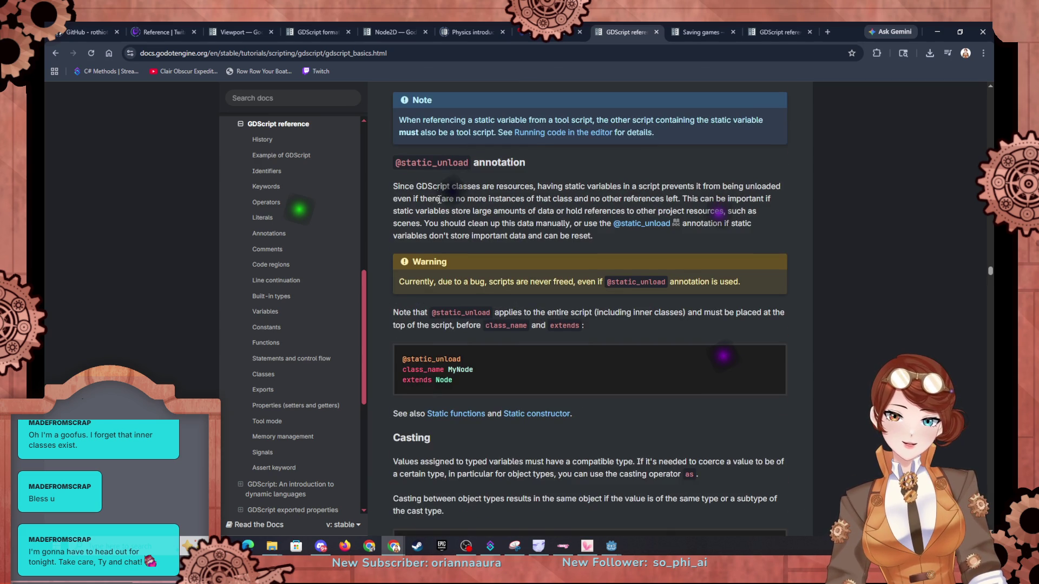
pyautogui.scroll(6, 456, 189)
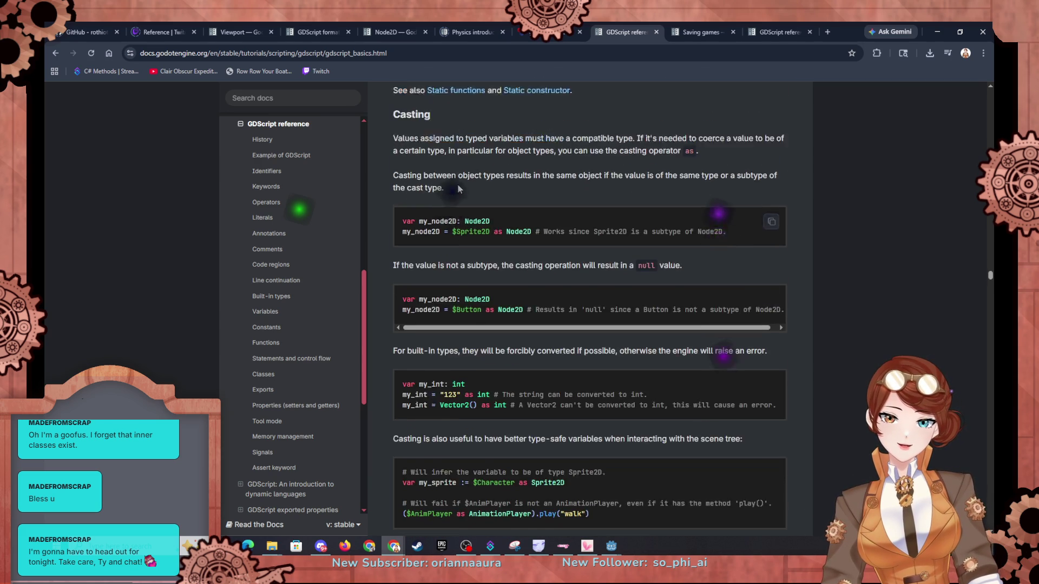
pyautogui.scroll(-9, 457, 188)
pyautogui.scroll(-7, 458, 187)
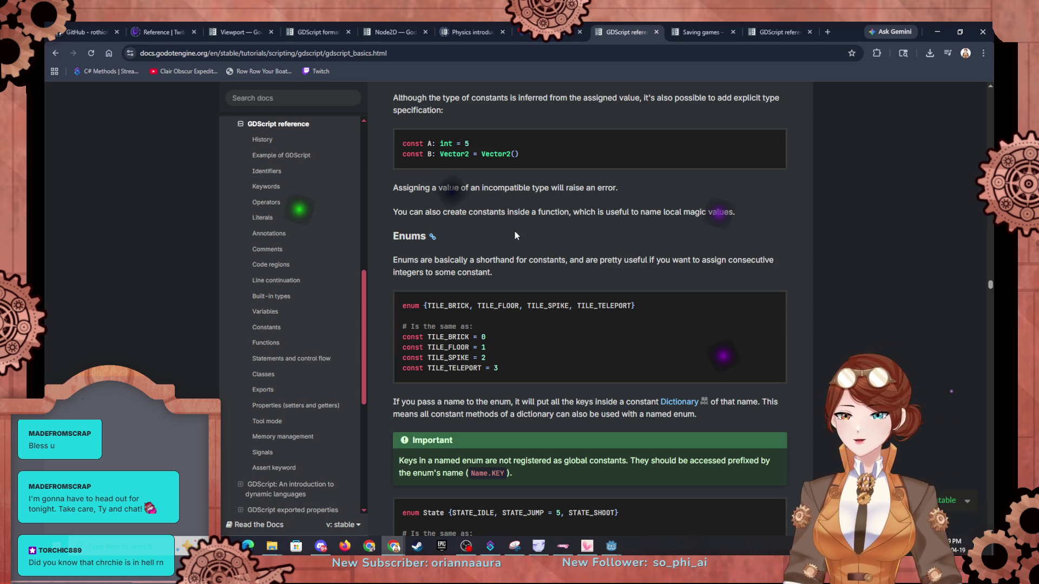
pyautogui.scroll(-3, 514, 231)
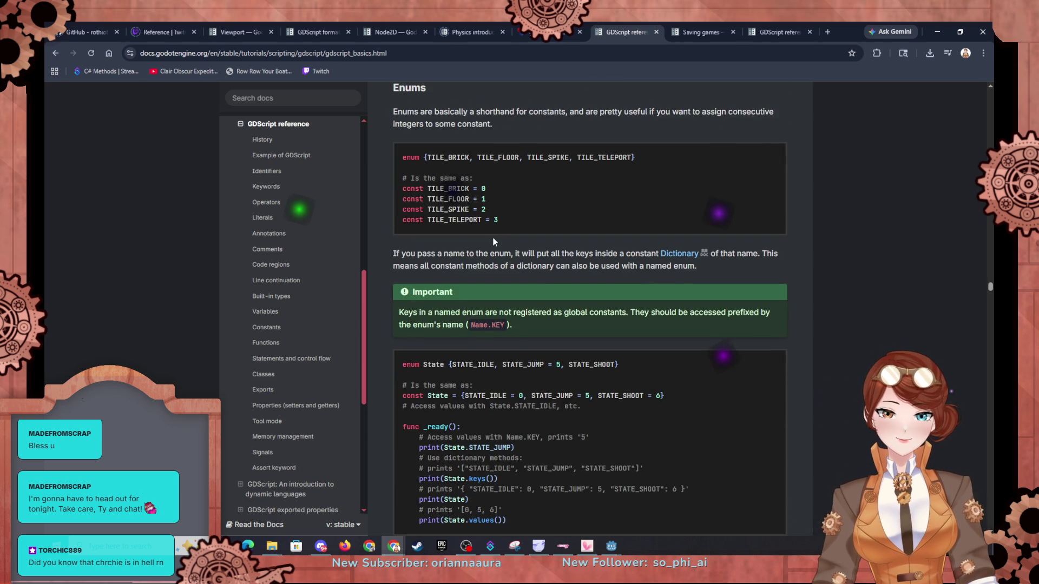
pyautogui.scroll(-8, 493, 242)
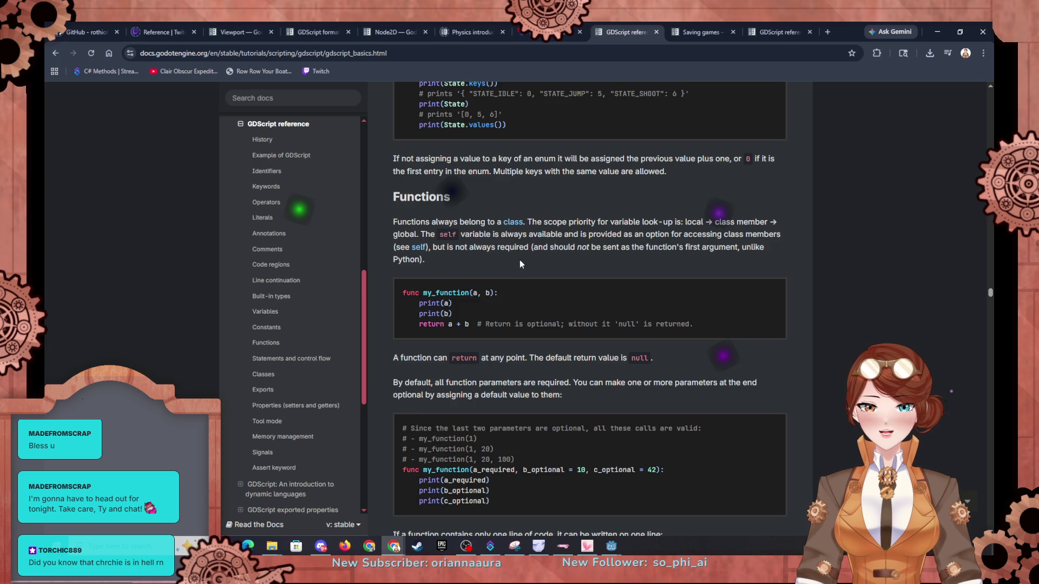
pyautogui.scroll(-4, 518, 260)
pyautogui.scroll(8, 529, 262)
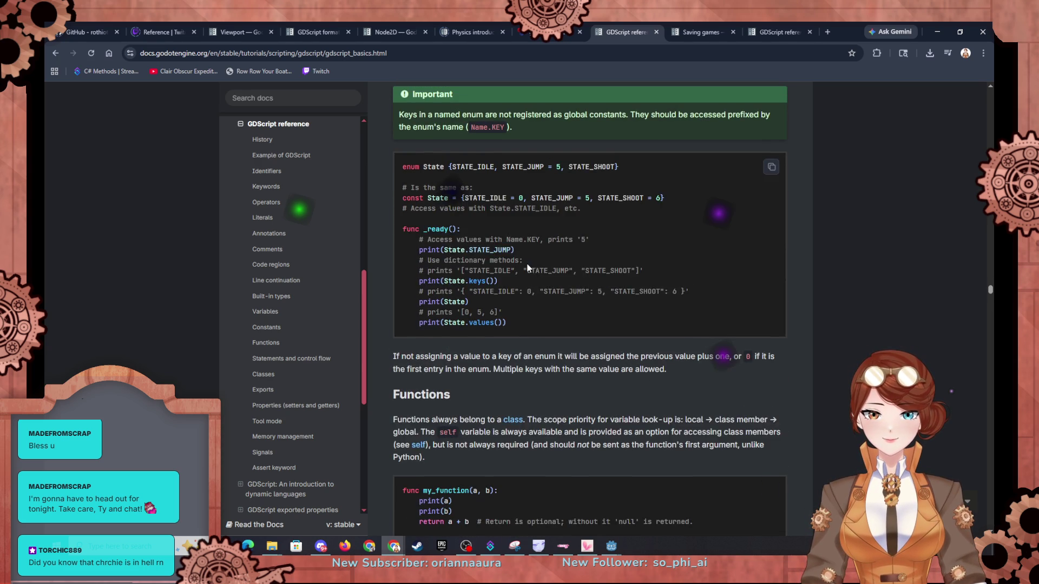
pyautogui.scroll(-20, 527, 263)
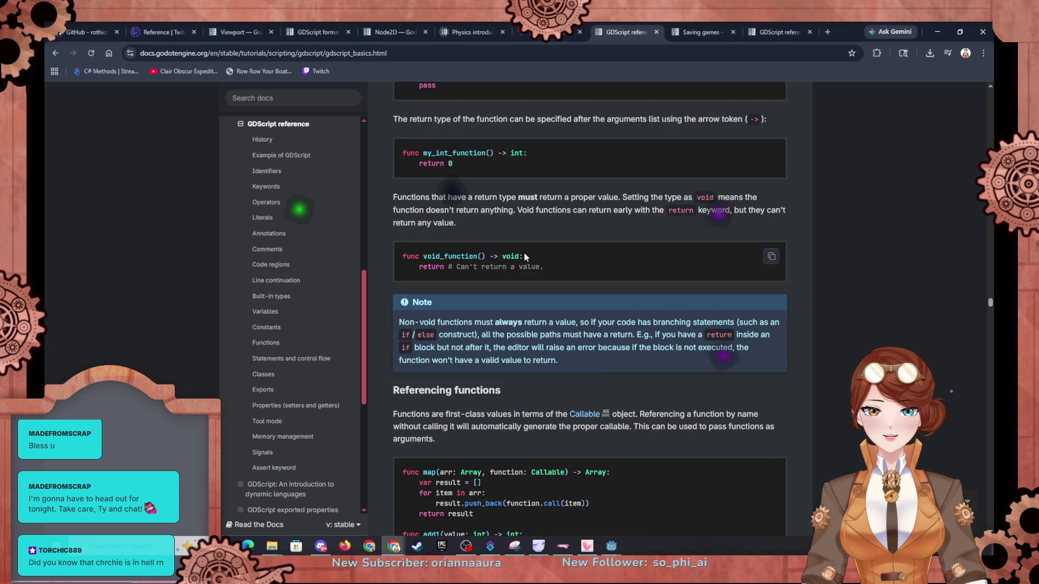
pyautogui.scroll(-5, 524, 252)
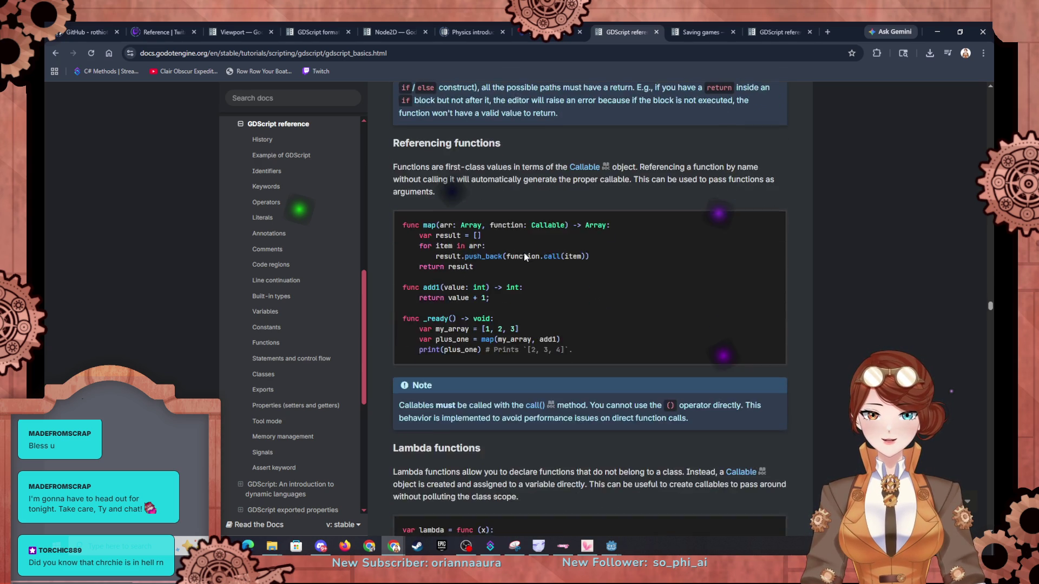
pyautogui.scroll(-12, 523, 252)
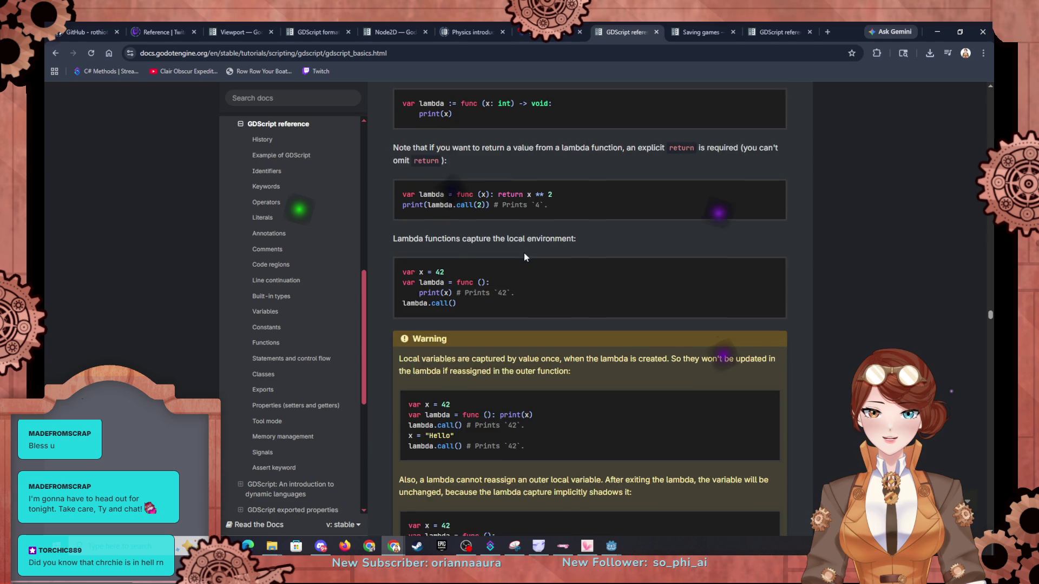
pyautogui.scroll(-18, 524, 252)
pyautogui.scroll(-13, 526, 253)
pyautogui.scroll(-10, 528, 254)
pyautogui.scroll(-6, 534, 251)
pyautogui.scroll(-12, 491, 268)
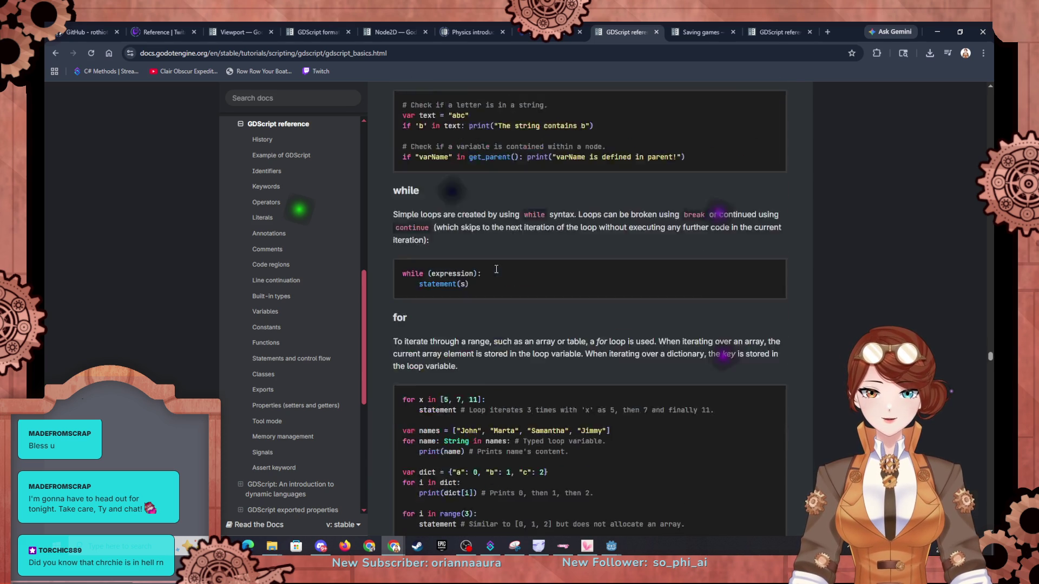
pyautogui.scroll(-13, 496, 269)
pyautogui.scroll(-7, 496, 268)
pyautogui.scroll(-9, 496, 269)
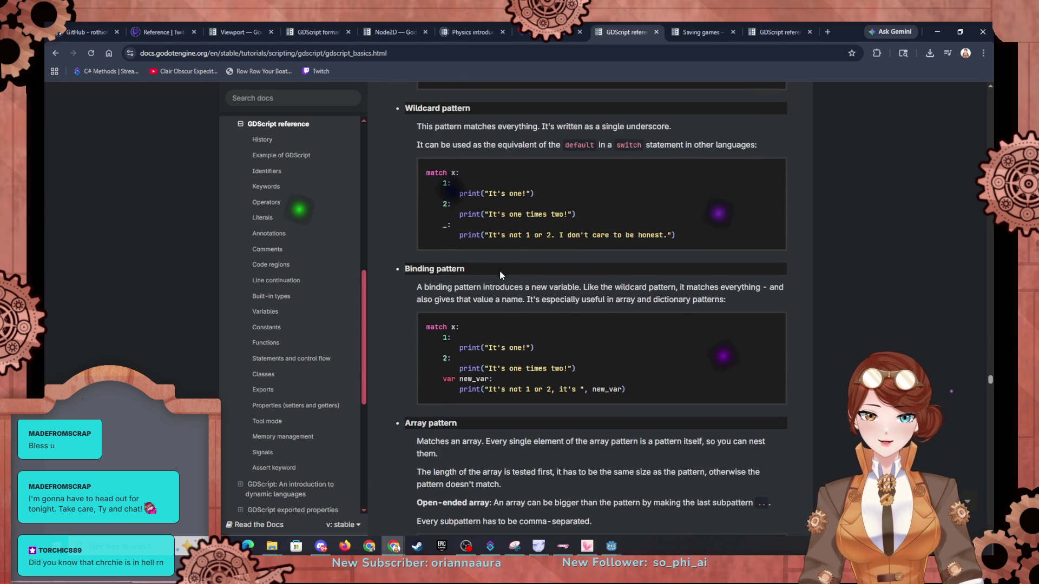
pyautogui.scroll(-15, 500, 272)
pyautogui.scroll(-5, 502, 272)
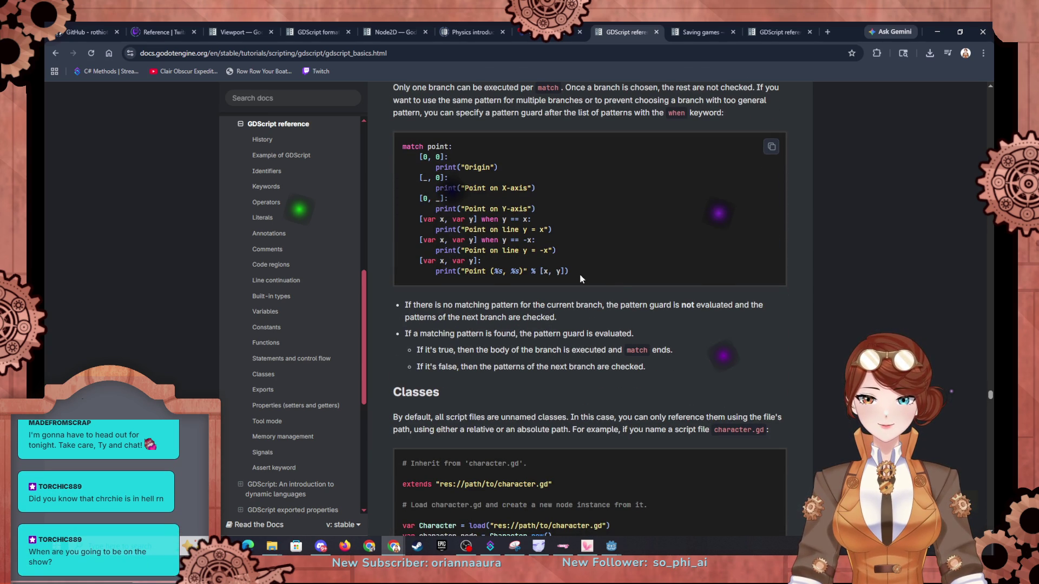
# Step: Read past the inheritance and super() examples to the _init Class constructor section, then return to Godot
pyautogui.scroll(-2, 521, 325)
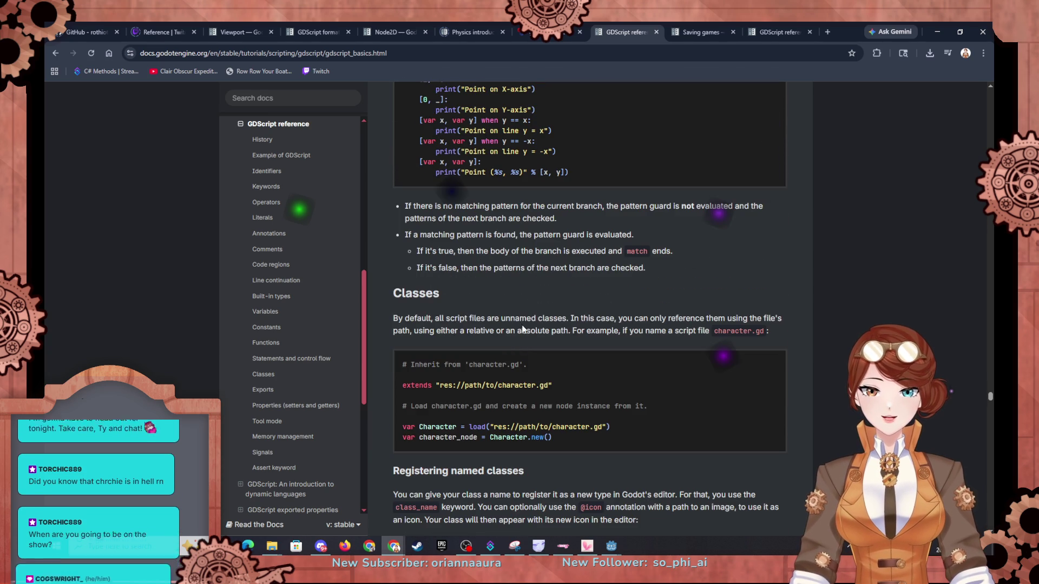
pyautogui.scroll(-4, 522, 324)
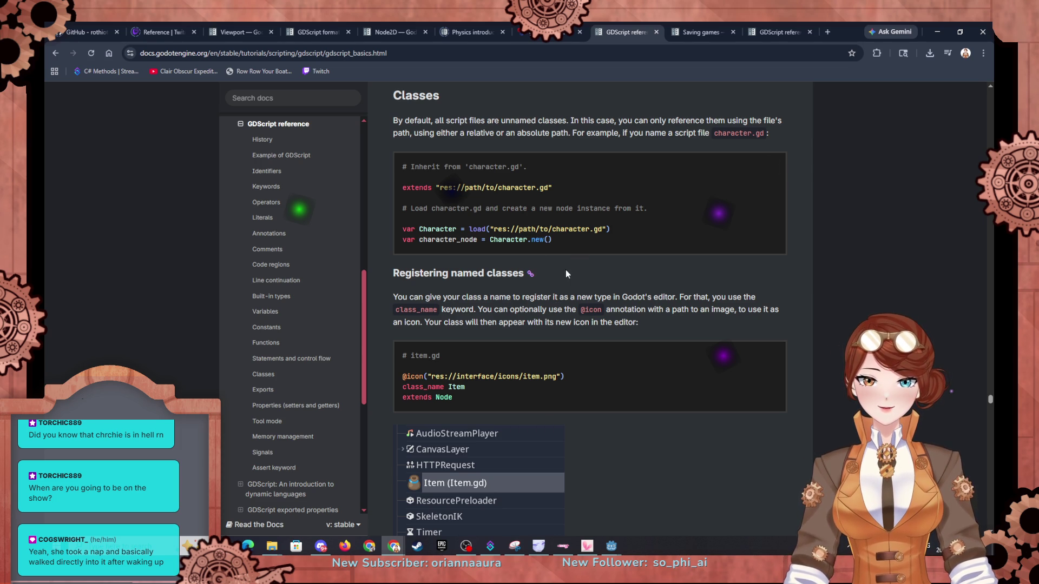
pyautogui.scroll(1, 560, 261)
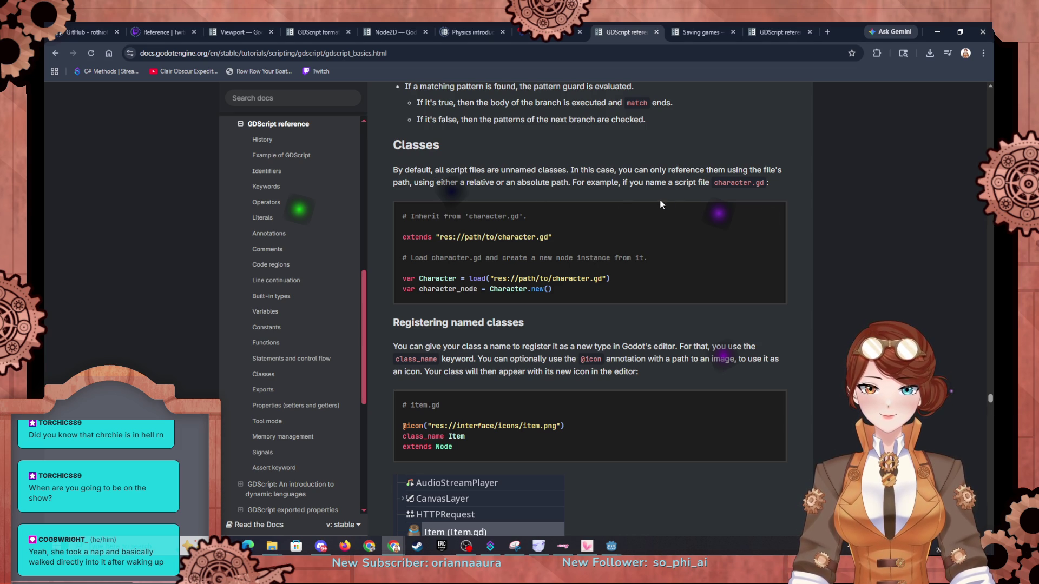
pyautogui.scroll(-4, 655, 205)
pyautogui.scroll(1, 538, 166)
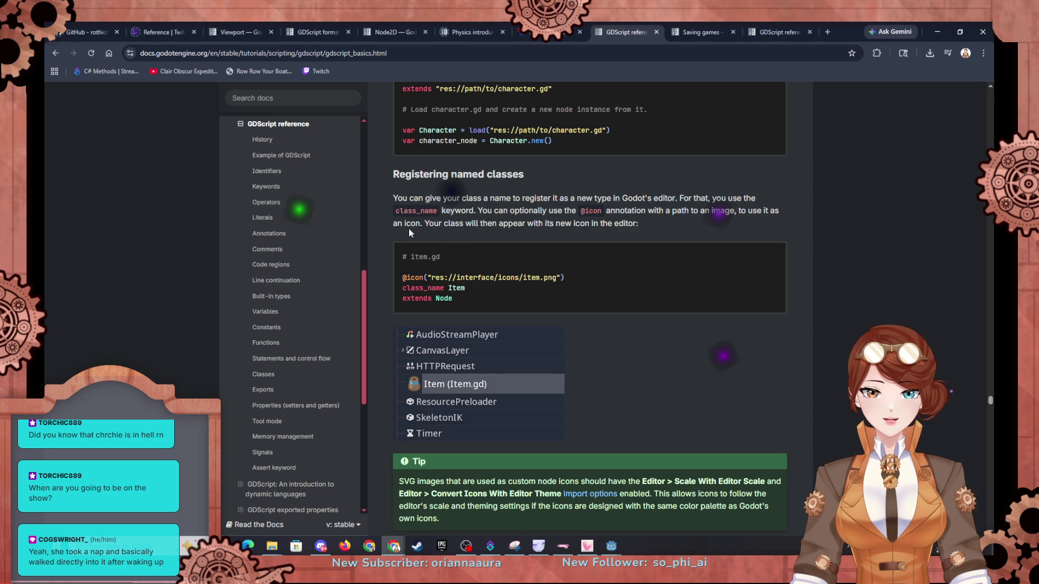
pyautogui.scroll(-3, 601, 247)
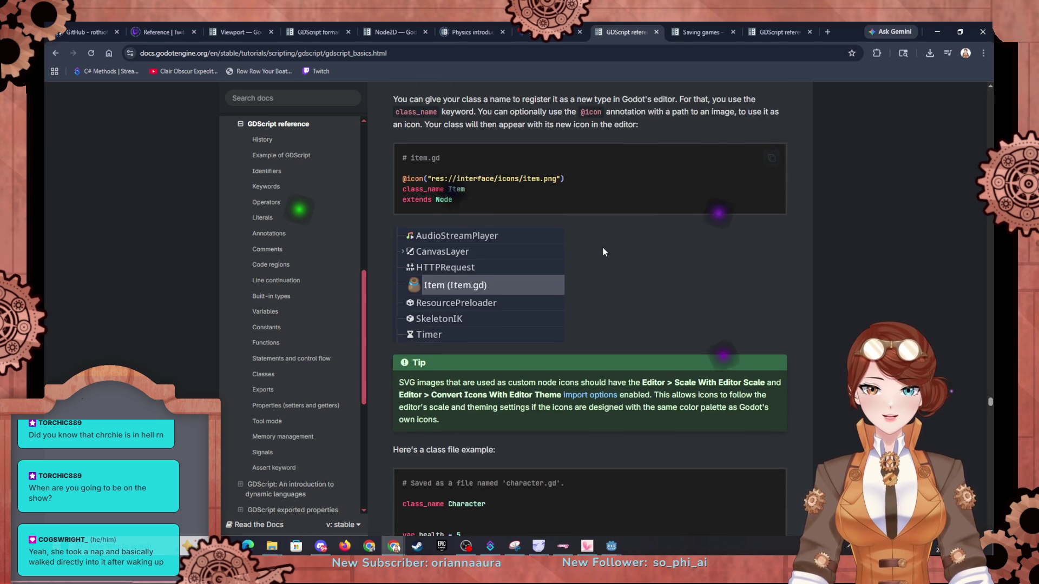
pyautogui.scroll(-2, 595, 264)
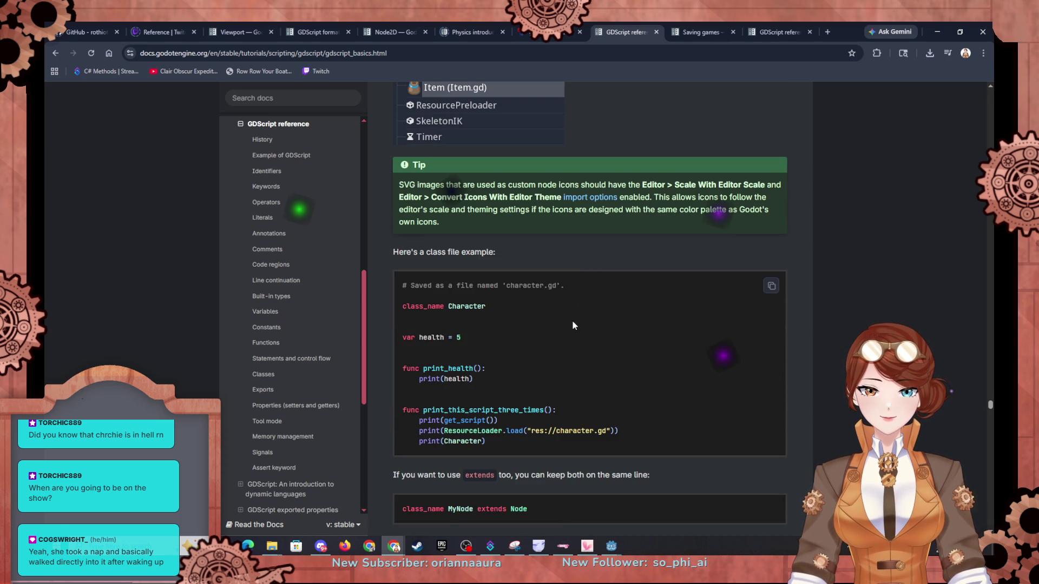
pyautogui.scroll(-1, 572, 316)
pyautogui.scroll(-5, 481, 333)
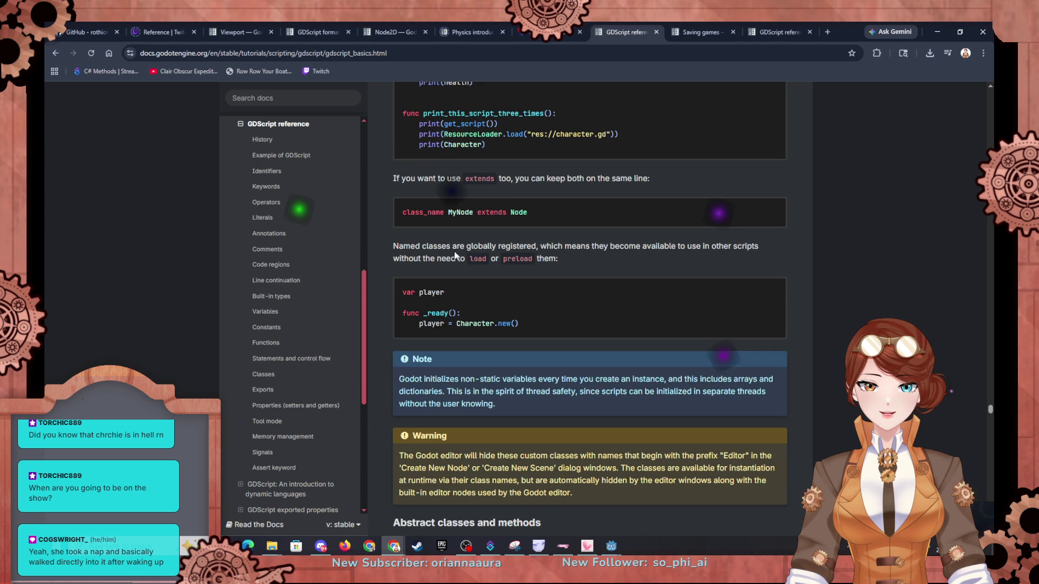
pyautogui.scroll(-5, 453, 252)
pyautogui.scroll(-8, 453, 252)
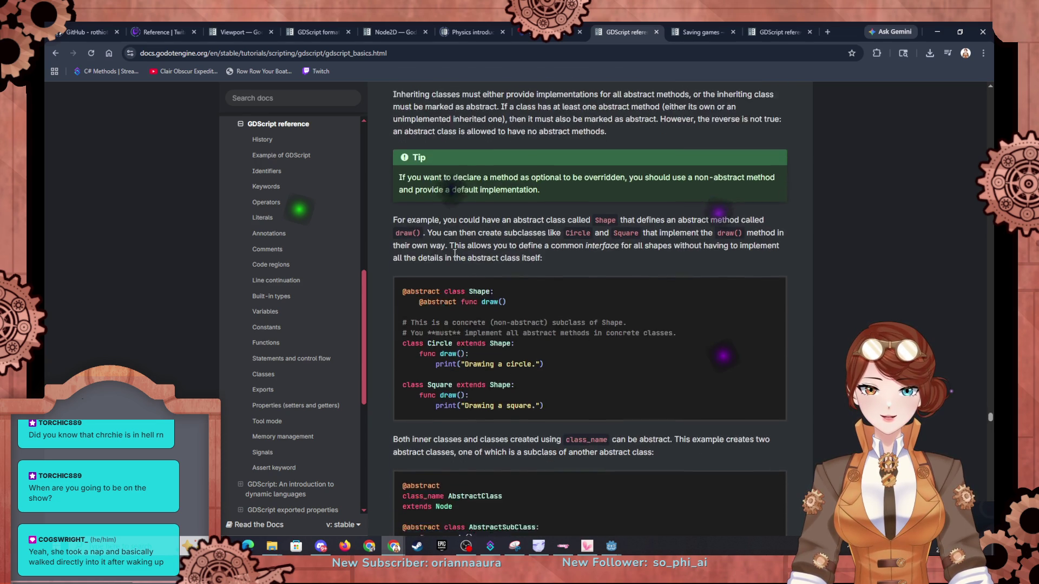
pyautogui.scroll(-10, 455, 253)
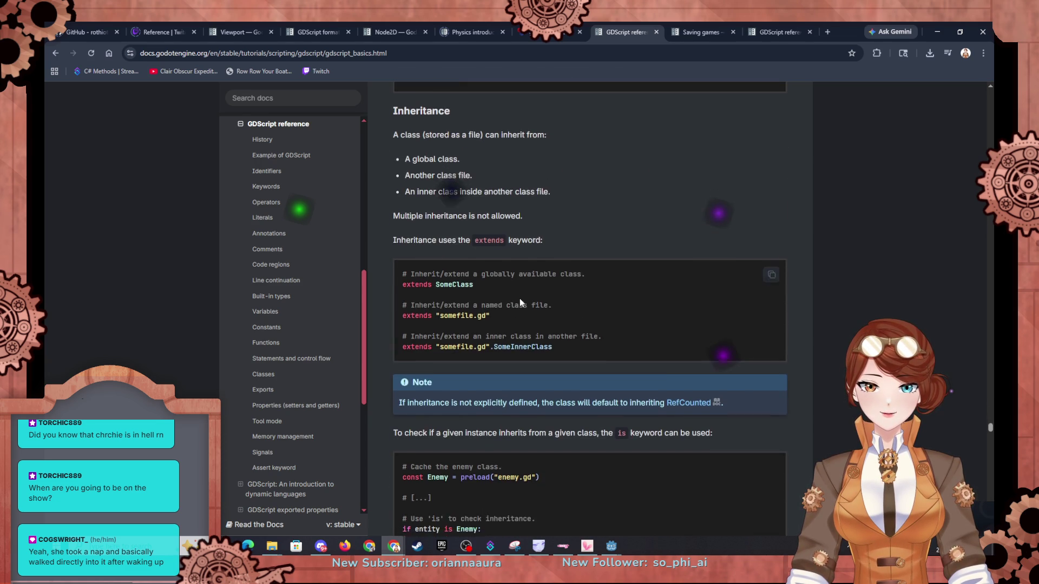
pyautogui.scroll(-8, 519, 299)
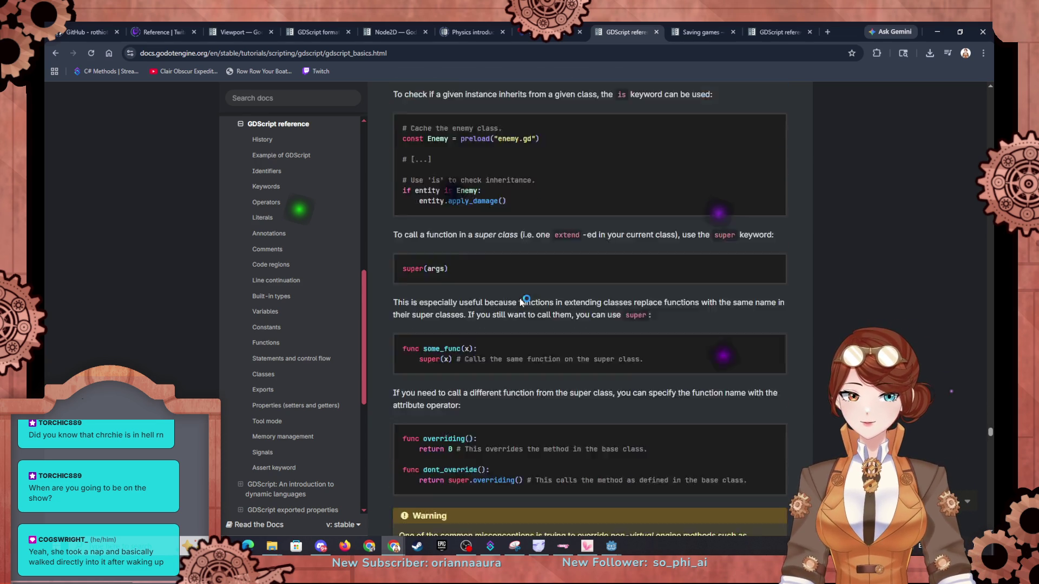
pyautogui.scroll(-6, 519, 300)
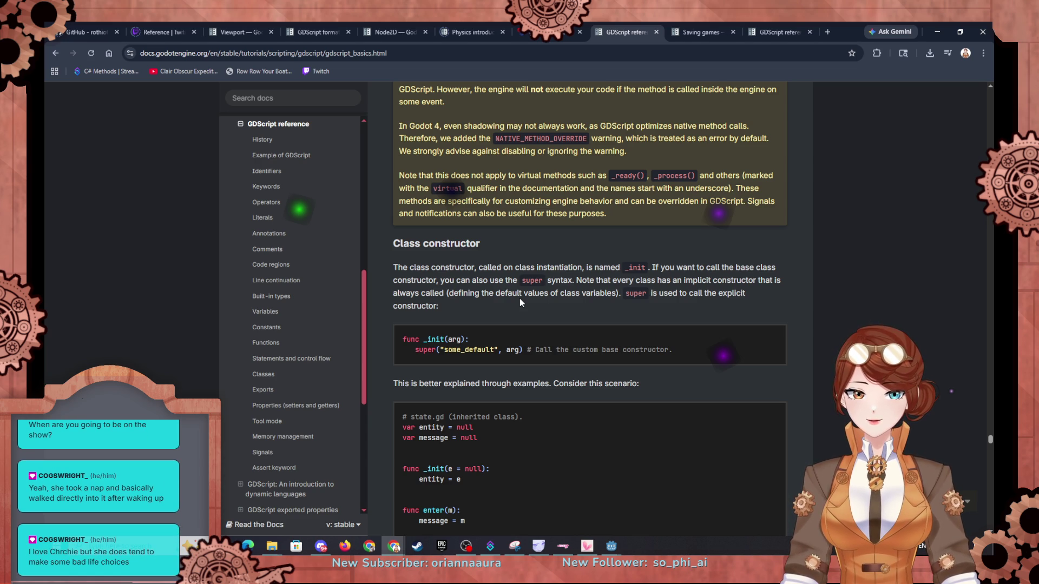
pyautogui.scroll(7, 520, 300)
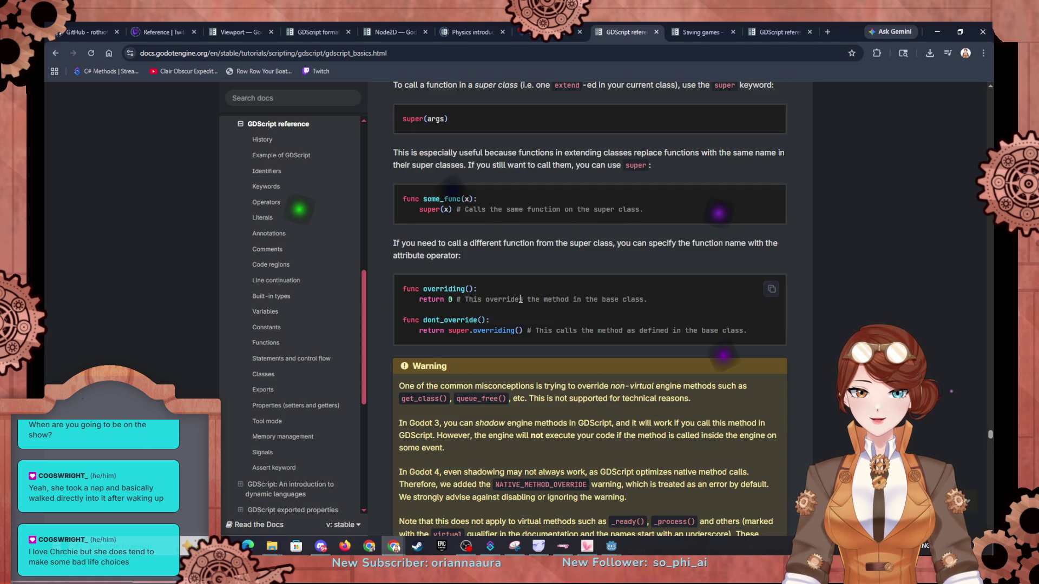
pyautogui.scroll(3, 520, 300)
pyautogui.scroll(-10, 521, 299)
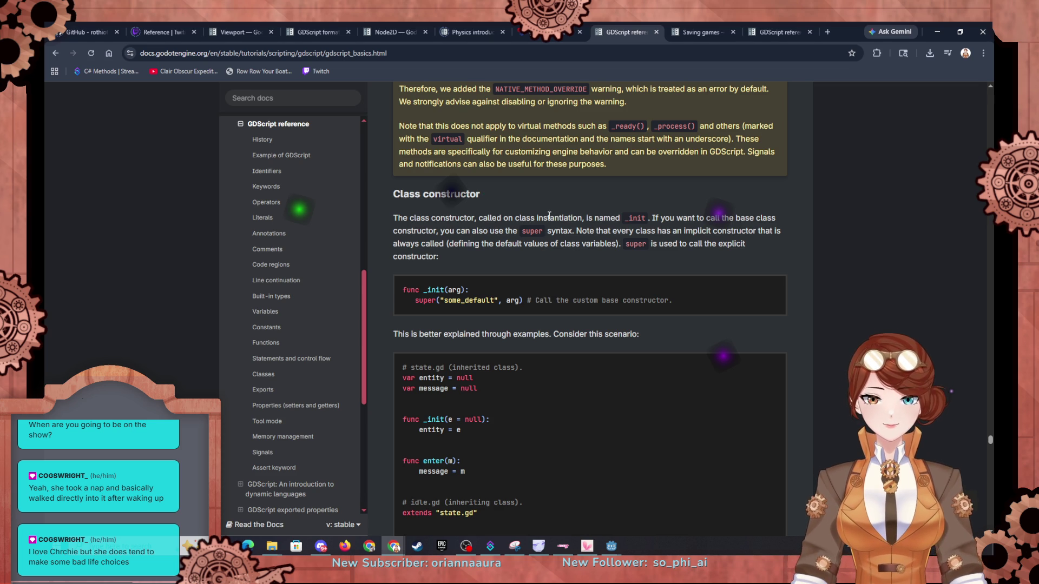
pyautogui.scroll(-2, 539, 214)
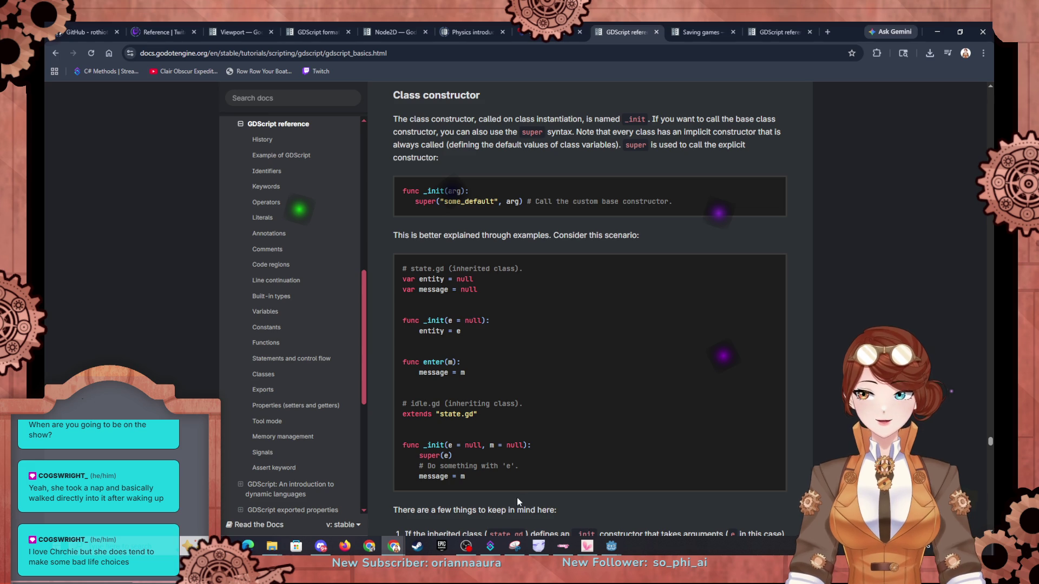
pyautogui.moveTo(609, 543)
pyautogui.click(561, 489)
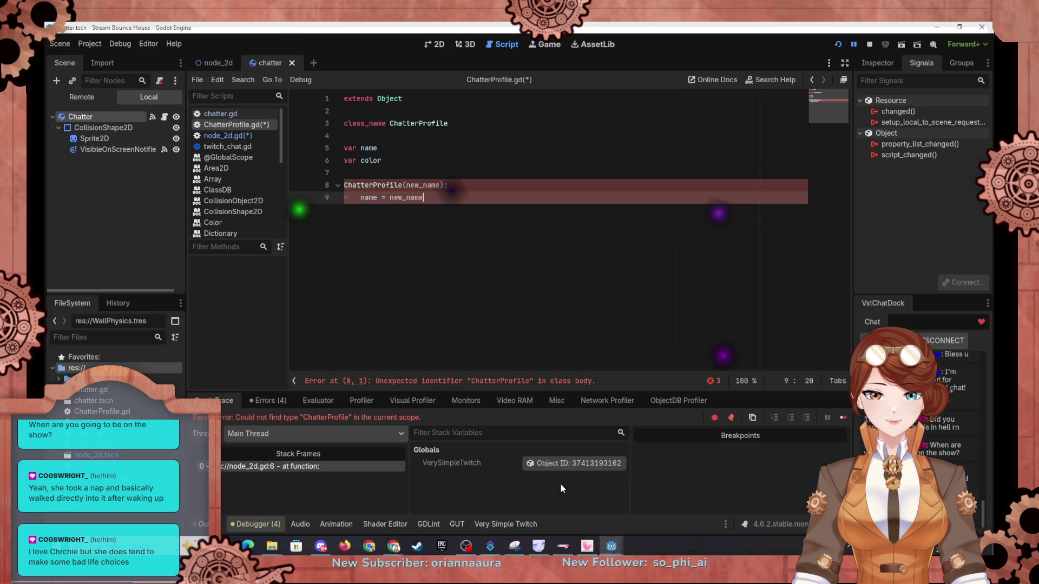
# Step: Replace line 8's header with 'func _init(new_name=null,color=null):' in ChatterProfile.gd
pyautogui.click(401, 182)
pyautogui.hotkey('shift', 'Home')
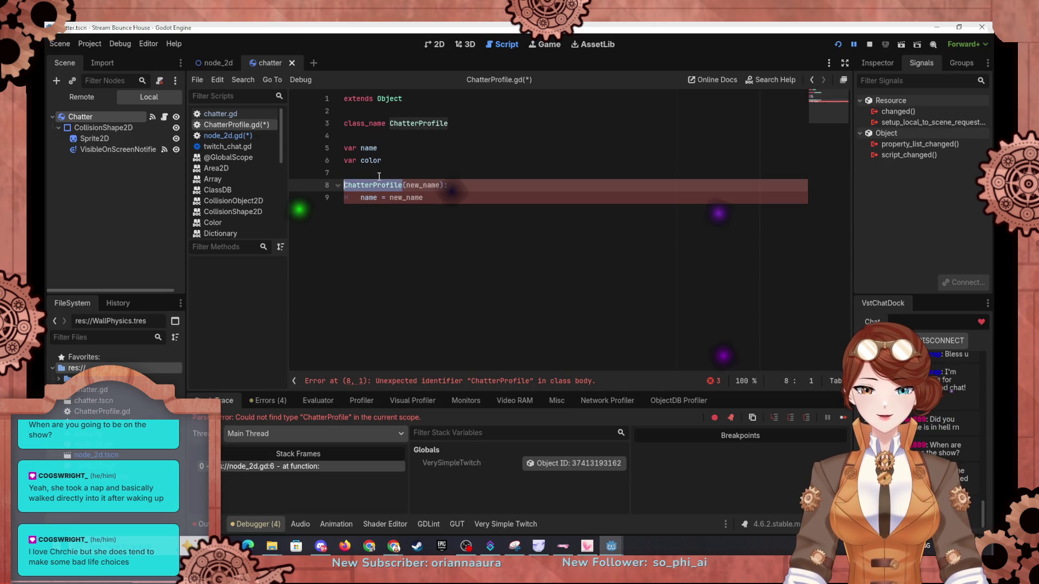
pyautogui.write('func _in')
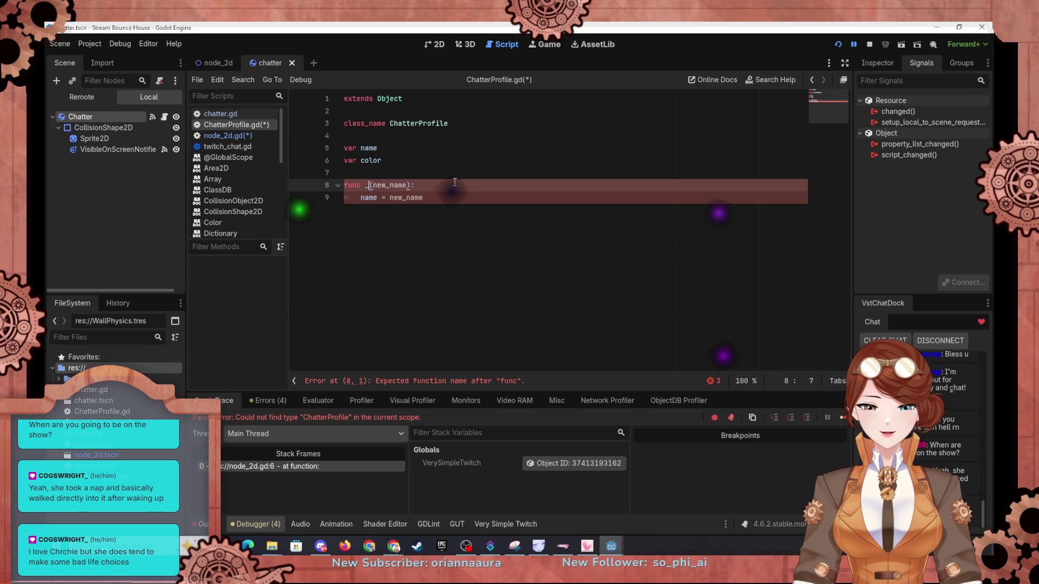
pyautogui.write('it')
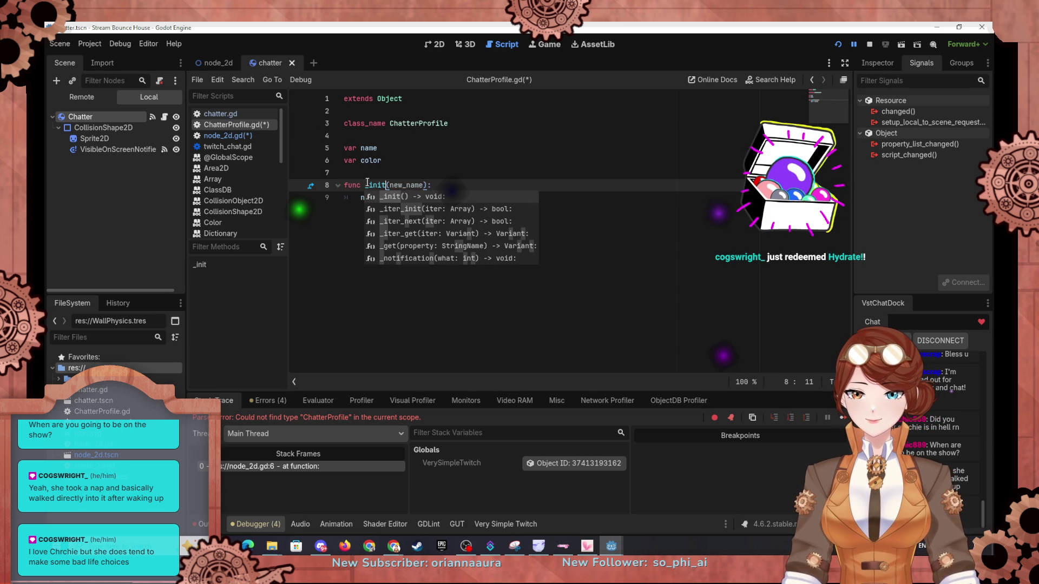
pyautogui.click(463, 175)
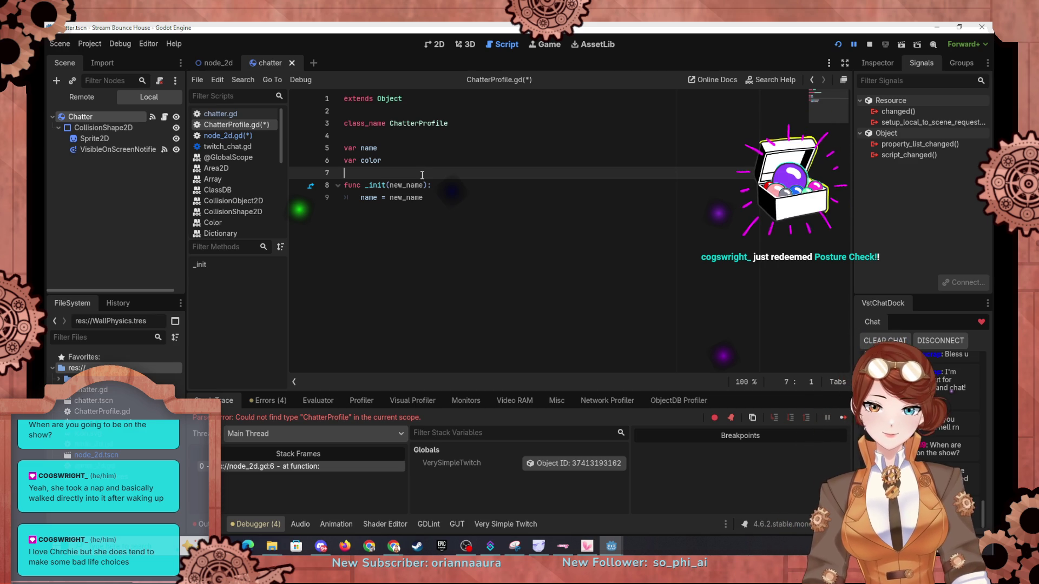
pyautogui.click(423, 184)
pyautogui.write('=')
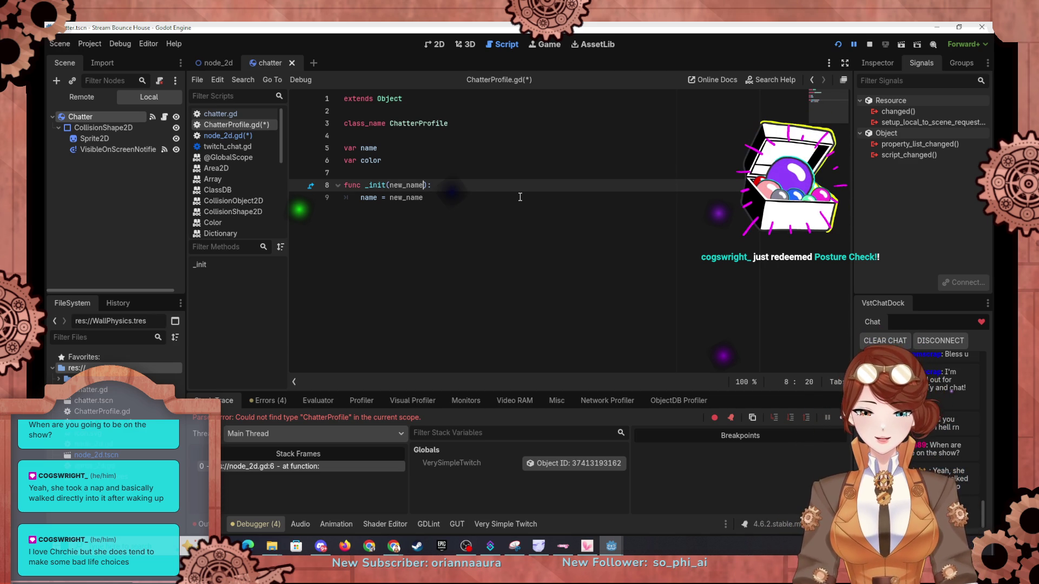
pyautogui.write('null,')
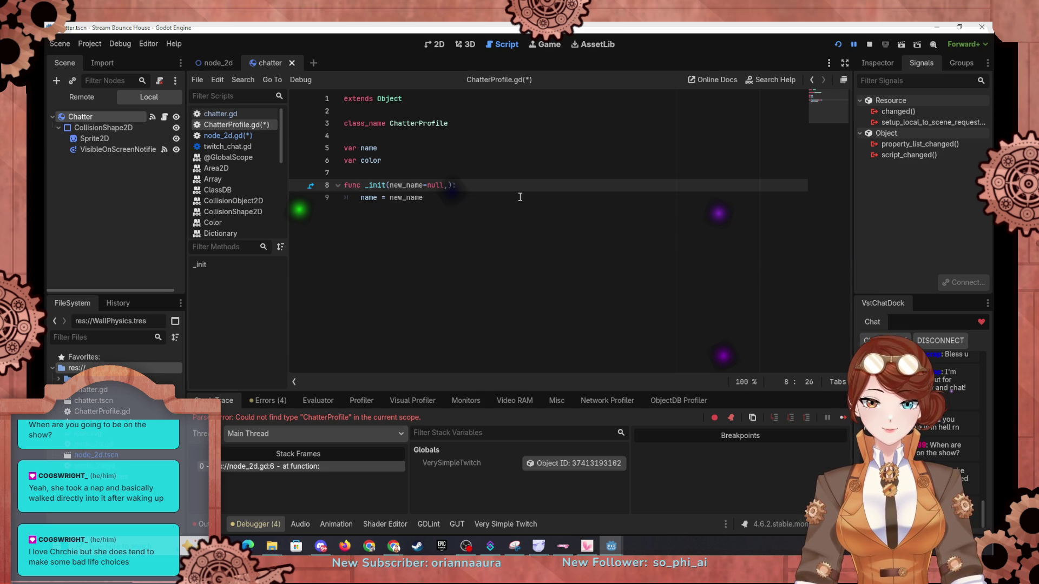
pyautogui.write('colo')
pyautogui.write('r=')
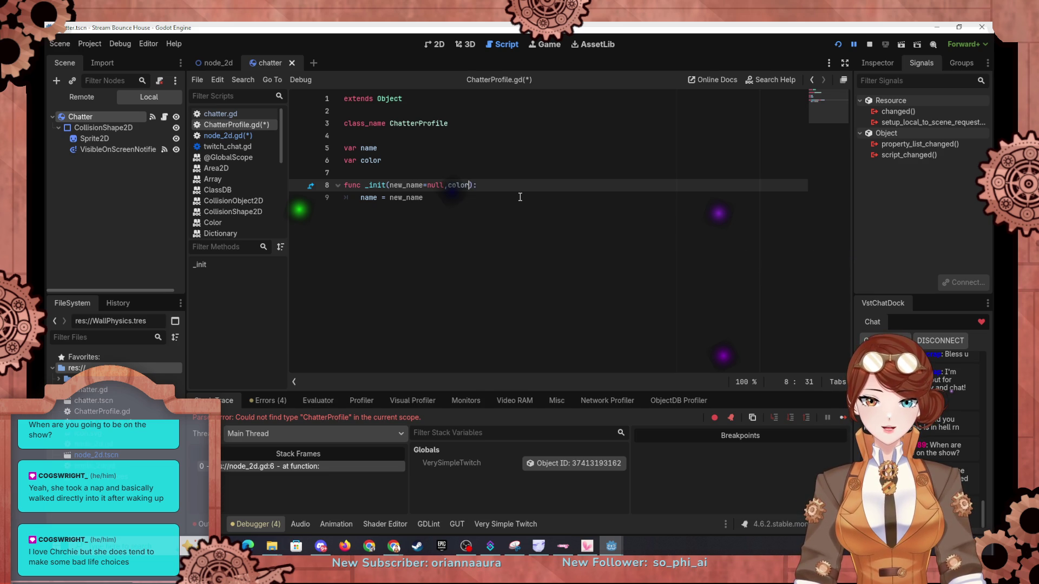
pyautogui.write('null')
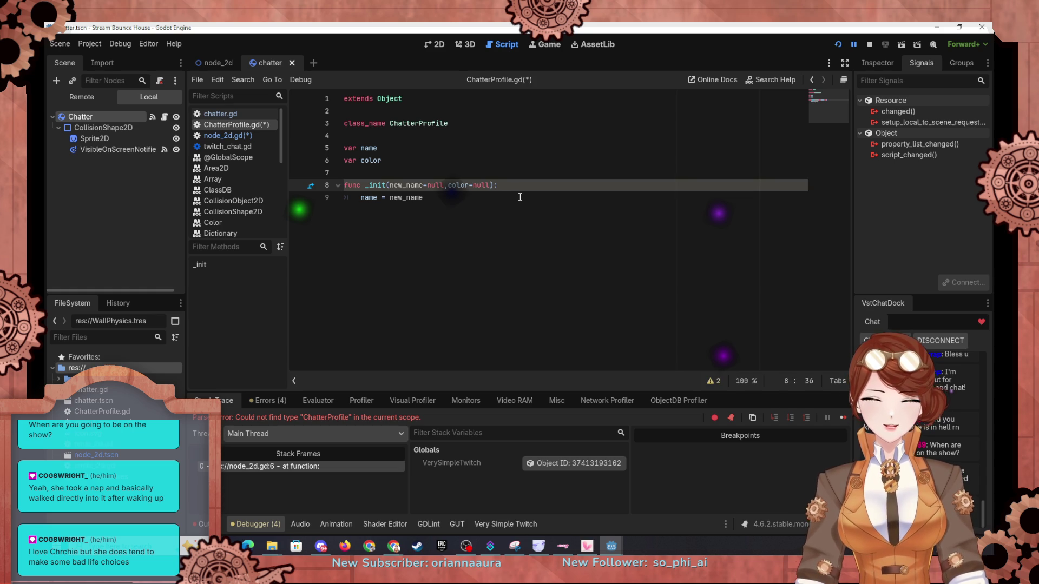
pyautogui.click(238, 114)
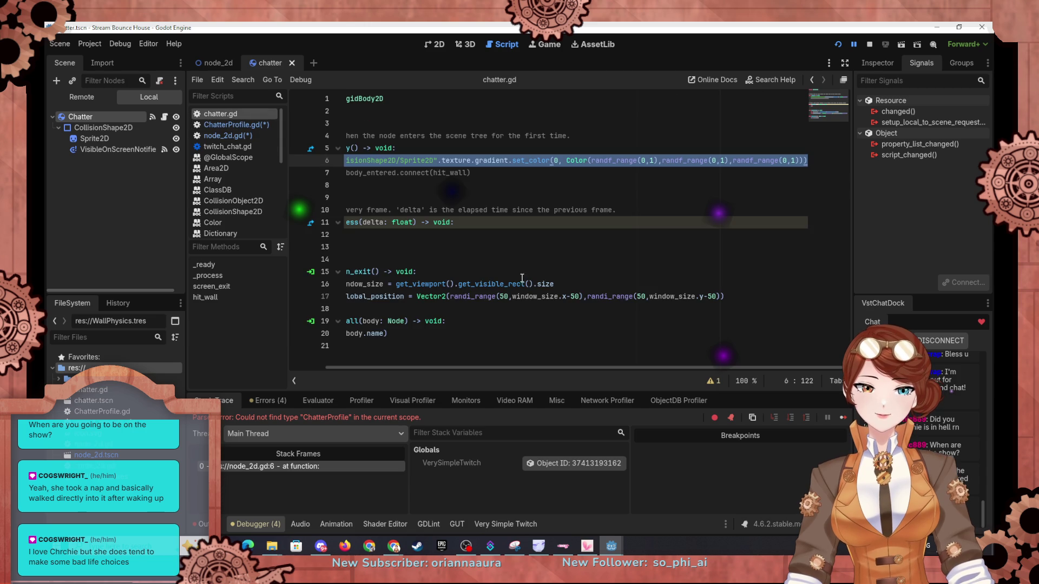
pyautogui.moveTo(444, 369); pyautogui.dragTo(388, 365)
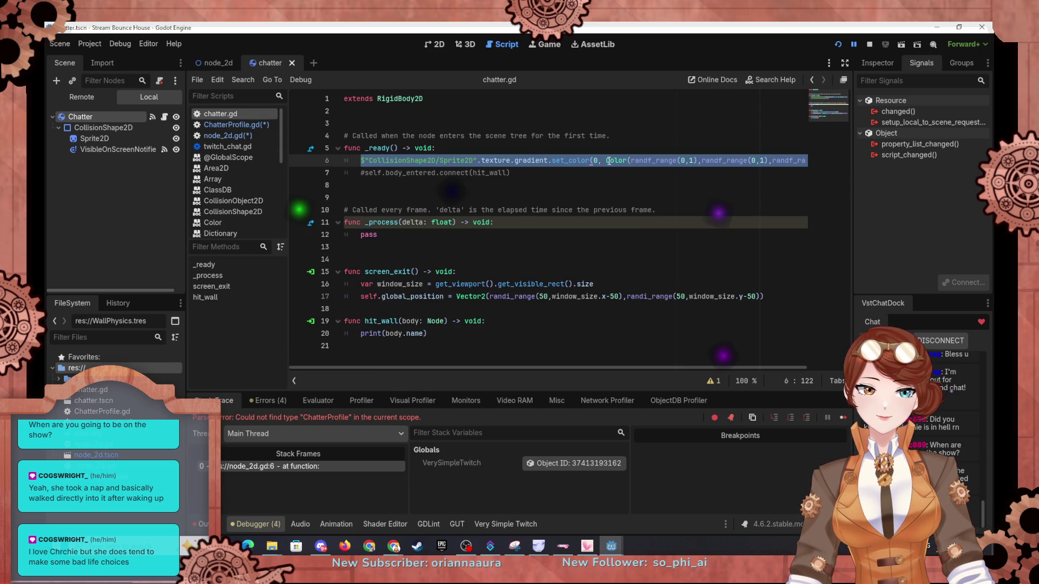
pyautogui.click(627, 165)
pyautogui.moveTo(606, 160)
pyautogui.mouseDown()
pyautogui.moveTo(837, 161)
pyautogui.moveTo(803, 157)
pyautogui.mouseUp()
pyautogui.hotkey('ctrl', 'c')
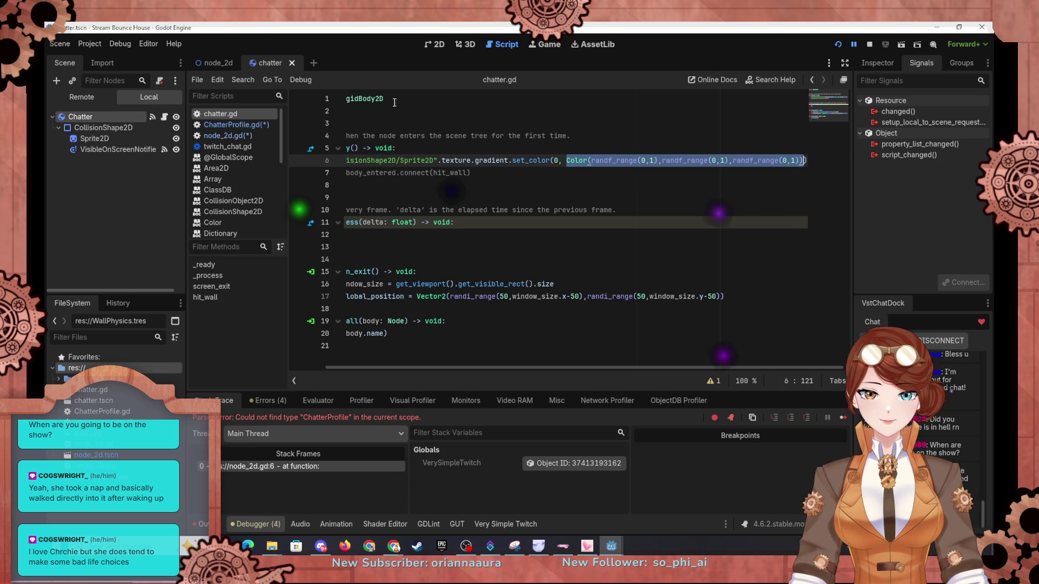
pyautogui.click(215, 64)
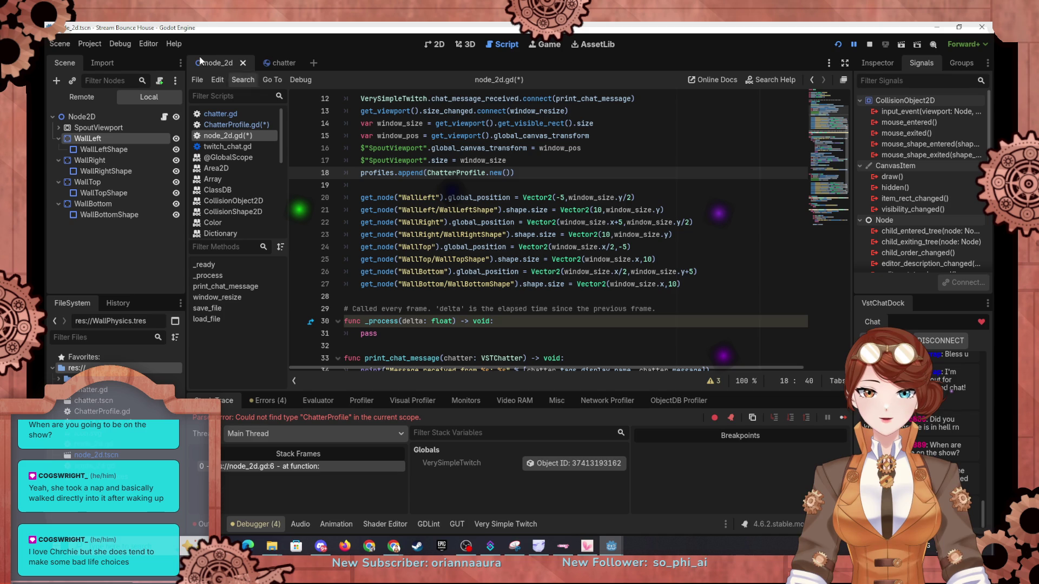
pyautogui.click(270, 64)
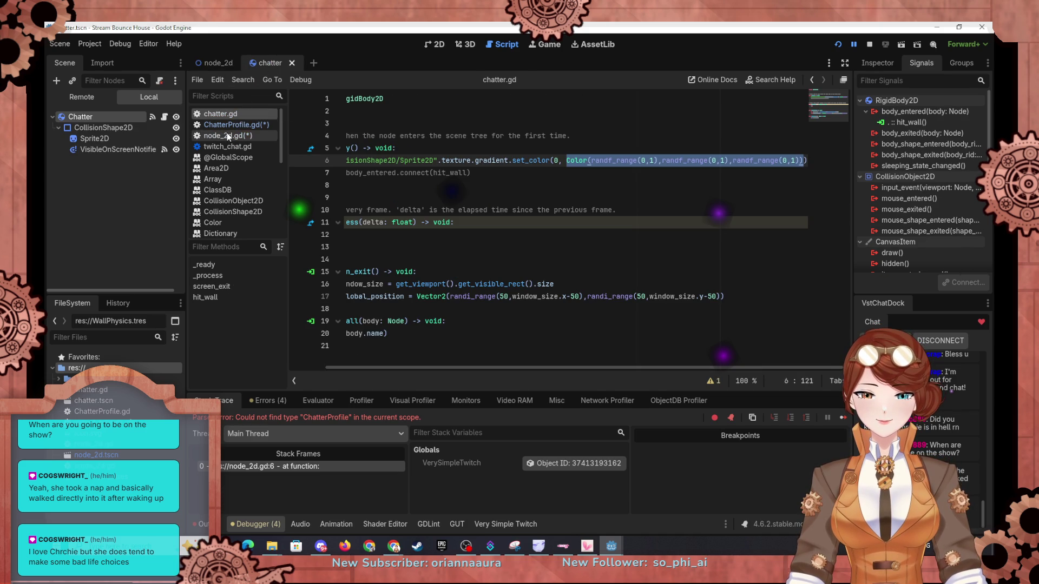
pyautogui.click(227, 125)
pyautogui.moveTo(472, 185); pyautogui.dragTo(490, 185)
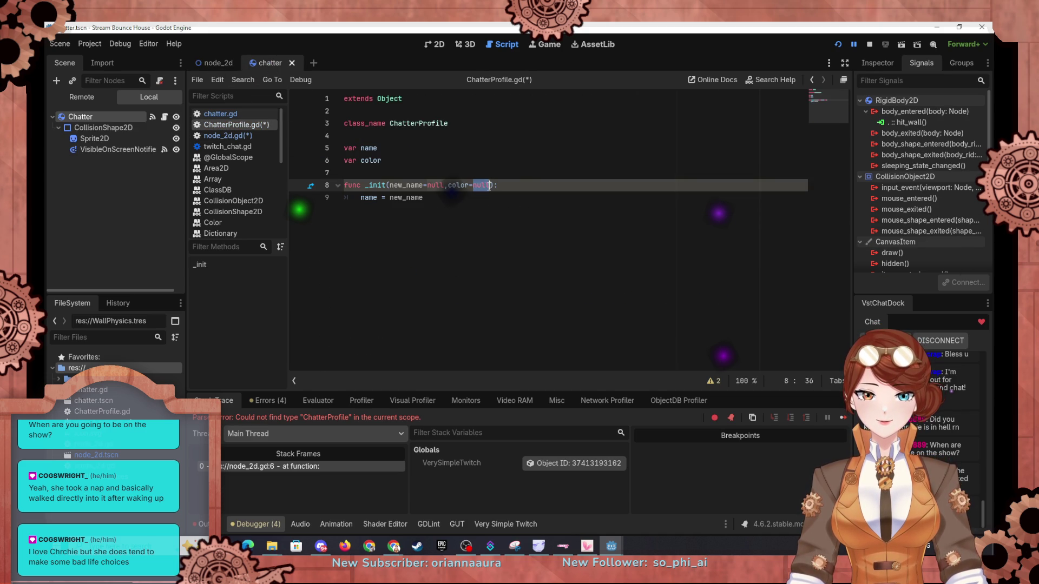
# Step: Set the color parameter's default to Color(randf(),randf(),randf()), stripping the range arguments
pyautogui.hotkey('ctrl', 'v')
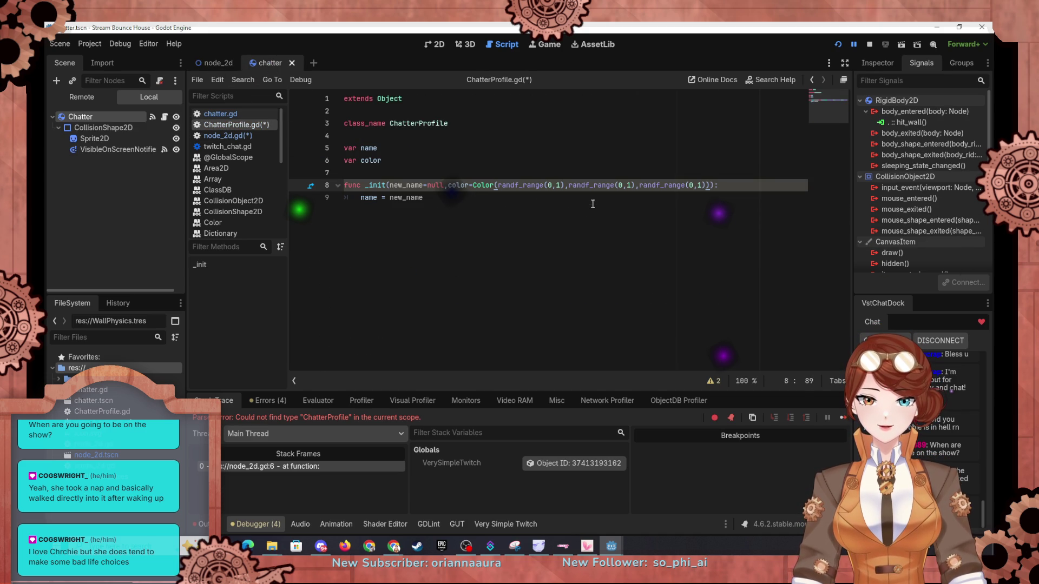
pyautogui.click(594, 202)
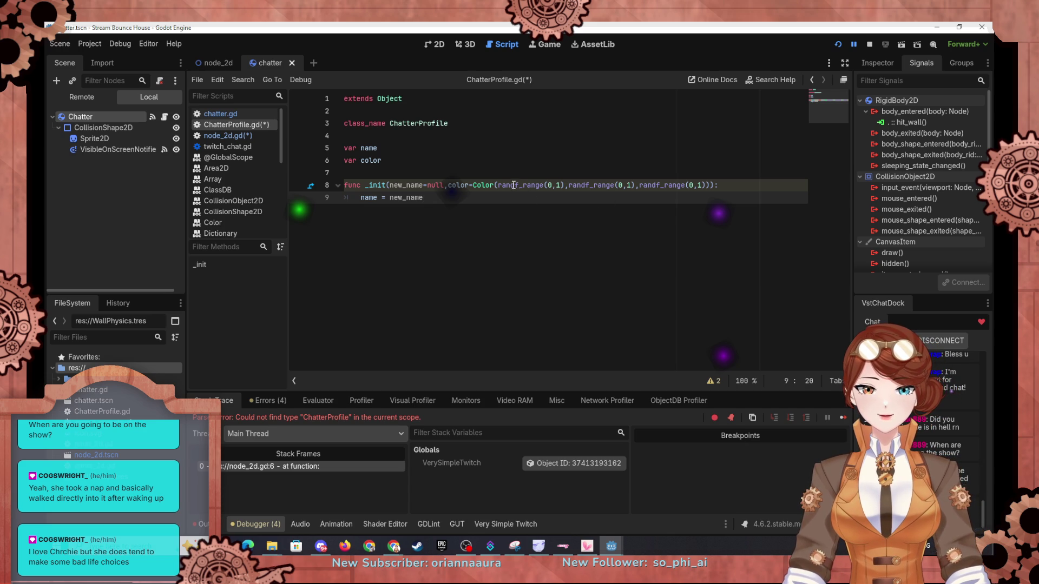
pyautogui.moveTo(518, 185); pyautogui.dragTo(563, 184)
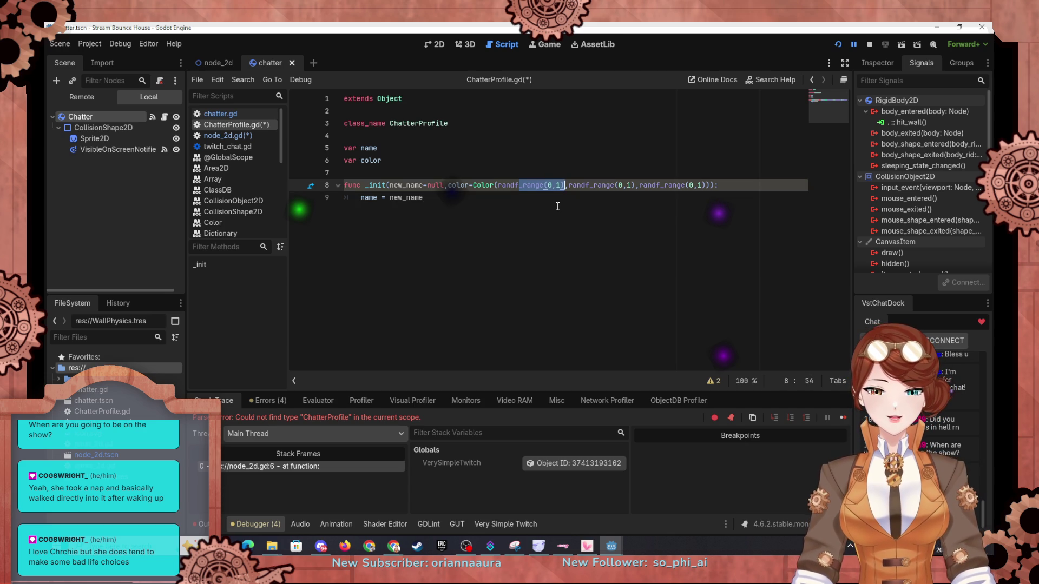
pyautogui.write('(')
pyautogui.press('BackSpace')
pyautogui.press('BackSpace')
pyautogui.press('BackSpace')
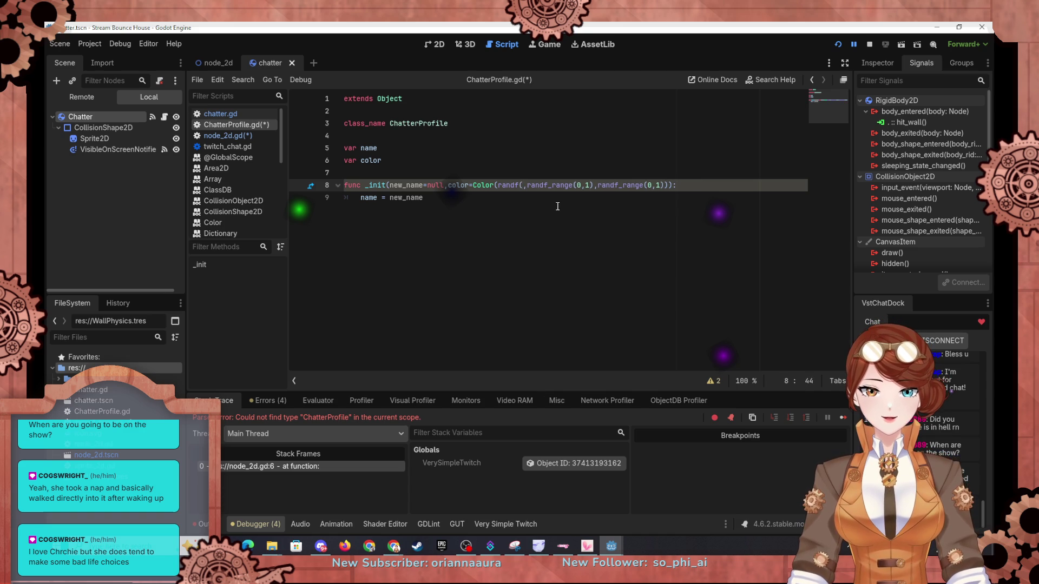
pyautogui.write('0')
pyautogui.press('BackSpace')
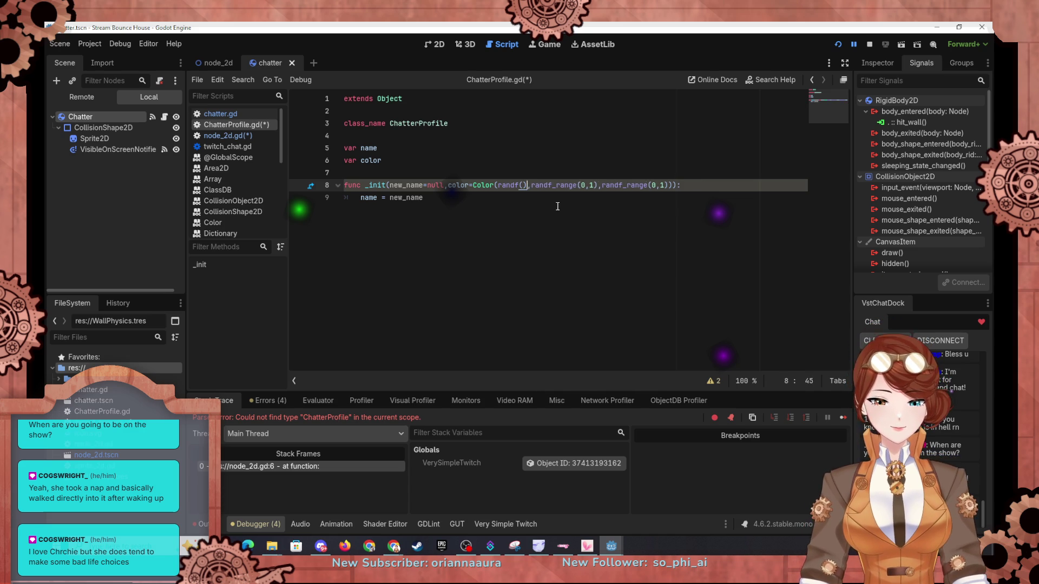
pyautogui.press('Delete')
pyautogui.press('Delete')
pyautogui.press('Delete')
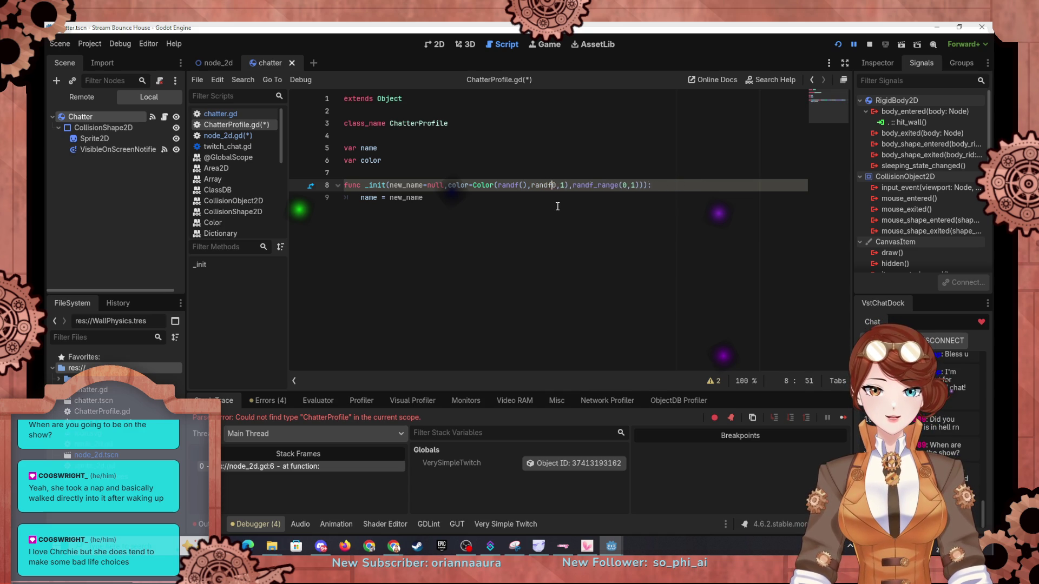
pyautogui.write(')()')
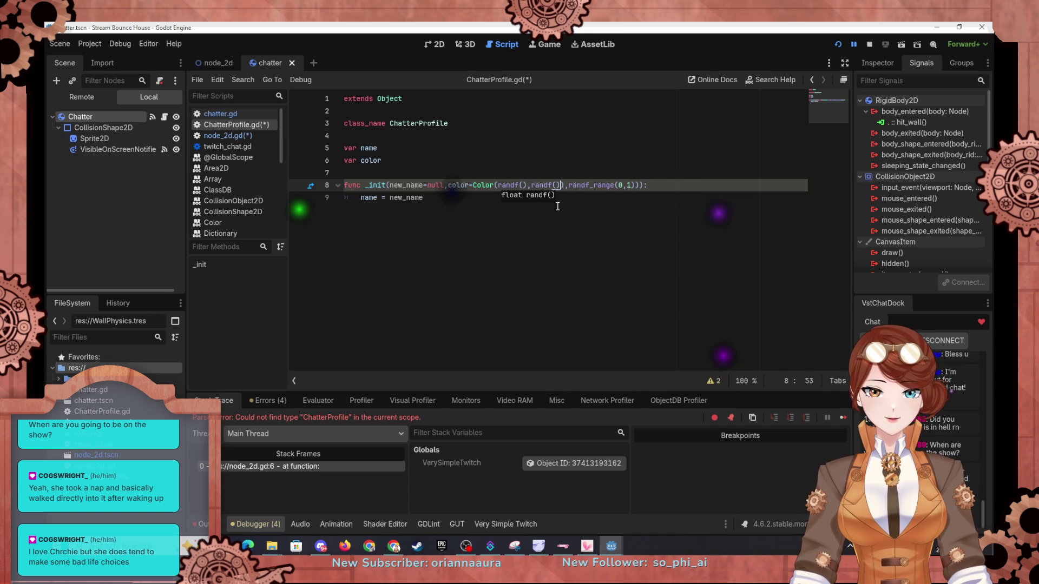
pyautogui.press('Delete')
pyautogui.press('Right')
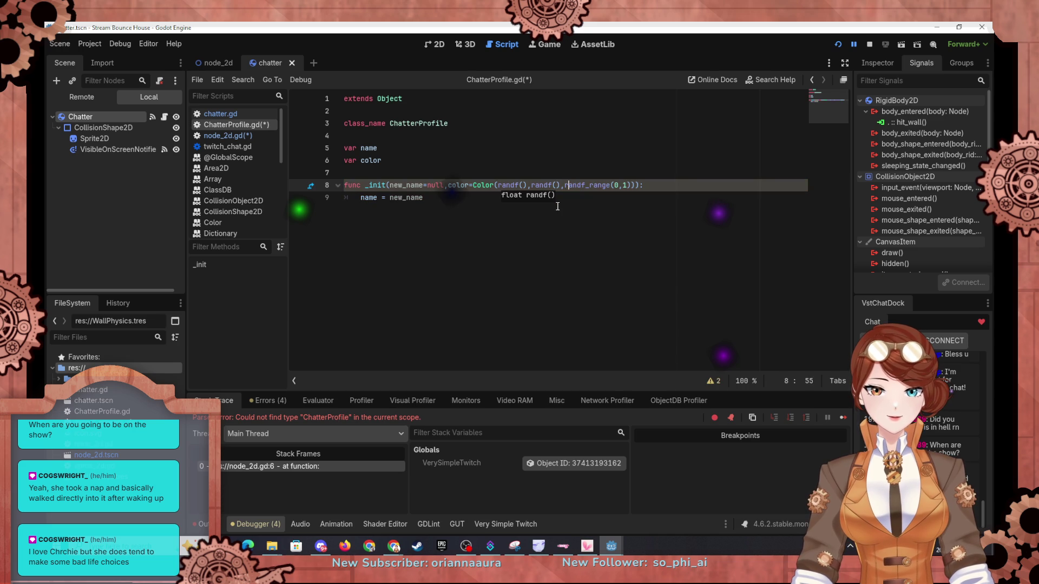
pyautogui.press('Delete')
pyautogui.press('Delete')
pyautogui.press('Delete')
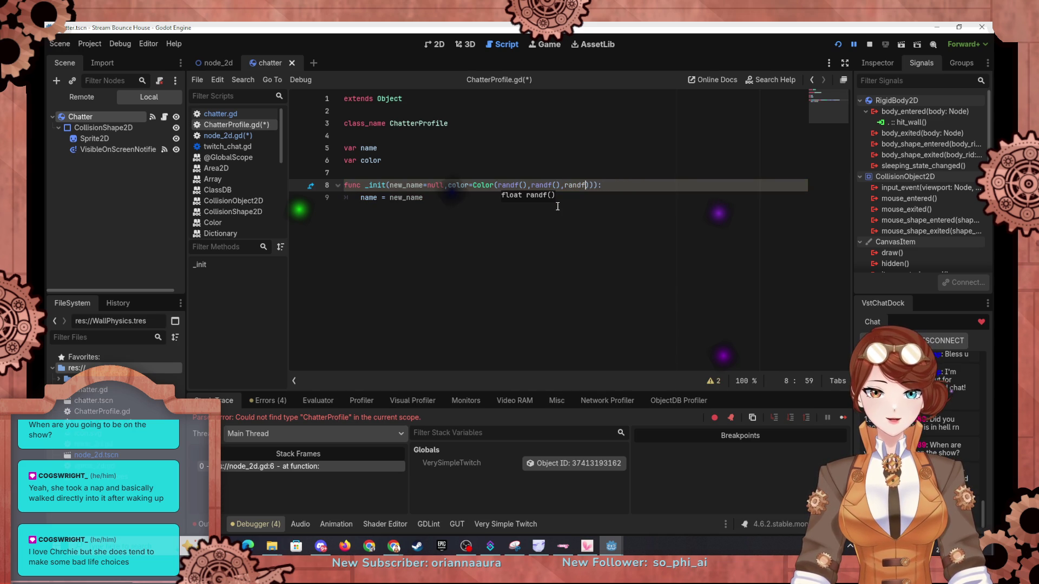
pyautogui.write('(')
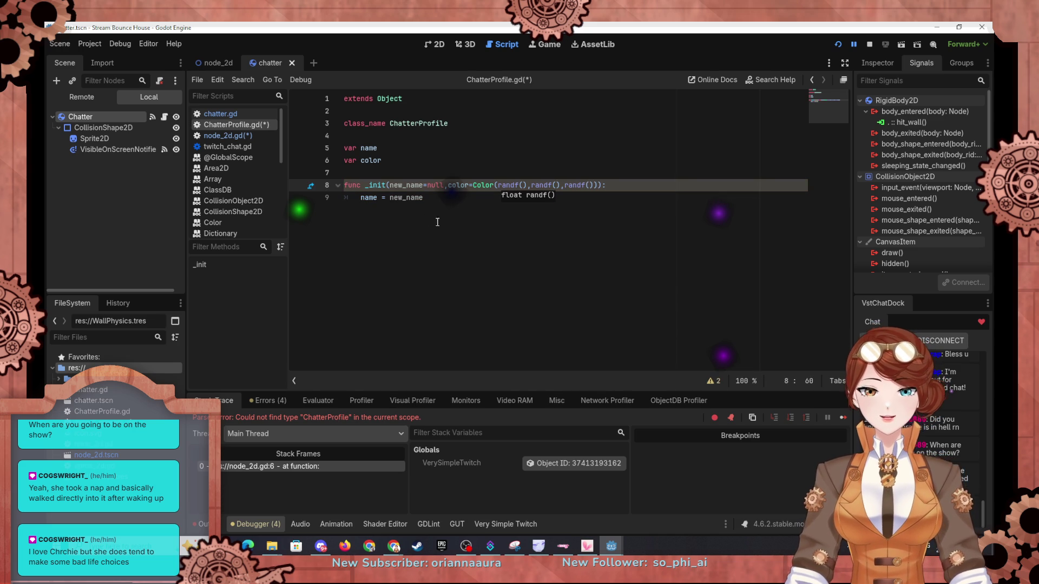
pyautogui.click(452, 200)
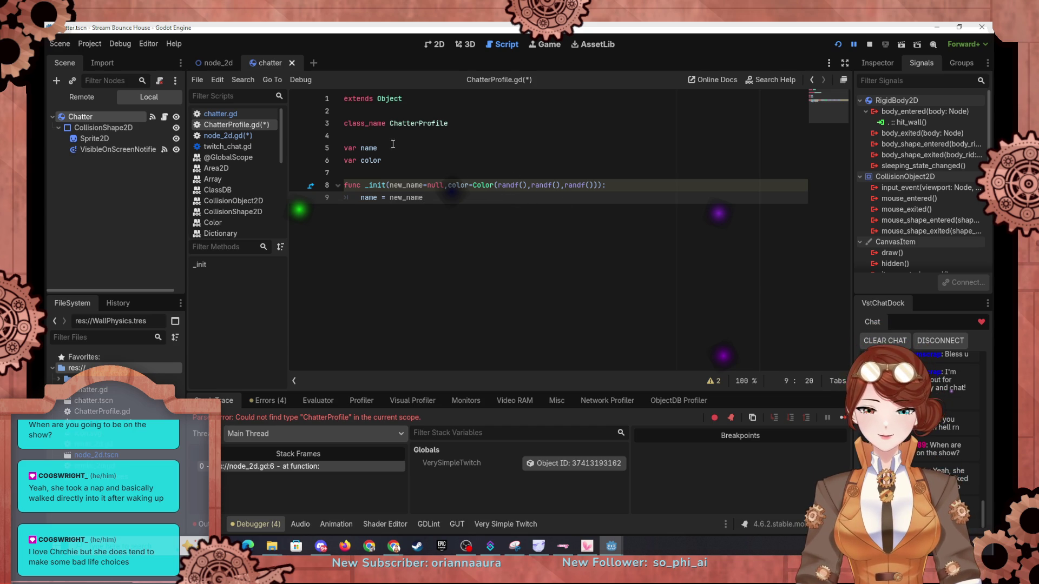
# Step: Remove the =null default from the new_name parameter
pyautogui.doubleClick(434, 185)
pyautogui.write('n')
pyautogui.press('BackSpace')
pyautogui.press('BackSpace')
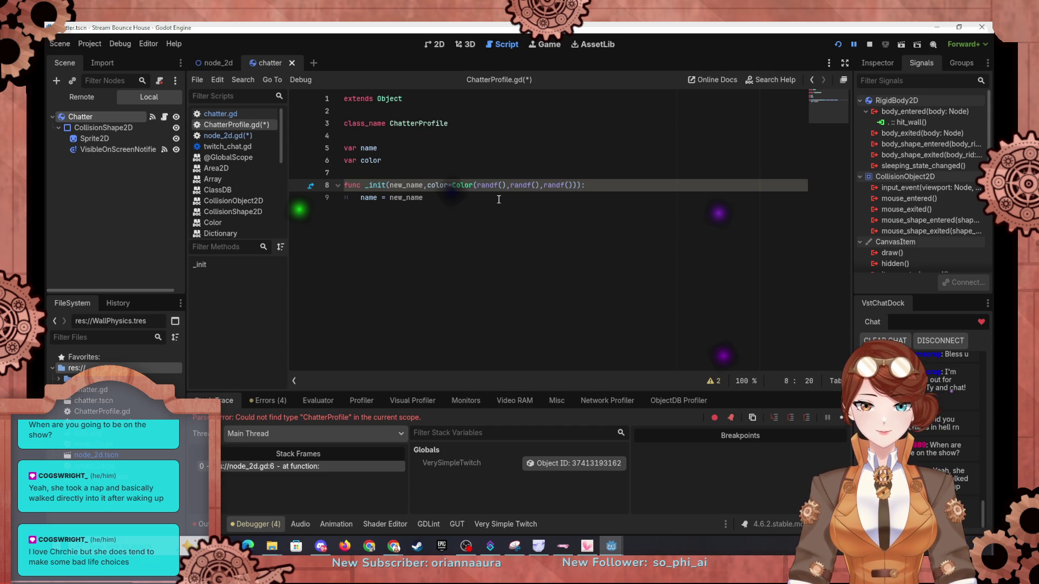
# Step: Rename the colour parameter to new_color and add 'color = new_color' as line 10 of _init
pyautogui.click(511, 194)
pyautogui.press('Return')
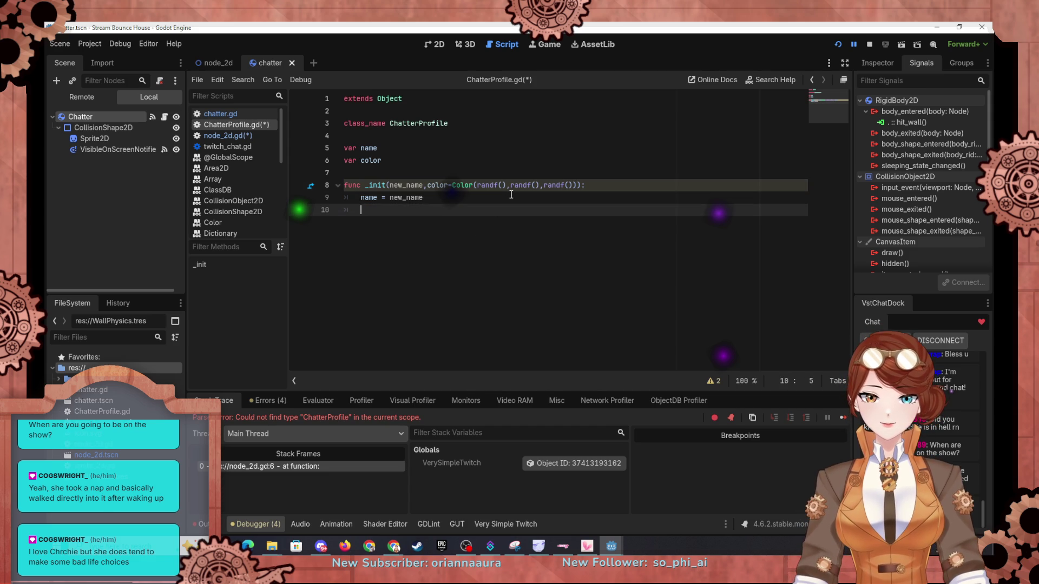
pyautogui.click(426, 185)
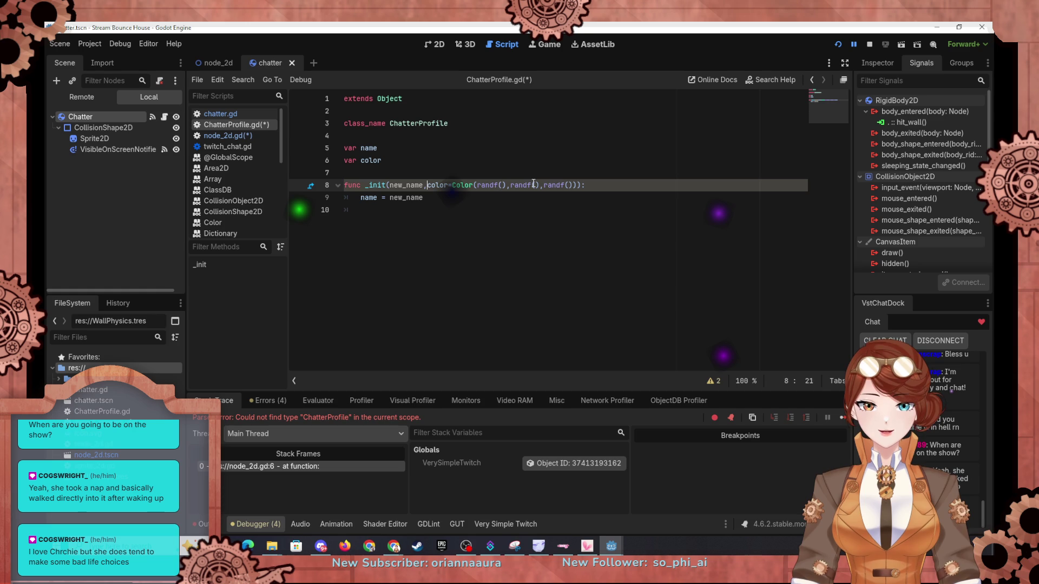
pyautogui.write('new_')
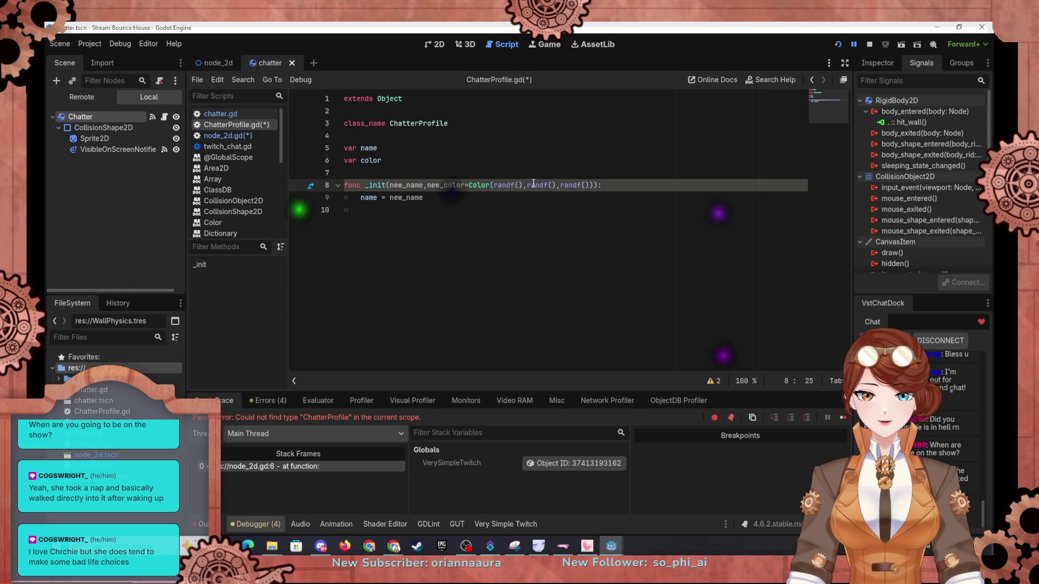
pyautogui.click(499, 209)
pyautogui.write('col')
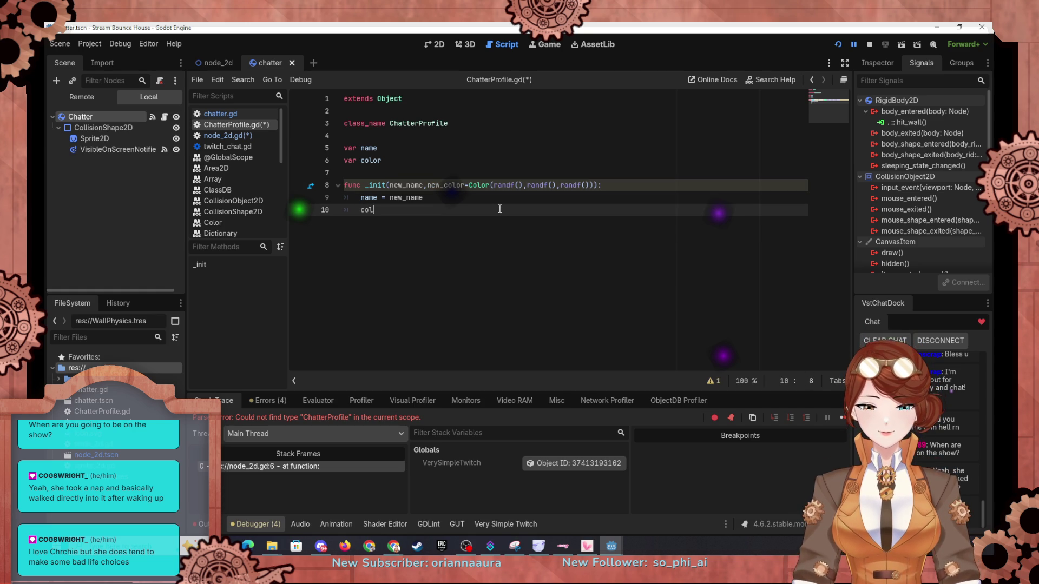
pyautogui.write('or')
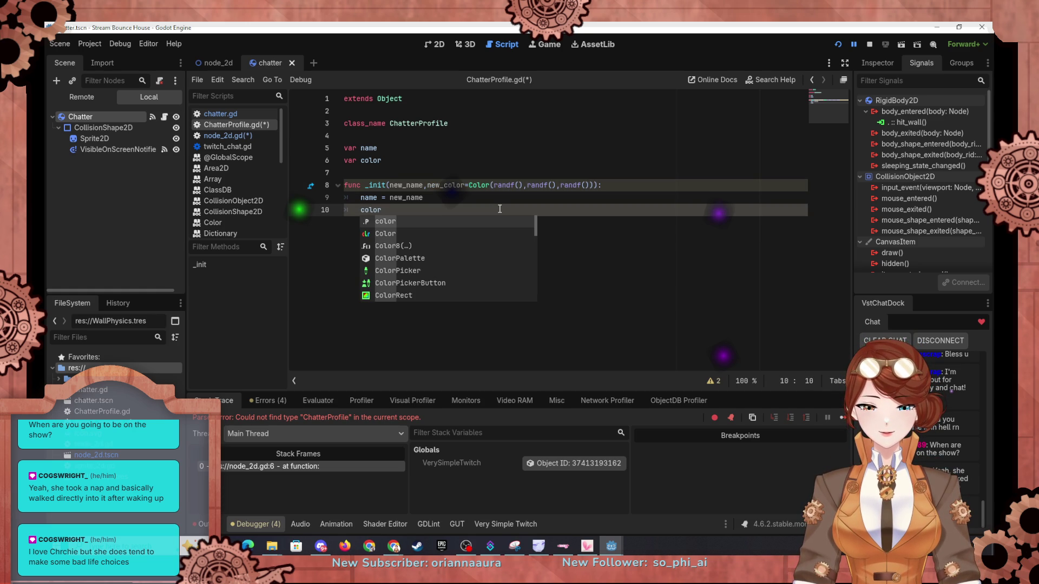
pyautogui.write(' = new_color')
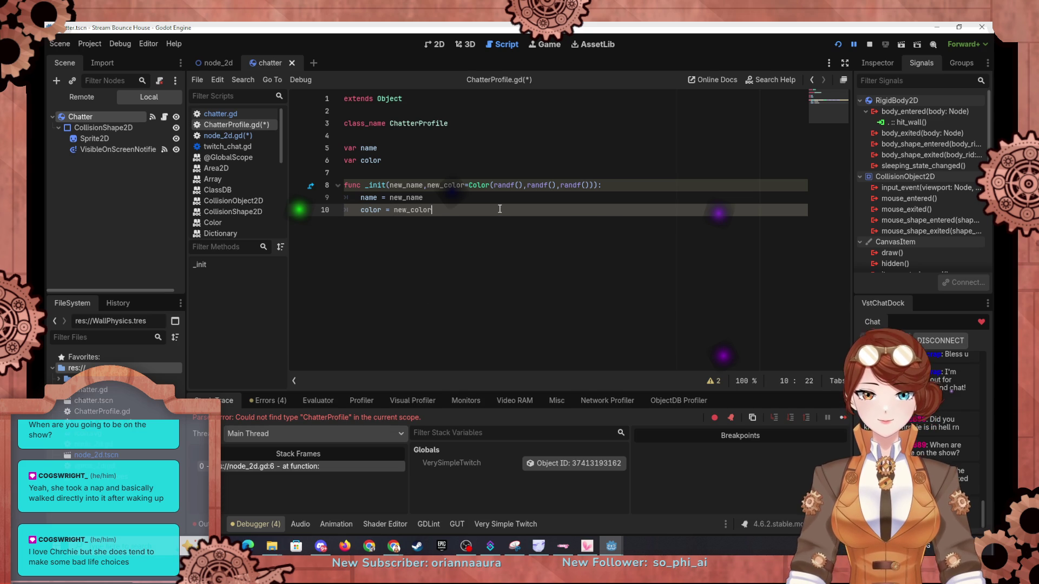
pyautogui.click(484, 149)
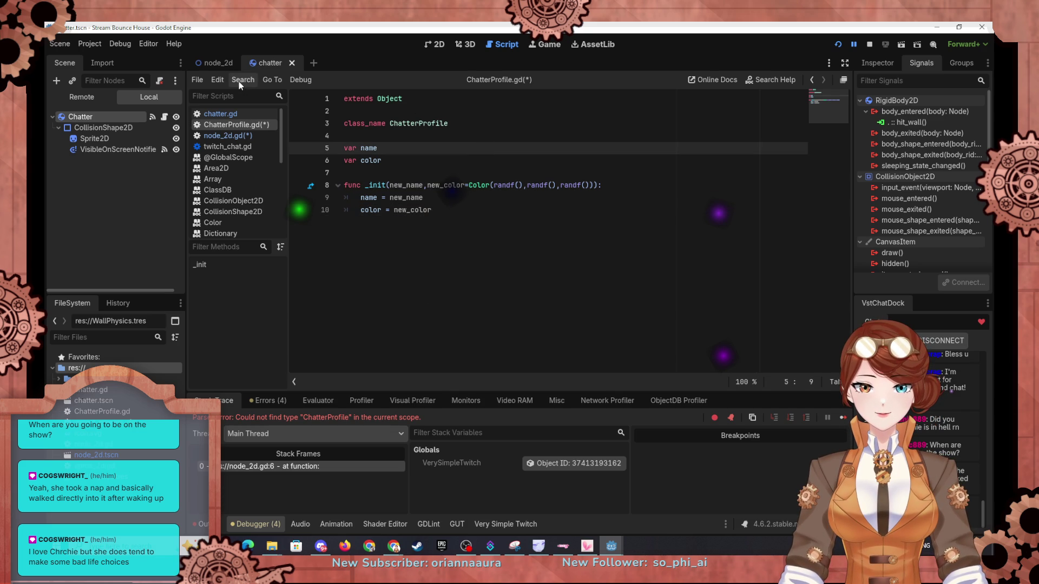
pyautogui.click(227, 136)
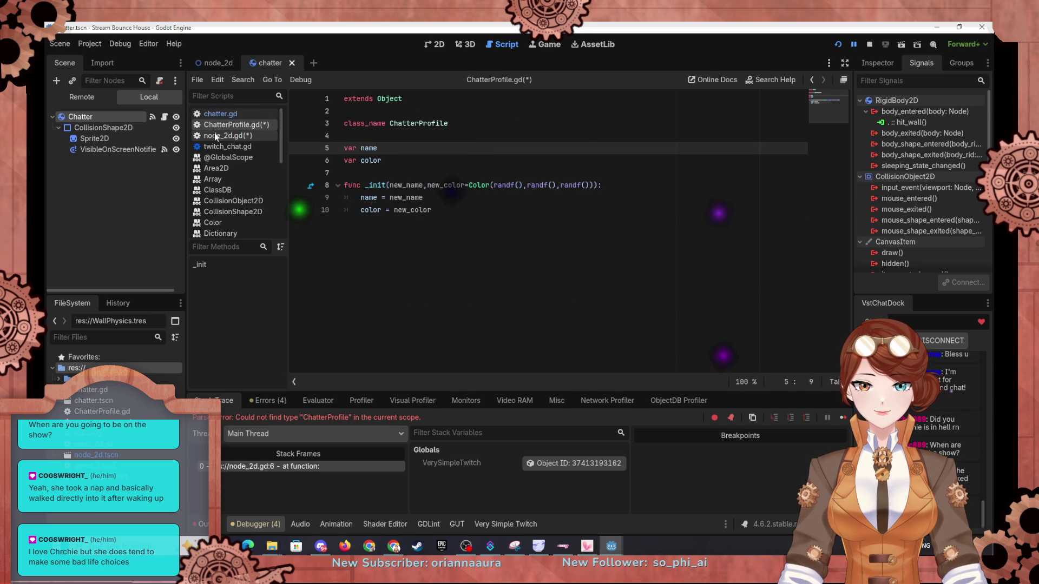
# Step: Pass a chatter name and Color.hex(0x06D0D0FF) to ChatterProfile.new() on line 18
pyautogui.scroll(2, 599, 191)
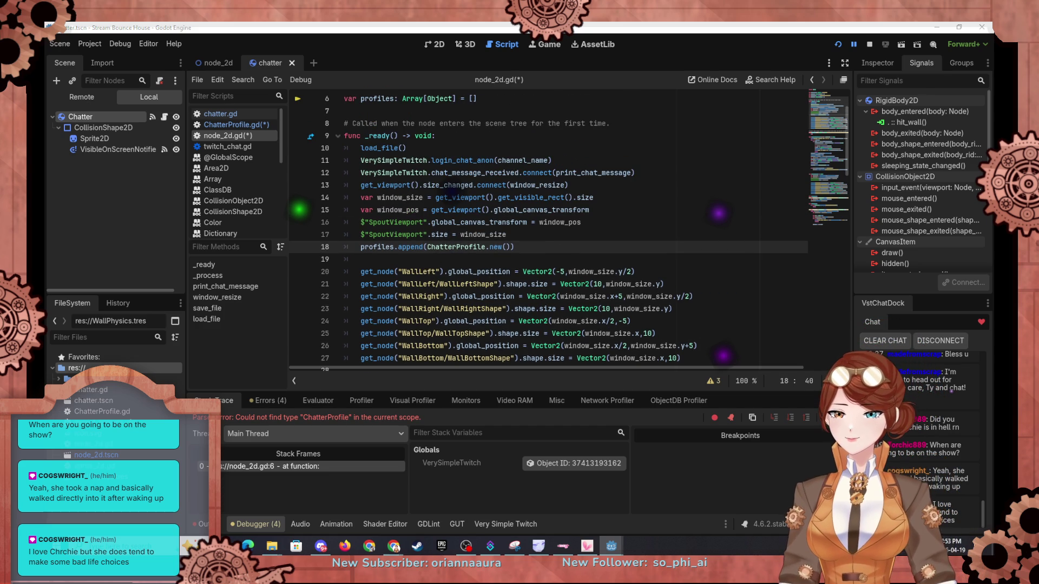
pyautogui.hotkey('alt', 'Tab')
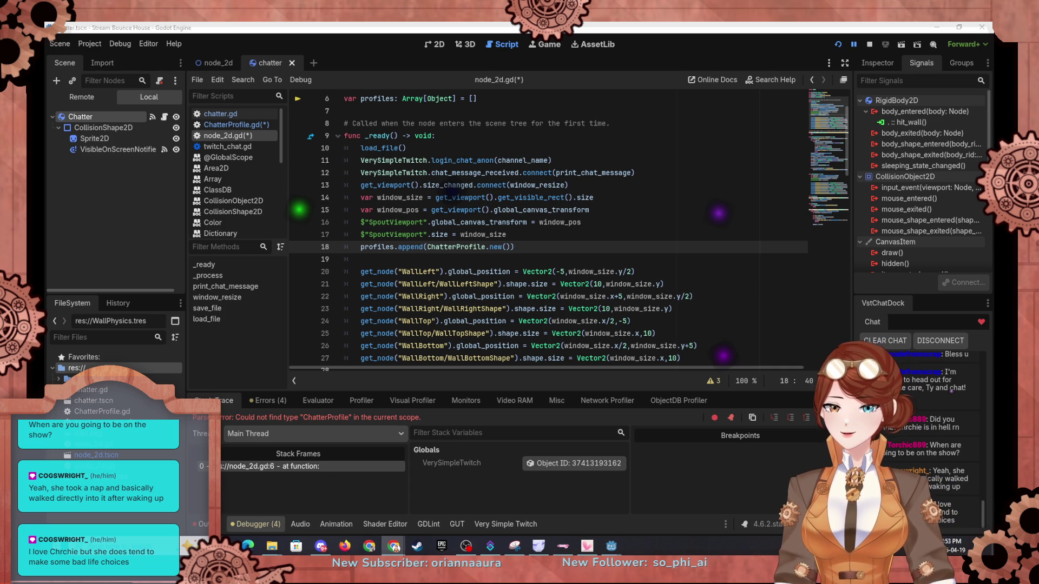
pyautogui.hotkey('alt', 'Tab')
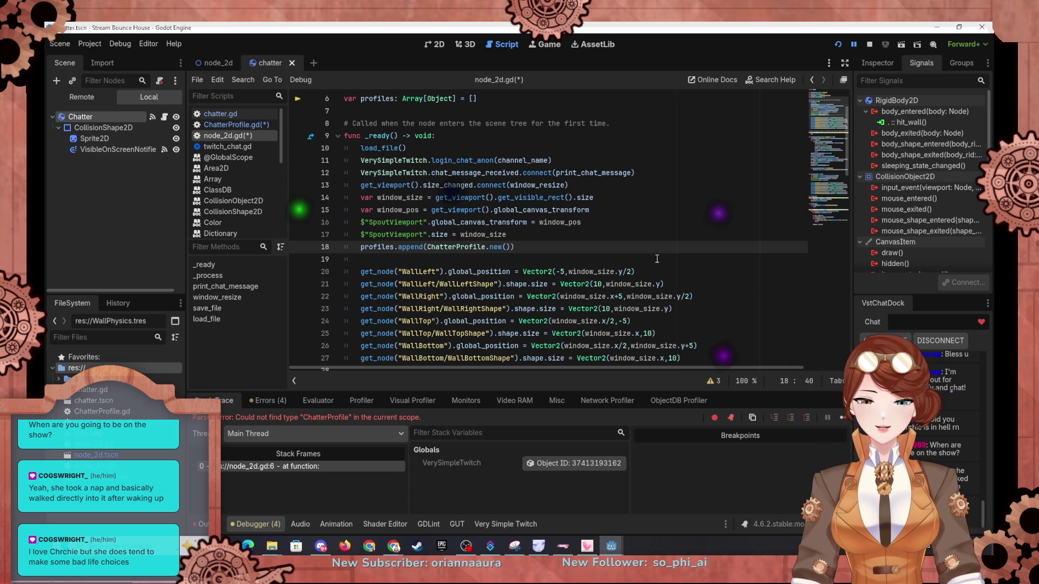
pyautogui.write('"ty99')
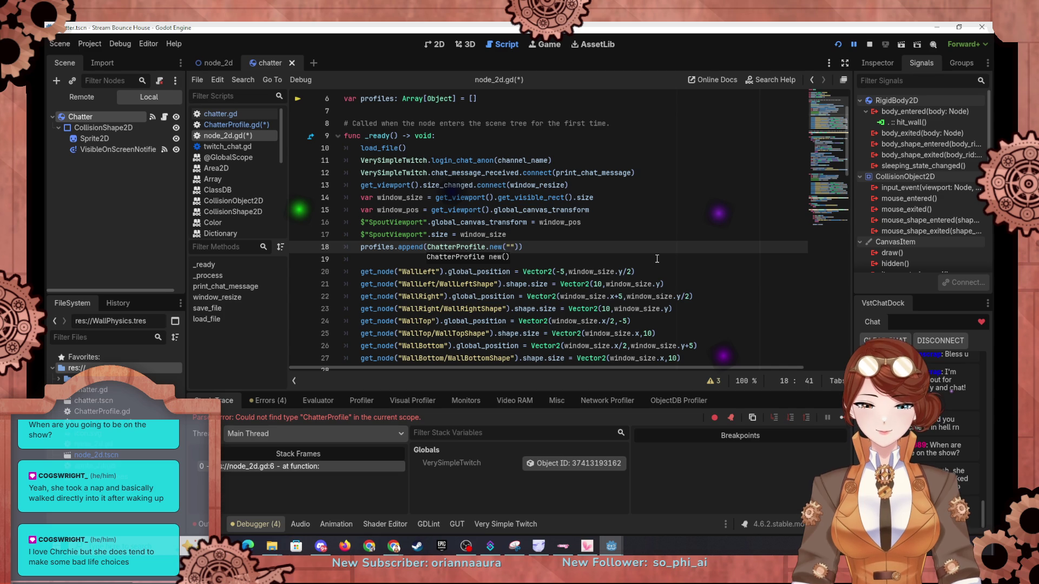
pyautogui.write('9999')
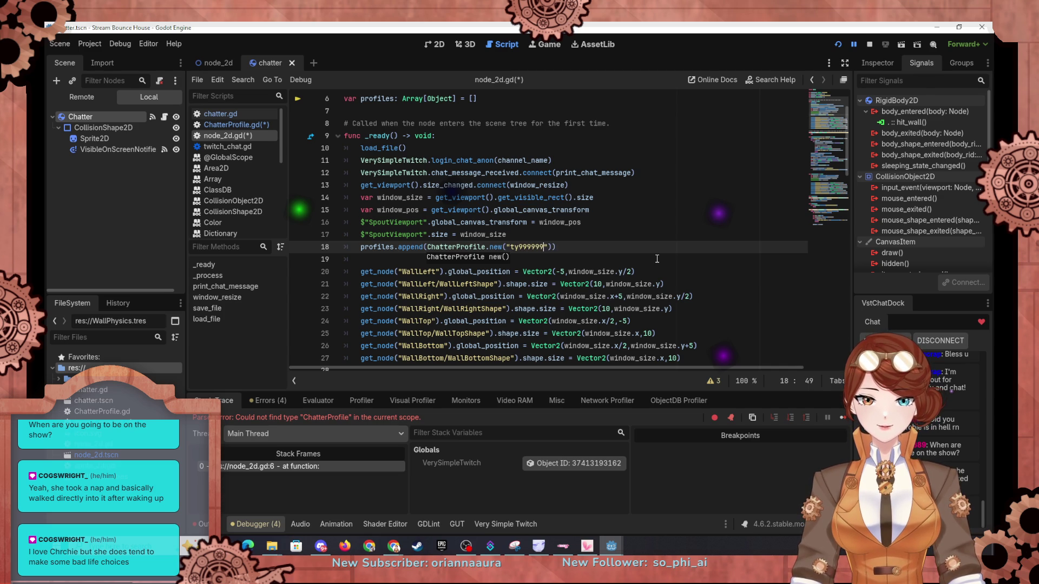
pyautogui.write('",')
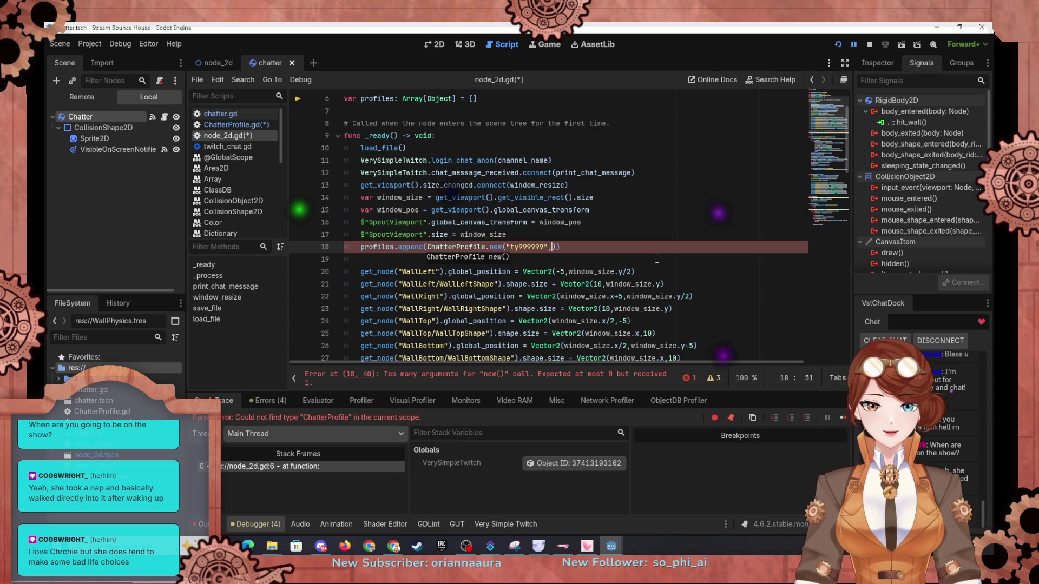
pyautogui.write('Color')
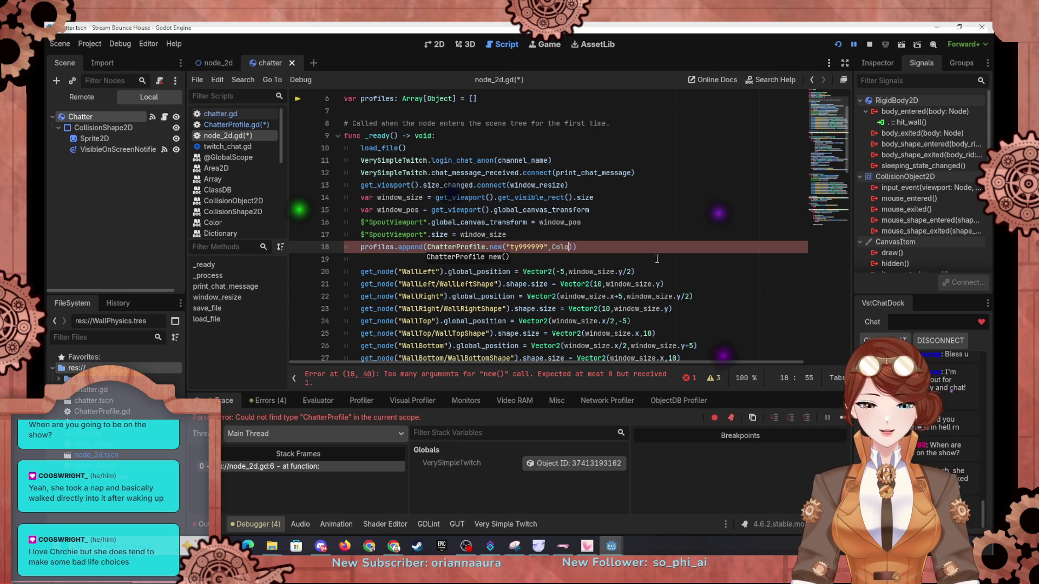
pyautogui.write('.hex(')
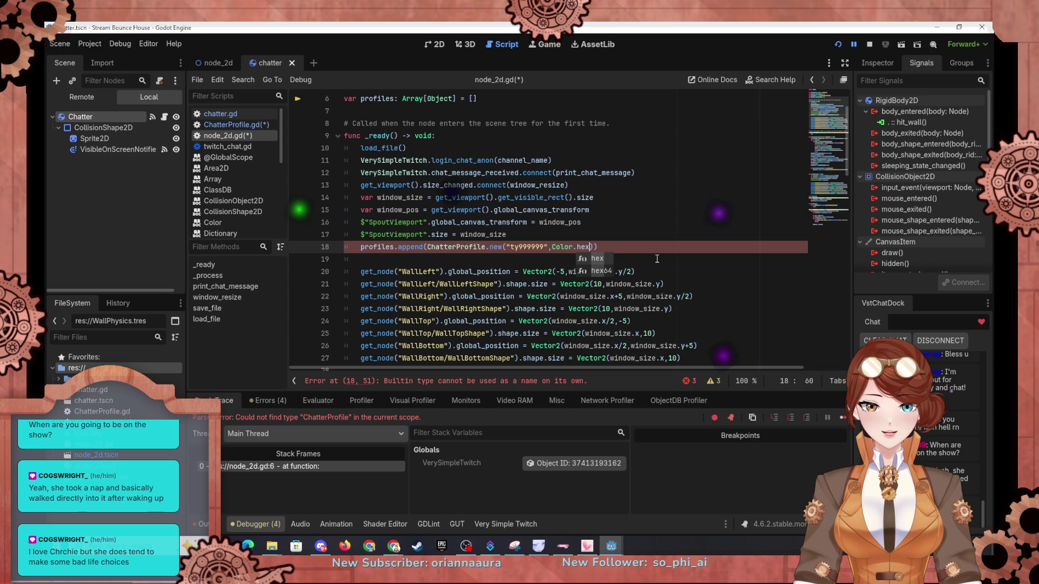
pyautogui.write('0x')
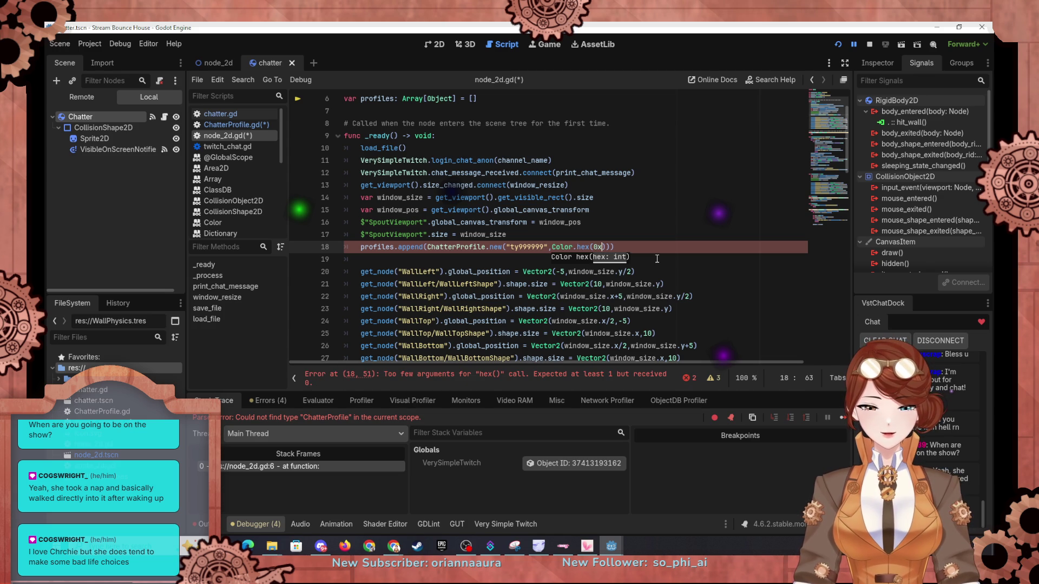
pyautogui.write('#06D0D0')
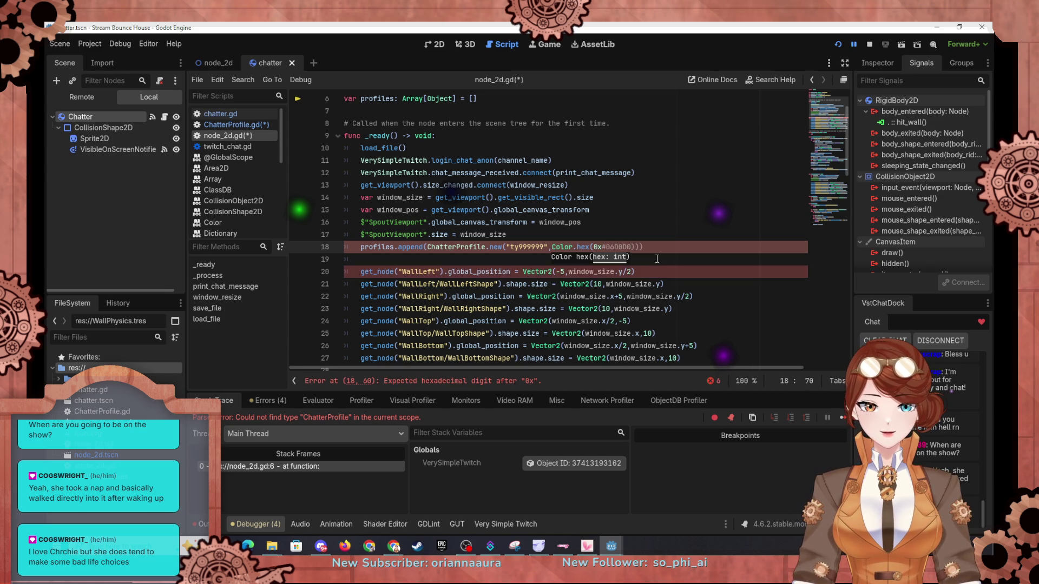
pyautogui.press('Delete')
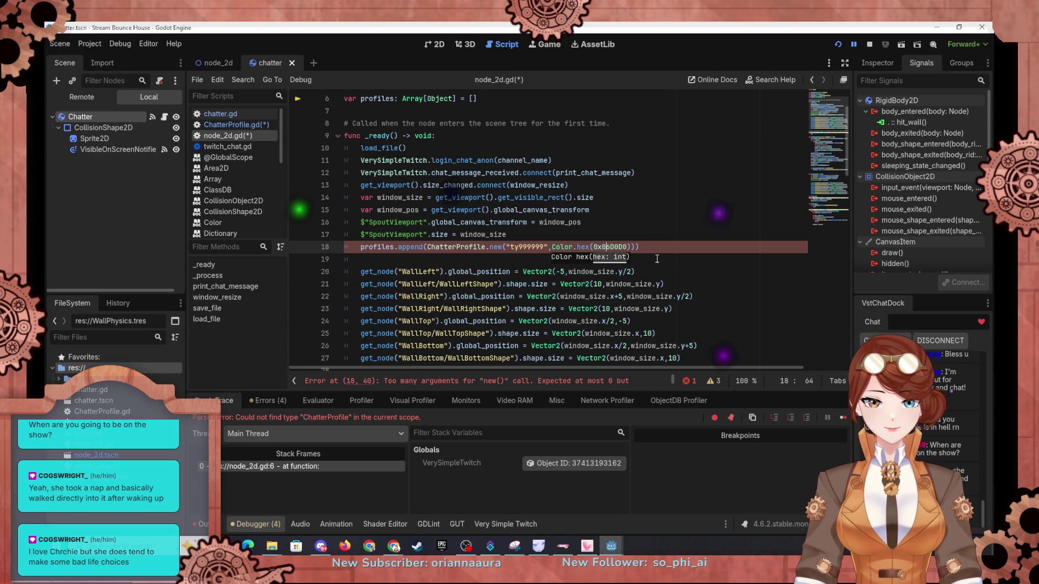
pyautogui.write('FF')
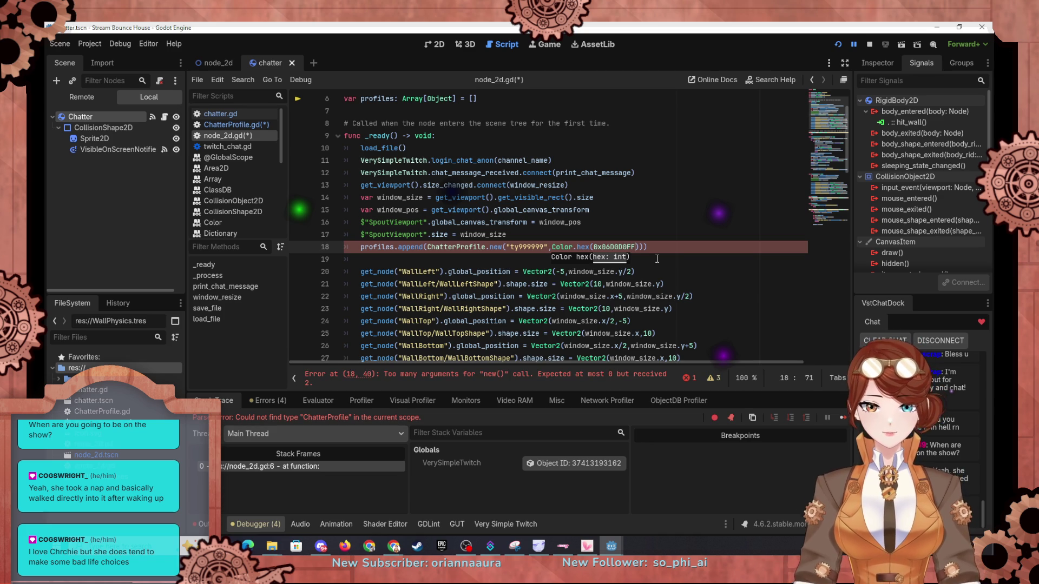
pyautogui.click(552, 246)
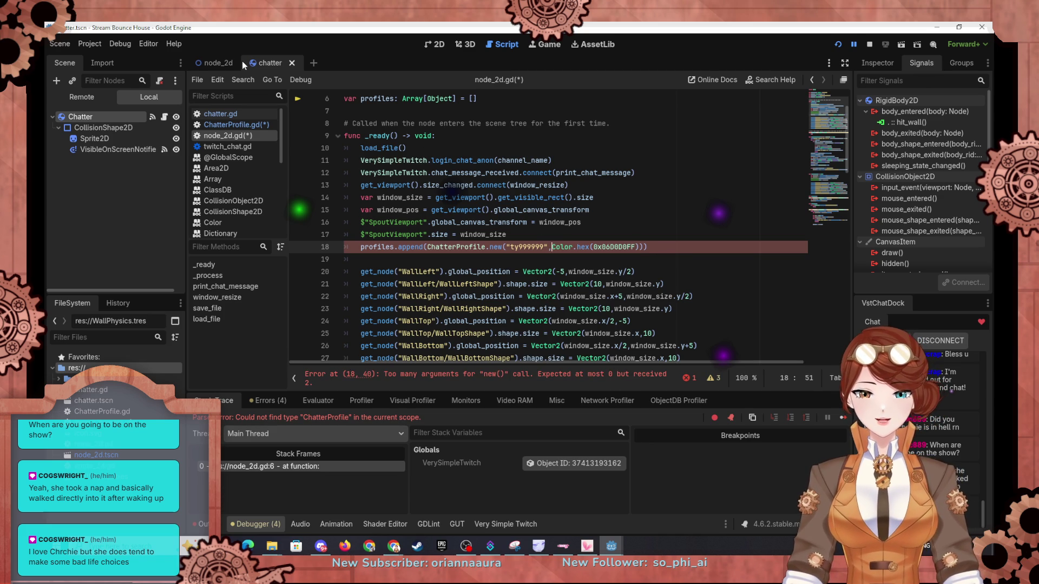
# Step: Save the scripts and go to the flagged argument-less ChatterProfile.new() call on line 52
pyautogui.hotkey('ctrl', 's')
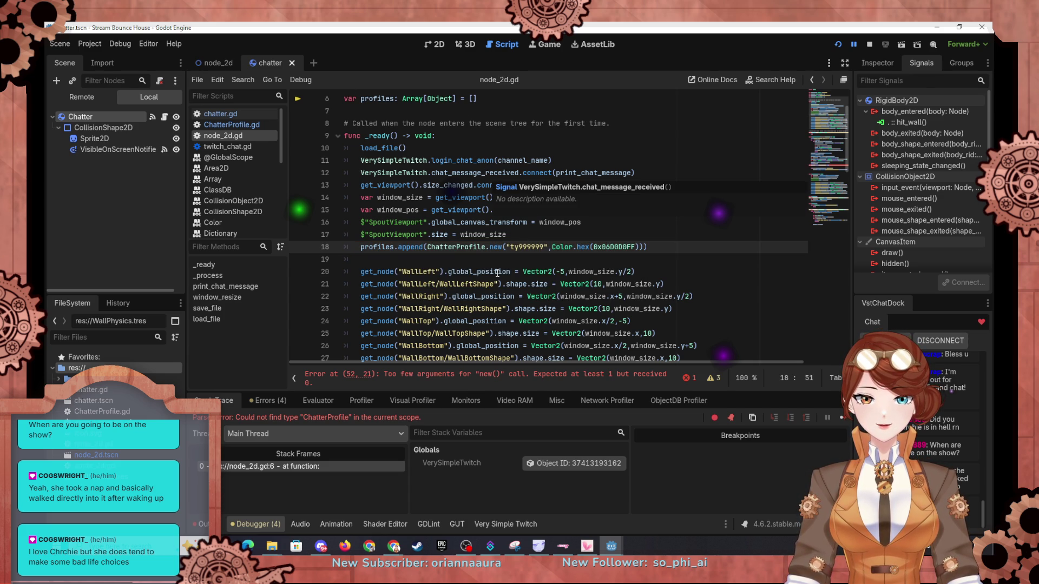
pyautogui.scroll(-10, 495, 277)
pyautogui.click(506, 259)
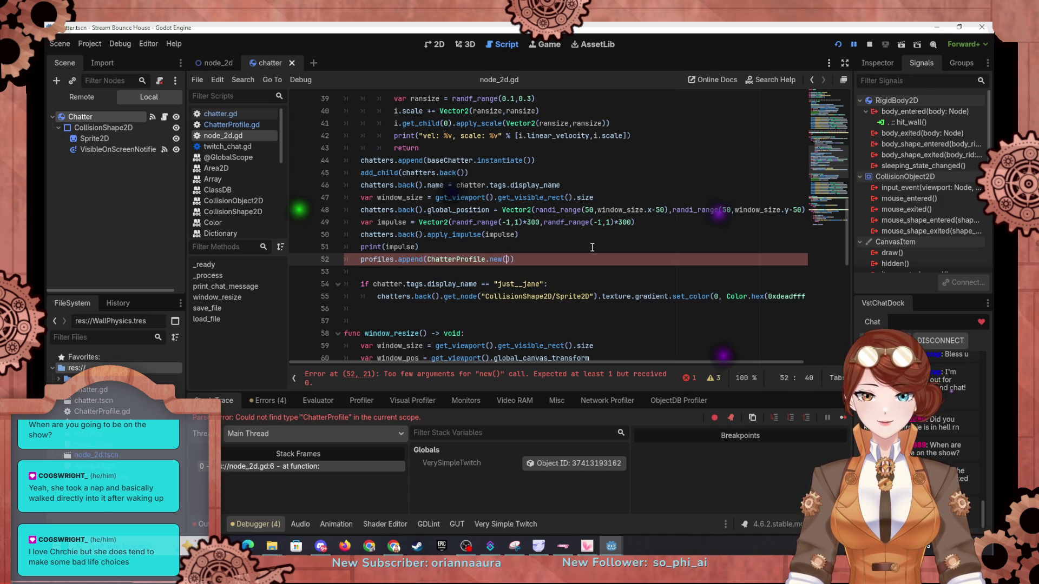
# Step: Pass chatters.back().name as the argument to ChatterProfile.new() in line 52's profiles.append call
pyautogui.scroll(4, 591, 247)
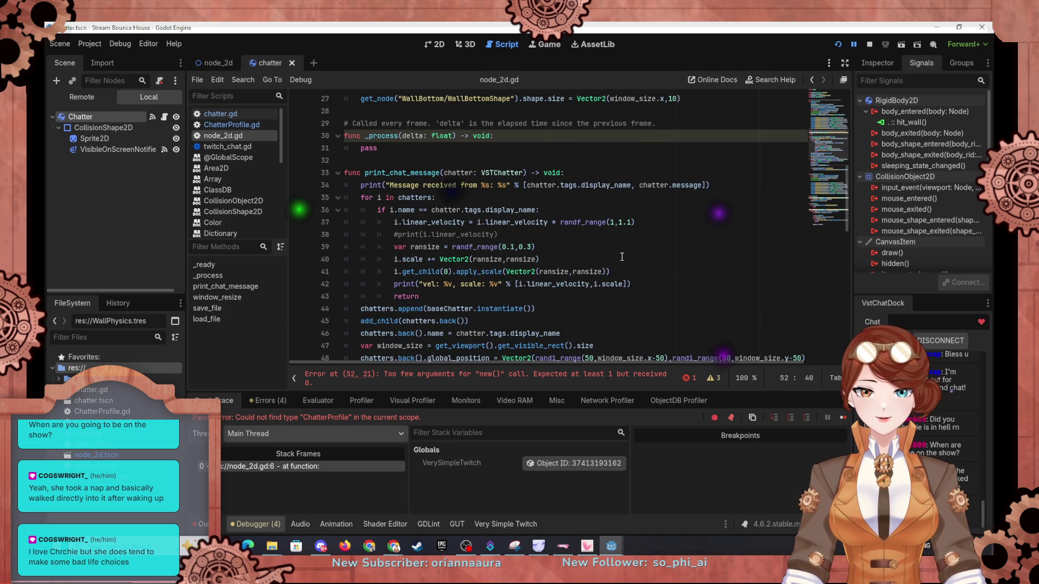
pyautogui.scroll(-1, 621, 256)
pyautogui.scroll(-1, 631, 248)
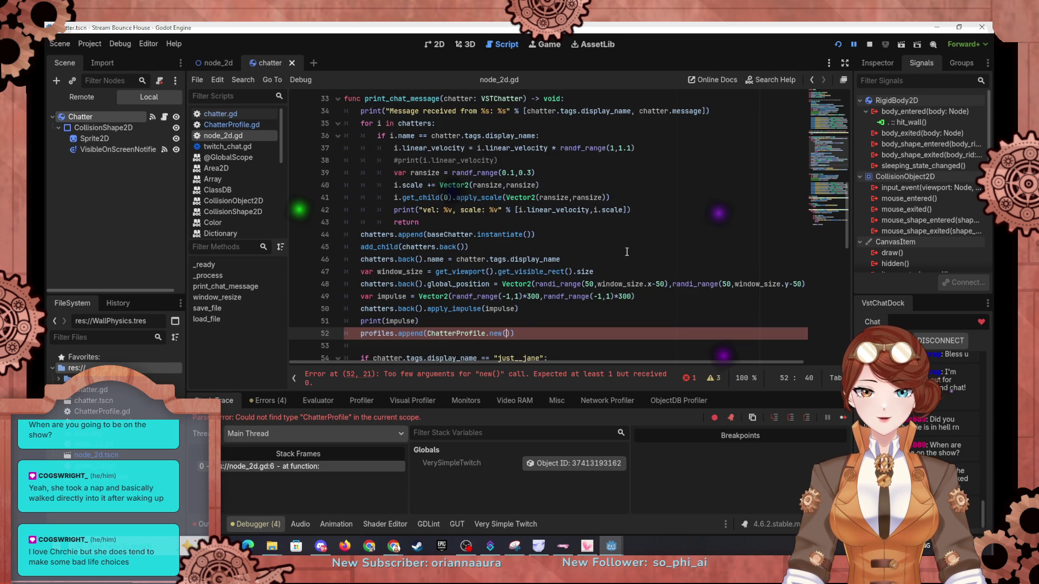
pyautogui.keyDown('shift'); pyautogui.click(521, 317); pyautogui.keyUp('shift')
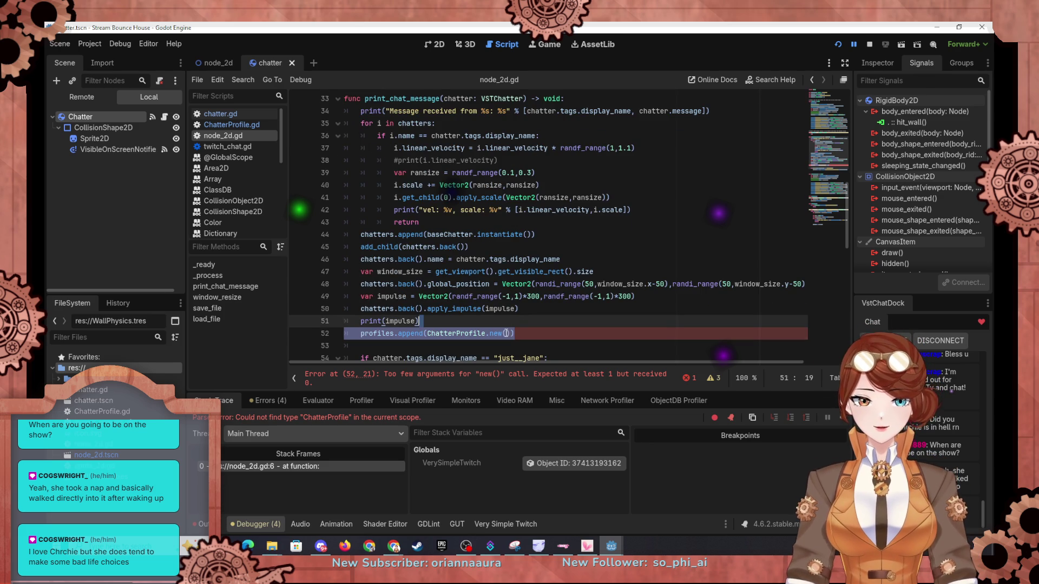
pyautogui.click(506, 333)
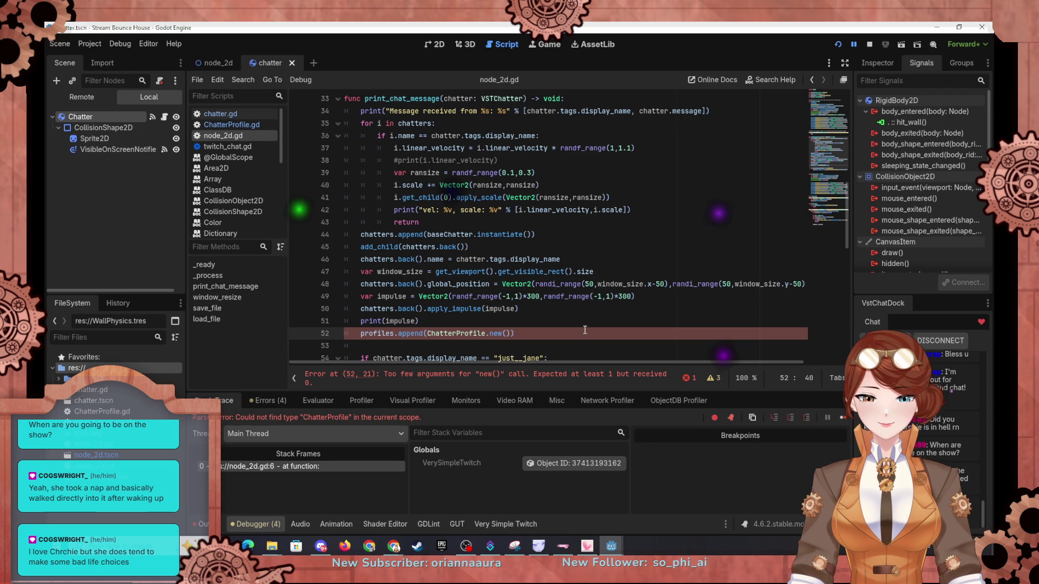
pyautogui.write('chatters.ba')
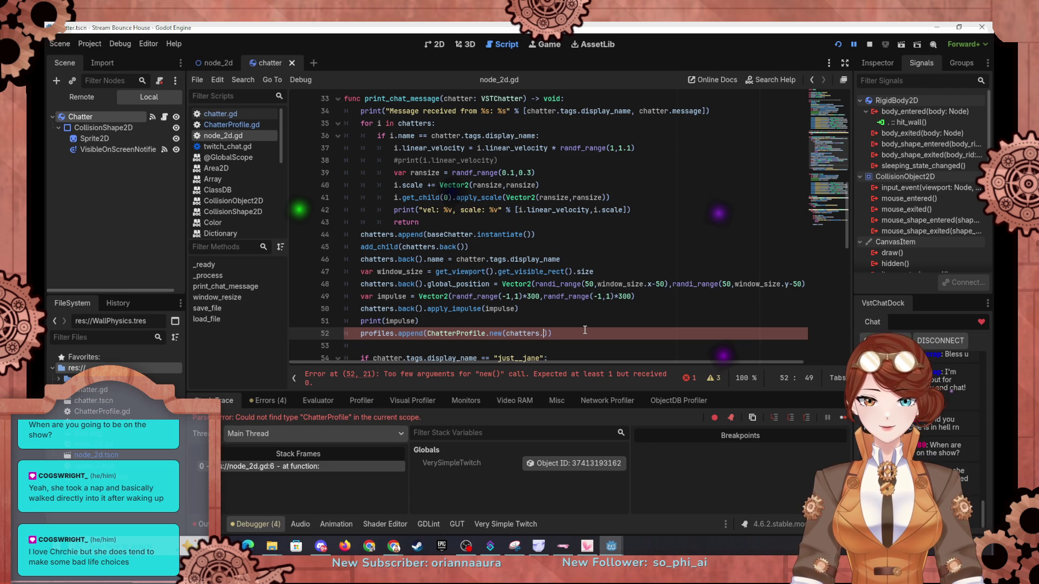
pyautogui.write('ck')
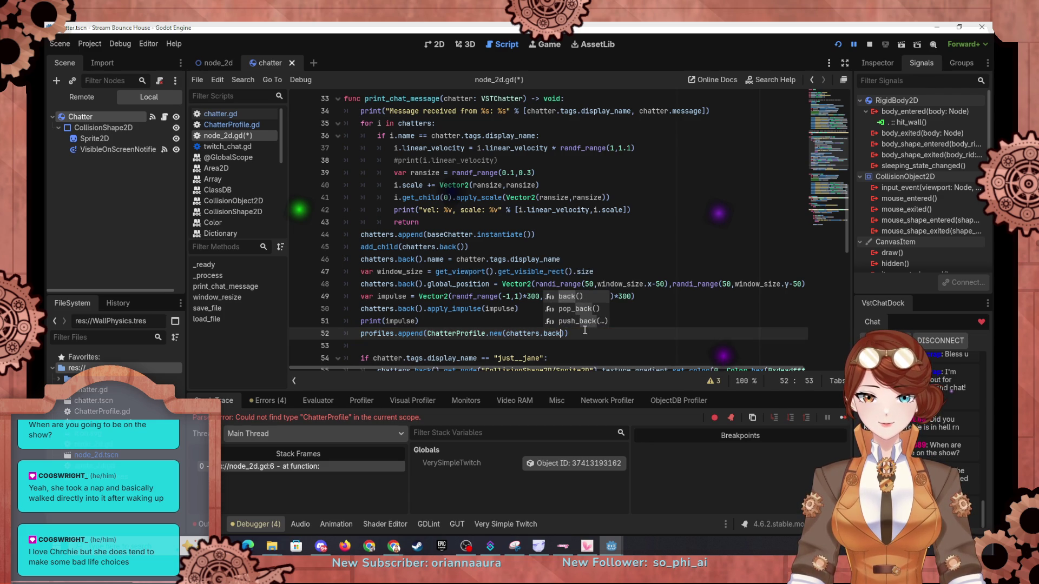
pyautogui.write('().name')
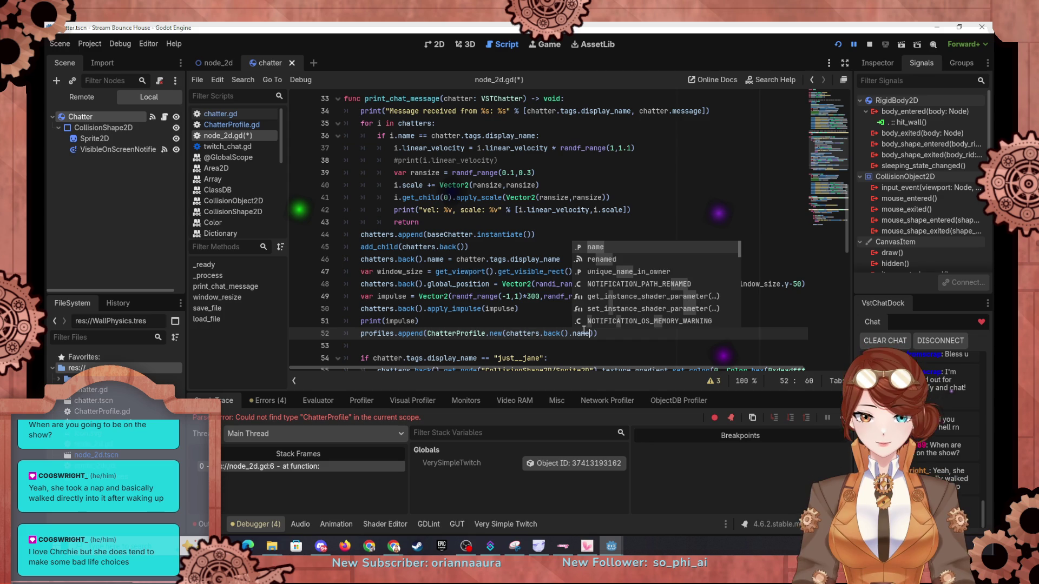
pyautogui.click(512, 332)
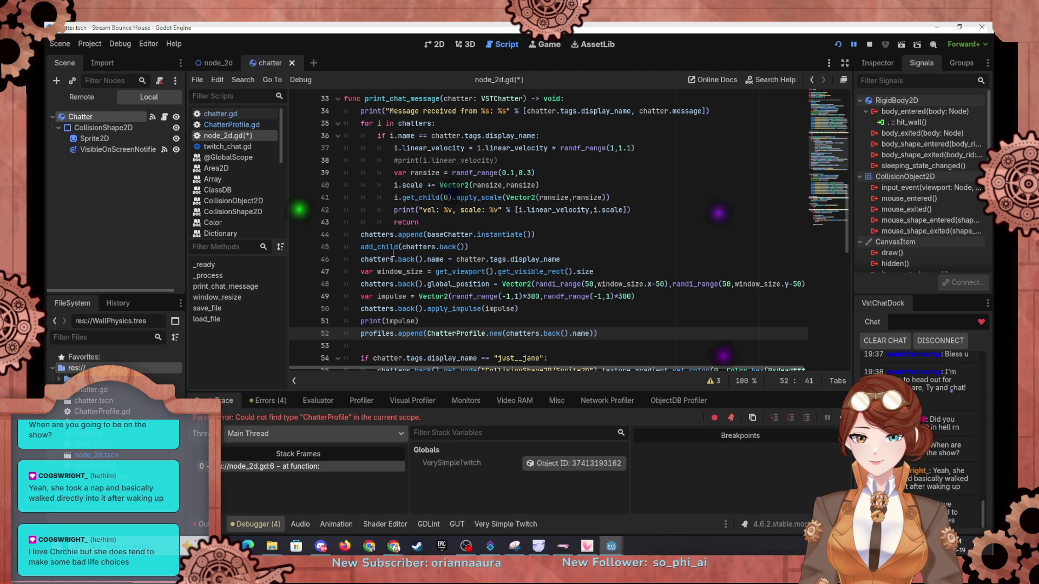
pyautogui.click(493, 227)
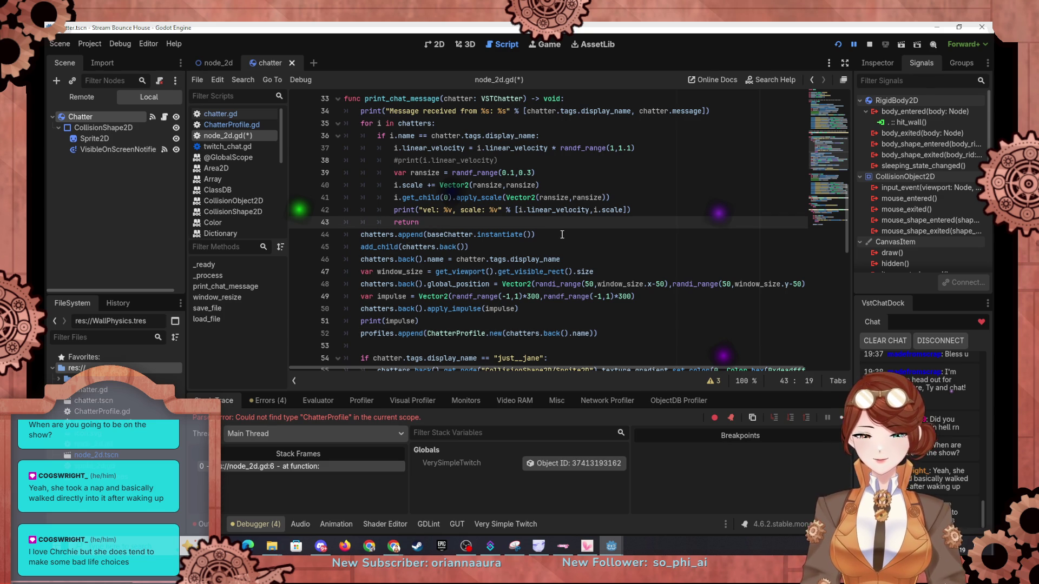
# Step: Add a 'for i in profiles:' loop on a new line after line 43's return
pyautogui.press('Return')
pyautogui.write('for i ')
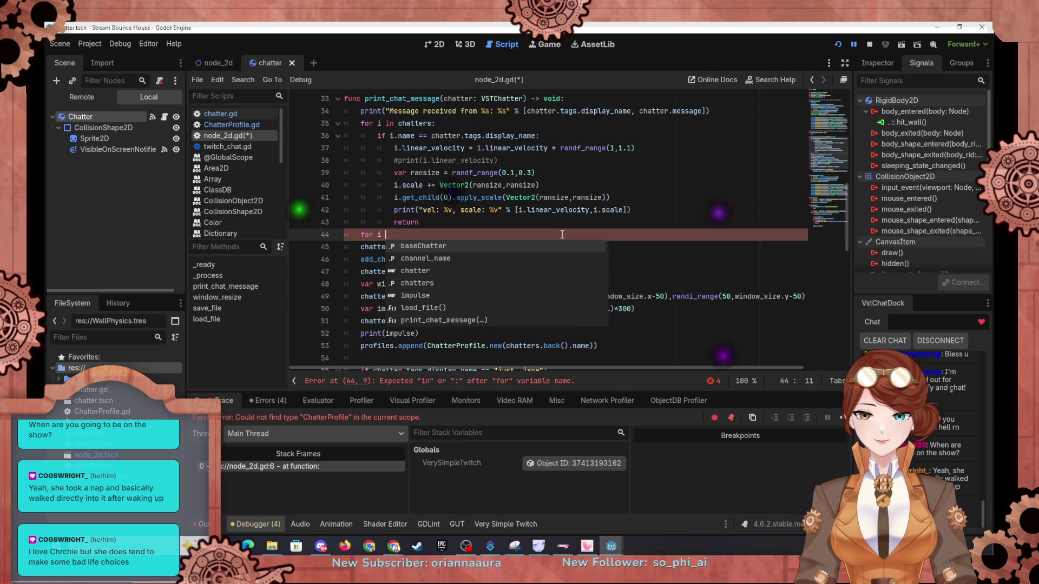
pyautogui.write('in profiles')
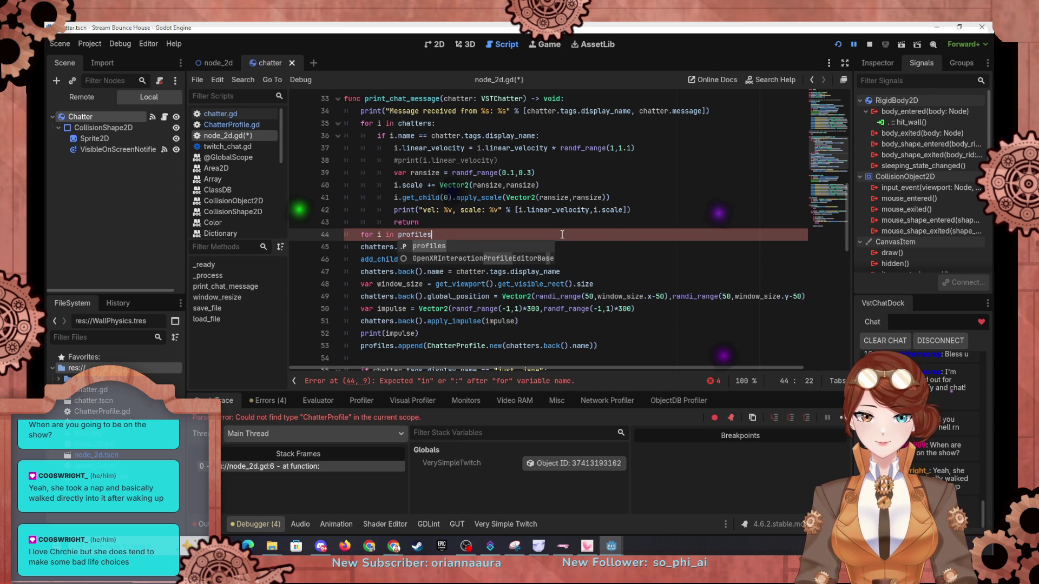
pyautogui.write(':')
pyautogui.press('Return')
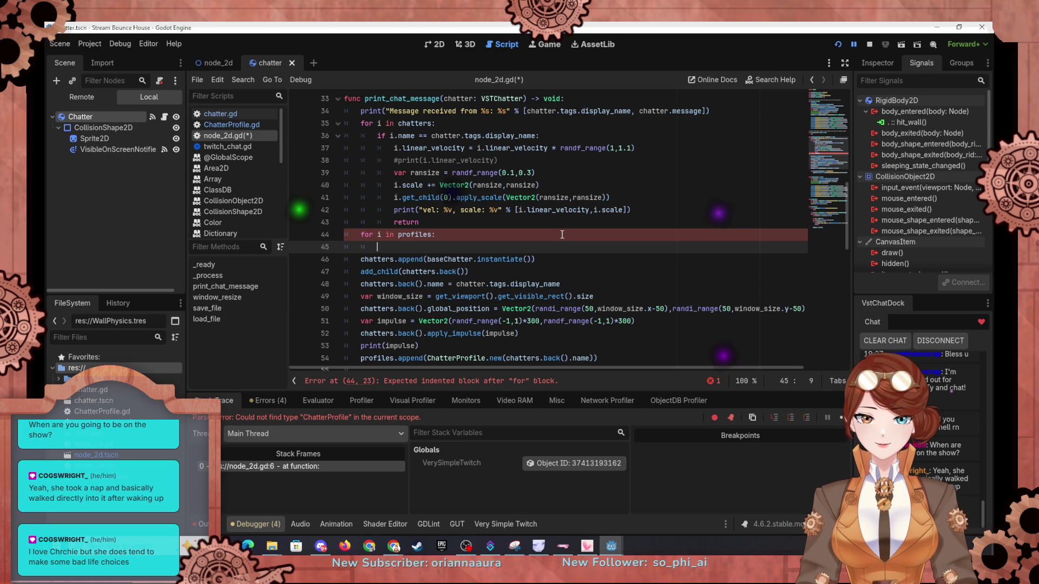
pyautogui.write('if')
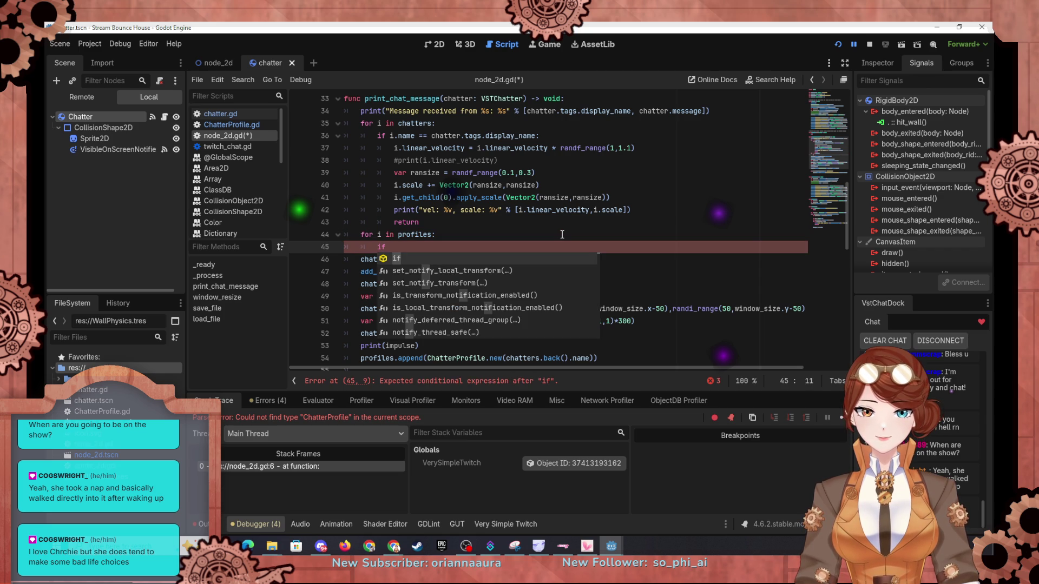
pyautogui.press('BackSpace')
pyautogui.press('BackSpace')
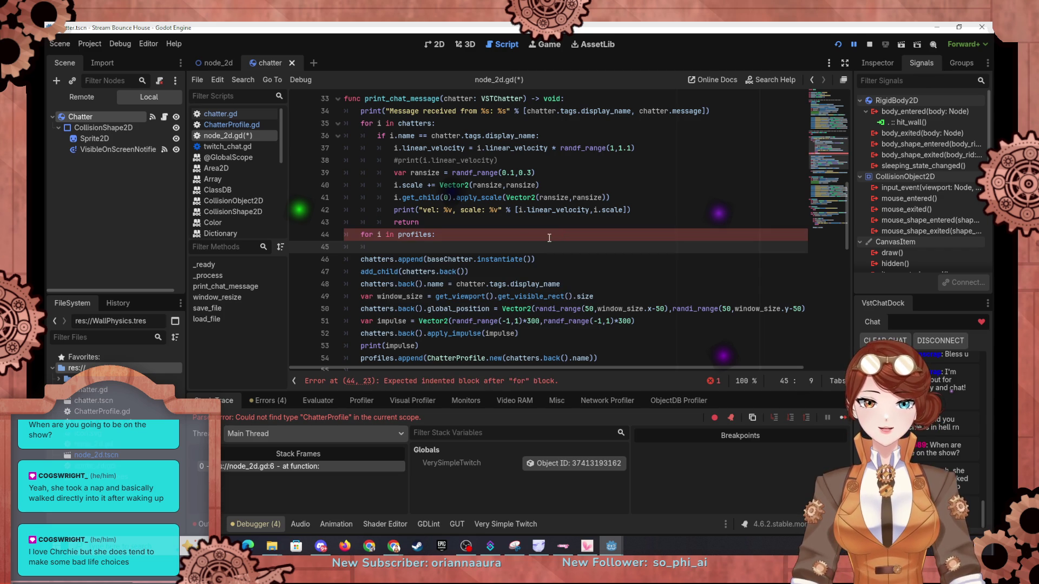
# Step: Copy the display_name comparison from line 36 into the loop body and open a line beneath it
pyautogui.moveTo(541, 135); pyautogui.dragTo(532, 127)
pyautogui.hotkey('ctrl', 'c')
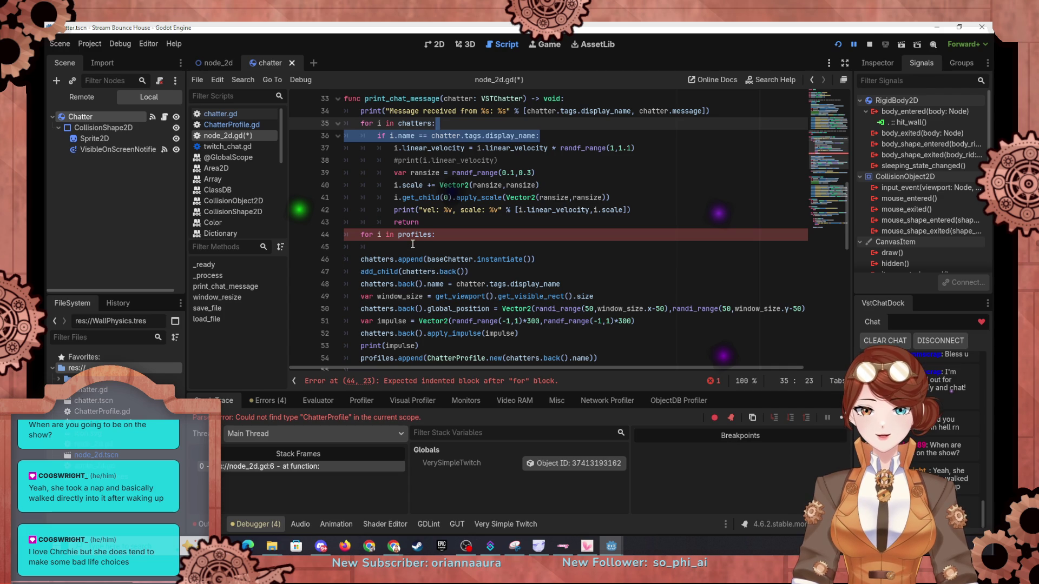
pyautogui.click(412, 245)
pyautogui.hotkey('ctrl', 'v')
pyautogui.moveTo(413, 245); pyautogui.dragTo(455, 236)
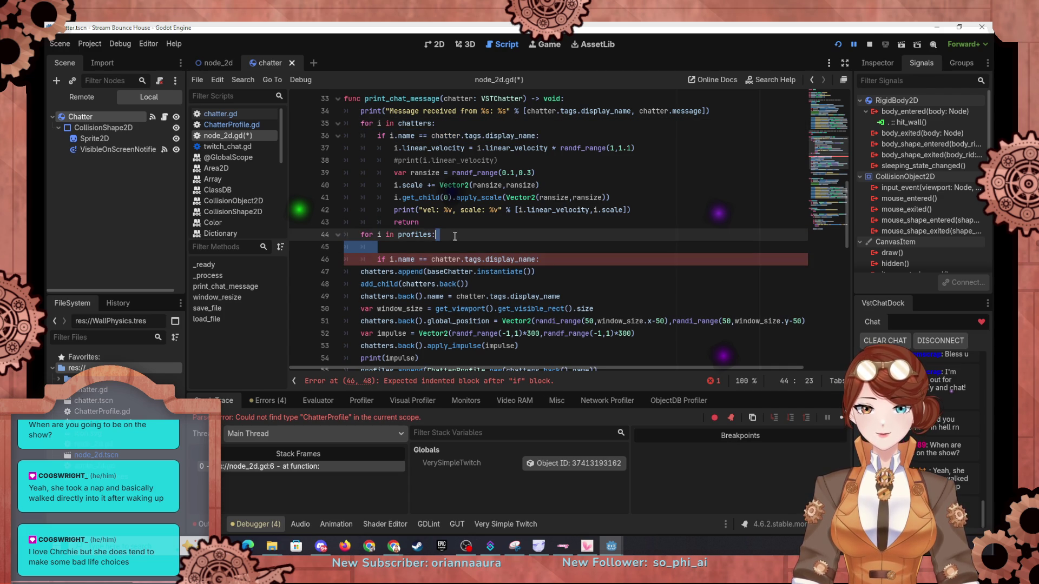
pyautogui.press('BackSpace')
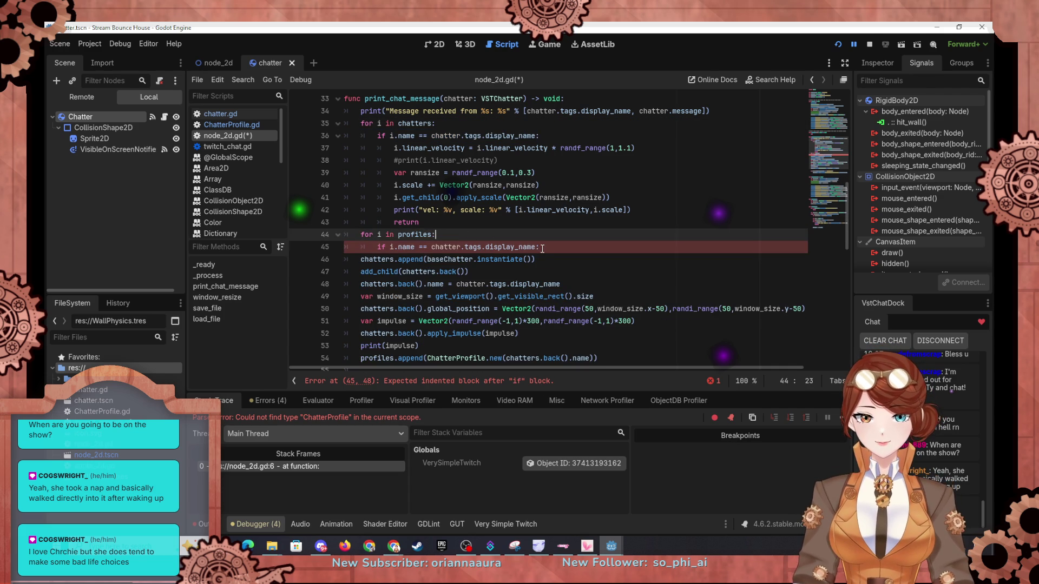
pyautogui.click(546, 247)
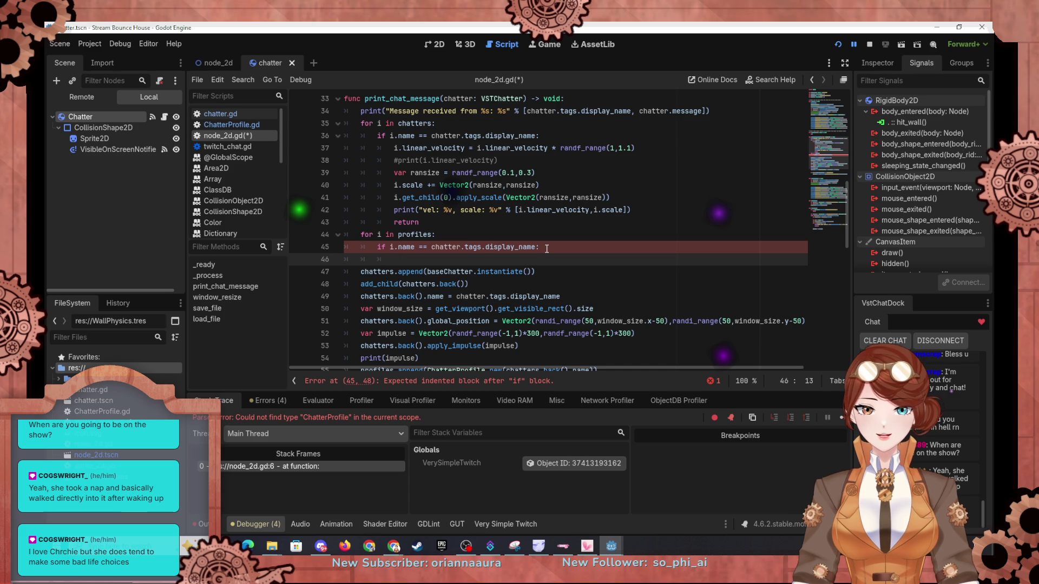
pyautogui.press('Return')
pyautogui.scroll(-2, 413, 314)
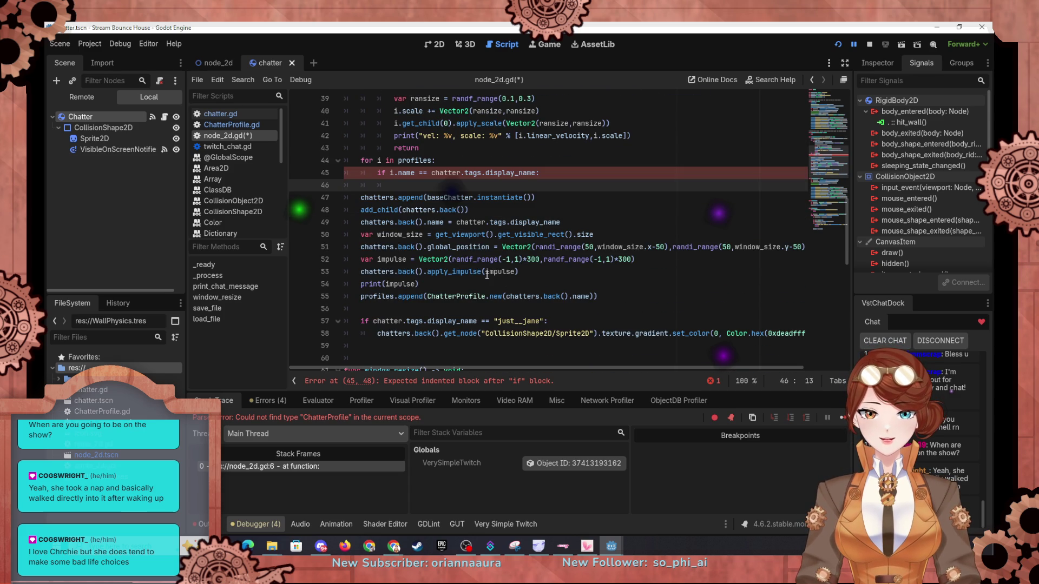
pyautogui.click(440, 283)
# Step: Copy the chatter-spawning block into the profile name-match branch
pyautogui.moveTo(440, 283)
pyautogui.mouseDown()
pyautogui.moveTo(411, 236)
pyautogui.moveTo(364, 198)
pyautogui.moveTo(487, 259)
pyautogui.moveTo(440, 284)
pyautogui.mouseUp()
pyautogui.click(364, 198)
pyautogui.hotkey('ctrl', 'c')
pyautogui.click(571, 187)
pyautogui.hotkey('ctrl', 'v')
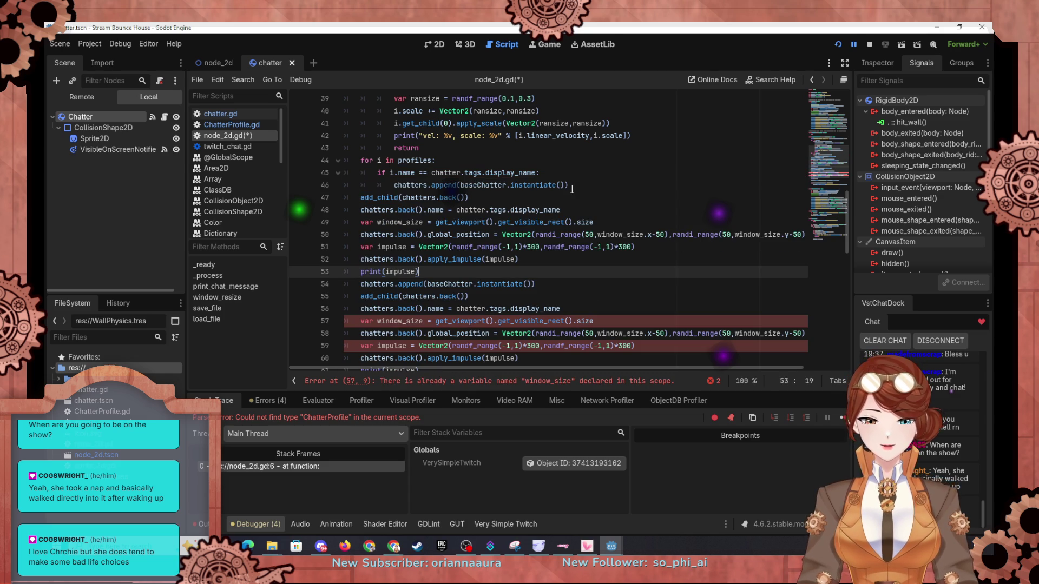
# Step: Indent the pasted spawning lines so they nest inside the if body
pyautogui.press('Home')
pyautogui.press('Tab')
pyautogui.press('Up')
pyautogui.press('Home')
pyautogui.press('Tab')
pyautogui.press('Up')
pyautogui.press('Home')
pyautogui.press('Tab')
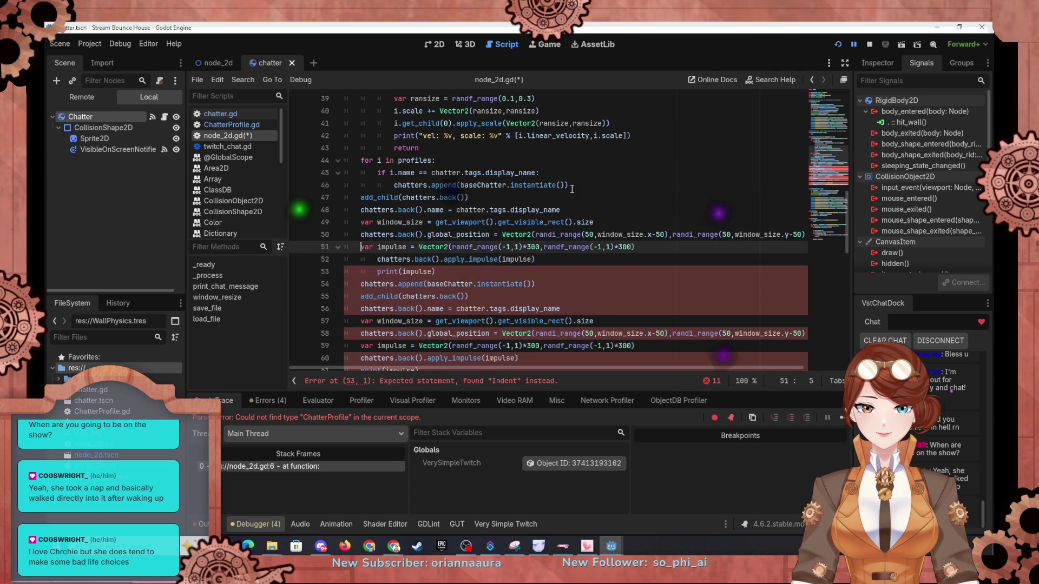
pyautogui.press('Up')
pyautogui.press('Home')
pyautogui.press('Tab')
pyautogui.press('Up')
pyautogui.press('Home')
pyautogui.press('Tab')
pyautogui.press('Up')
pyautogui.press('Home')
pyautogui.press('Tab')
pyautogui.press('Up')
pyautogui.press('Home')
pyautogui.press('Tab')
pyautogui.press('Tab')
pyautogui.press('Down')
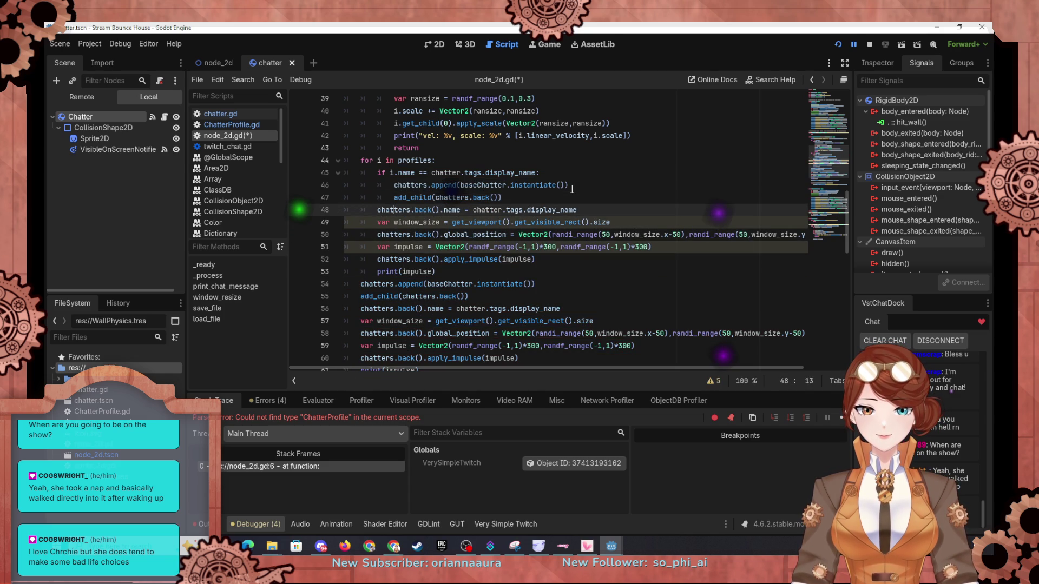
pyautogui.press('Home')
pyautogui.press('Tab')
pyautogui.press('Down')
pyautogui.press('Home')
pyautogui.press('Tab')
pyautogui.press('Down')
pyautogui.press('Home')
pyautogui.press('Tab')
pyautogui.press('Down')
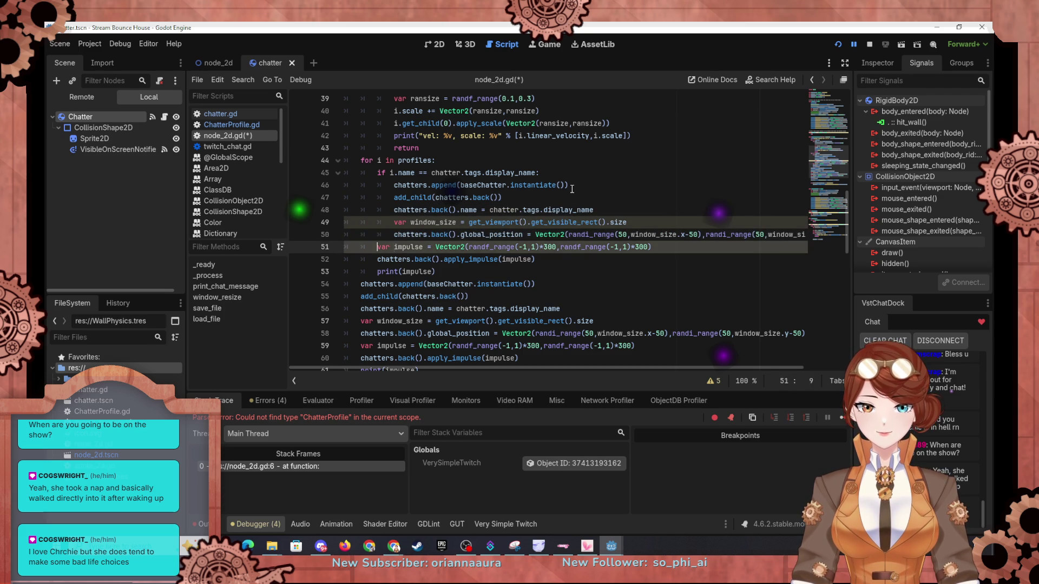
pyautogui.press('Home')
pyautogui.press('Tab')
pyautogui.press('Down')
pyautogui.press('Home')
pyautogui.press('Tab')
pyautogui.press('Down')
pyautogui.press('Home')
pyautogui.press('Tab')
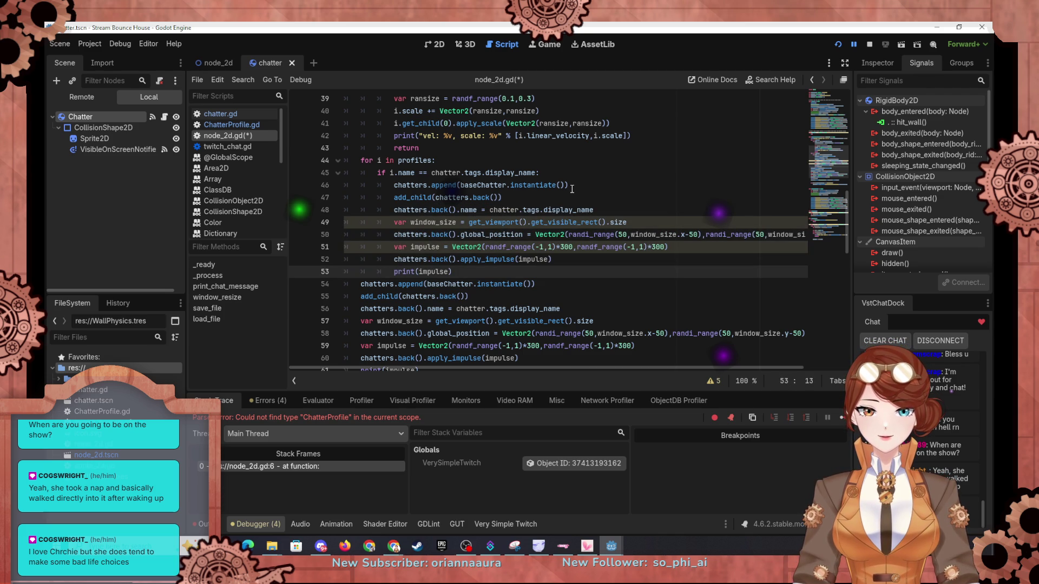
# Step: Add a return after print(impulse) and a blank line after the first loop's return
pyautogui.press('Return')
pyautogui.write('return')
pyautogui.press('Return')
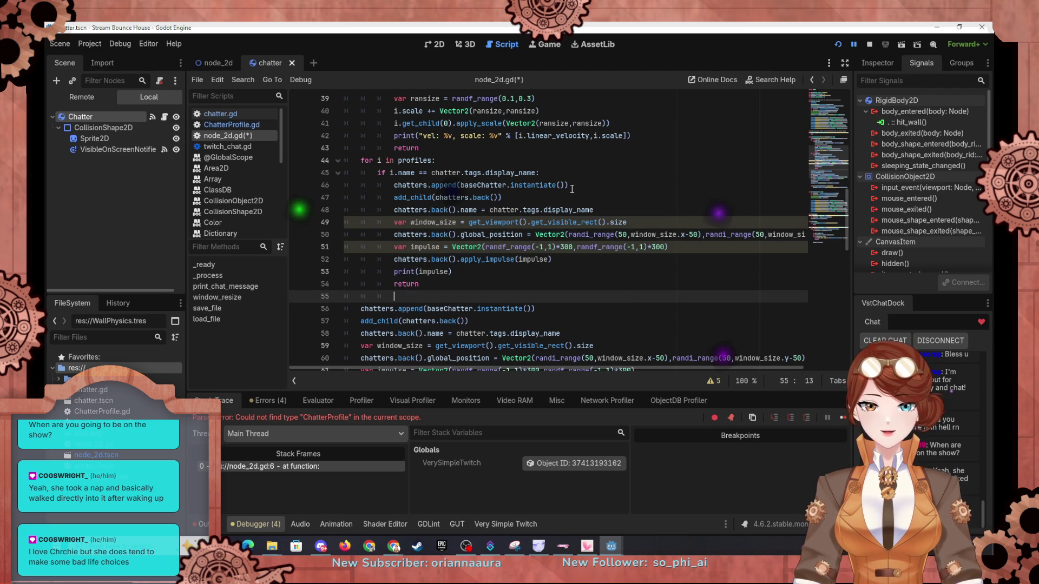
pyautogui.click(439, 150)
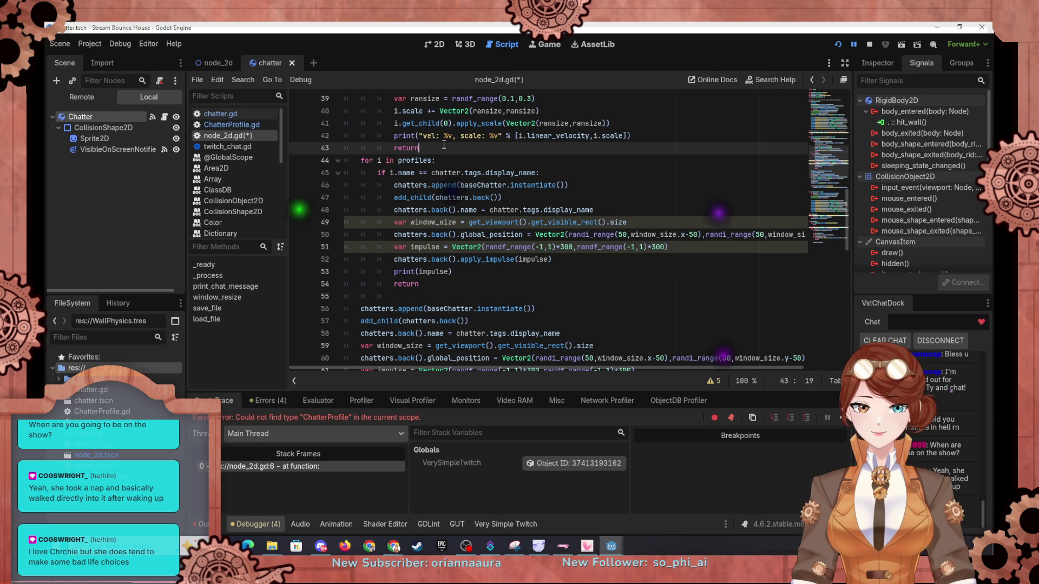
pyautogui.press('Return')
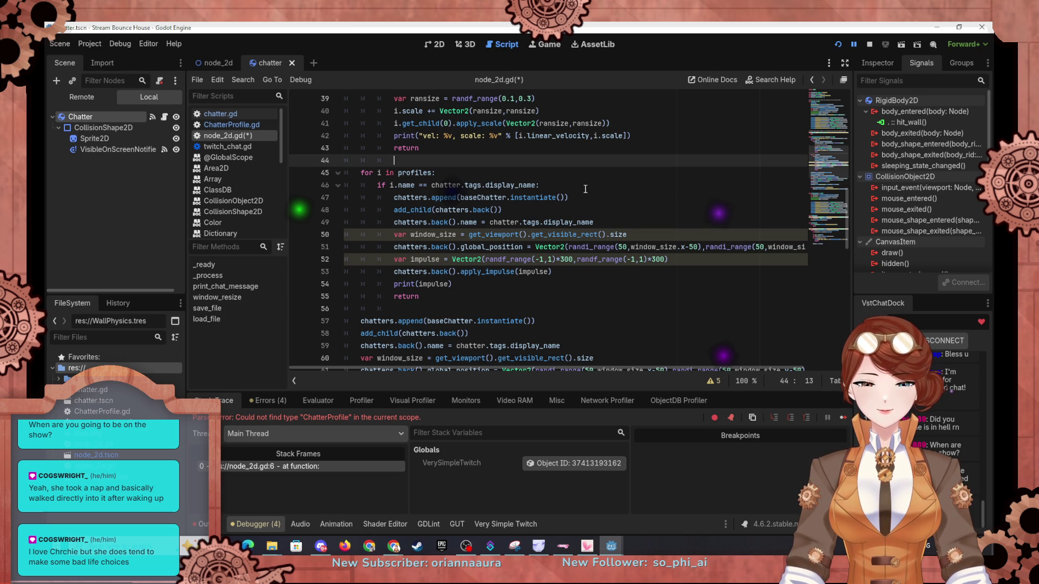
# Step: Delete the spawning code from the match branch so it only returns
pyautogui.scroll(1, 494, 207)
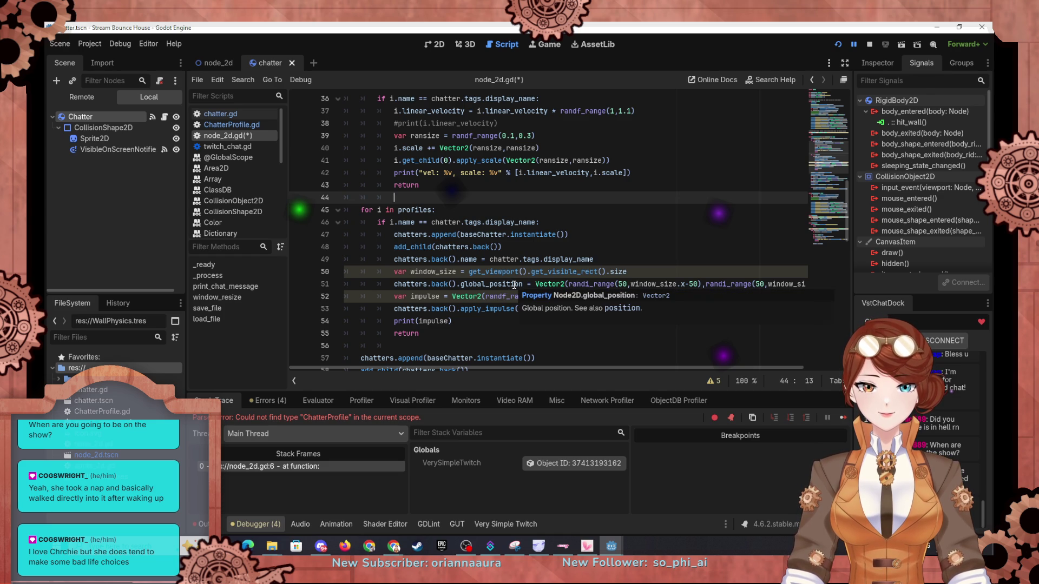
pyautogui.click(463, 332)
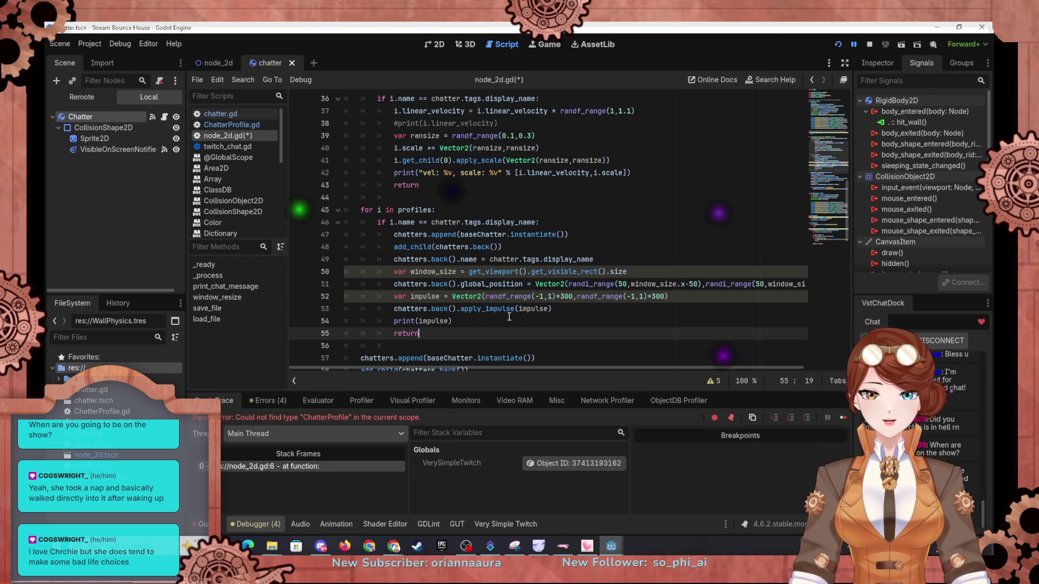
pyautogui.moveTo(497, 322)
pyautogui.mouseDown()
pyautogui.moveTo(519, 294)
pyautogui.moveTo(540, 225)
pyautogui.moveTo(555, 239)
pyautogui.moveTo(551, 227)
pyautogui.mouseUp()
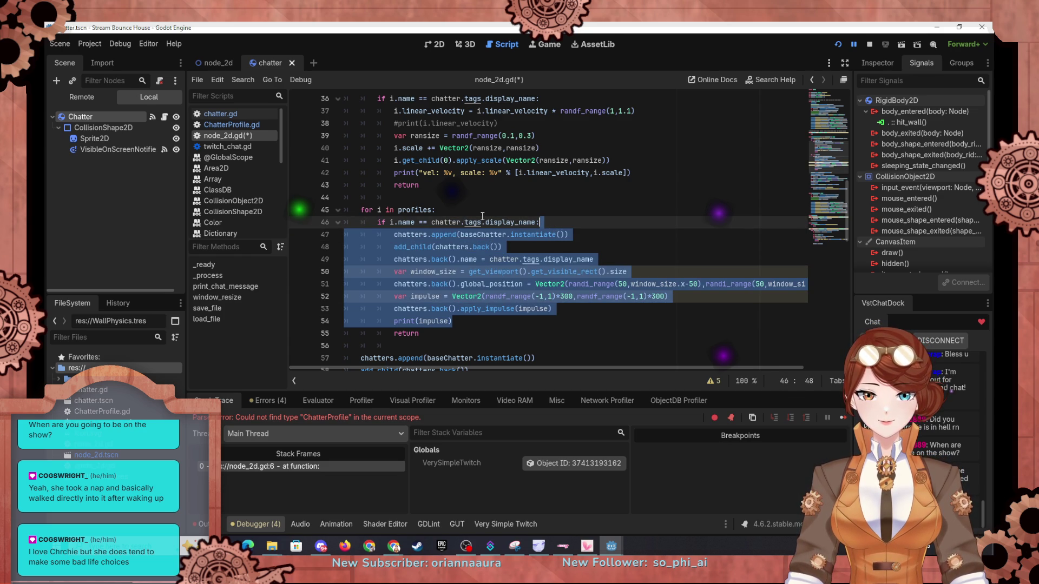
pyautogui.press('BackSpace')
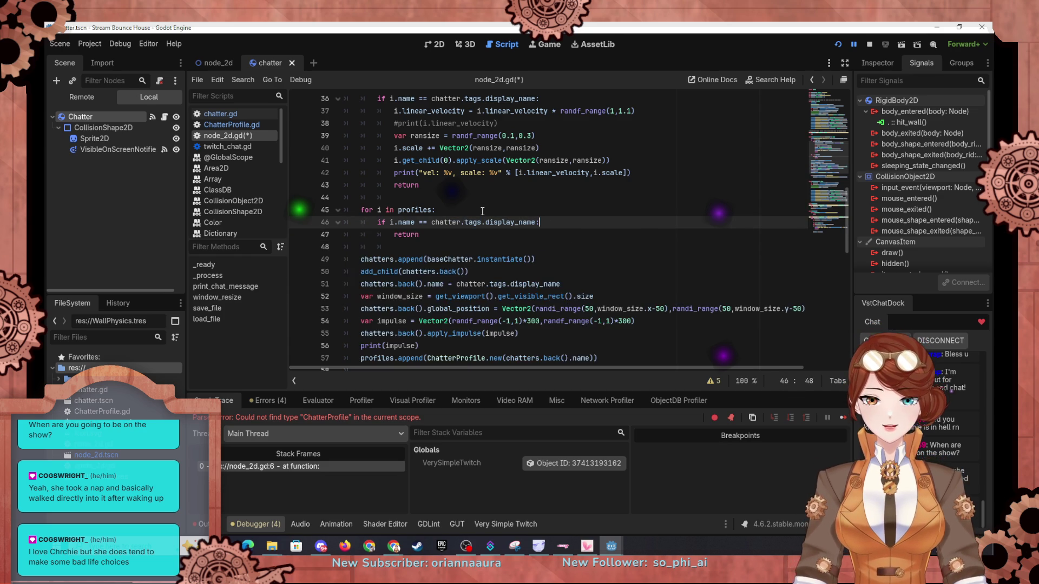
pyautogui.scroll(-2, 454, 282)
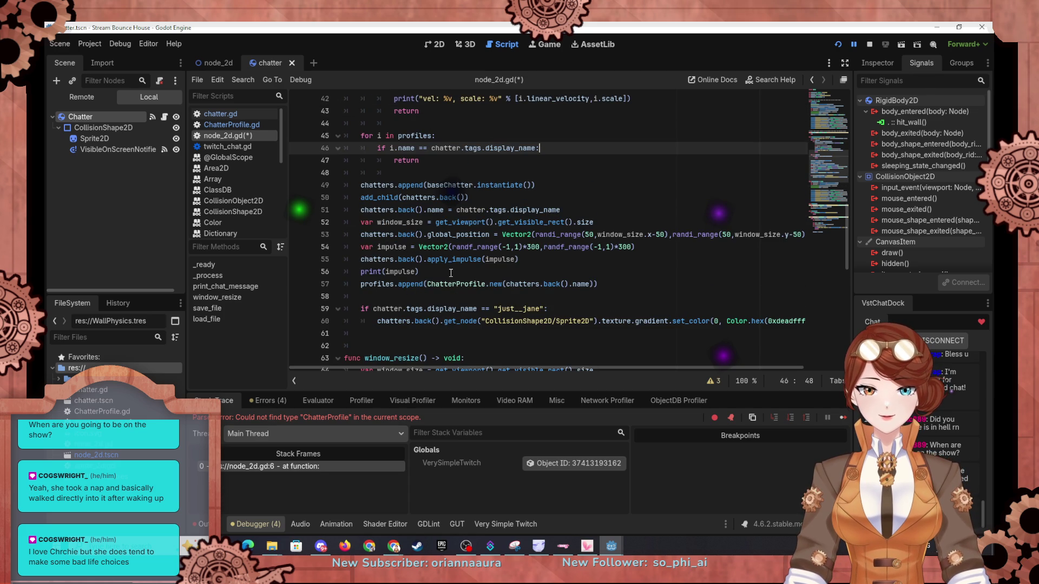
pyautogui.moveTo(450, 273)
pyautogui.mouseDown()
pyautogui.moveTo(357, 234)
pyautogui.moveTo(360, 185)
pyautogui.mouseUp()
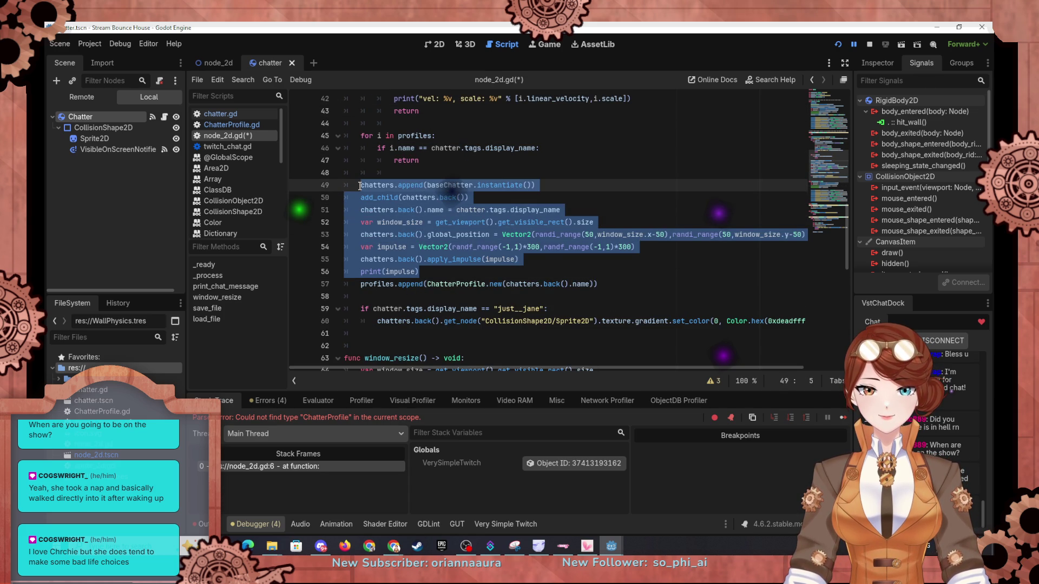
# Step: Place the spawning block right after the chatters loop's return and dedent it to function level
pyautogui.press('BackSpace')
pyautogui.hotkey('ctrl', 'z')
pyautogui.hotkey('ctrl', 'z')
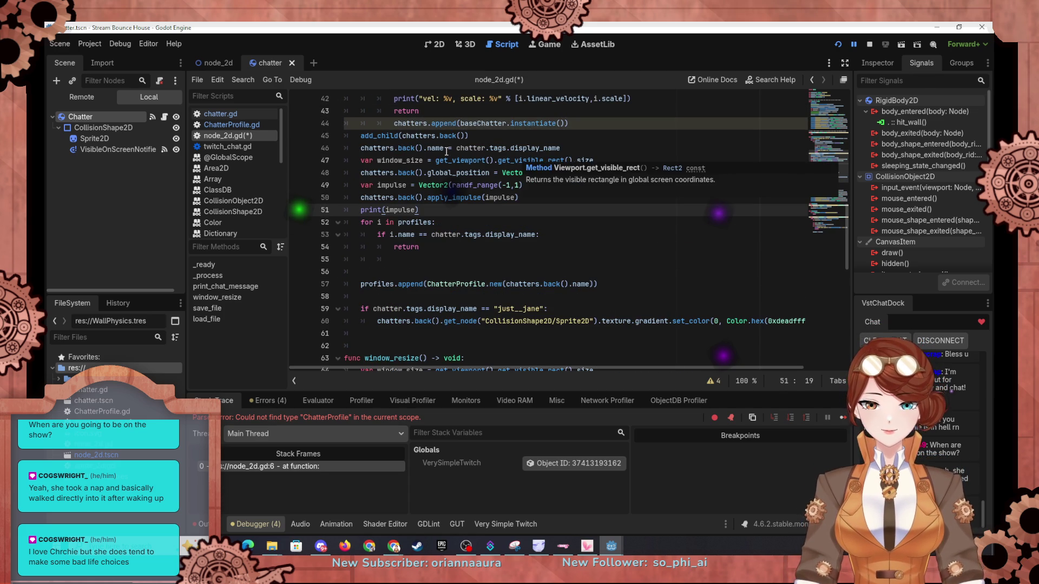
pyautogui.press('Return')
pyautogui.click(393, 123)
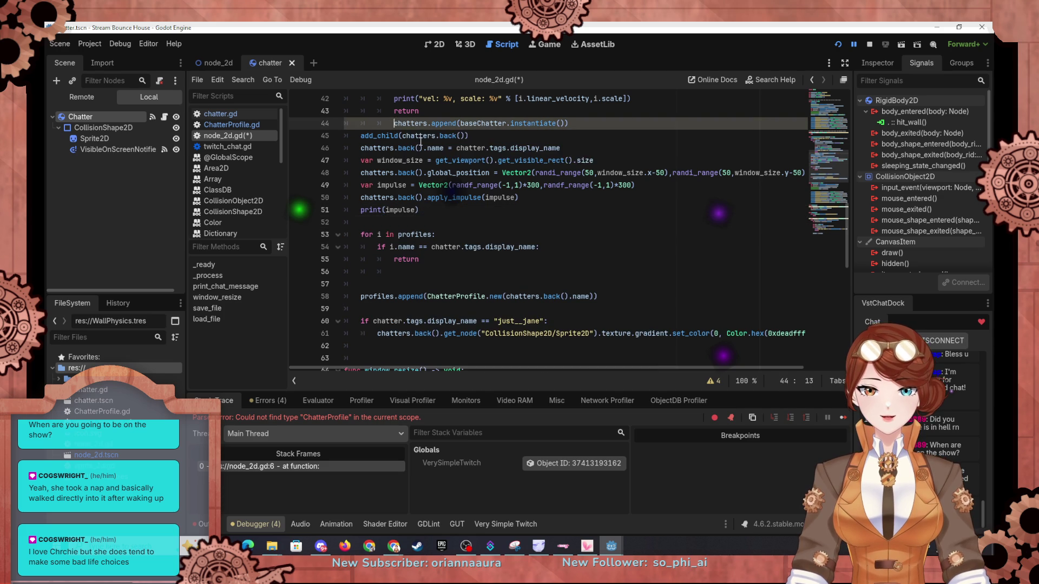
pyautogui.press('Return')
pyautogui.hotkey('shift', 'Tab')
pyautogui.hotkey('shift', 'Tab')
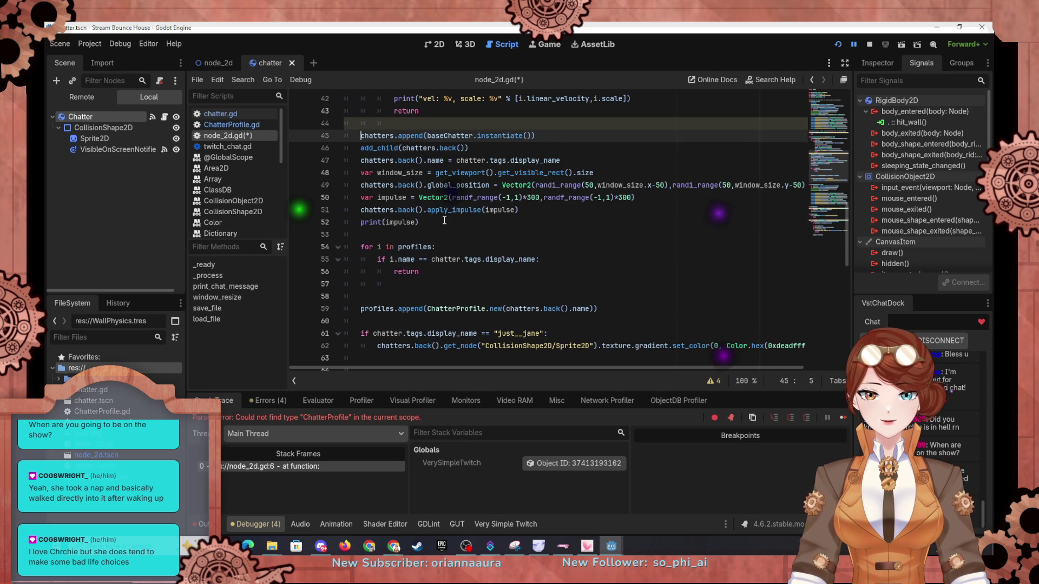
pyautogui.click(443, 221)
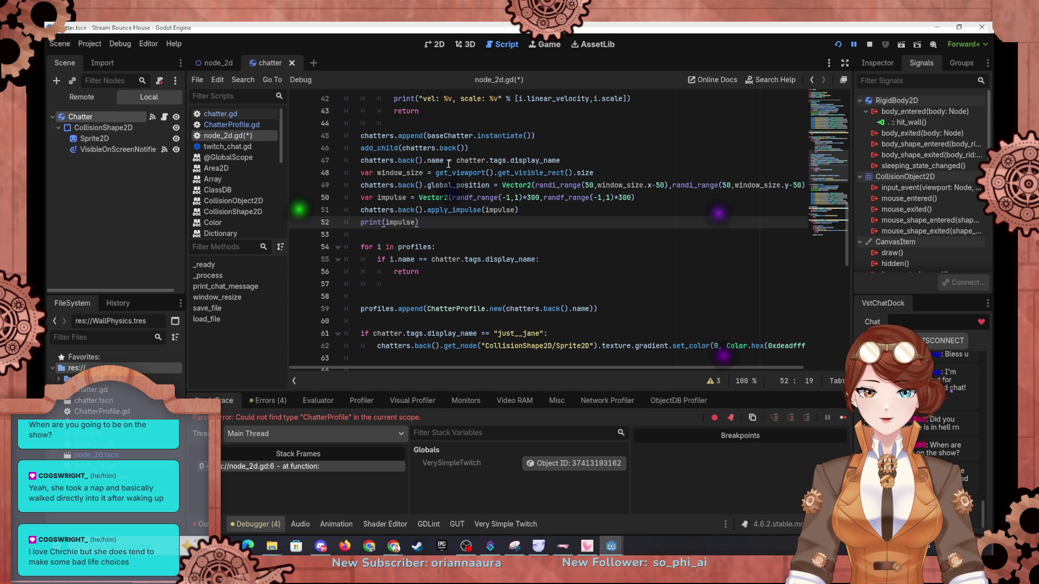
pyautogui.moveTo(467, 195)
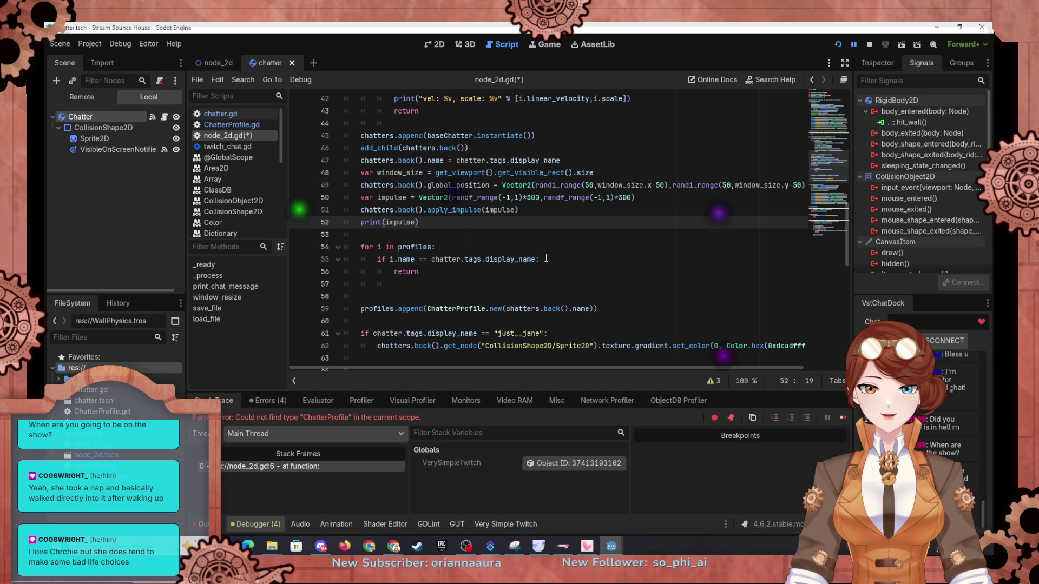
# Step: Copy the set_color line into the match branch, replacing Color.hex(0xdeadffff) with i.color
pyautogui.click(545, 258)
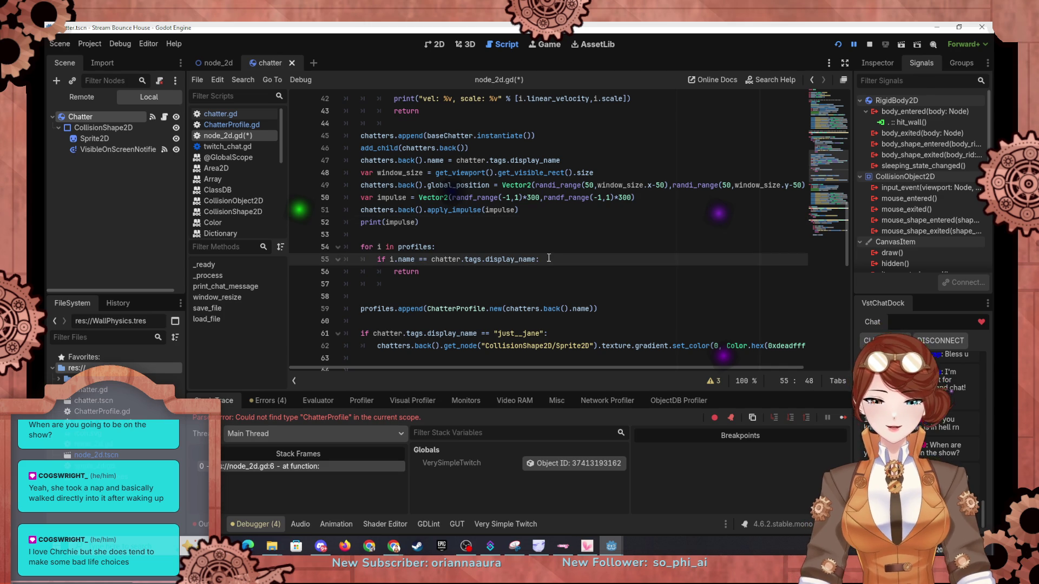
pyautogui.press('Return')
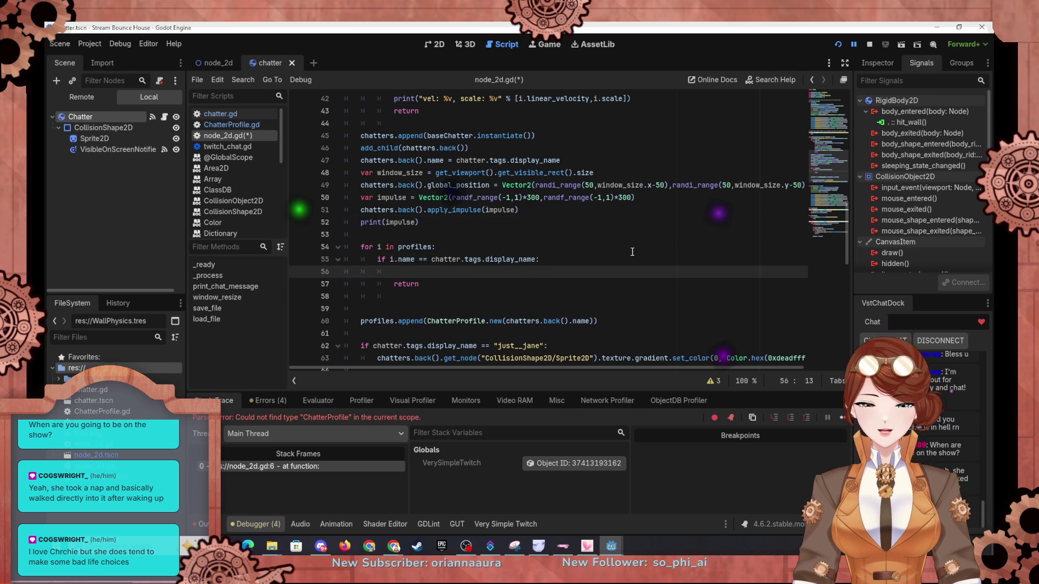
pyautogui.scroll(-2, 632, 251)
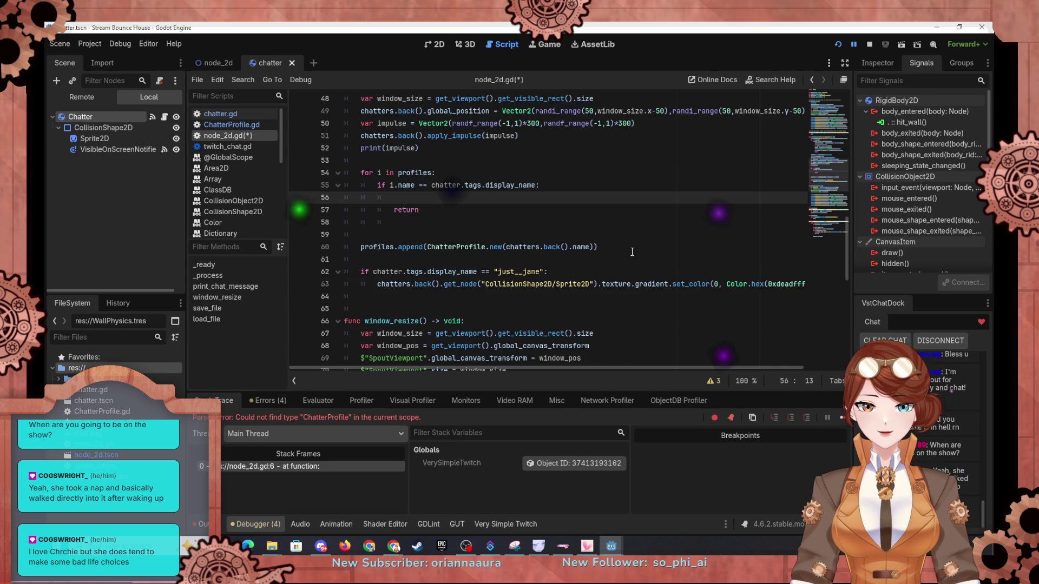
pyautogui.moveTo(377, 284); pyautogui.dragTo(826, 286)
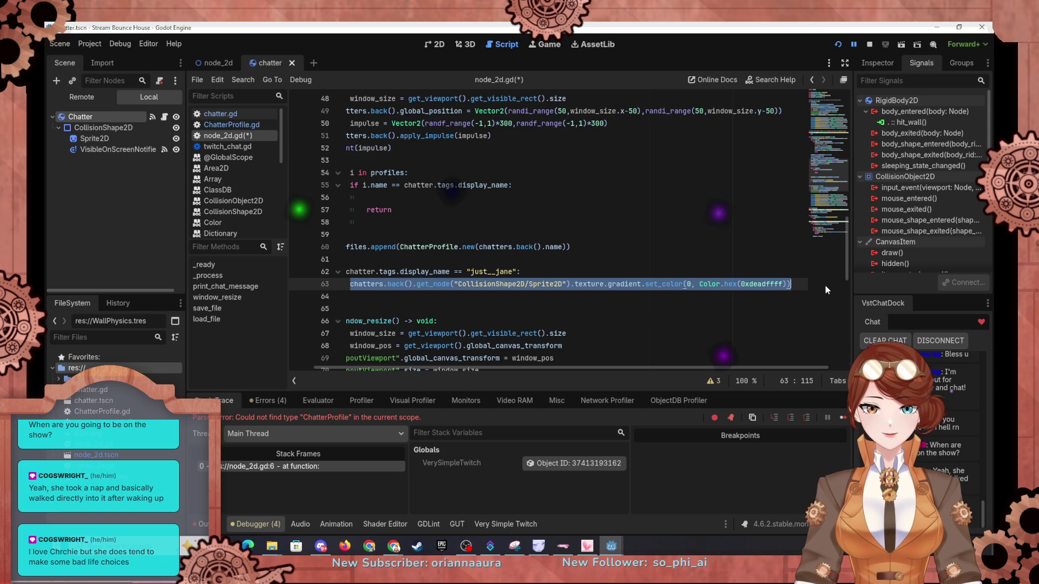
pyautogui.scroll(1, 411, 239)
pyautogui.hotkey('ctrl', 'c')
pyautogui.click(412, 239)
pyautogui.hotkey('ctrl', 'v')
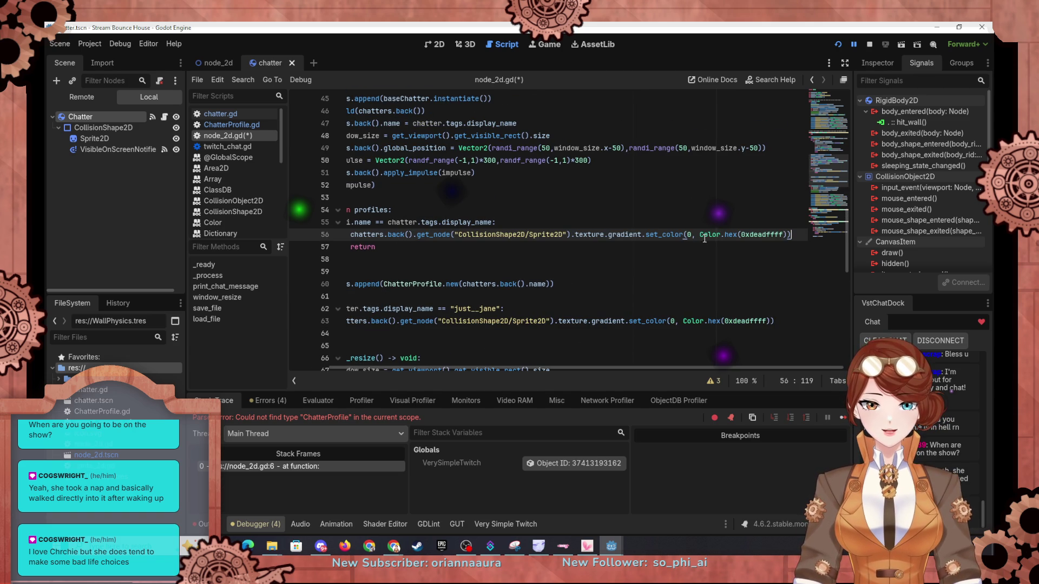
pyautogui.moveTo(700, 234); pyautogui.dragTo(785, 236)
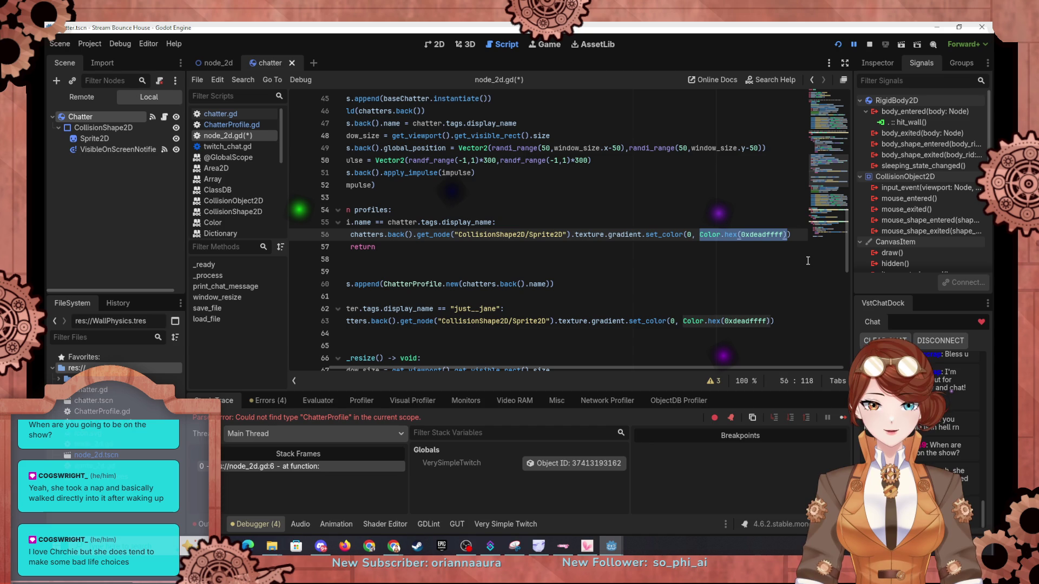
pyautogui.write('i.color')
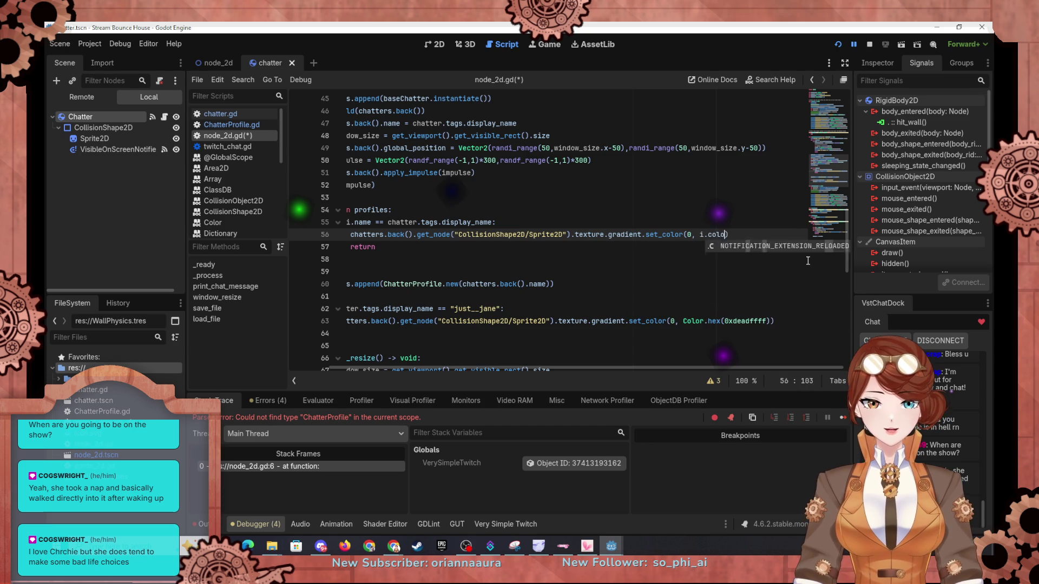
# Step: Check ChatterProfile.gd's fields, then save and run the project to test it
pyautogui.moveTo(564, 368); pyautogui.dragTo(463, 382)
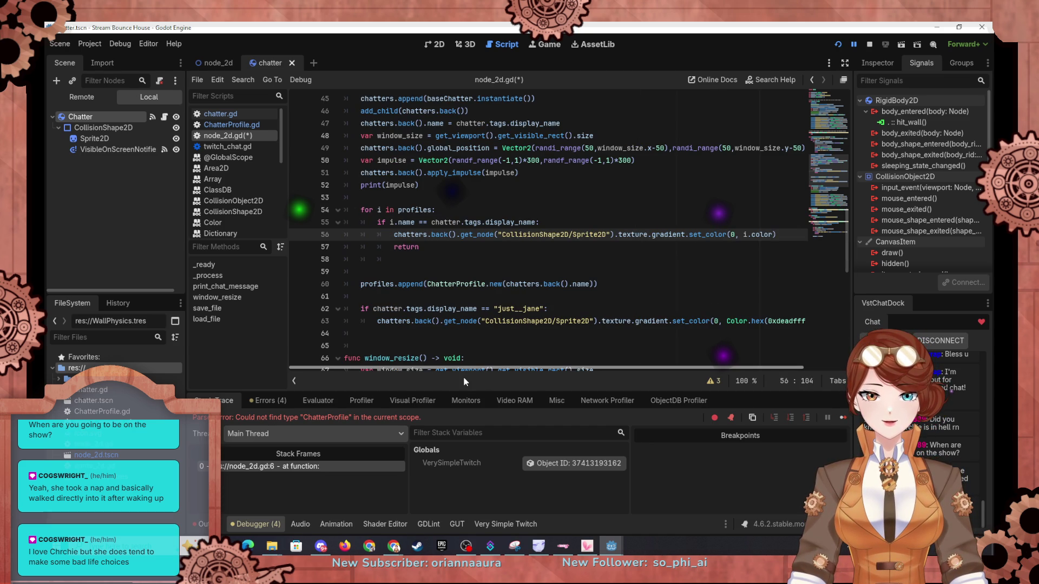
pyautogui.click(233, 124)
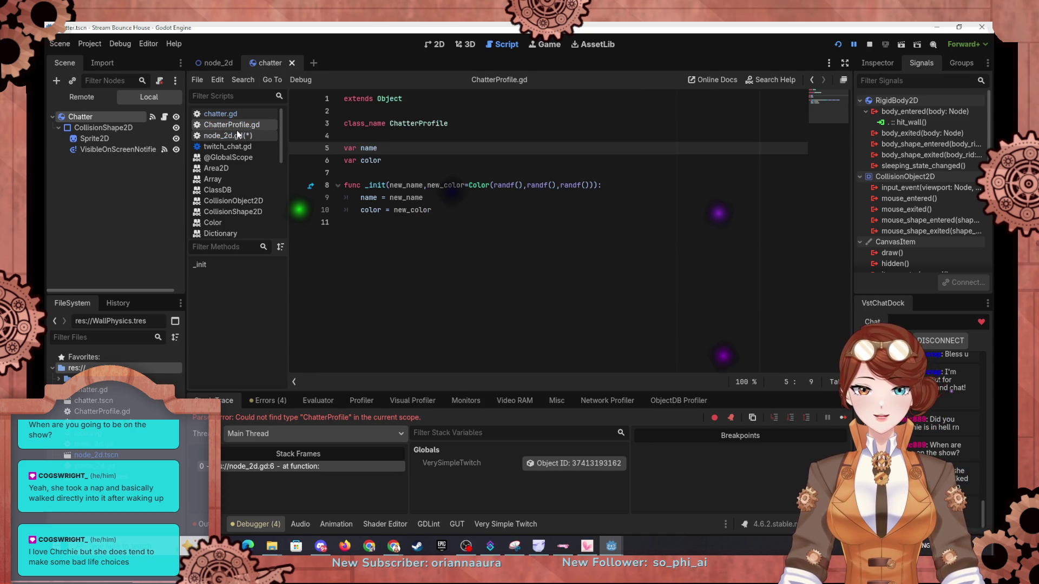
pyautogui.click(236, 130)
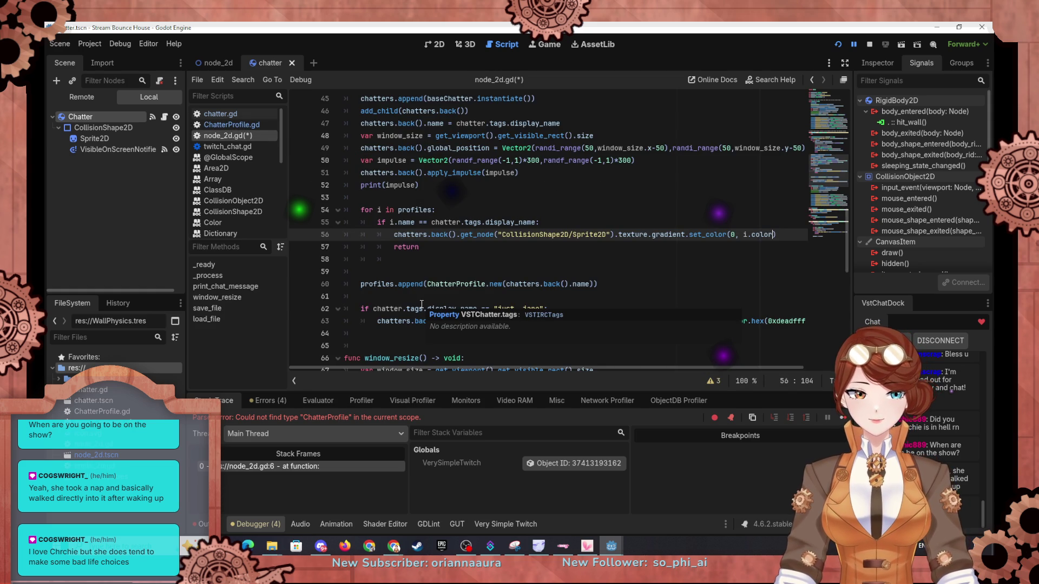
pyautogui.scroll(3, 474, 198)
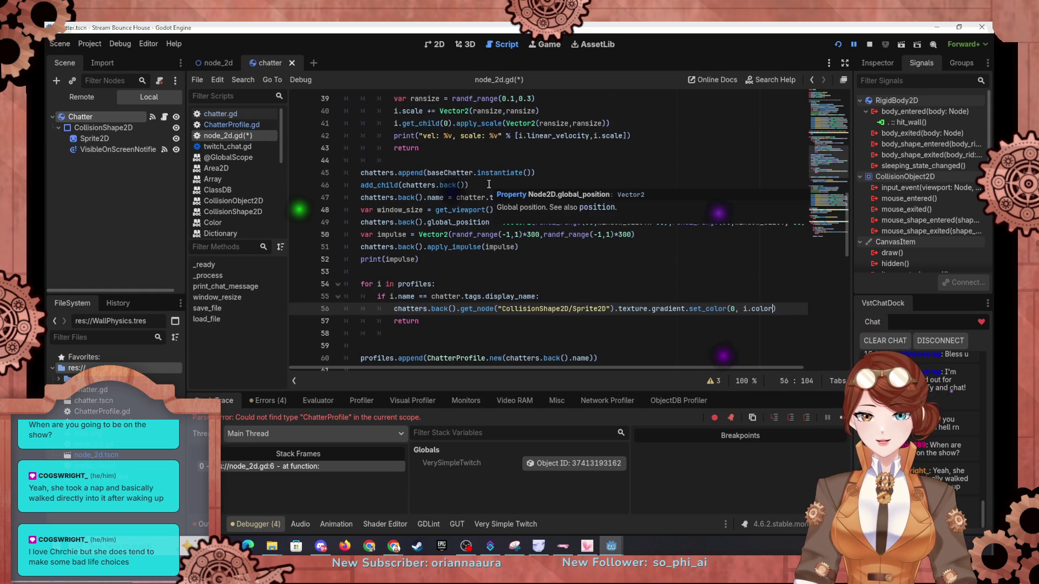
pyautogui.scroll(3, 474, 198)
pyautogui.scroll(1, 479, 153)
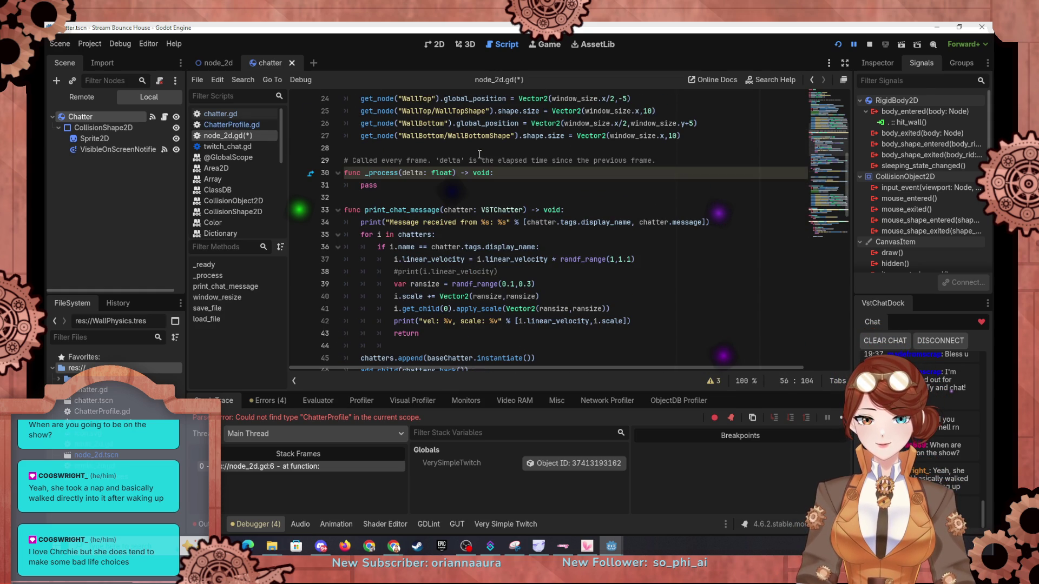
pyautogui.click(838, 44)
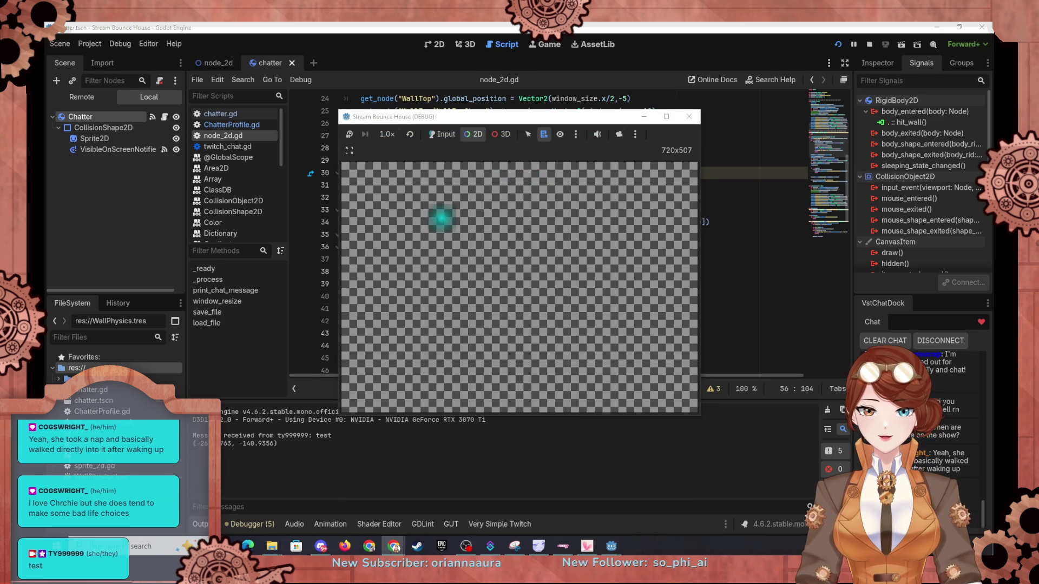
pyautogui.click(641, 116)
pyautogui.scroll(6, 440, 189)
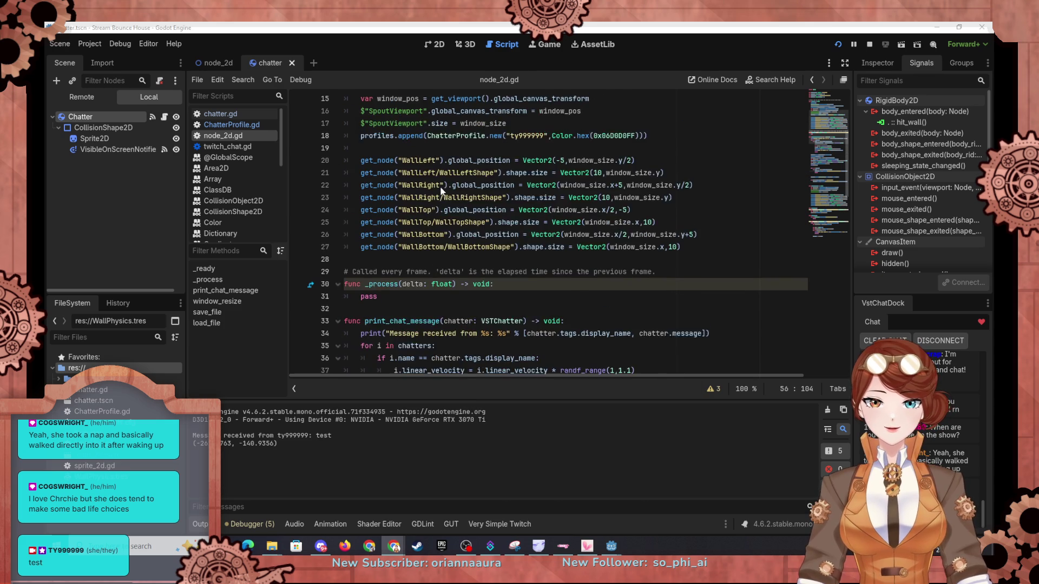
# Step: Change the default profile's user name and replace its colour 0x06D0D0FF with 0xdeadffff
pyautogui.moveTo(656, 246); pyautogui.dragTo(651, 236)
pyautogui.moveTo(510, 247); pyautogui.dragTo(545, 247)
pyautogui.write('just__')
pyautogui.write('jane')
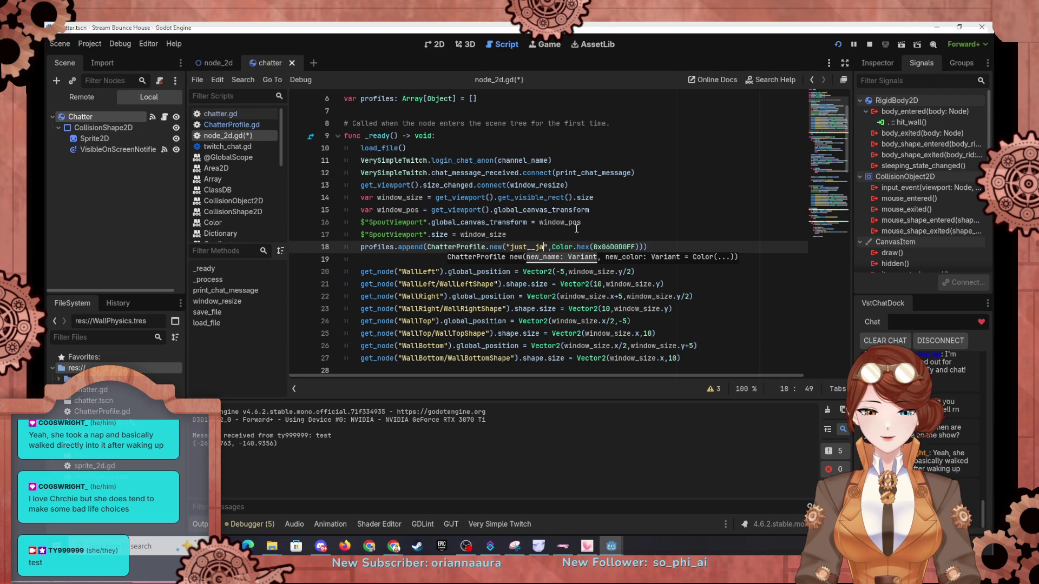
pyautogui.scroll(-14, 552, 241)
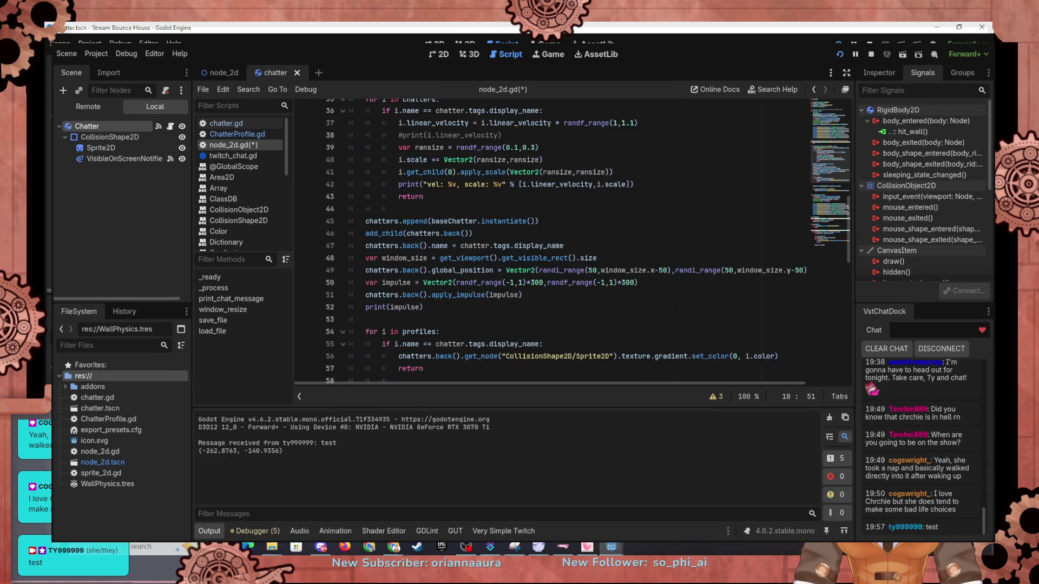
pyautogui.doubleClick(795, 292)
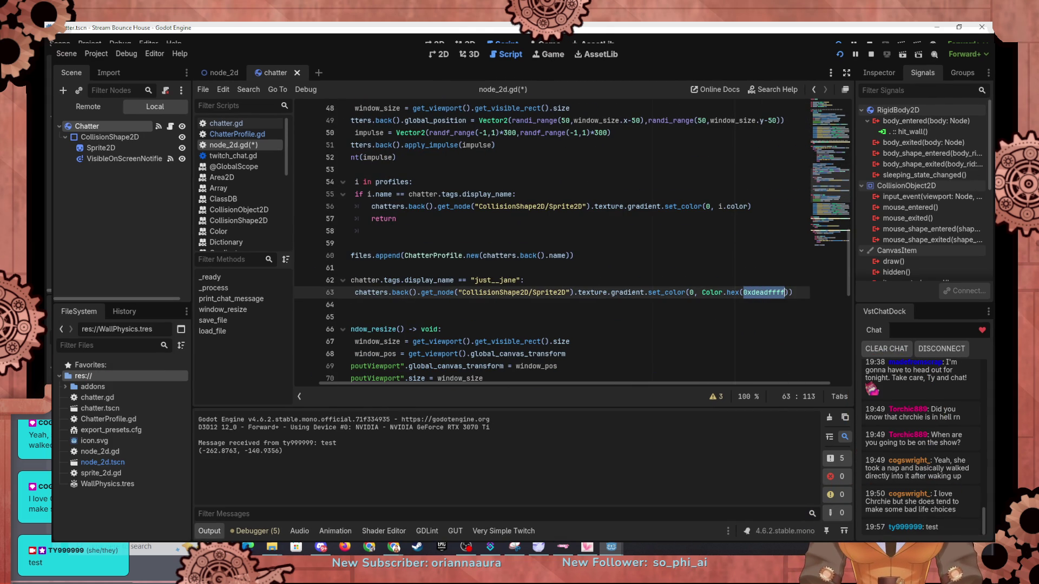
pyautogui.scroll(13, 552, 241)
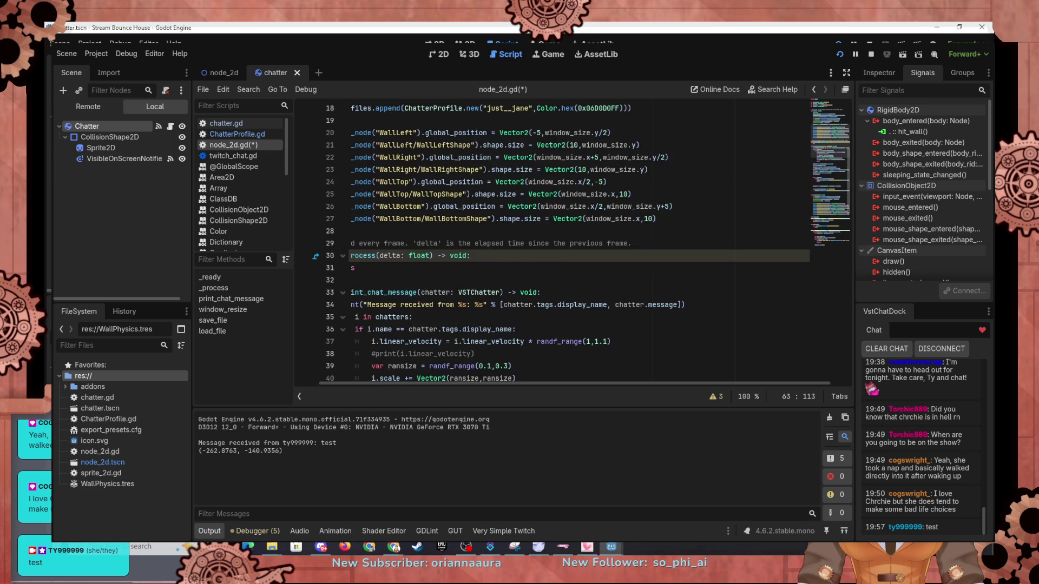
pyautogui.moveTo(577, 218); pyautogui.dragTo(619, 219)
pyautogui.hotkey('ctrl', 'v')
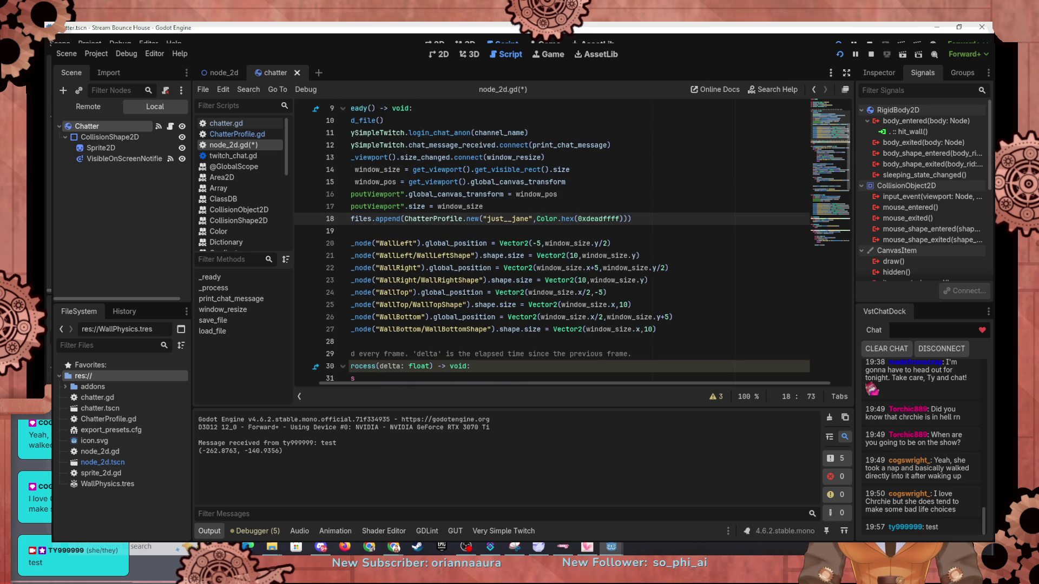
# Step: Run the game, delete the default-profile seeding line, and view the Remote scene tree
pyautogui.scroll(-11, 552, 240)
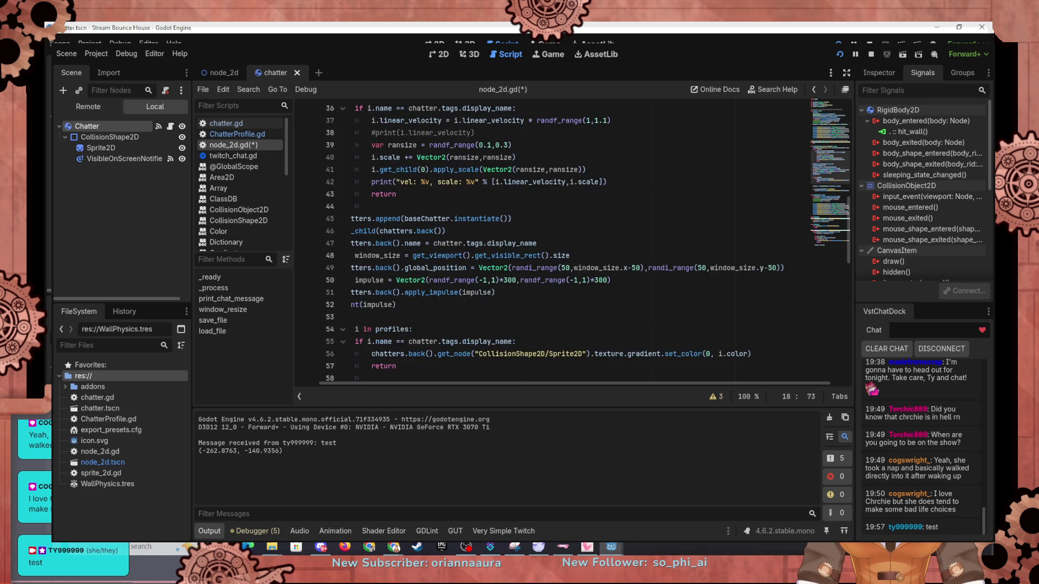
pyautogui.press('F5')
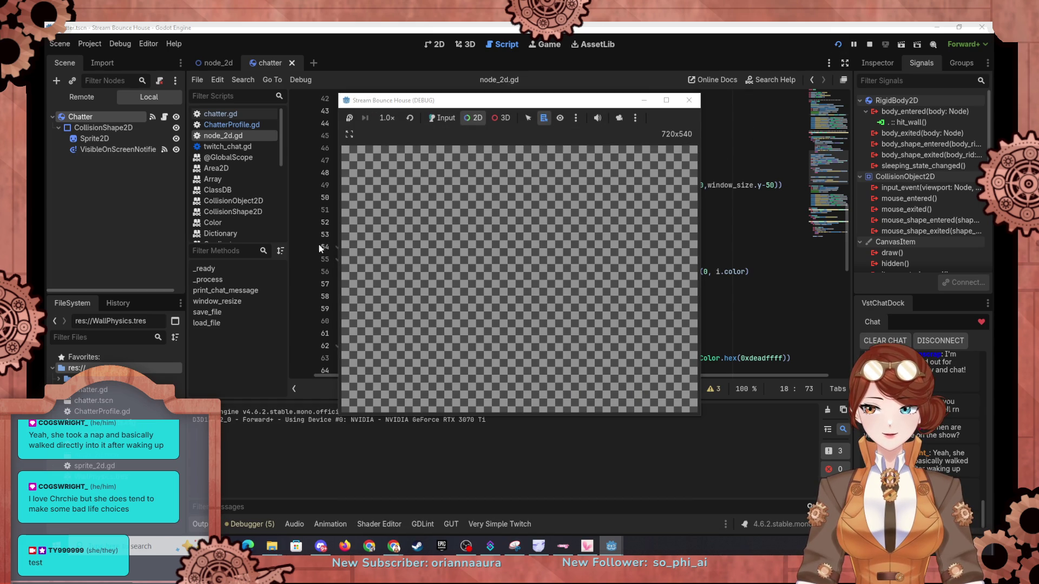
pyautogui.click(320, 241)
pyautogui.scroll(8, 522, 212)
pyautogui.scroll(3, 642, 245)
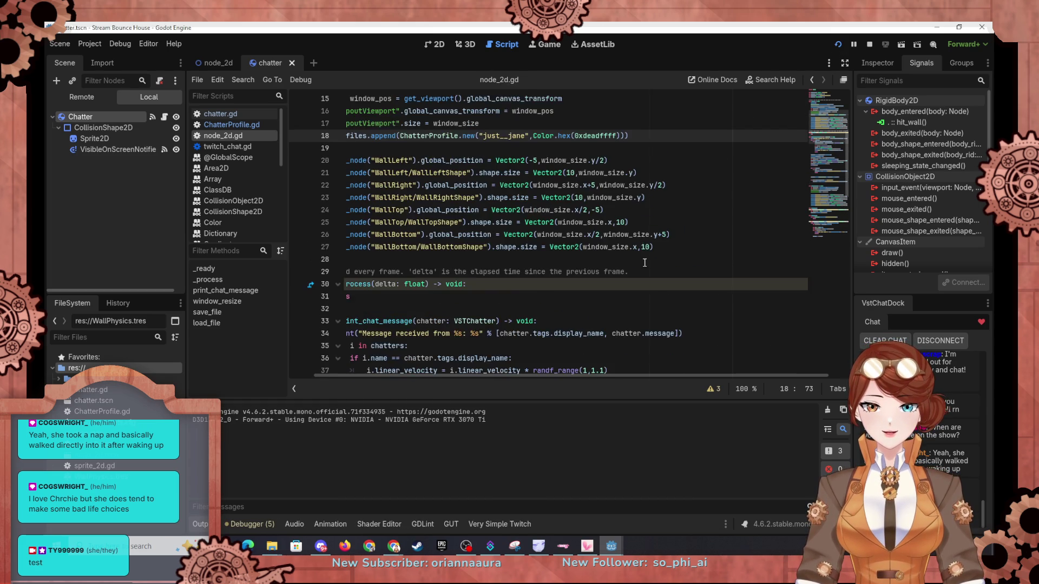
pyautogui.moveTo(635, 214); pyautogui.dragTo(639, 204)
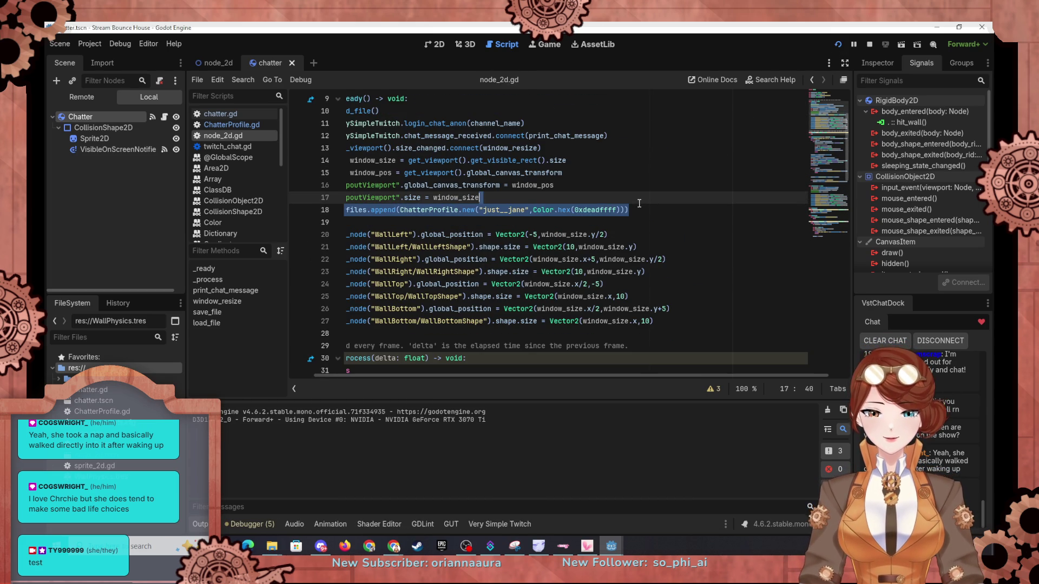
pyautogui.press('BackSpace')
pyautogui.click(85, 100)
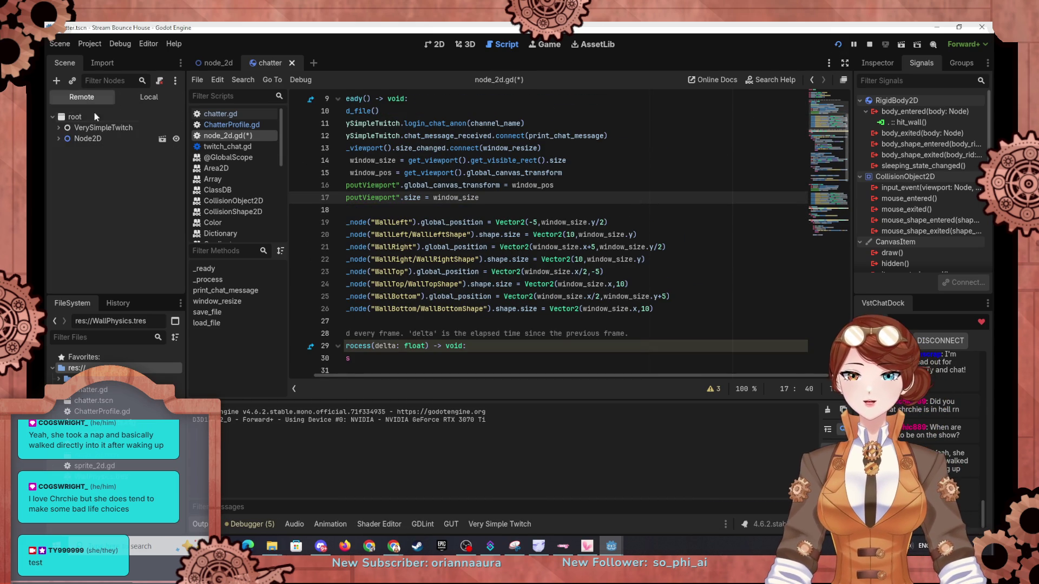
# Step: Expand Node2D in the running game's live scene tree and compare it with the editor tree
pyautogui.click(57, 137)
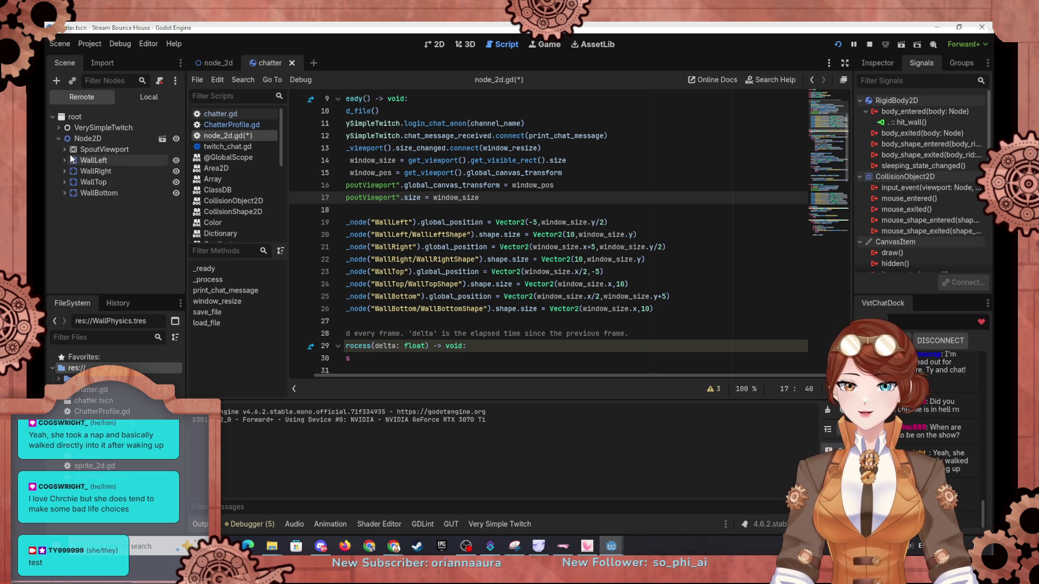
pyautogui.click(161, 138)
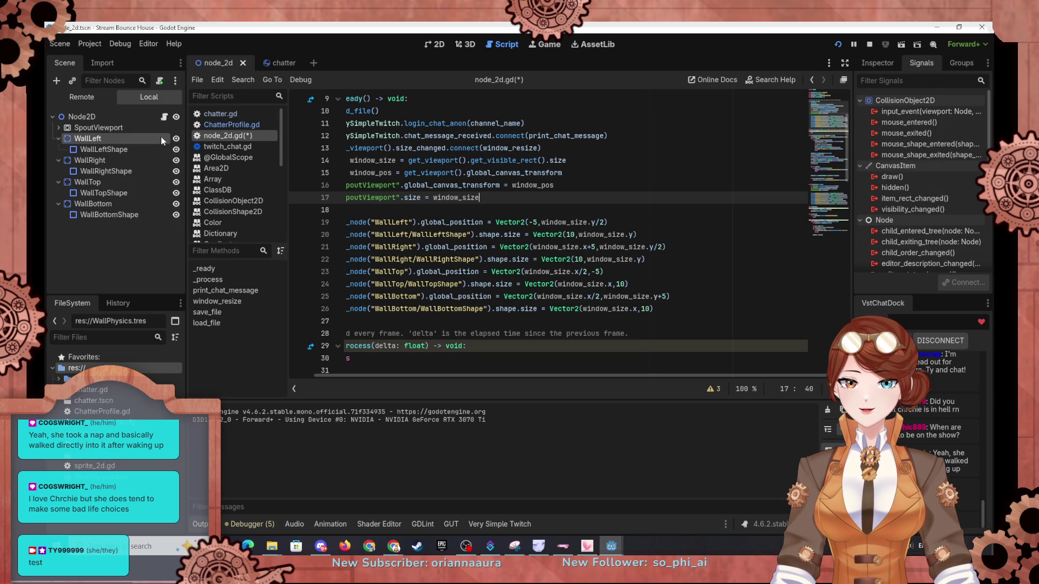
pyautogui.click(81, 99)
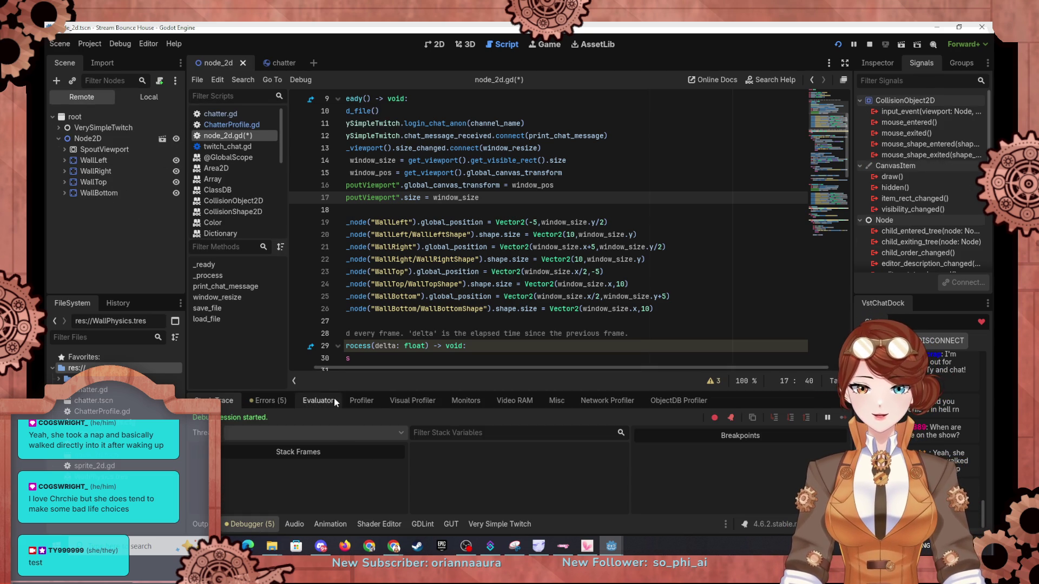
pyautogui.scroll(-3, 361, 253)
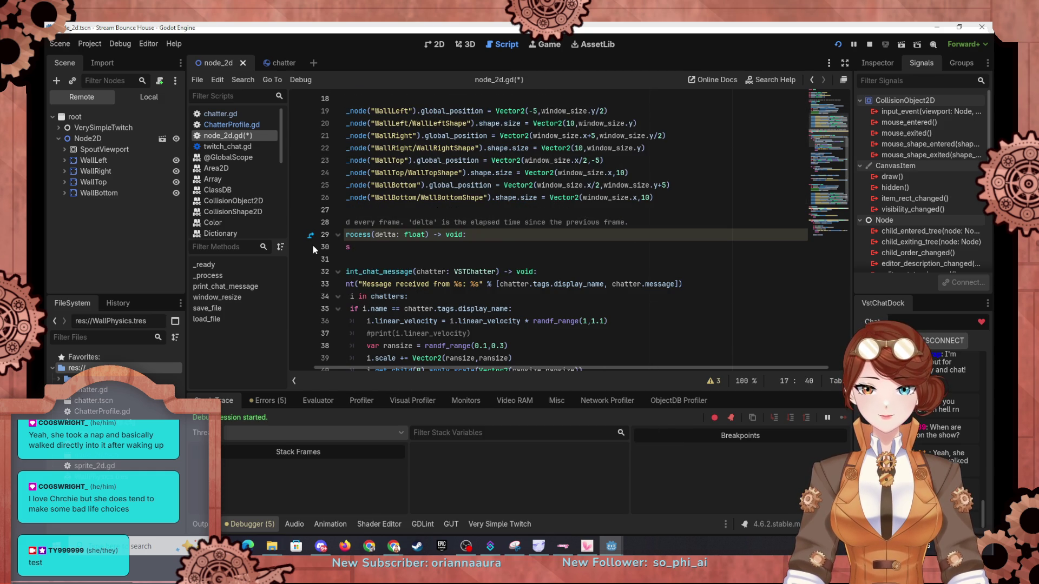
# Step: Set a breakpoint on line 30, restart the game, and continue to inspect chatters and profiles
pyautogui.click(298, 247)
pyautogui.moveTo(463, 358)
pyautogui.mouseDown()
pyautogui.moveTo(464, 372)
pyautogui.moveTo(423, 372)
pyautogui.mouseUp()
pyautogui.scroll(2, 422, 352)
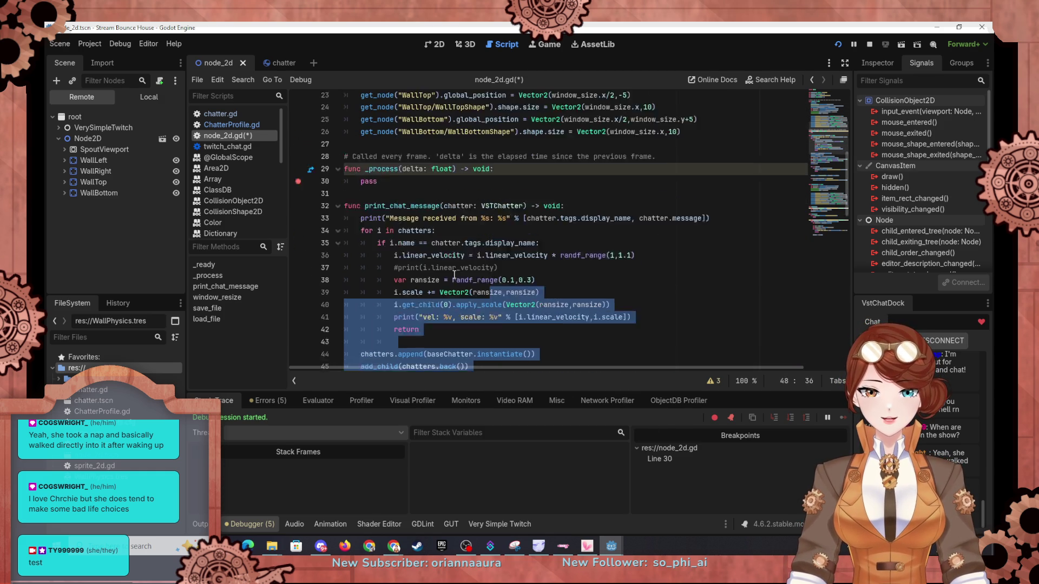
pyautogui.click(843, 45)
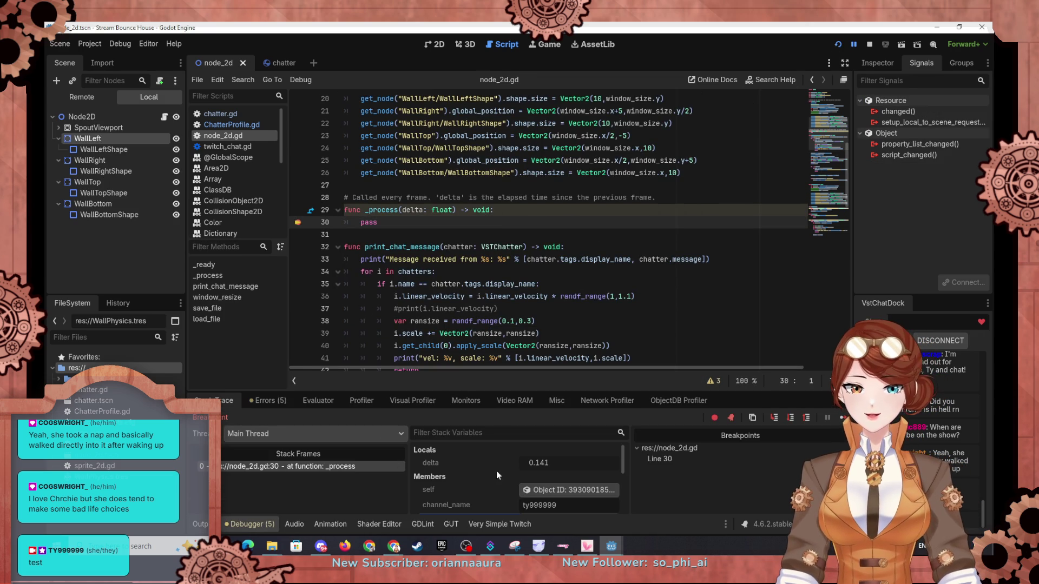
pyautogui.scroll(-1, 487, 469)
pyautogui.scroll(-5, 478, 478)
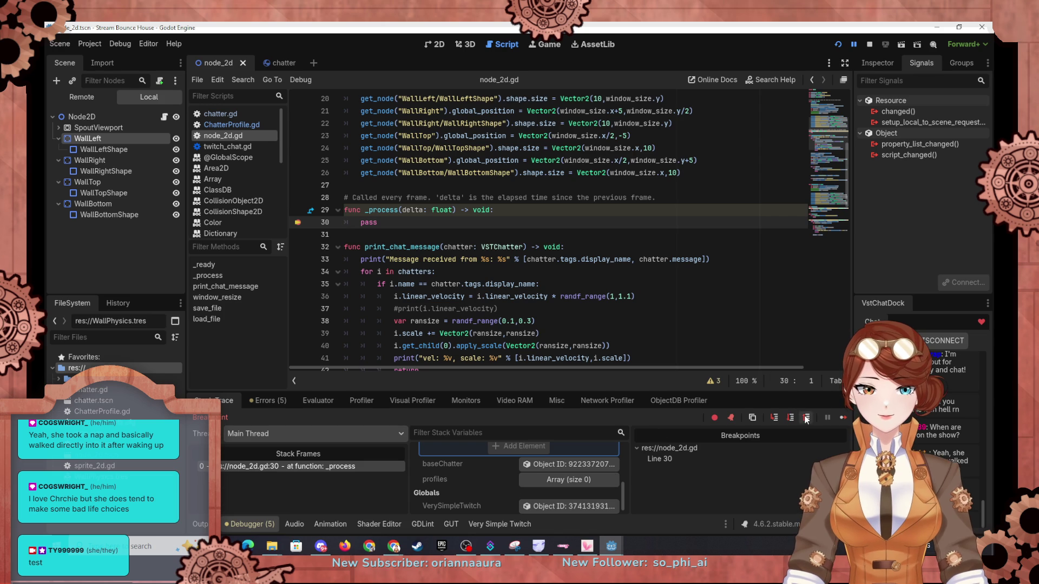
pyautogui.click(843, 418)
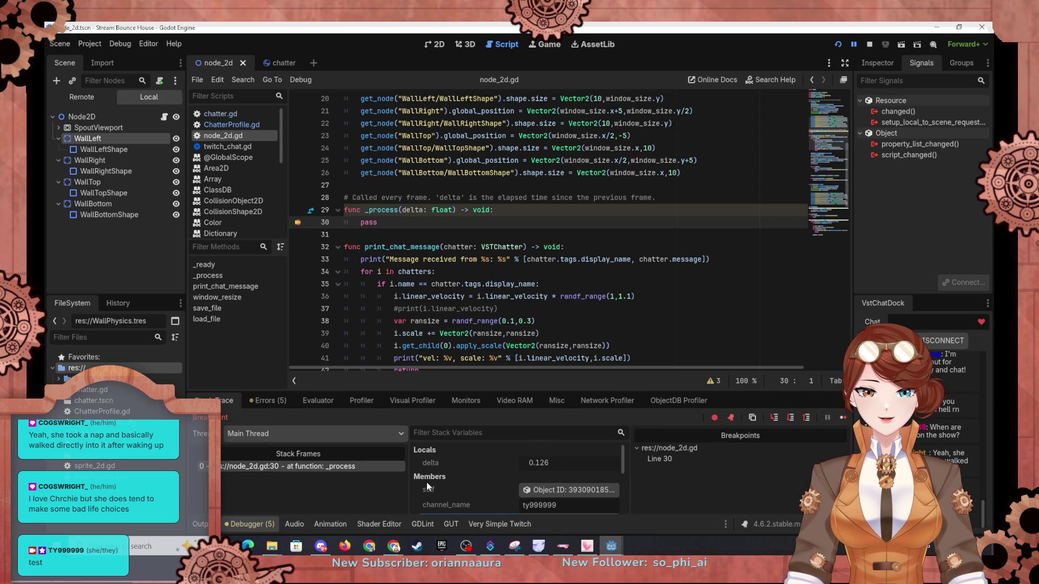
pyautogui.scroll(-5, 427, 481)
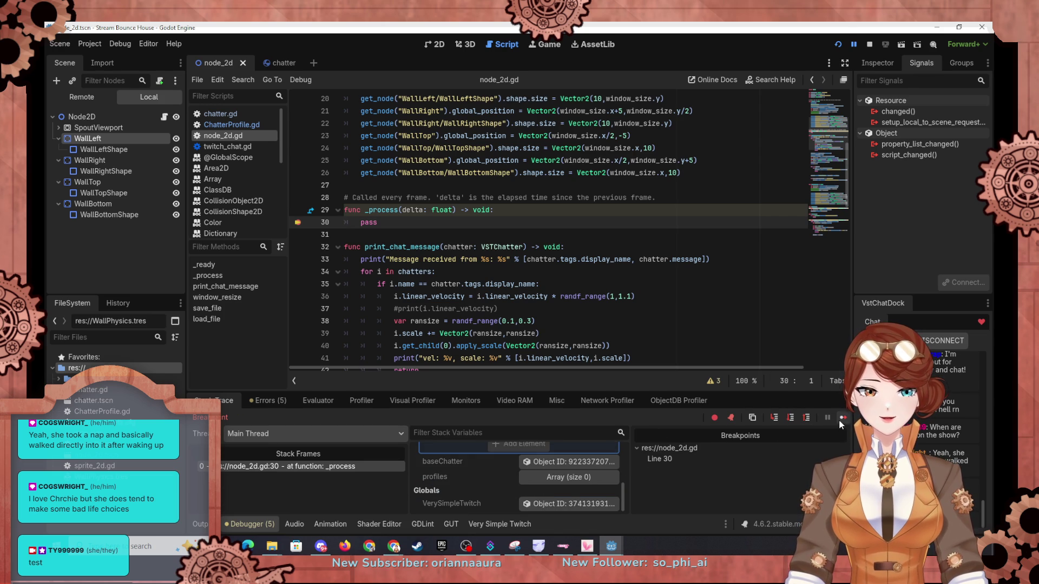
pyautogui.scroll(2, 478, 492)
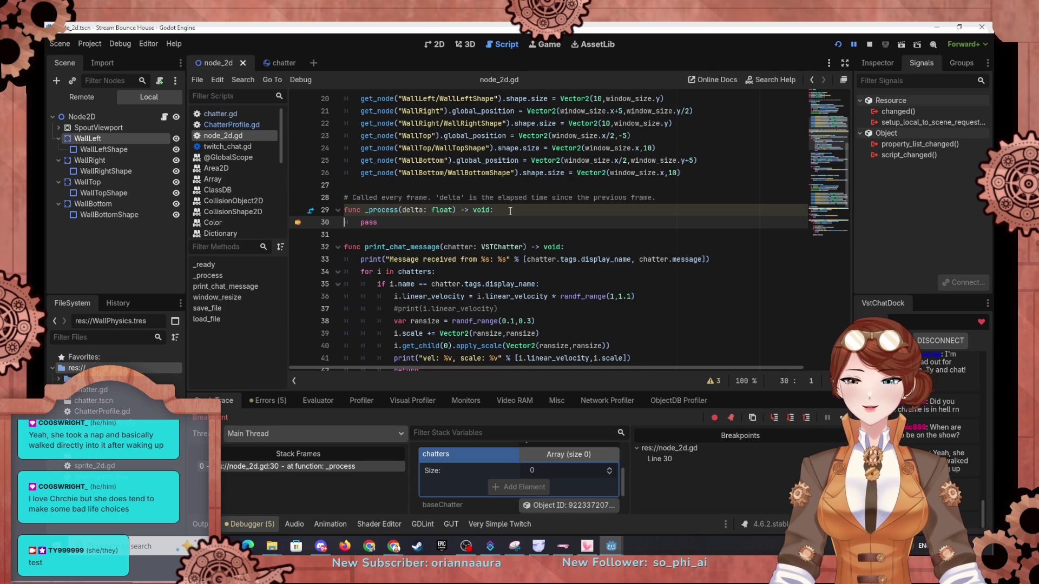
pyautogui.click(515, 184)
pyautogui.scroll(6, 515, 184)
pyautogui.click(538, 284)
# Step: Undo twice to bring back the deleted default profile line 18
pyautogui.hotkey('ctrl', 'z')
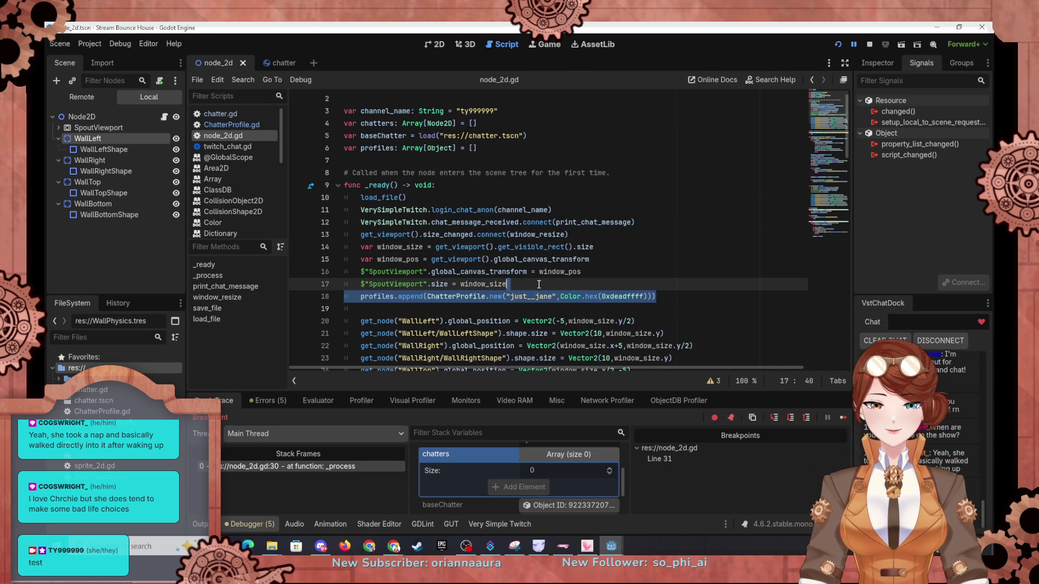
pyautogui.hotkey('ctrl', 'z')
pyautogui.scroll(-10, 515, 260)
pyautogui.scroll(-2, 515, 261)
# Step: Add a save_file() call on a new line after the profiles.append line
pyautogui.click(487, 273)
pyautogui.scroll(-3, 488, 276)
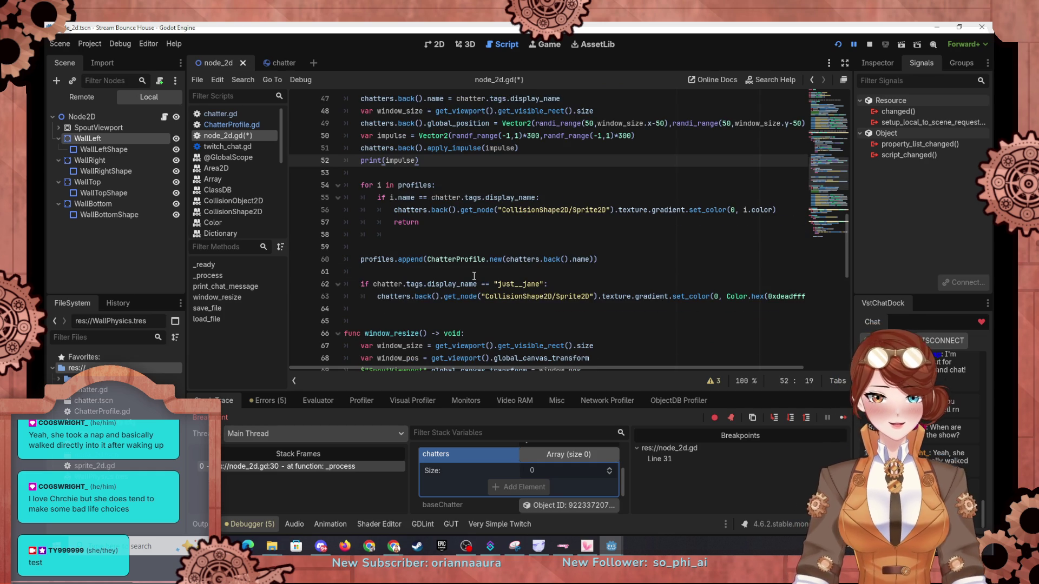
pyautogui.click(615, 261)
pyautogui.press('Return')
pyautogui.write('save')
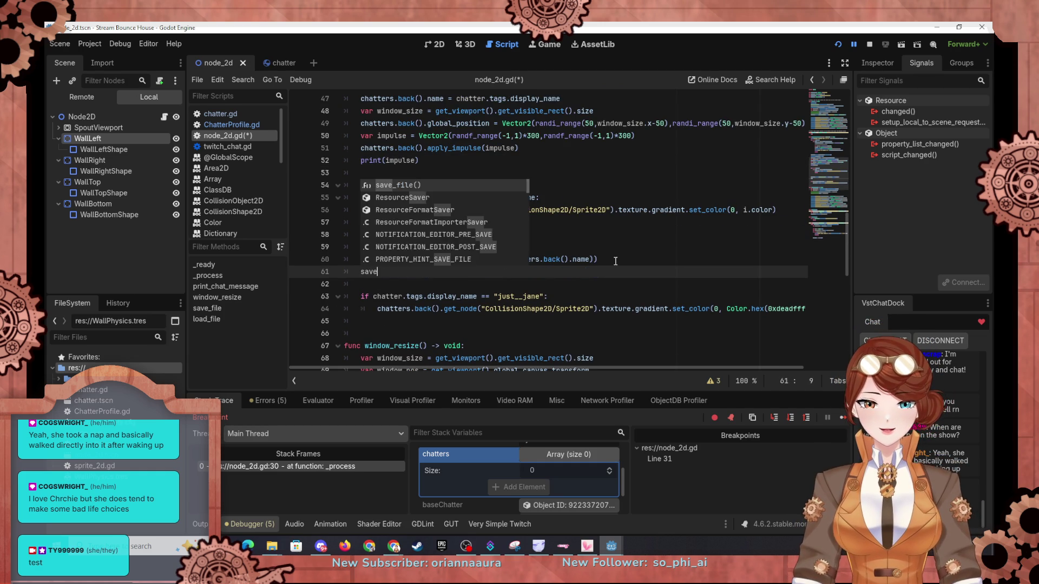
pyautogui.write('_f')
pyautogui.press('Return')
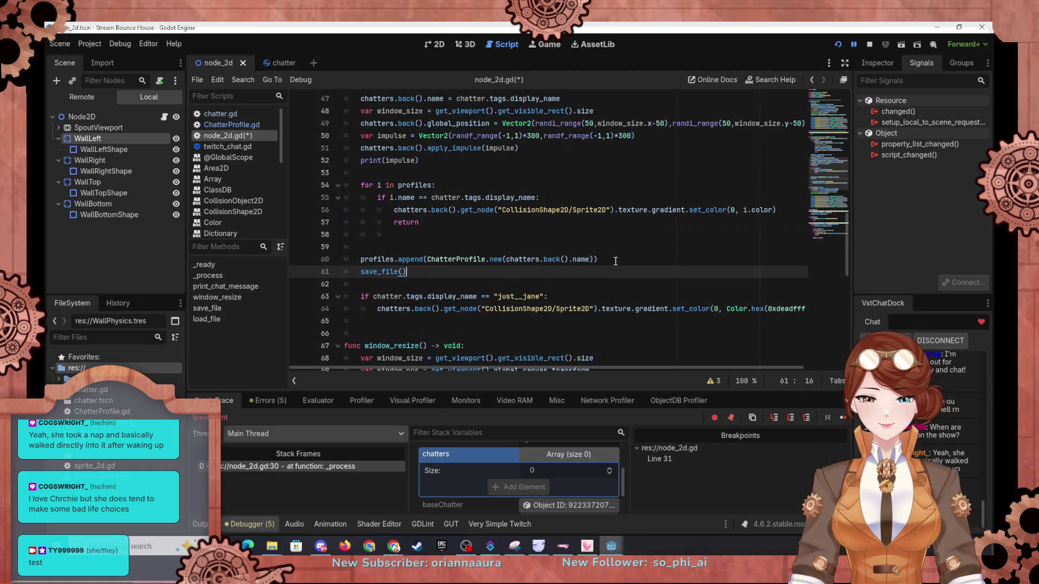
pyautogui.click(588, 247)
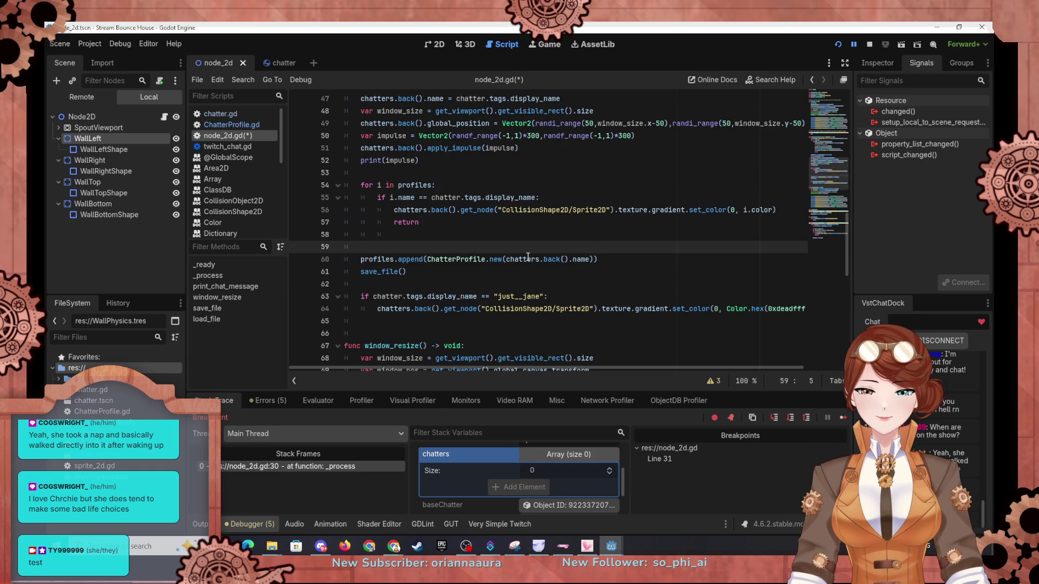
# Step: Run the project, resume past the breakpoint, then close the game window
pyautogui.scroll(10, 527, 256)
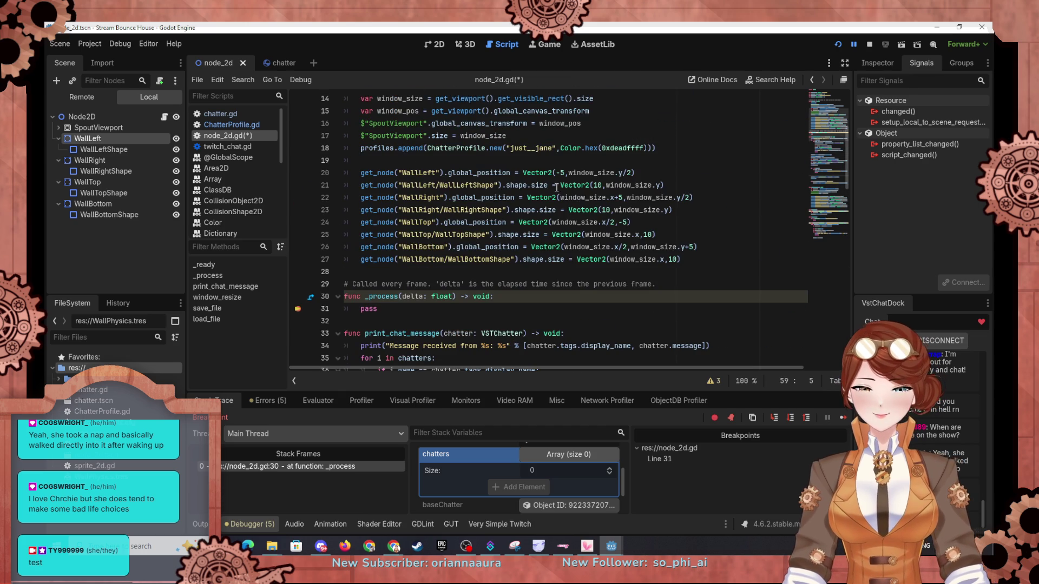
pyautogui.scroll(1, 530, 186)
pyautogui.scroll(2, 516, 193)
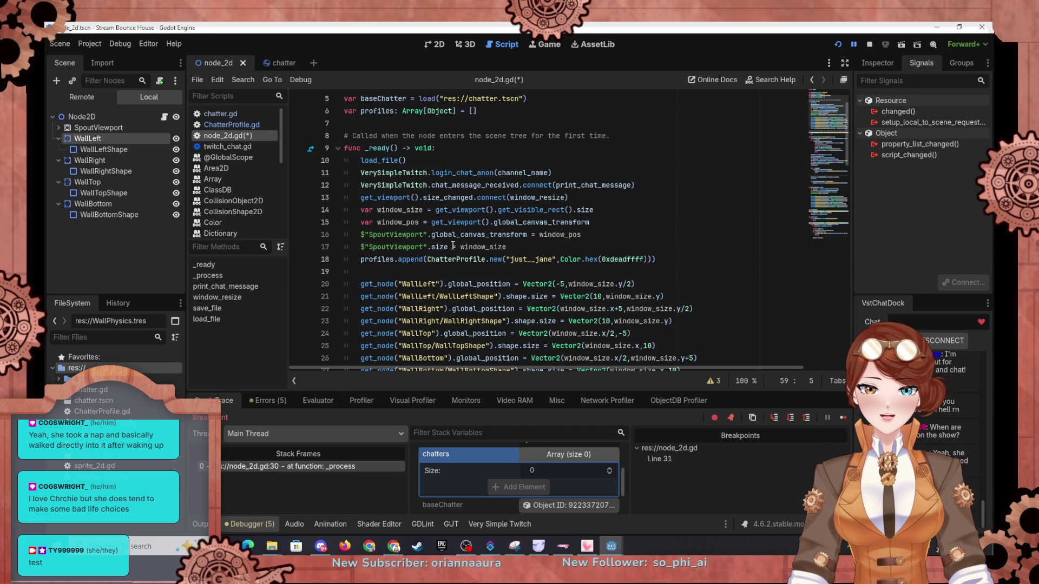
pyautogui.scroll(-4, 567, 319)
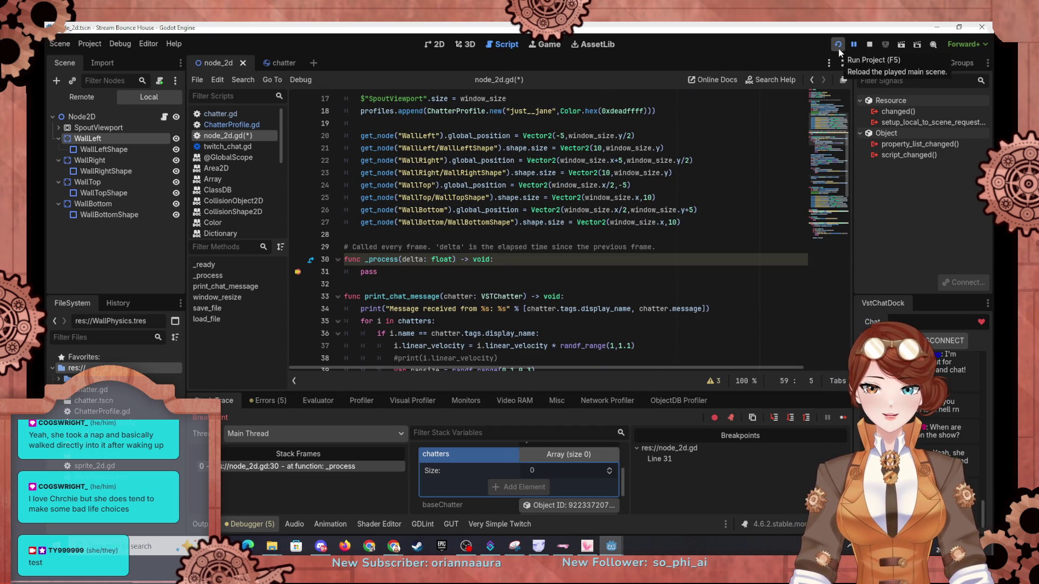
pyautogui.click(837, 44)
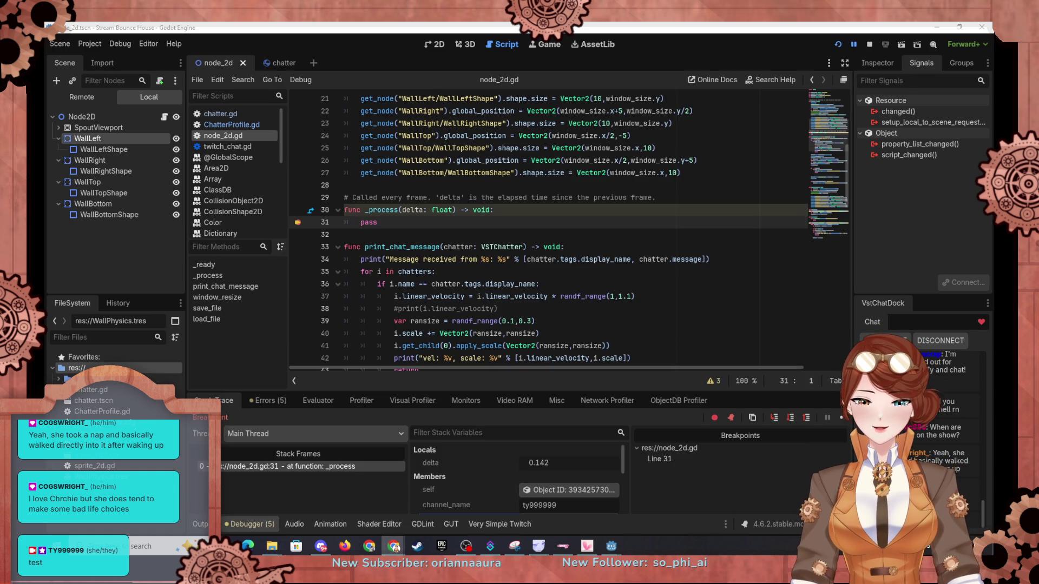
pyautogui.click(839, 418)
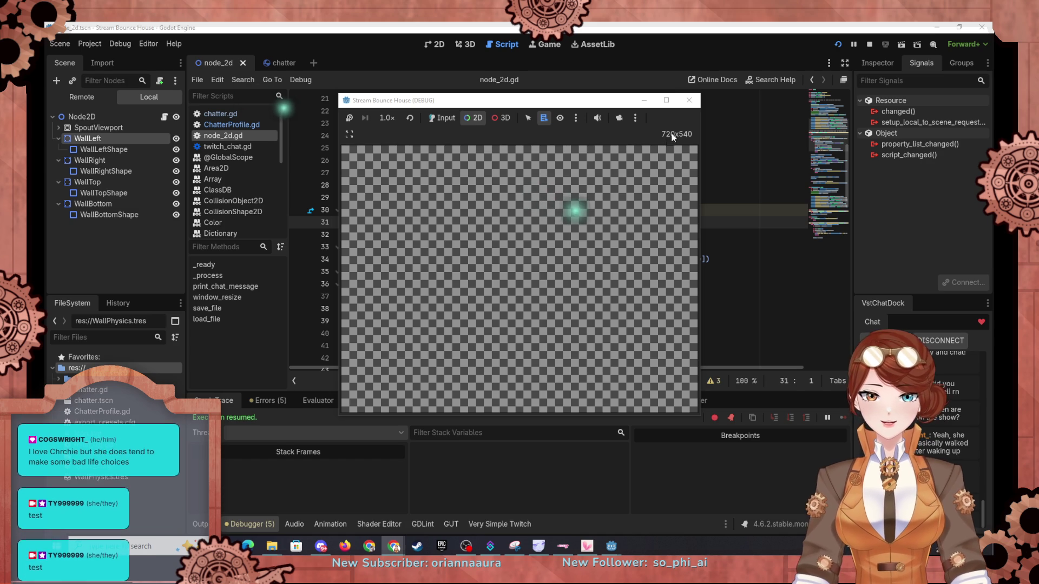
pyautogui.click(688, 101)
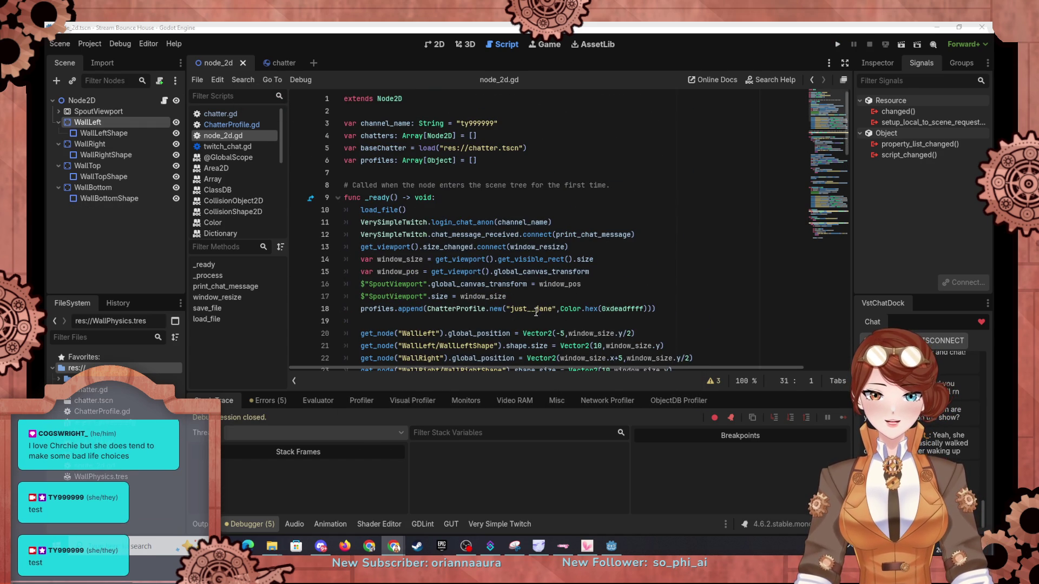
# Step: Revisit default profile line 18 and the _process breakpoint, then relaunch the game
pyautogui.click(535, 309)
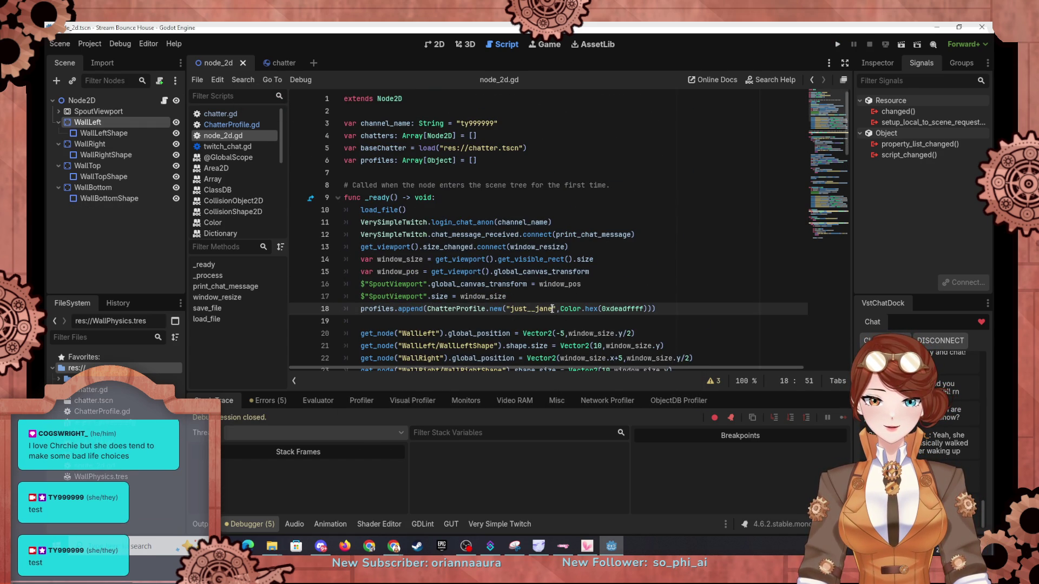
pyautogui.click(210, 275)
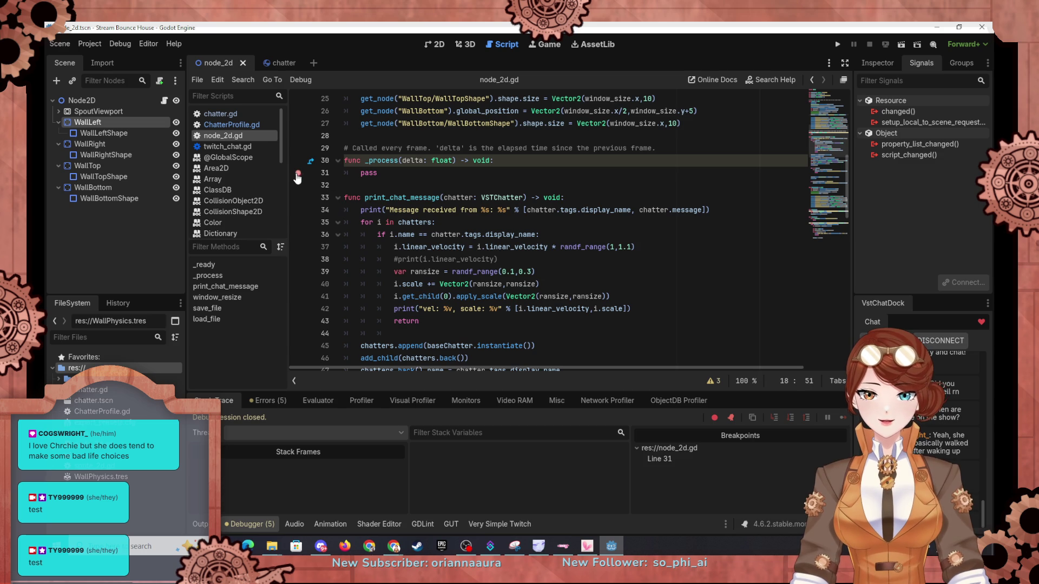
pyautogui.click(837, 43)
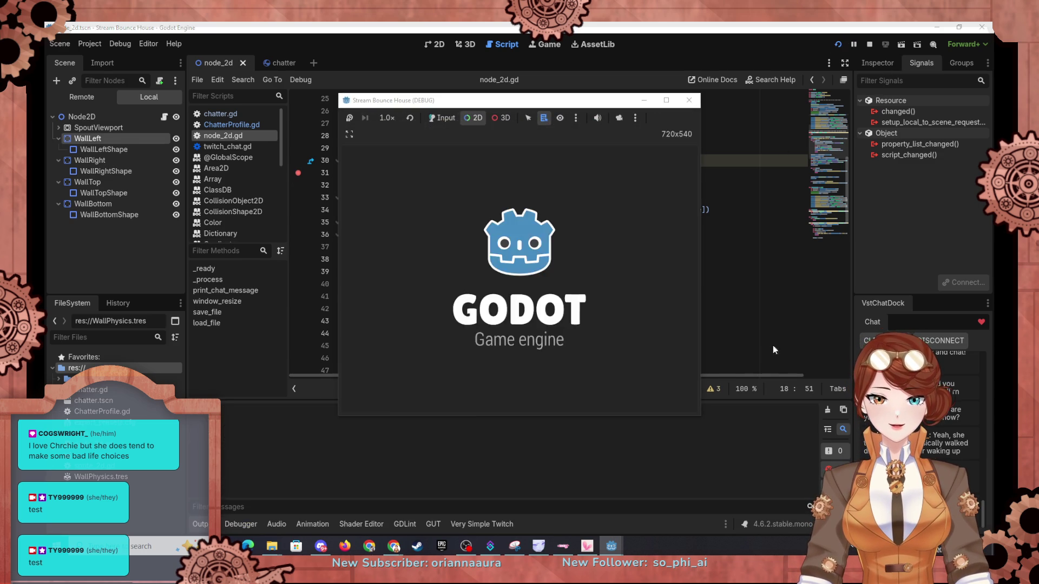
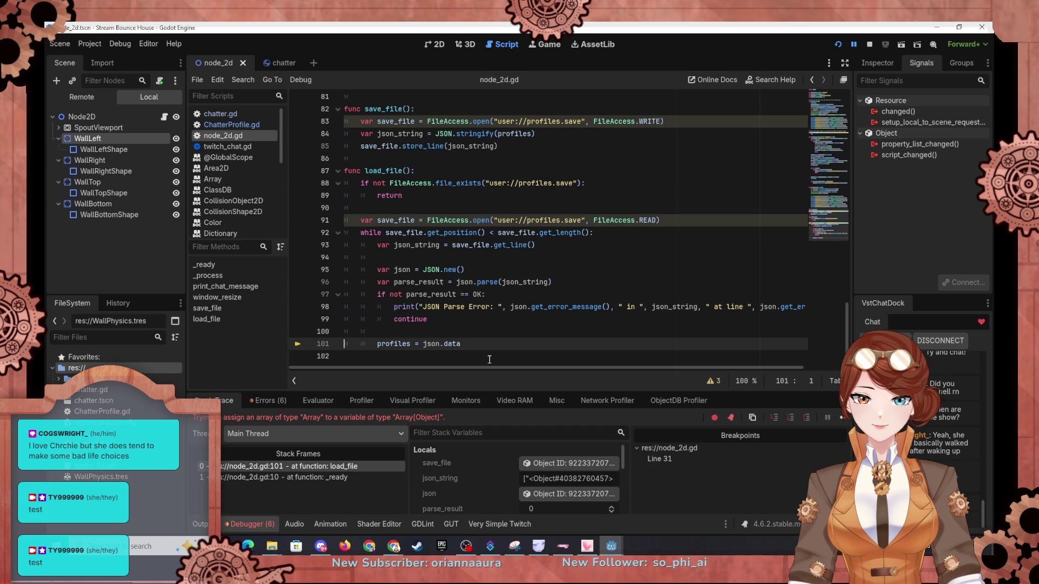
# Step: Change line 101 of load_file to profiles.append(json.data) so each parsed entry is added
pyautogui.click(410, 343)
pyautogui.write('.app')
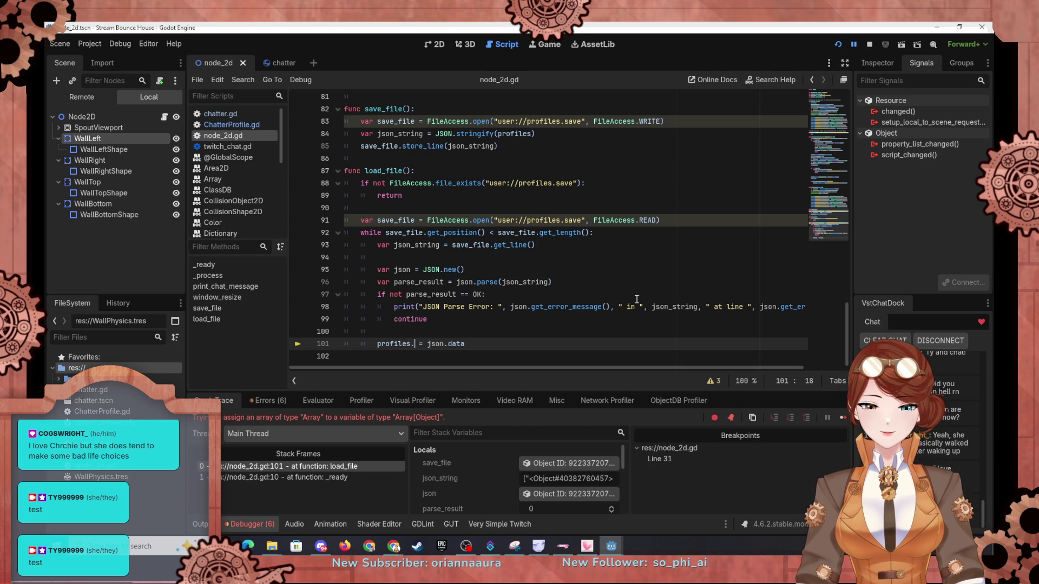
pyautogui.write('end')
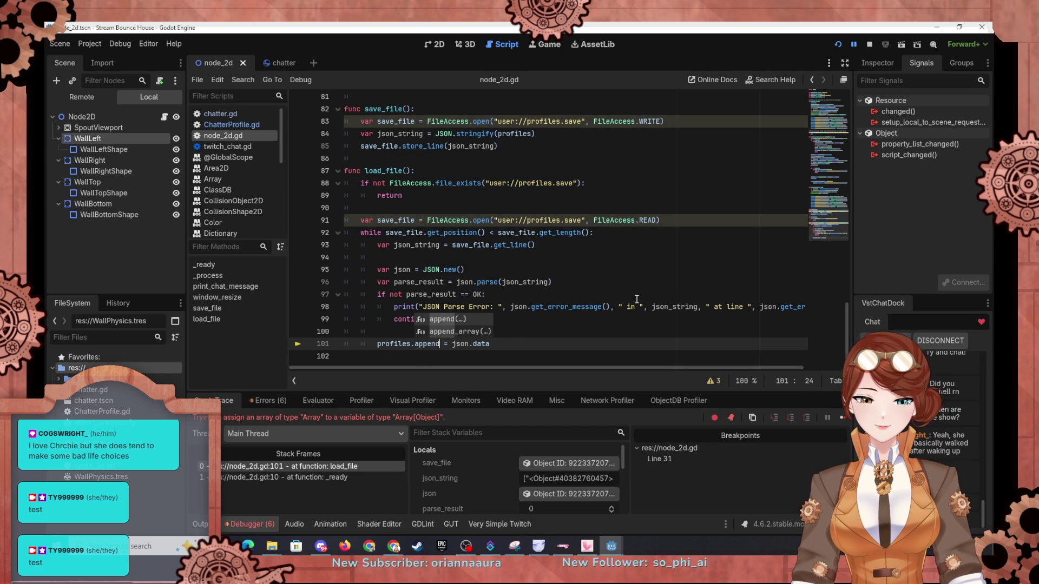
pyautogui.write('(')
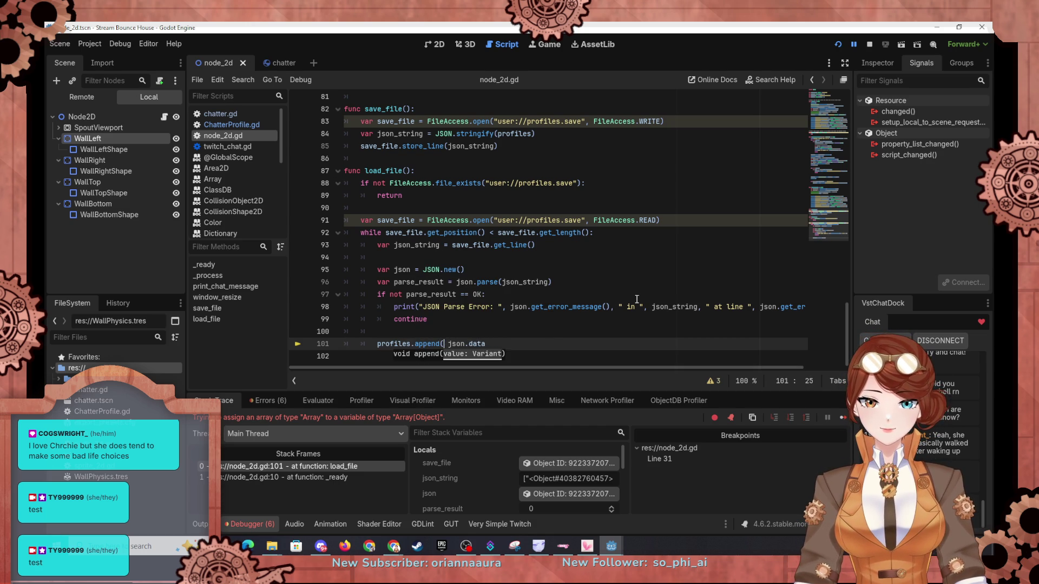
pyautogui.press('End')
pyautogui.write(')')
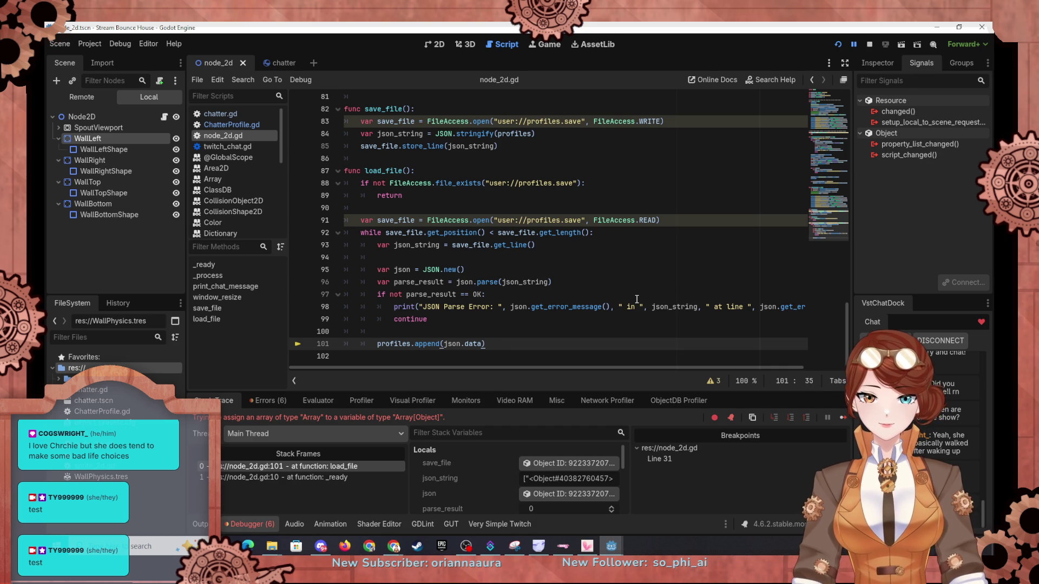
# Step: Rerun the game, continue to the line-31 breakpoint, and expand profiles to see its one element
pyautogui.click(834, 45)
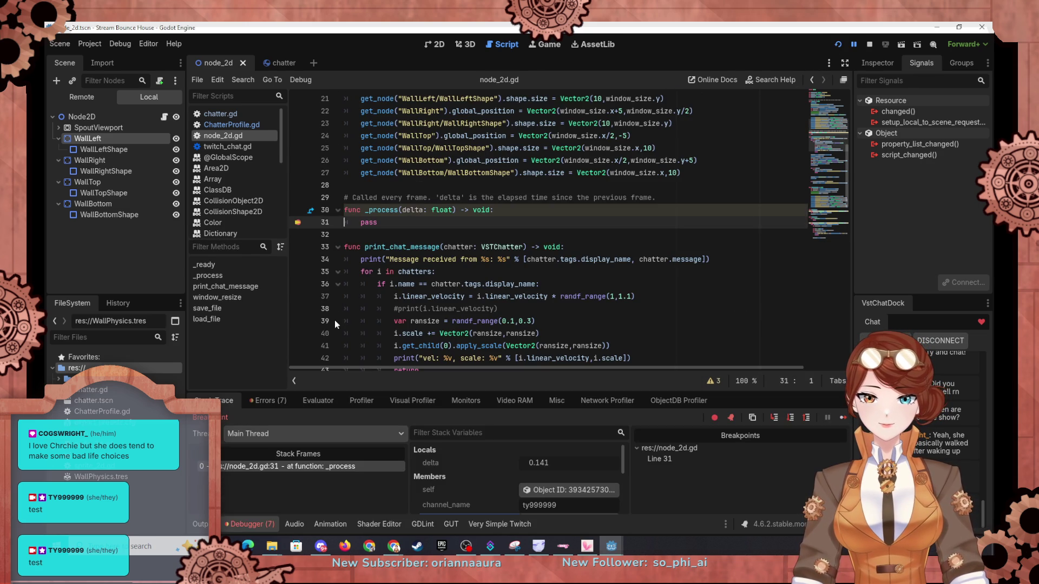
pyautogui.click(842, 418)
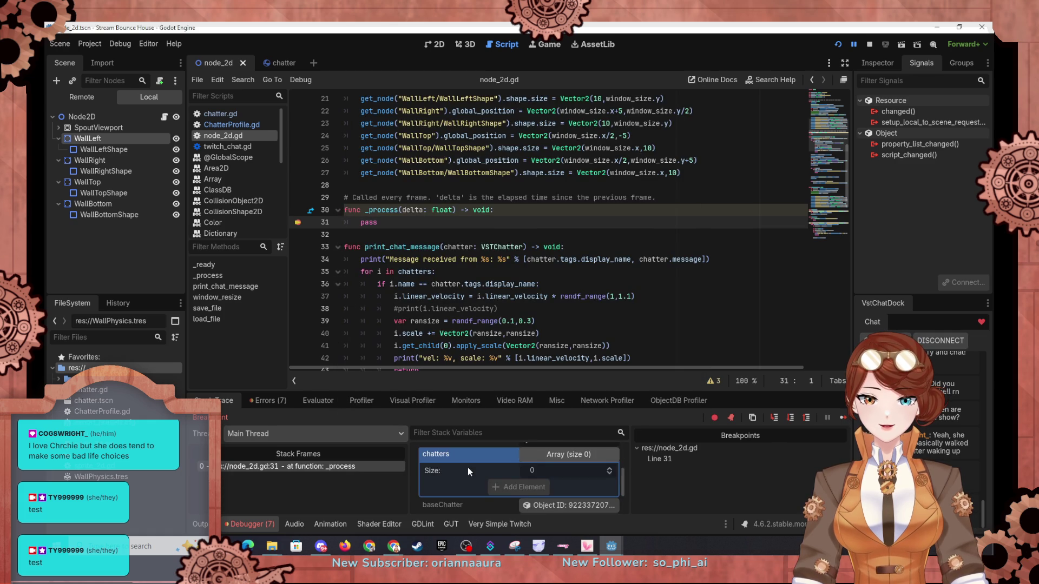
pyautogui.scroll(-5, 467, 469)
pyautogui.click(555, 482)
pyautogui.scroll(-2, 548, 477)
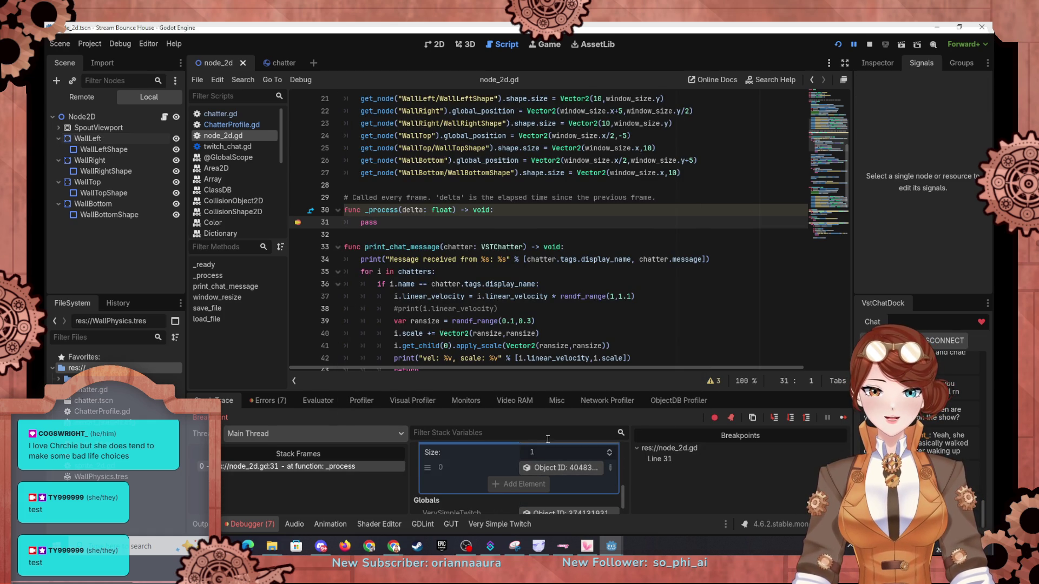
pyautogui.scroll(-1, 444, 483)
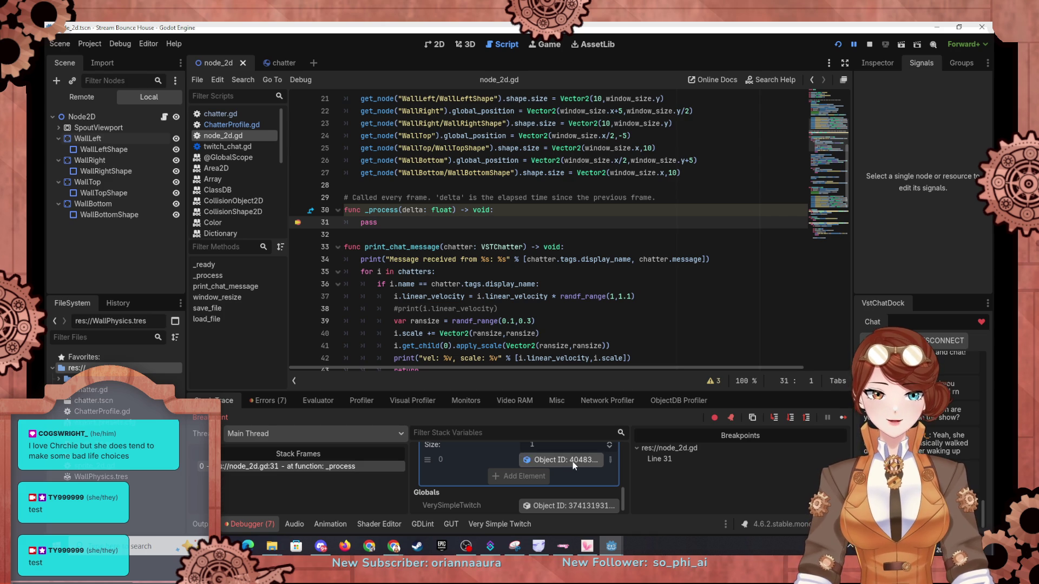
pyautogui.scroll(7, 522, 202)
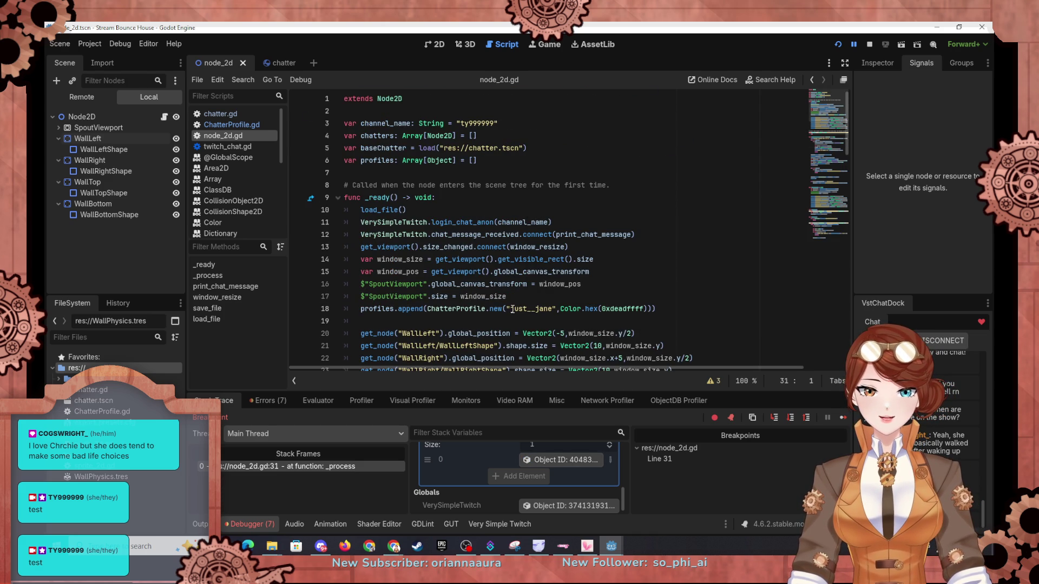
# Step: Replace the test profile's name on line 18 with the channel's username
pyautogui.moveTo(511, 308); pyautogui.dragTo(541, 308)
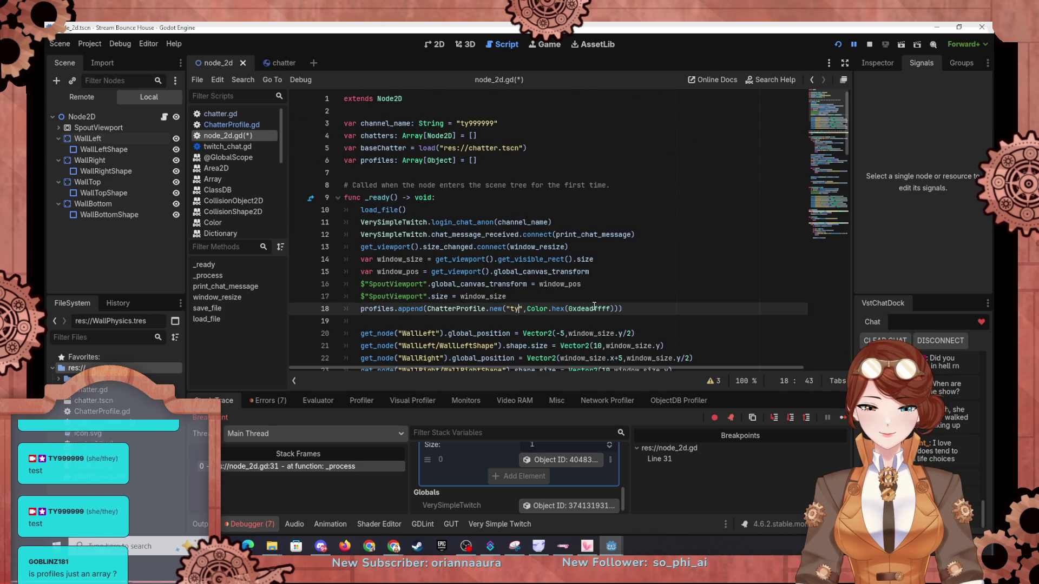
pyautogui.write('ty999999')
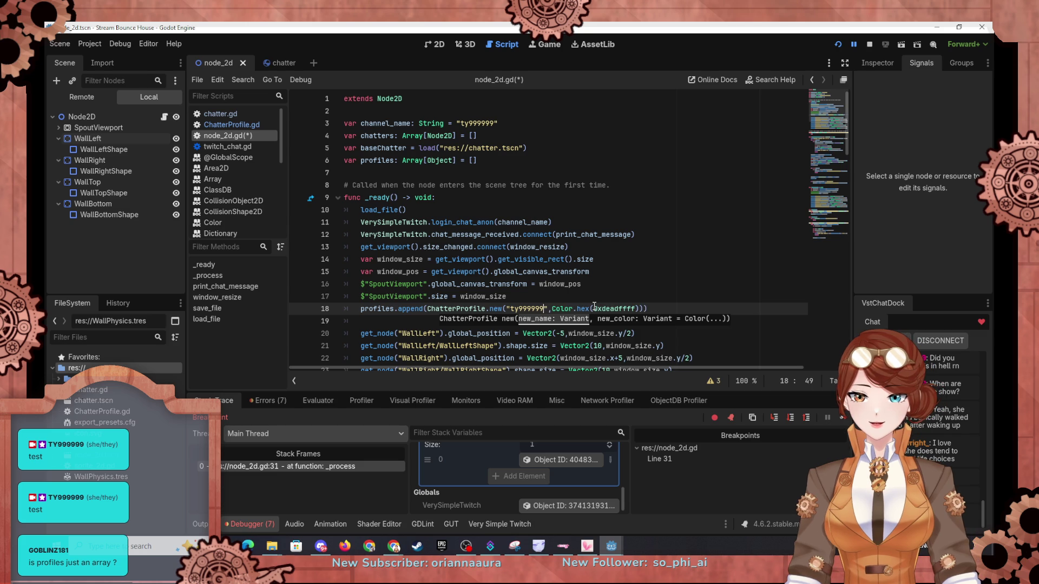
pyautogui.click(466, 272)
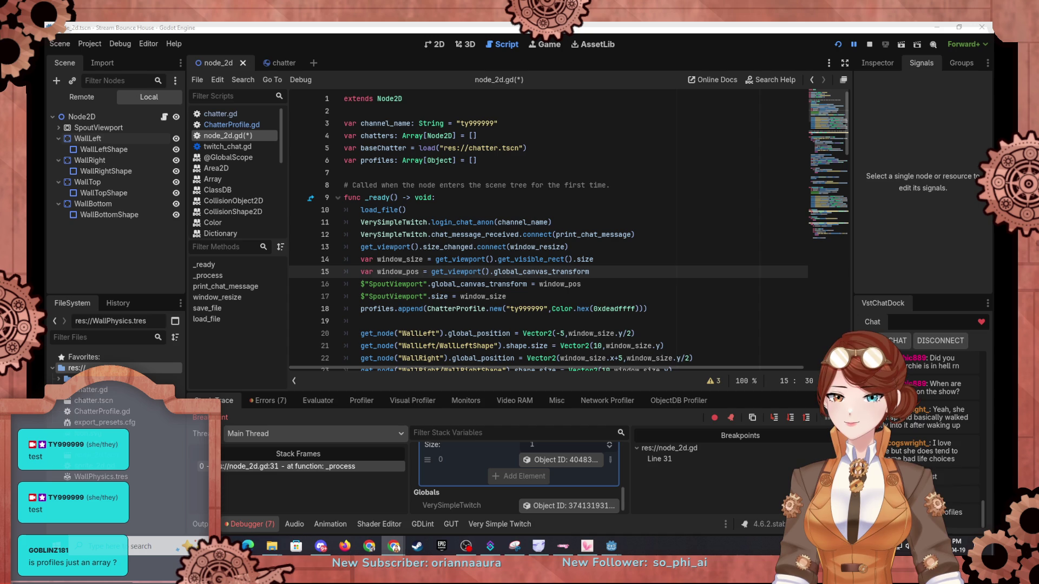
# Step: Change the line-18 profile colour to 0x06D0D0FF and relaunch the game
pyautogui.moveTo(636, 308); pyautogui.dragTo(603, 310)
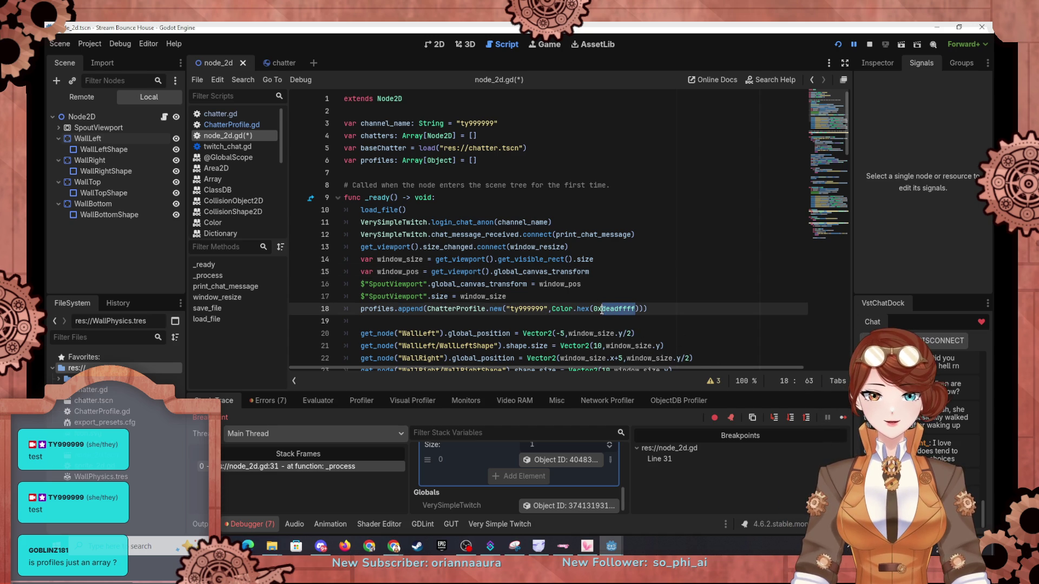
pyautogui.write('#06D000FF')
pyautogui.press('BackSpace')
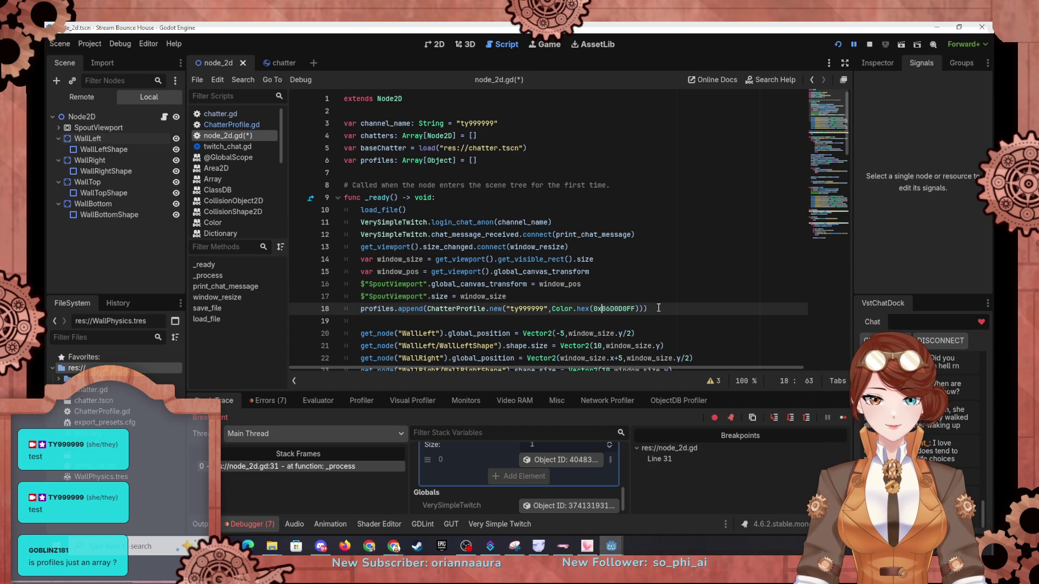
pyautogui.click(837, 45)
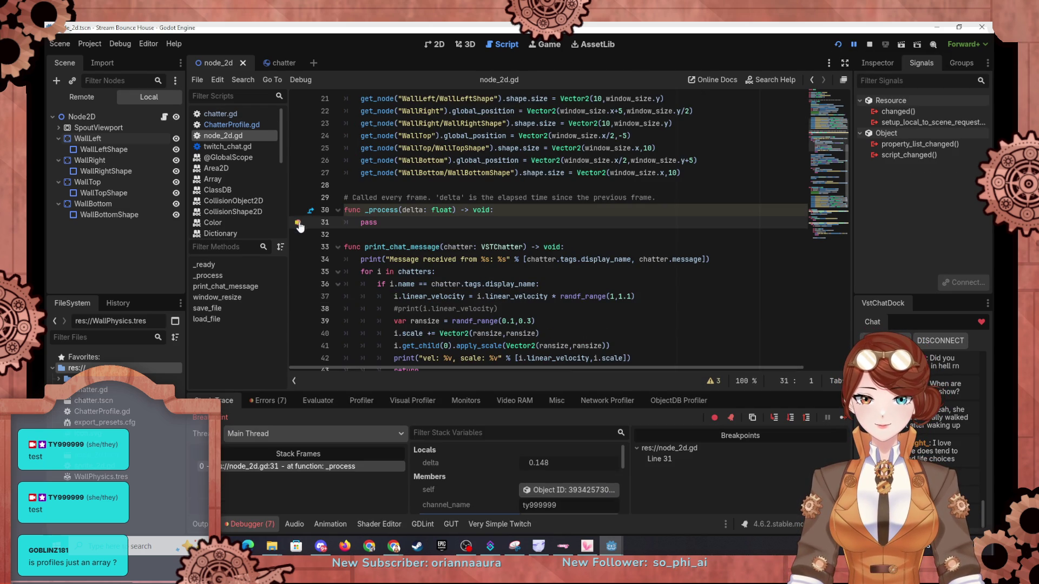
# Step: Remove the line-31 breakpoint and let the paused game continue running
pyautogui.scroll(-5, 450, 477)
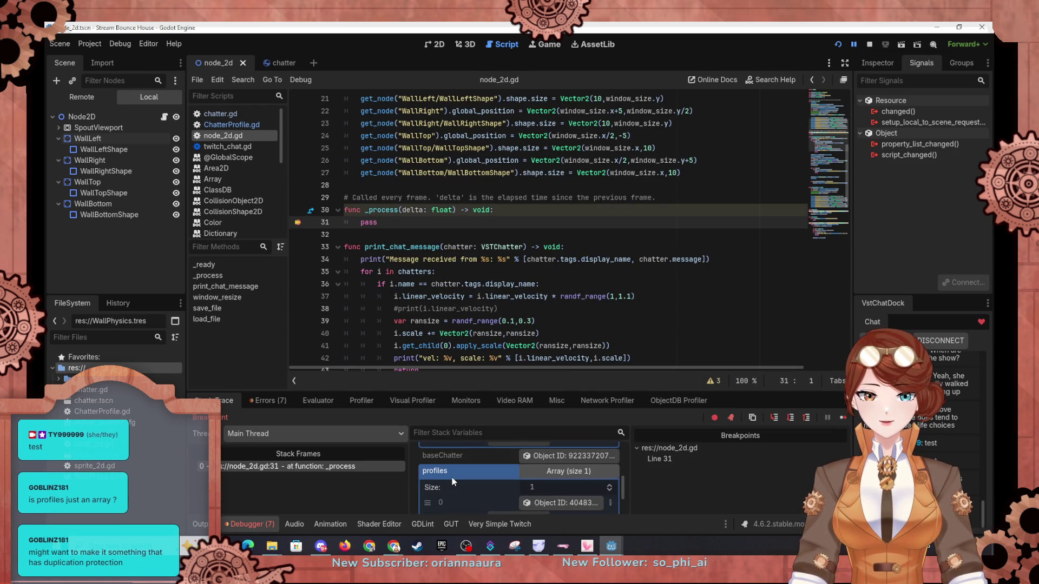
pyautogui.scroll(3, 453, 478)
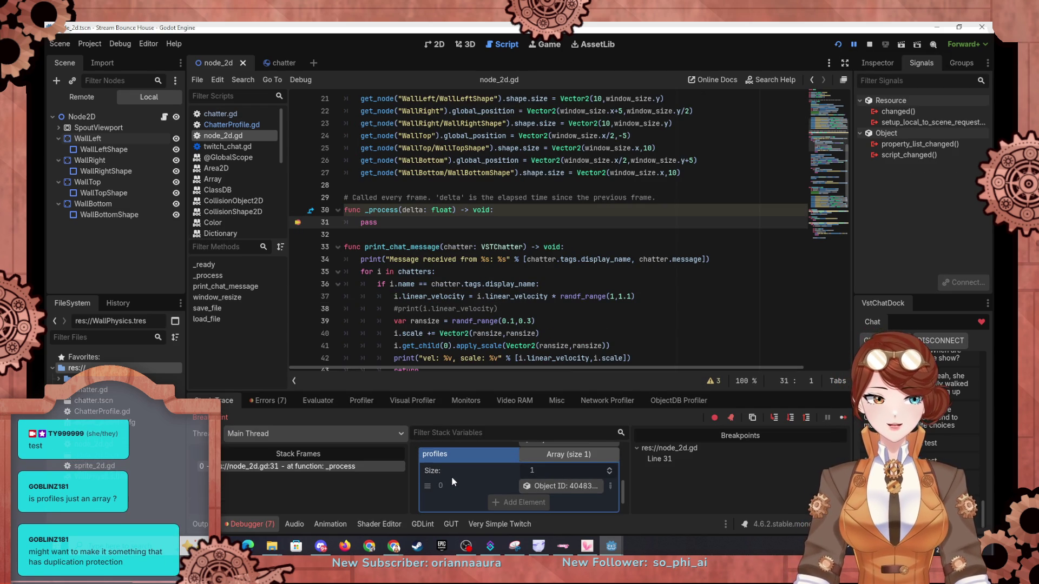
pyautogui.click(299, 222)
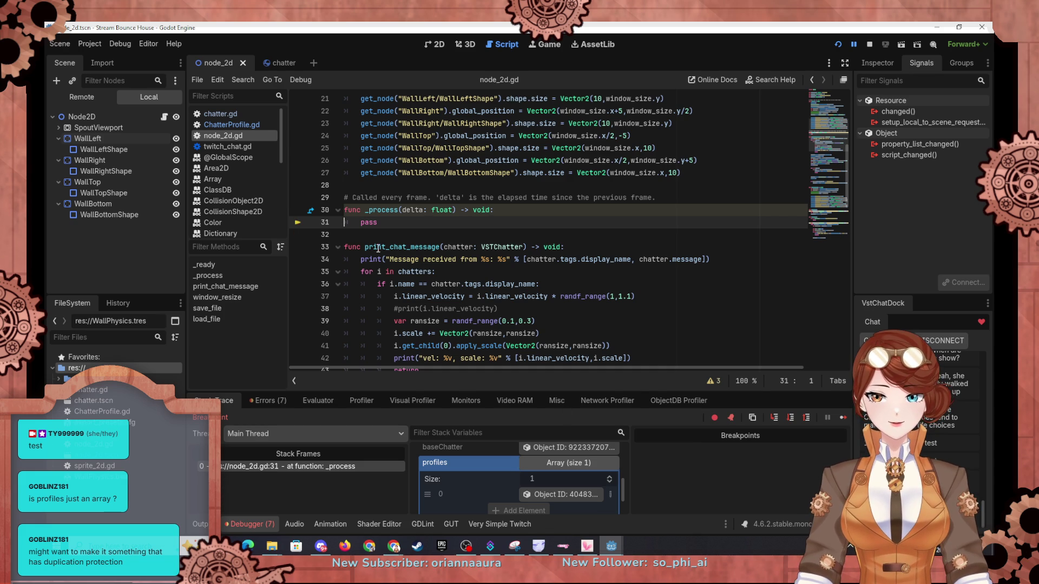
pyautogui.click(842, 419)
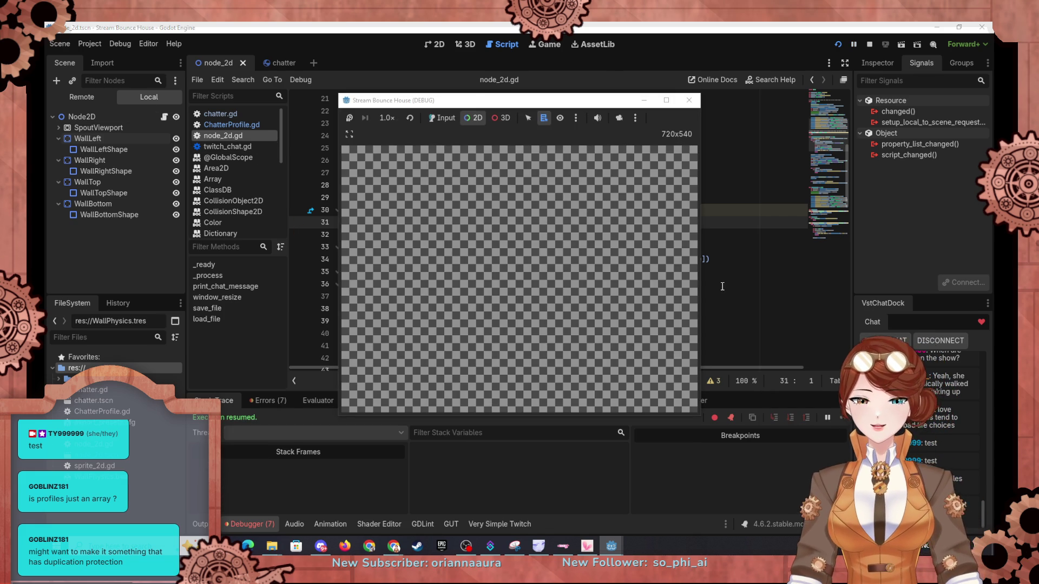
# Step: Watch the chatter bubble in the game window, close it, and re-add the line-31 breakpoint
pyautogui.moveTo(569, 105); pyautogui.dragTo(822, 101)
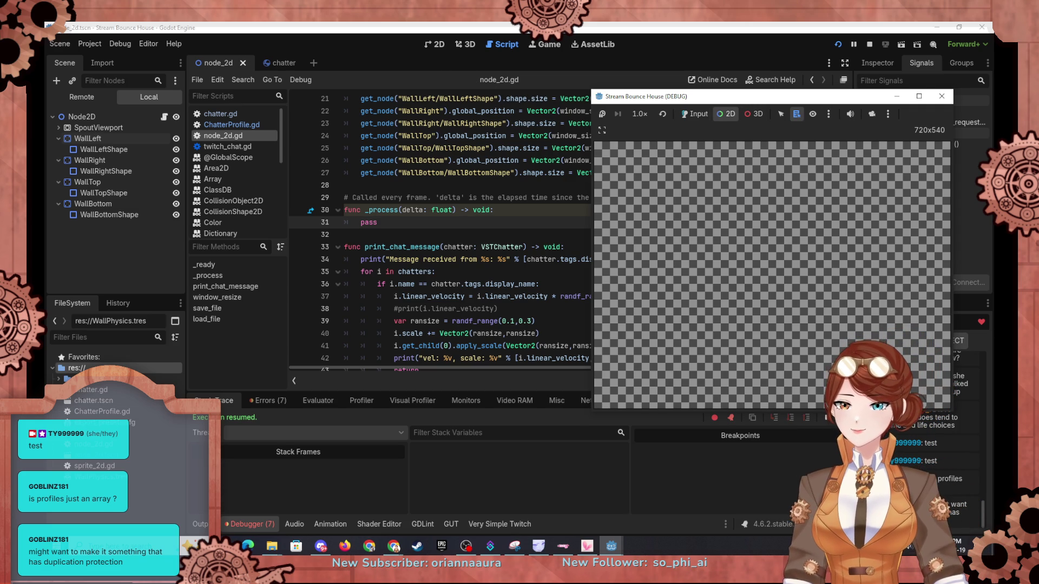
pyautogui.hotkey('alt', 'Tab')
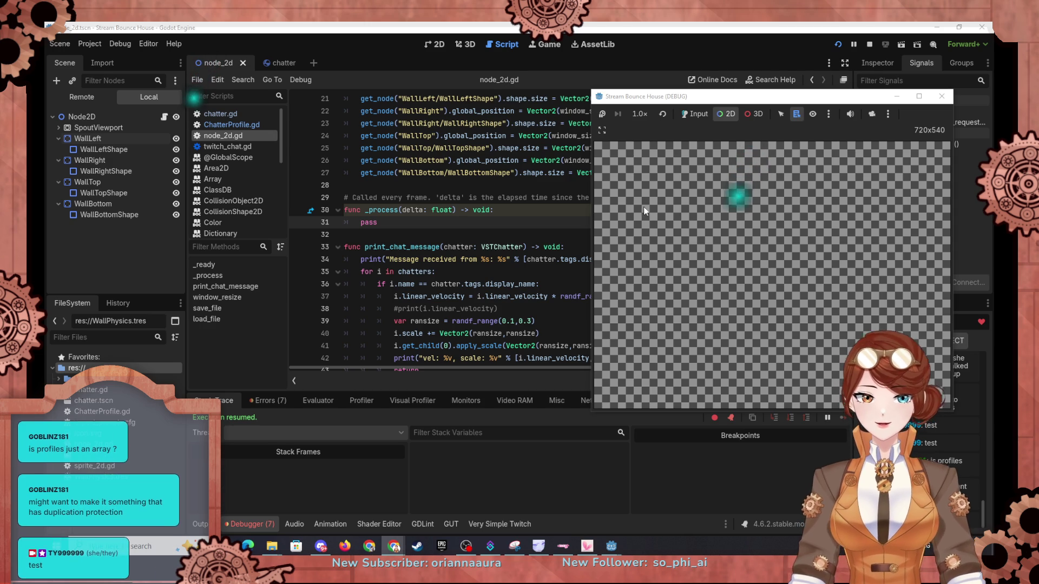
pyautogui.moveTo(731, 100)
pyautogui.mouseDown()
pyautogui.moveTo(628, 105)
pyautogui.moveTo(476, 152)
pyautogui.moveTo(399, 109)
pyautogui.moveTo(516, 104)
pyautogui.mouseUp()
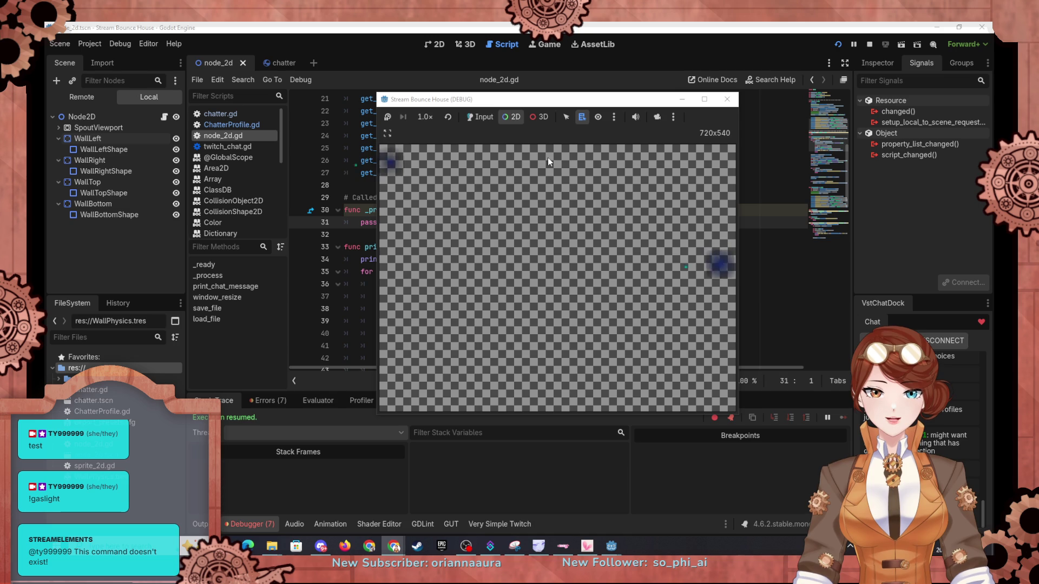
pyautogui.click(726, 99)
pyautogui.click(298, 222)
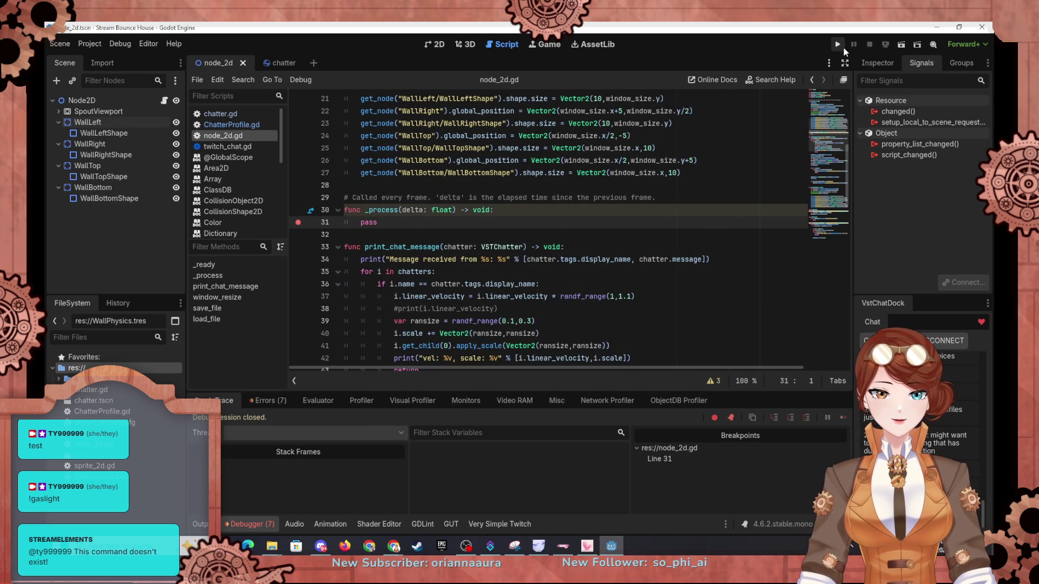
# Step: Launch the game to the line-31 break and inspect the first stored profile's name and colour
pyautogui.click(839, 46)
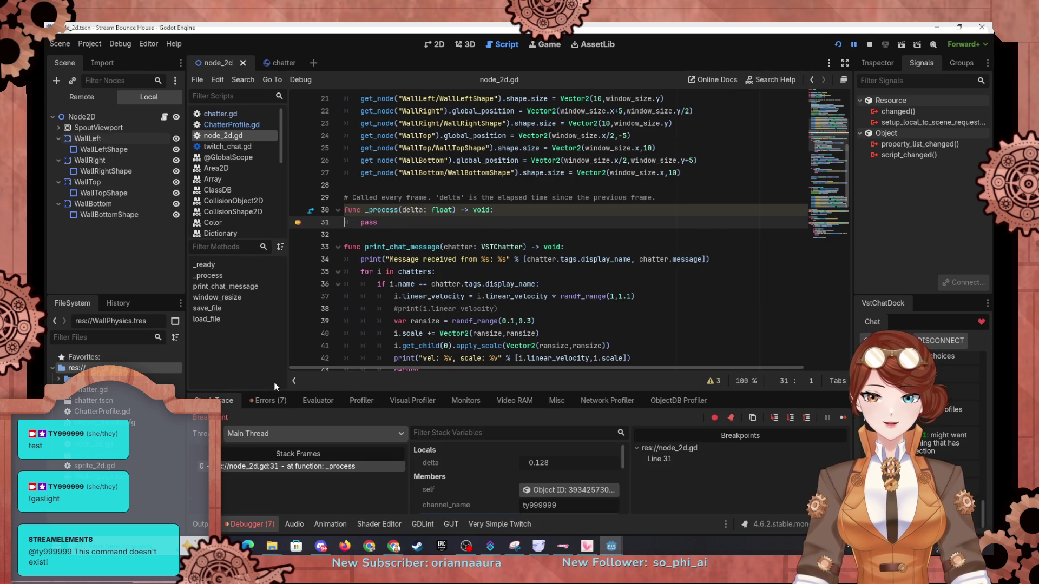
pyautogui.scroll(-3, 507, 480)
pyautogui.click(506, 480)
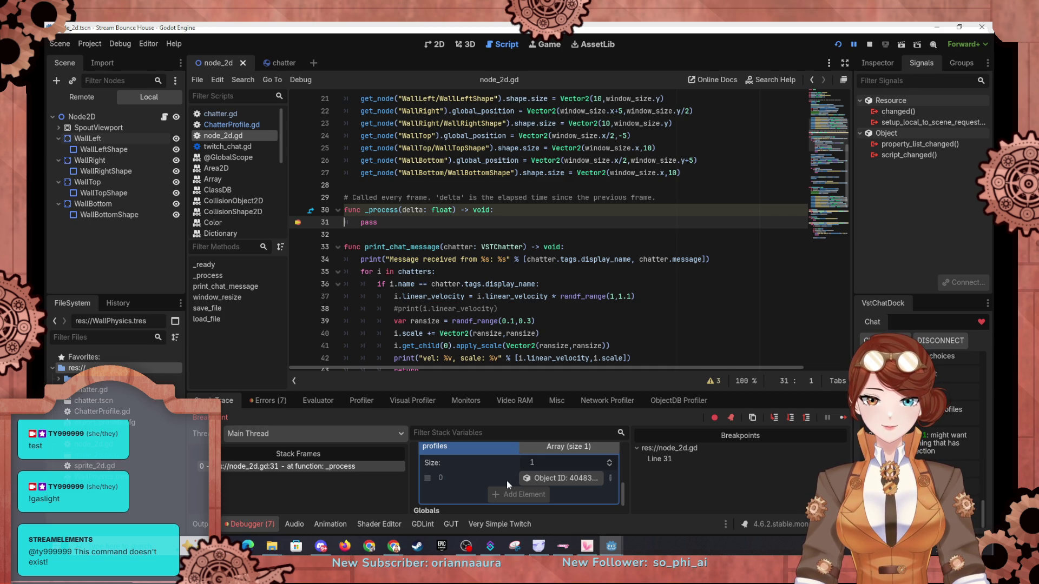
pyautogui.scroll(2, 498, 470)
pyautogui.scroll(-2, 498, 474)
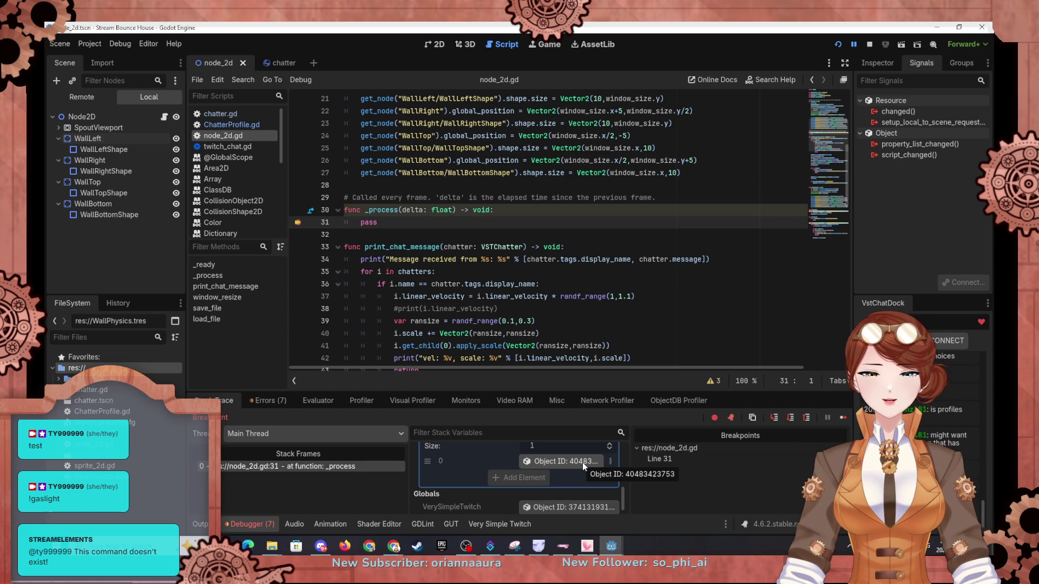
pyautogui.scroll(-15, 443, 281)
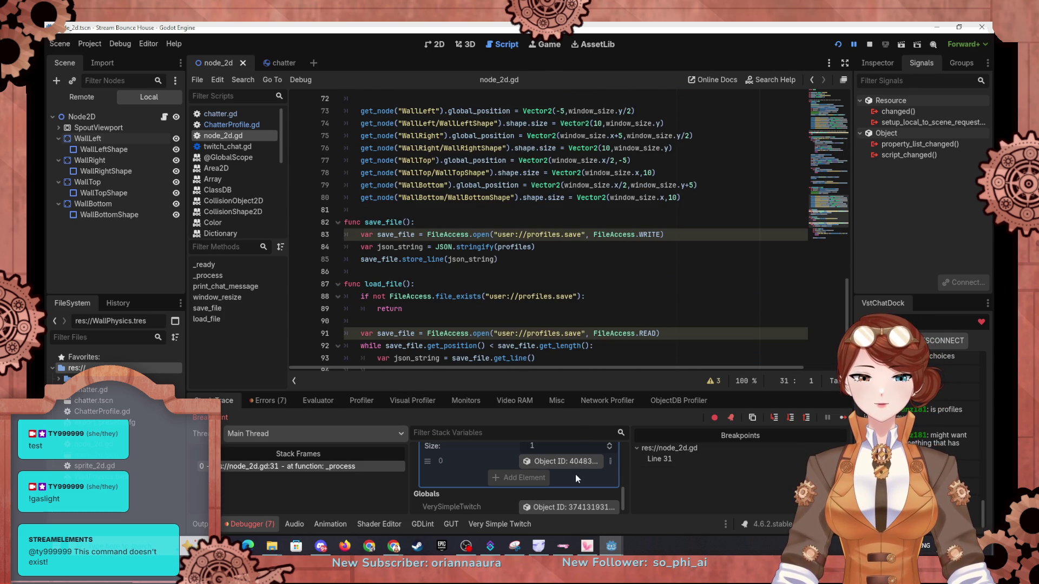
pyautogui.click(583, 460)
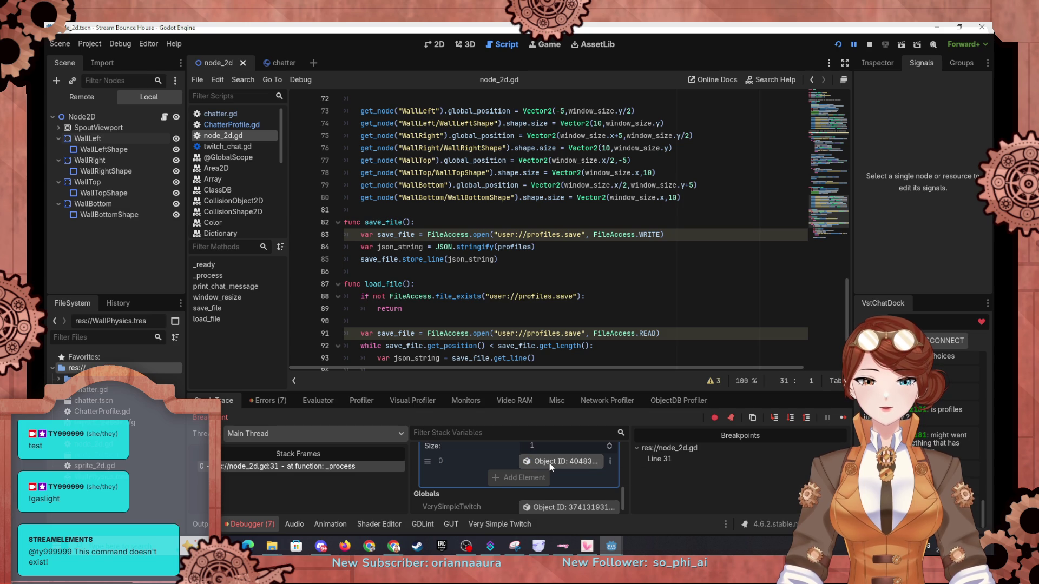
pyautogui.scroll(-1, 497, 493)
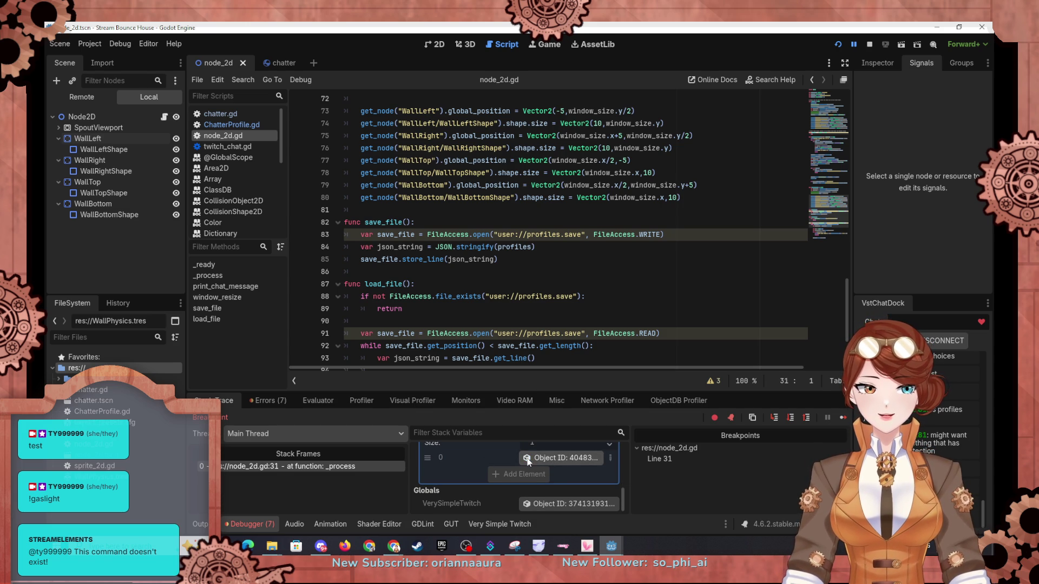
pyautogui.click(878, 63)
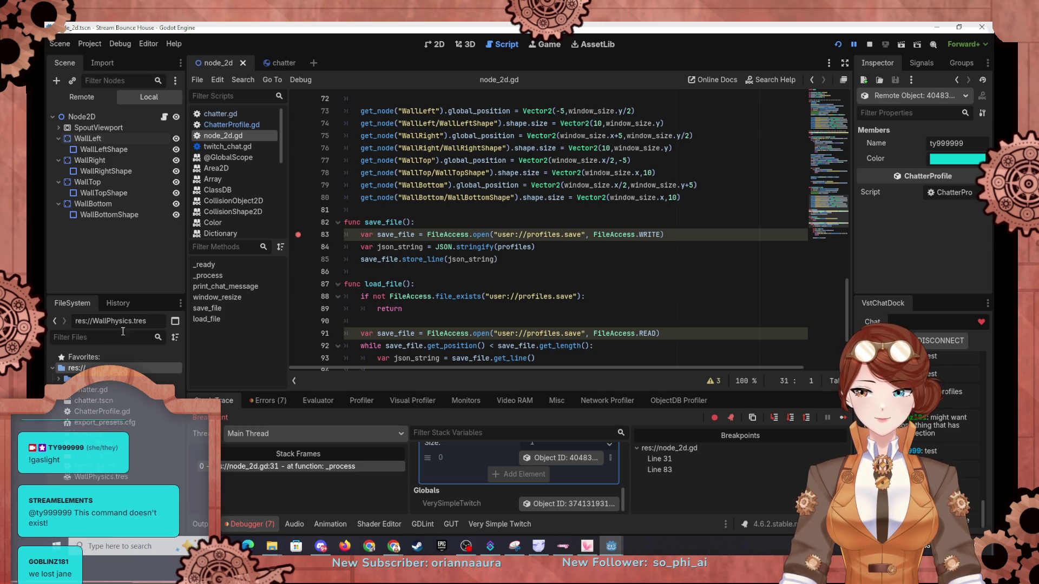
# Step: Continue the paused game and remove the line-31 breakpoint
pyautogui.scroll(2, 435, 217)
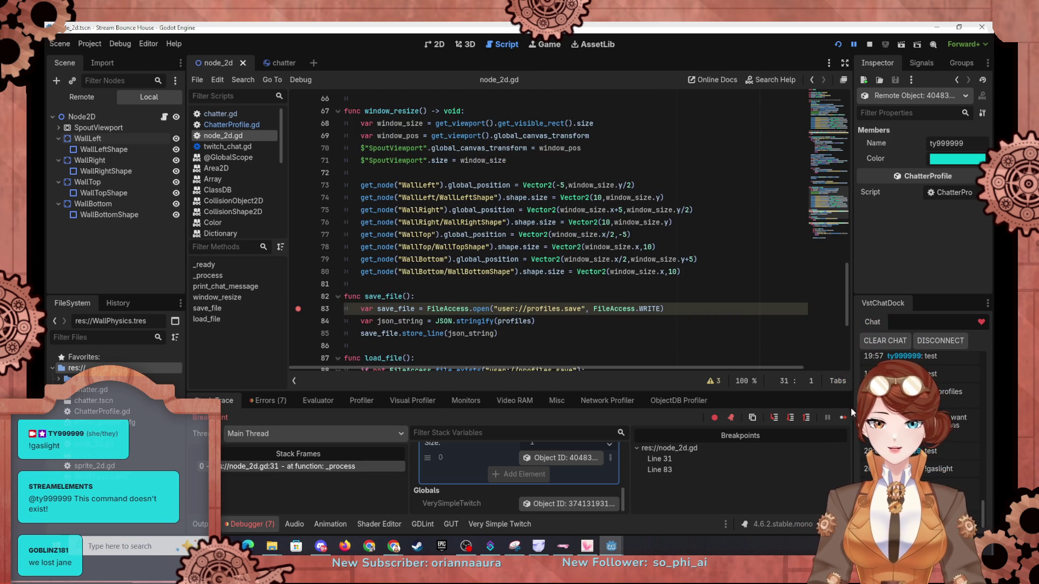
pyautogui.click(842, 417)
pyautogui.click(303, 232)
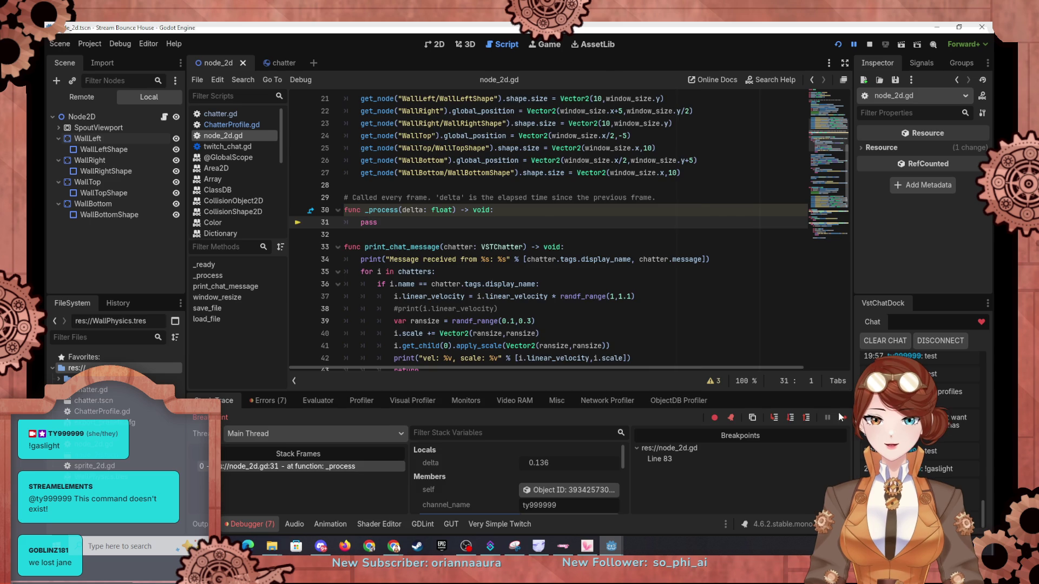
# Step: Resume to the save_file break and step over the file-open and stringify lines
pyautogui.press('F12')
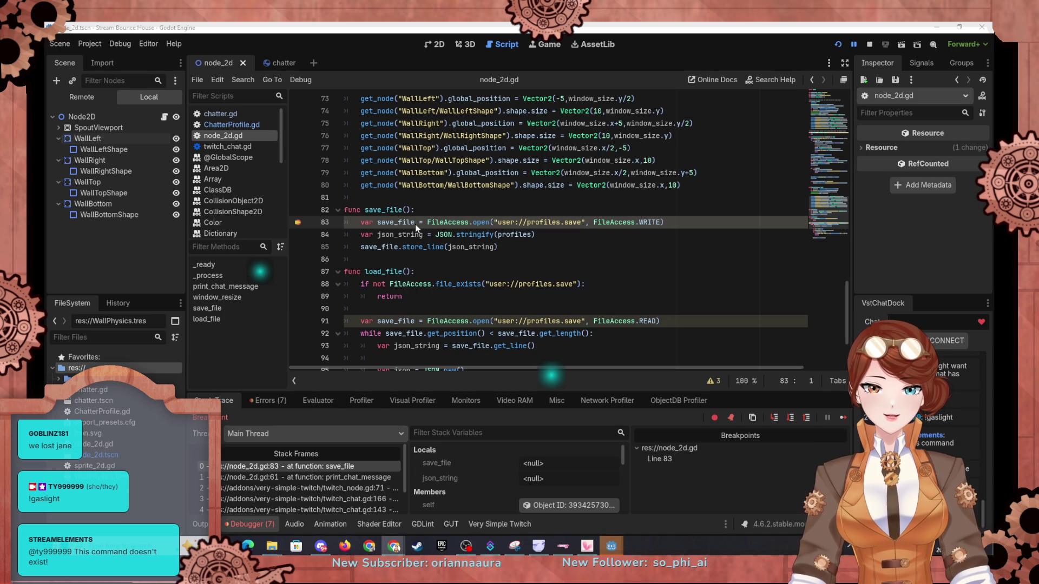
pyautogui.click(790, 419)
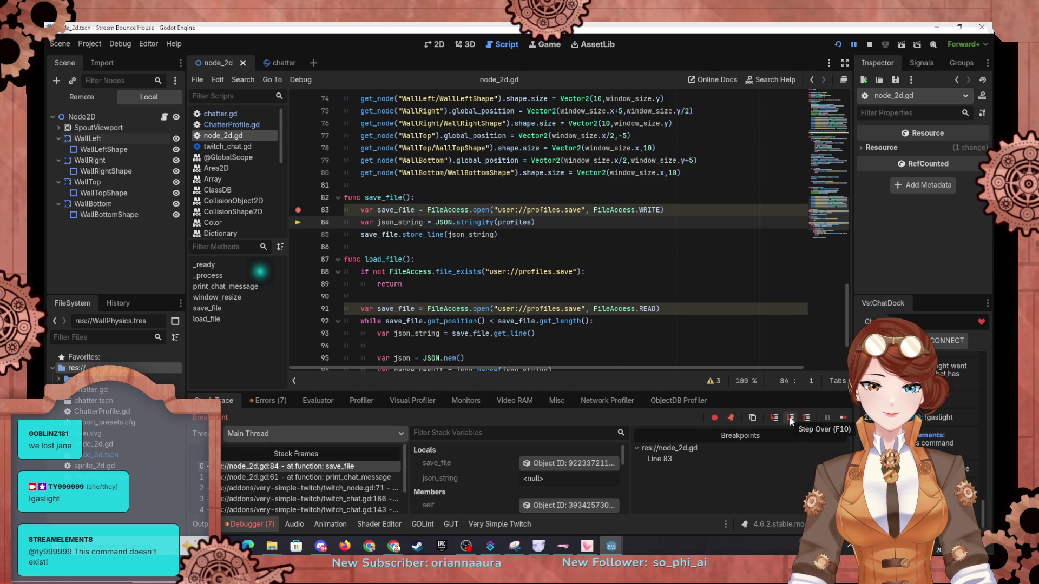
pyautogui.click(790, 419)
pyautogui.moveTo(566, 478); pyautogui.dragTo(617, 479)
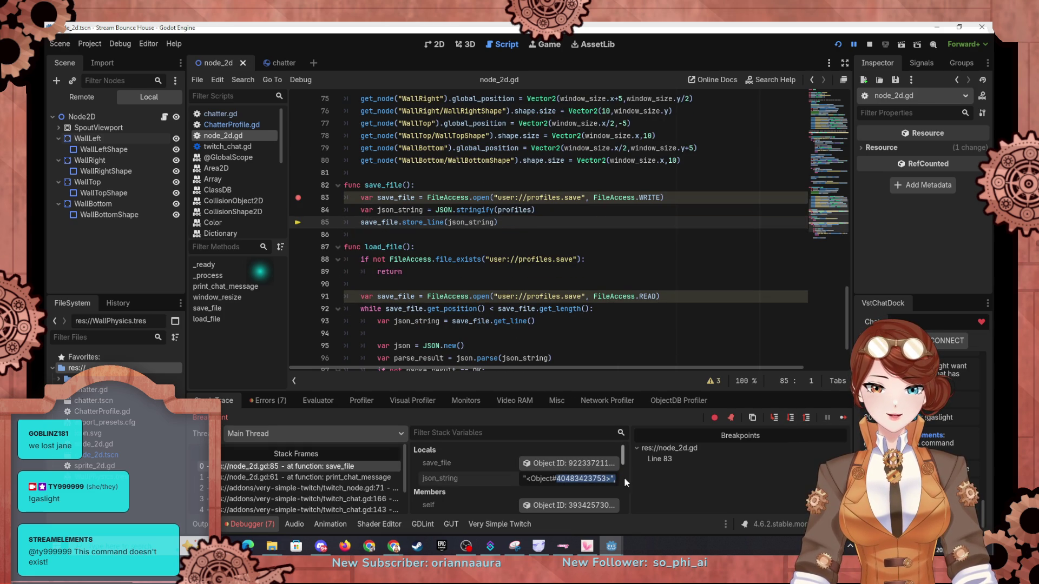
pyautogui.click(677, 502)
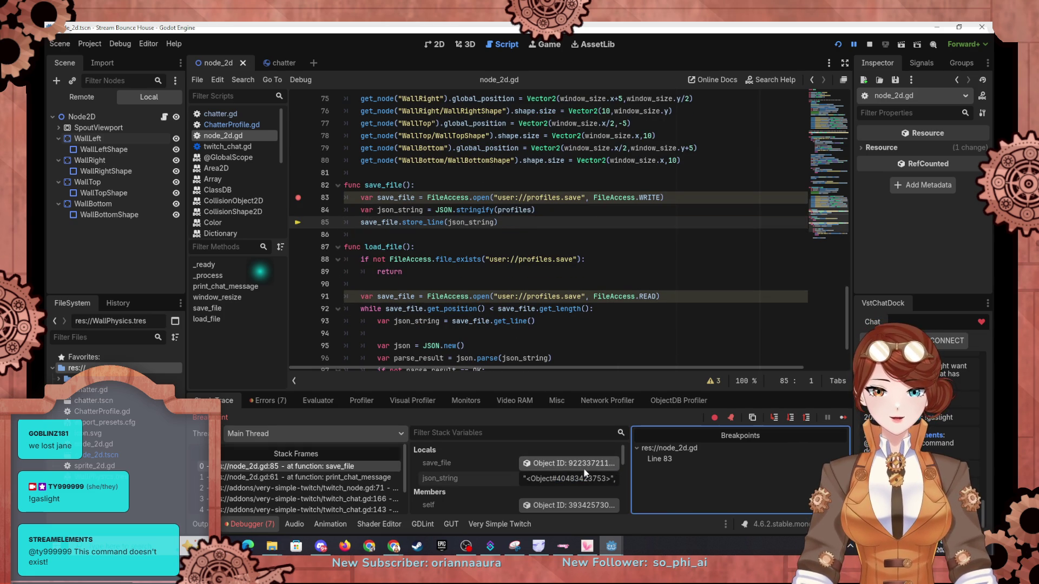
pyautogui.doubleClick(598, 481)
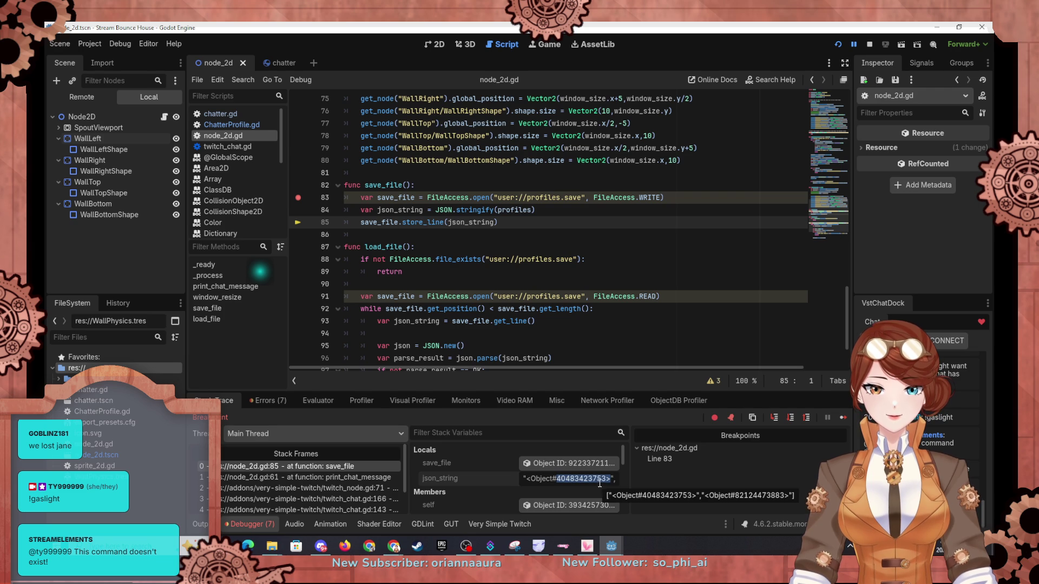
pyautogui.click(612, 479)
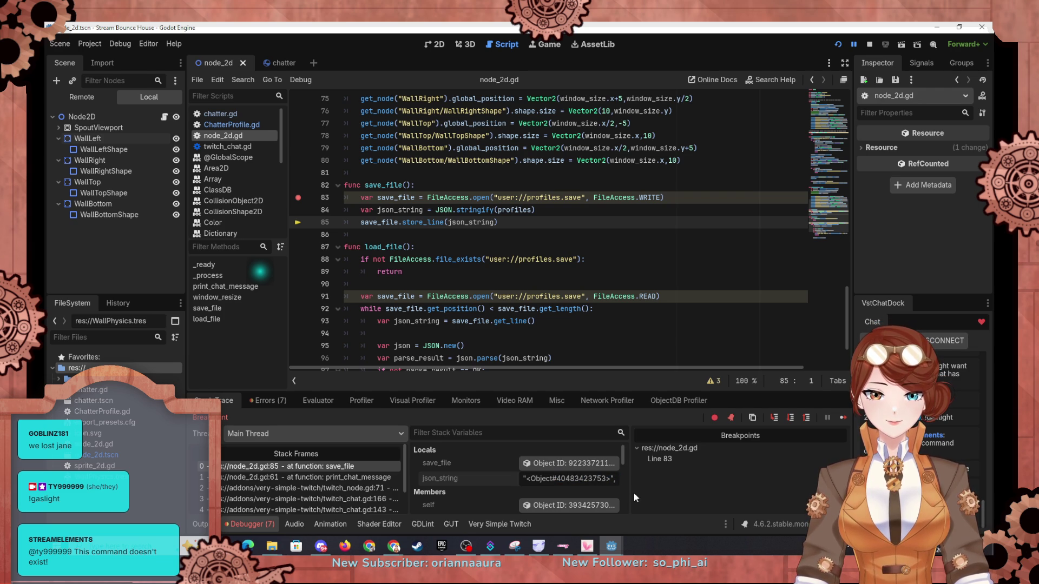
pyautogui.doubleClick(605, 481)
pyautogui.press('Tab')
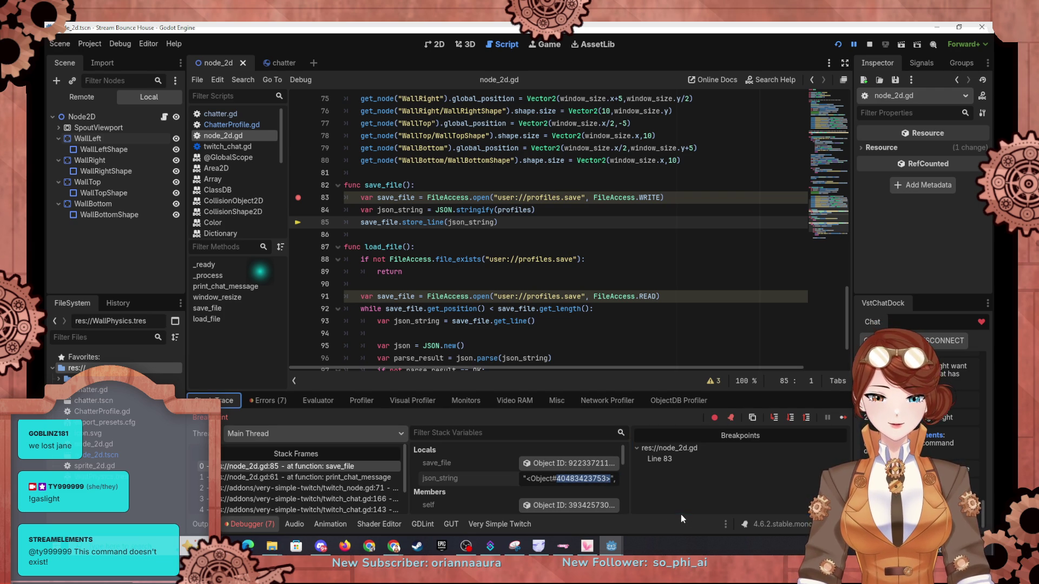
pyautogui.moveTo(524, 479)
pyautogui.mouseDown()
pyautogui.moveTo(615, 479)
pyautogui.moveTo(509, 490)
pyautogui.mouseUp()
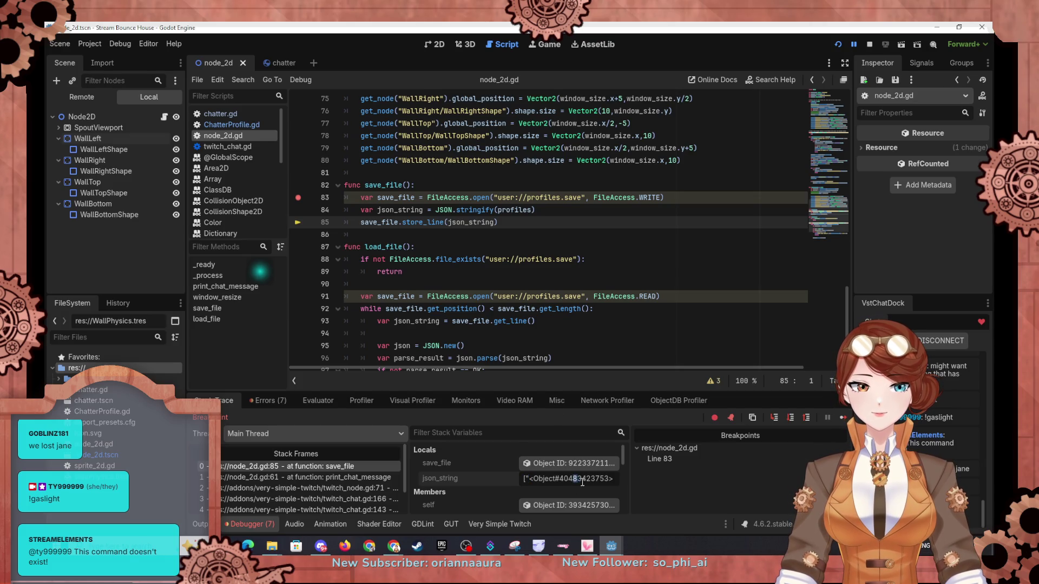
pyautogui.tripleClick(535, 479)
# Step: Expand the chatters and profiles arrays, then open the Saving games docs page in the browser
pyautogui.scroll(-3, 488, 475)
pyautogui.click(488, 475)
pyautogui.scroll(-3, 488, 476)
pyautogui.click(443, 469)
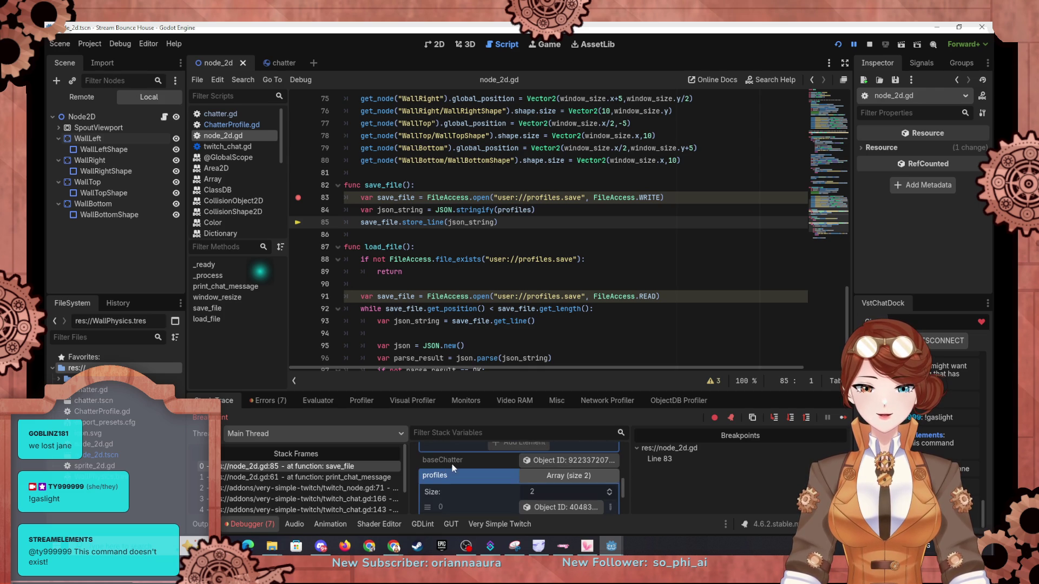
pyautogui.scroll(-2, 452, 464)
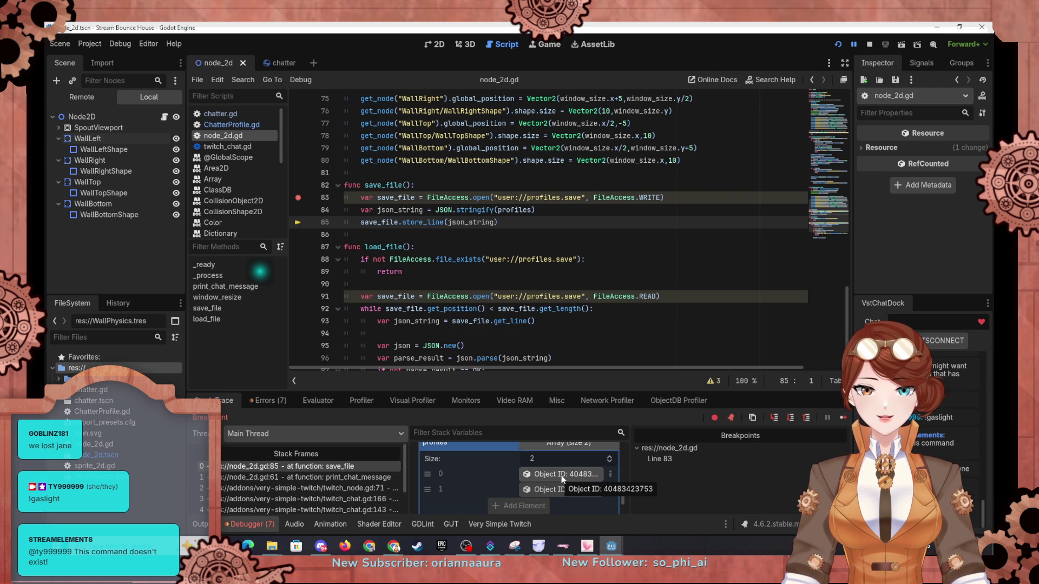
pyautogui.scroll(5, 466, 457)
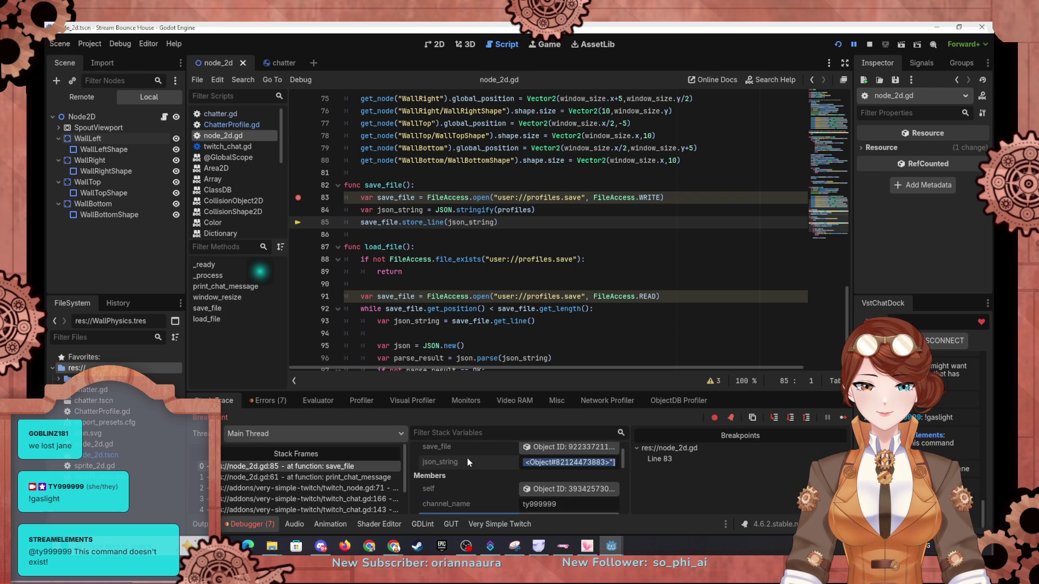
pyautogui.scroll(1, 466, 458)
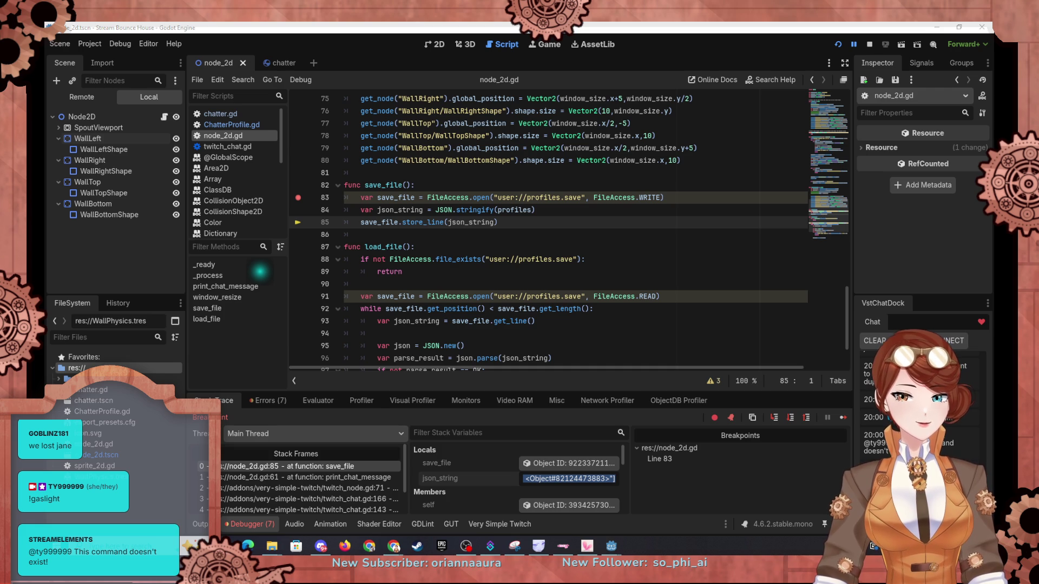
pyautogui.hotkey('alt', 'Tab')
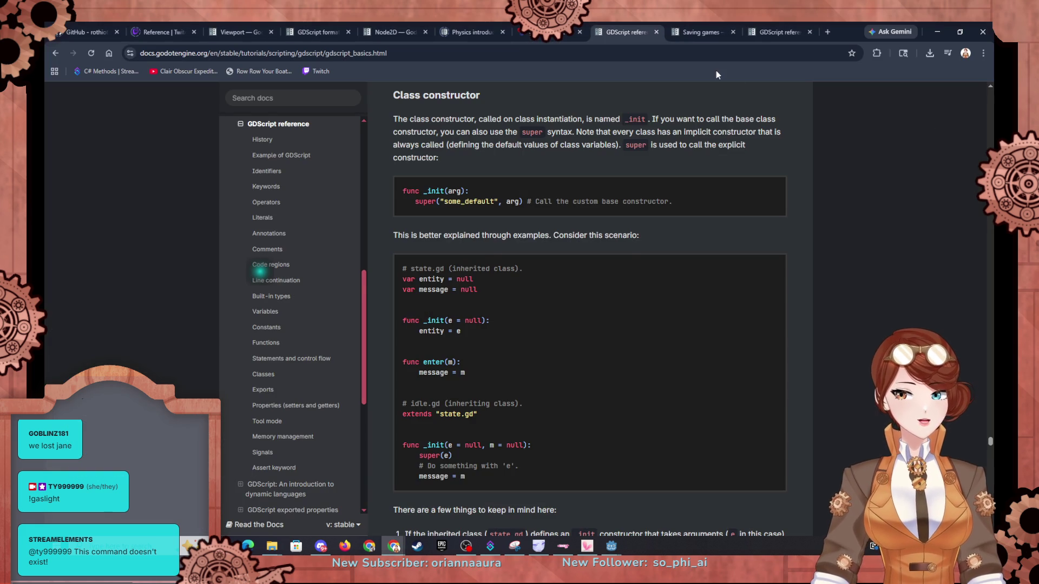
pyautogui.click(700, 32)
# Step: Scroll up to the save_game example on the Saving games page, then return to the Godot editor
pyautogui.scroll(4, 558, 249)
pyautogui.scroll(2, 558, 249)
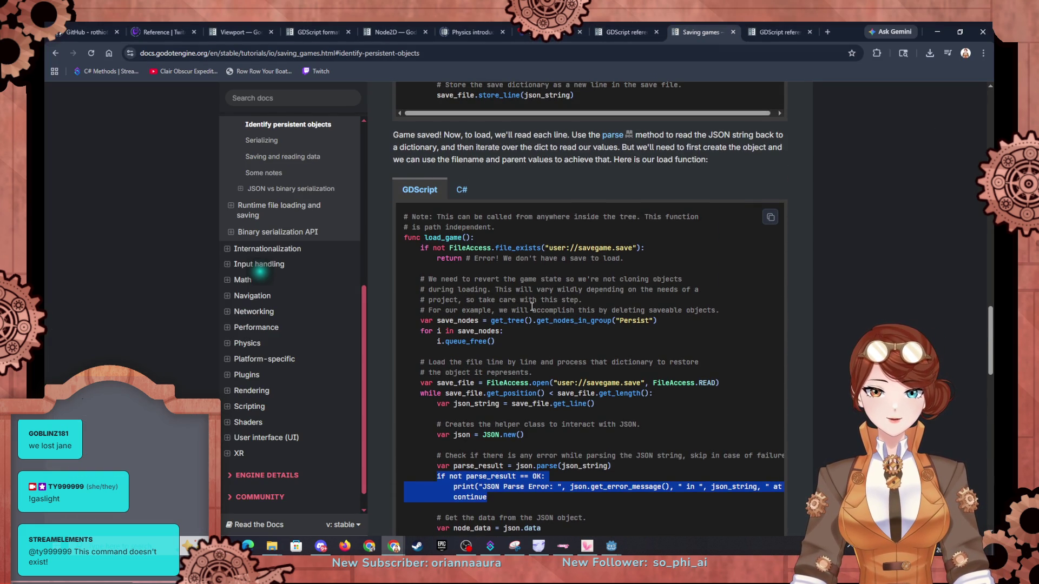
pyautogui.scroll(5, 531, 306)
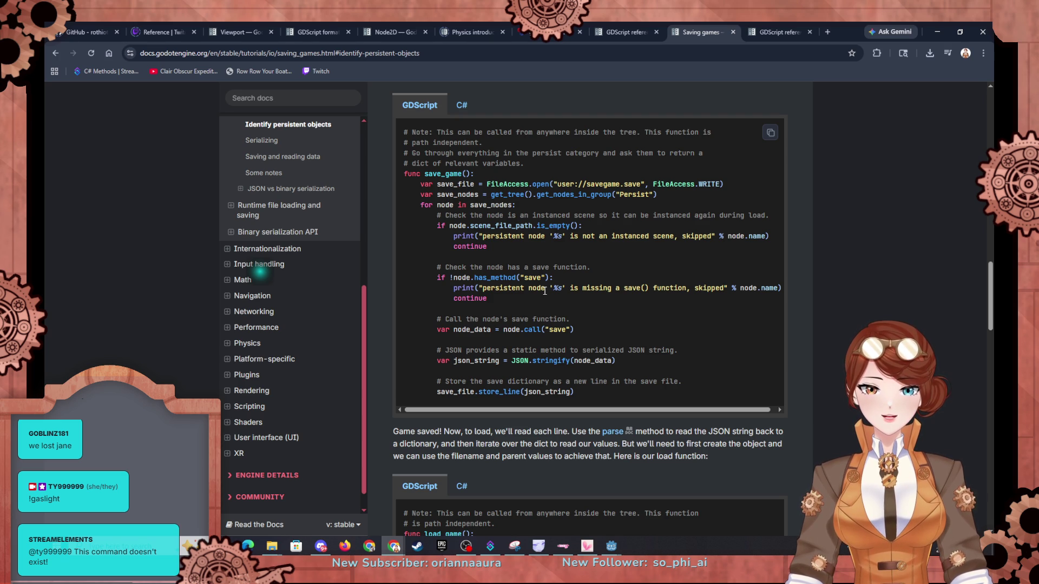
pyautogui.moveTo(604, 549)
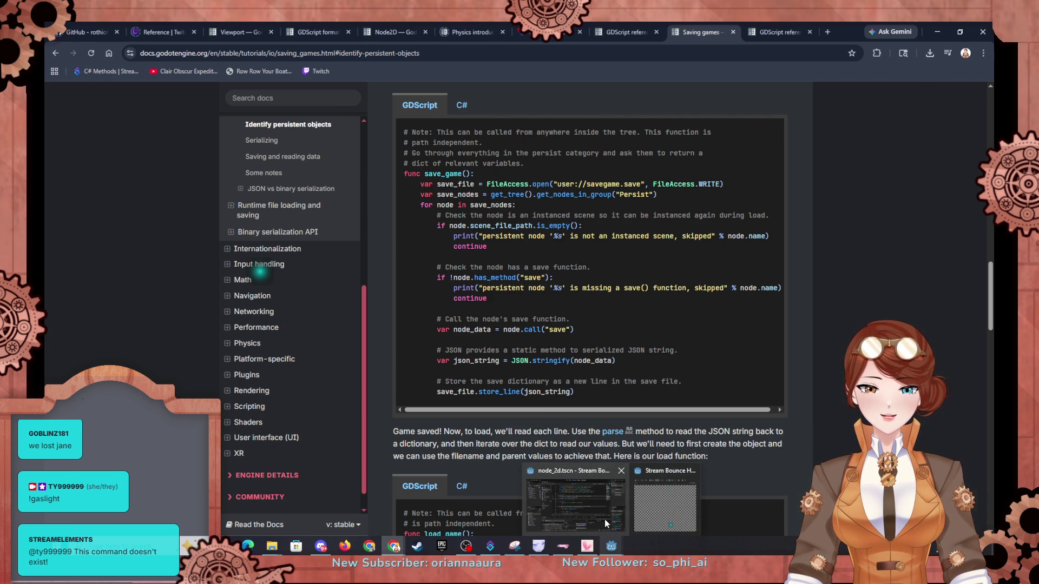
pyautogui.click(605, 519)
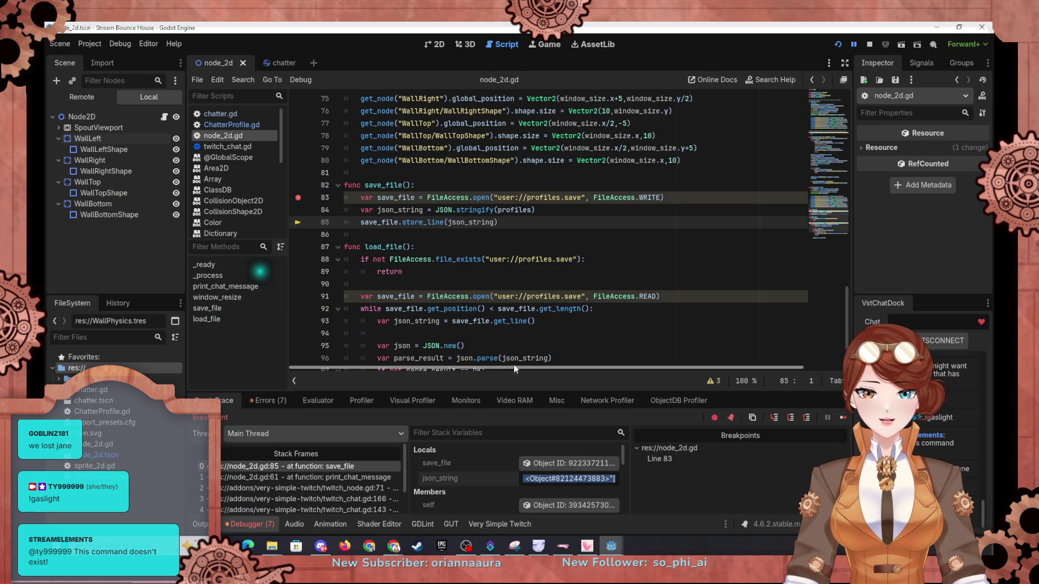
# Step: Add a 'for i in profiles:' loop below the file-open line in save_file
pyautogui.scroll(-2, 519, 292)
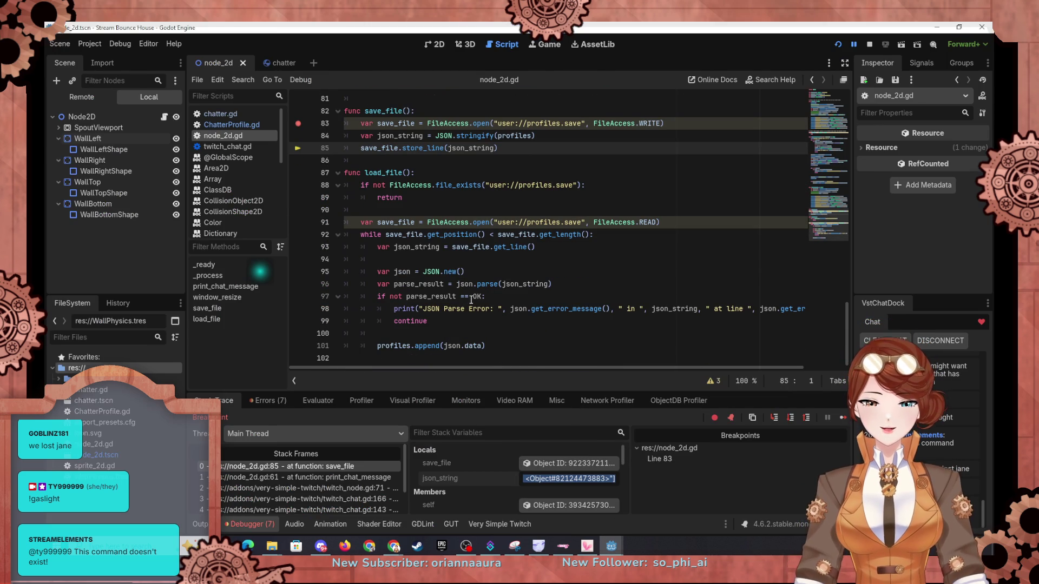
pyautogui.scroll(4, 403, 240)
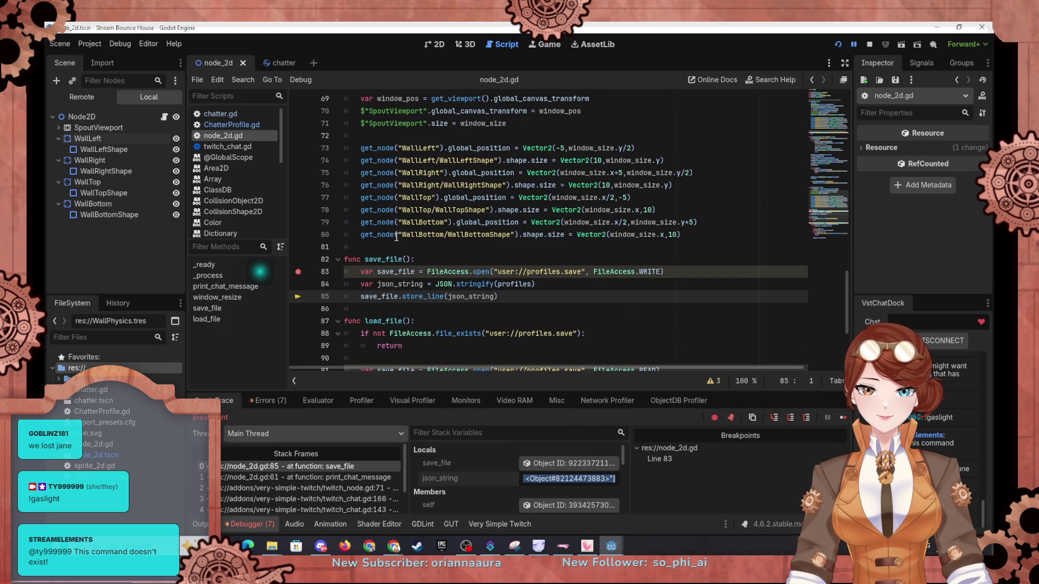
pyautogui.click(682, 272)
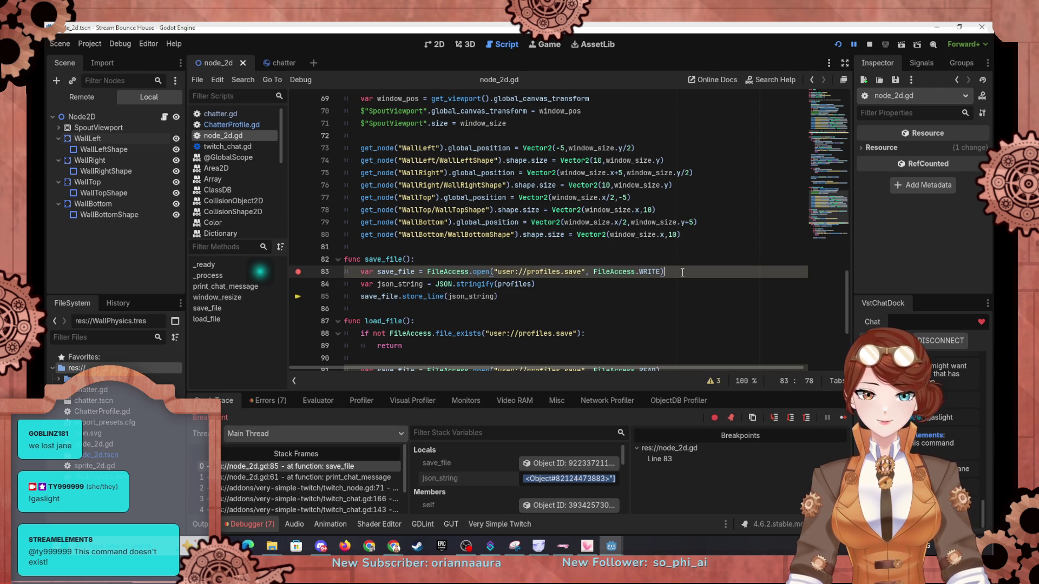
pyautogui.press('Return')
pyautogui.write('for i in profiles')
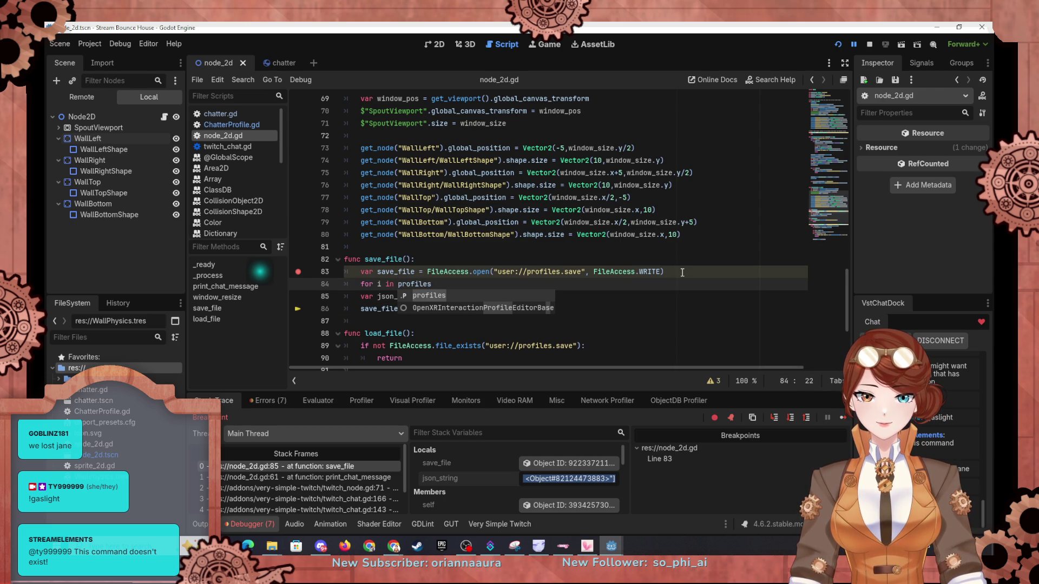
pyautogui.write(':')
# Step: Indent the stringify and store_line calls into the loop, stringify i, and restart the project
pyautogui.press('Down')
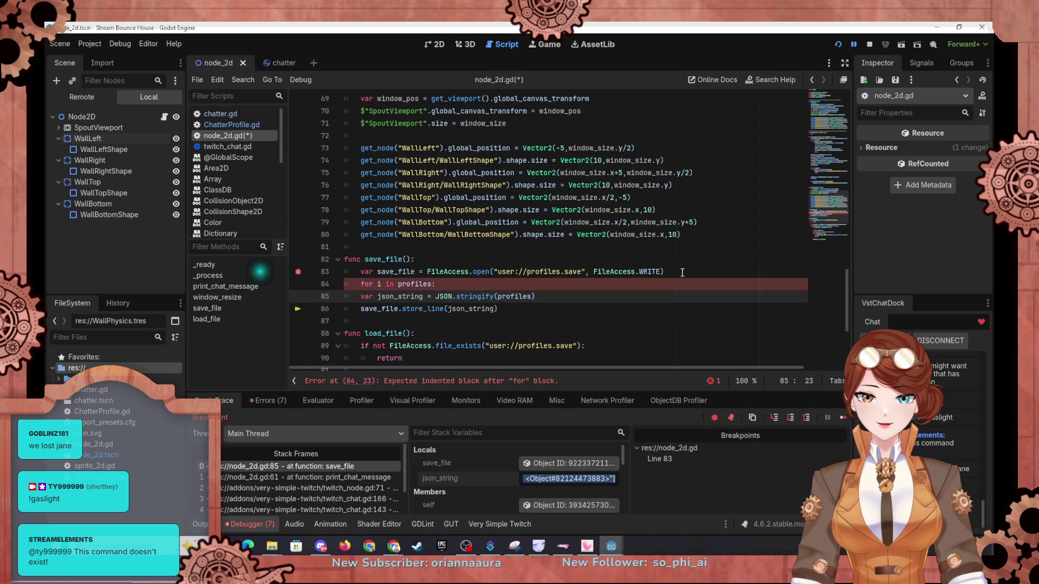
pyautogui.press('Tab')
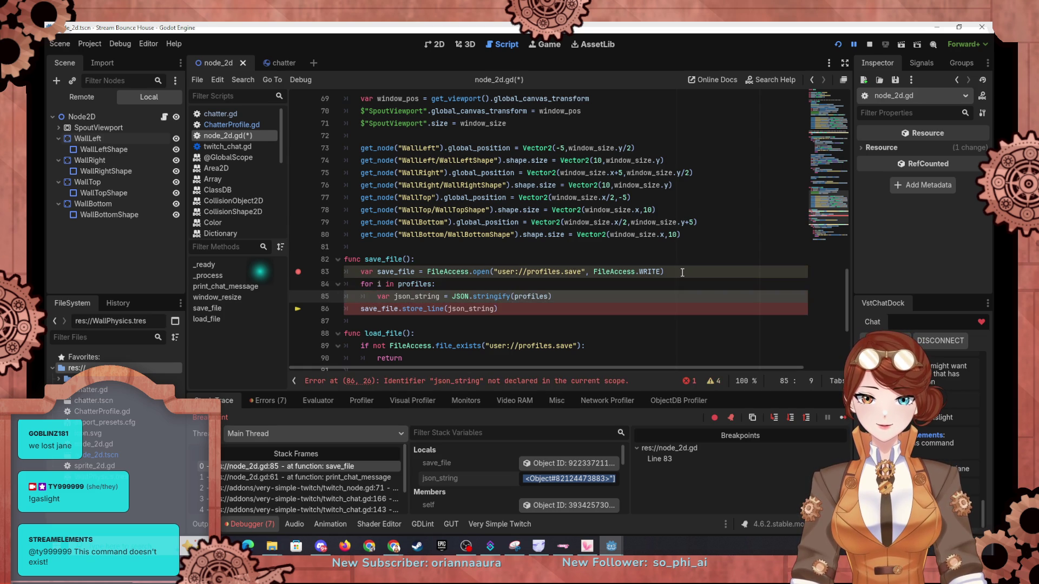
pyautogui.press('Down')
pyautogui.press('Tab')
pyautogui.press('Up')
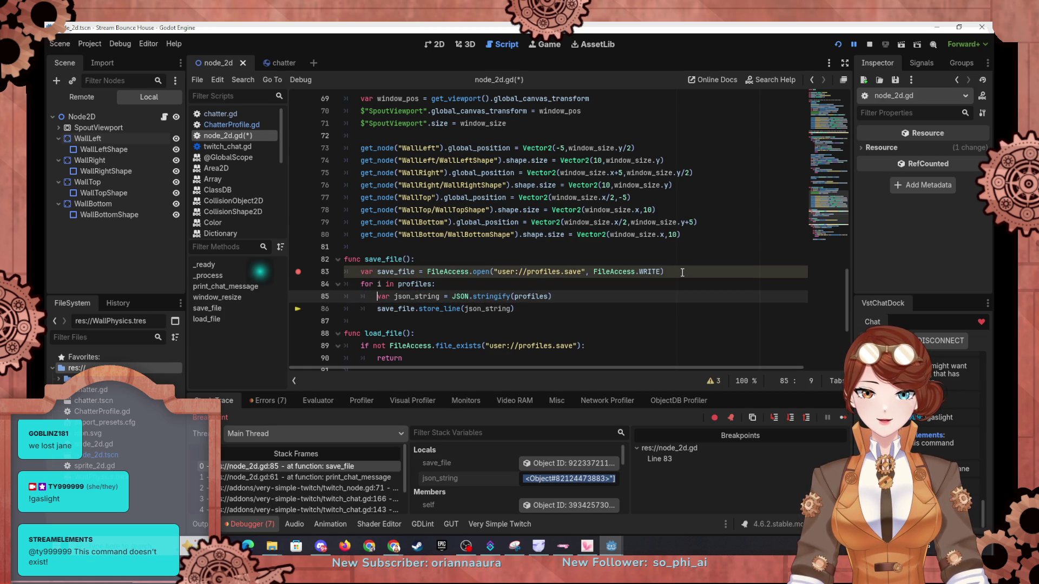
pyautogui.press('Right')
pyautogui.press('Right')
pyautogui.press('Right')
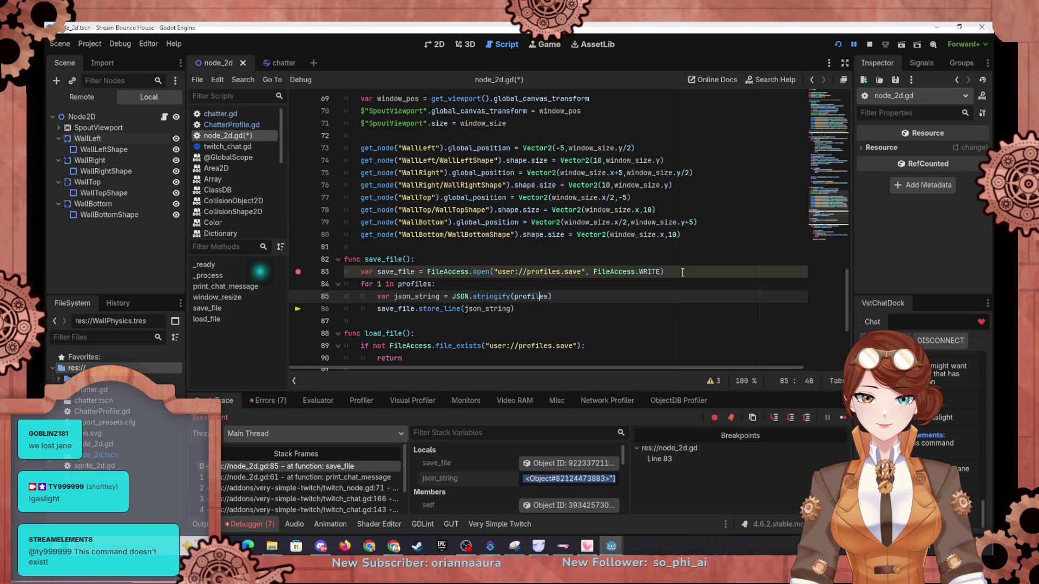
pyautogui.press('BackSpace')
pyautogui.press('BackSpace')
pyautogui.press('BackSpace')
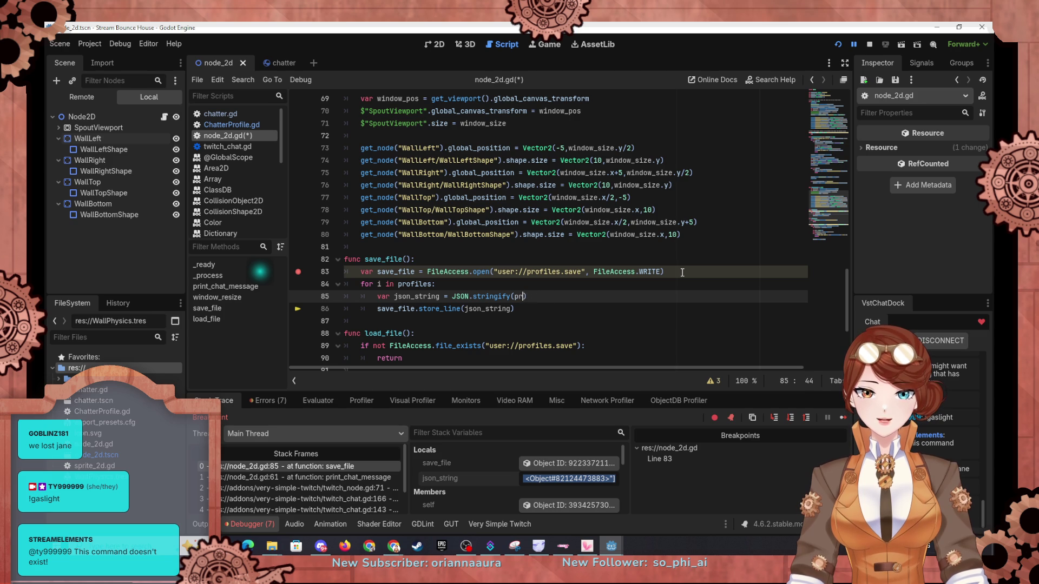
pyautogui.write('i')
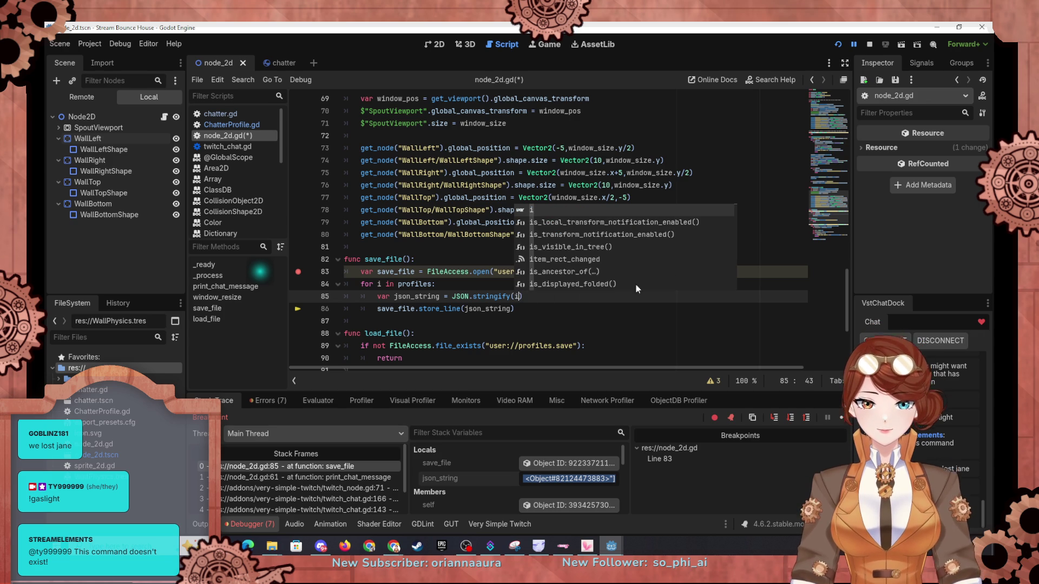
pyautogui.click(466, 284)
pyautogui.click(837, 44)
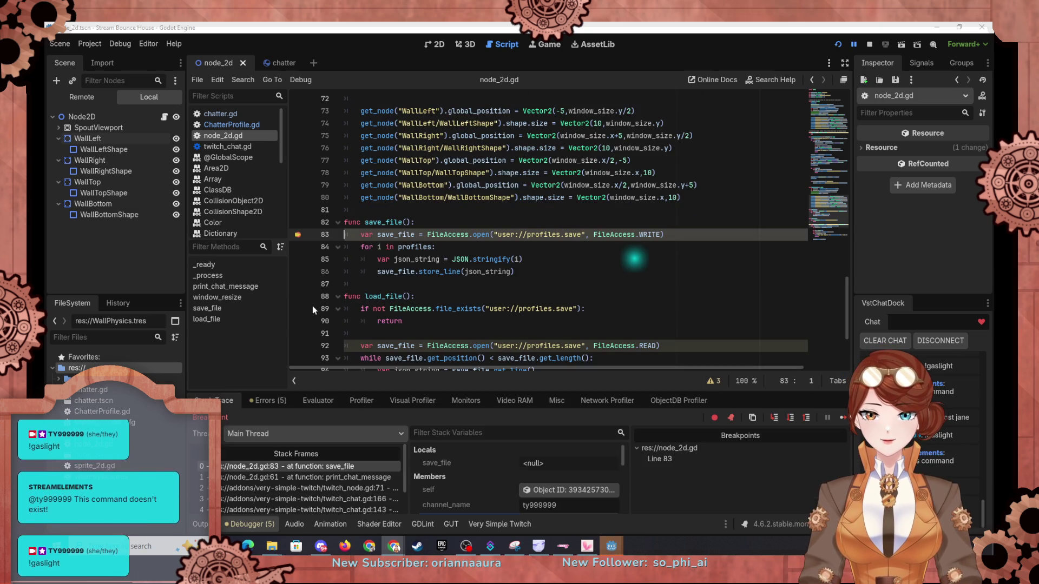
# Step: Step through save_file's loop iterations and out to the caller, then resume the game
pyautogui.click(790, 422)
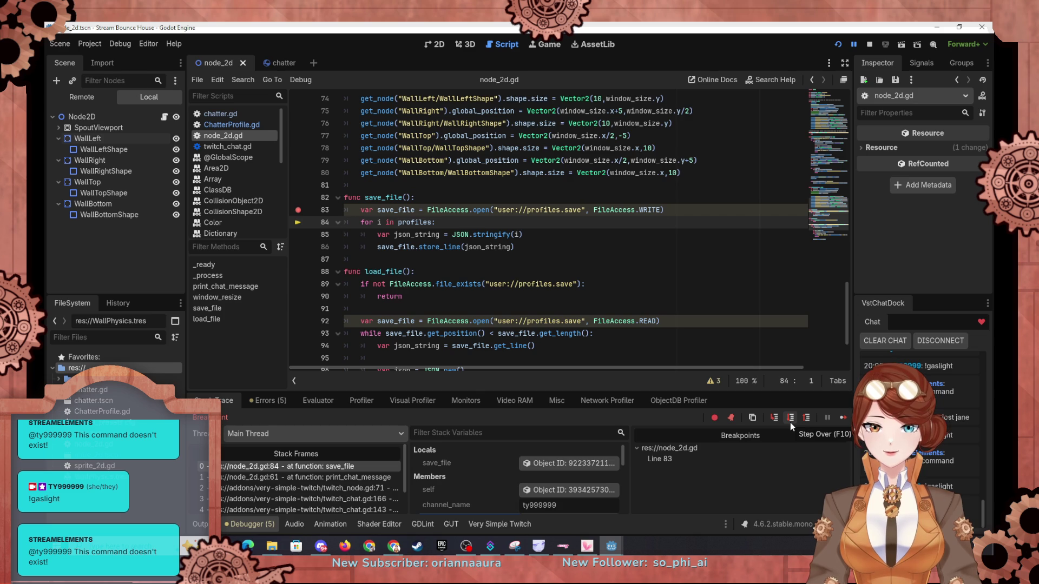
pyautogui.click(789, 417)
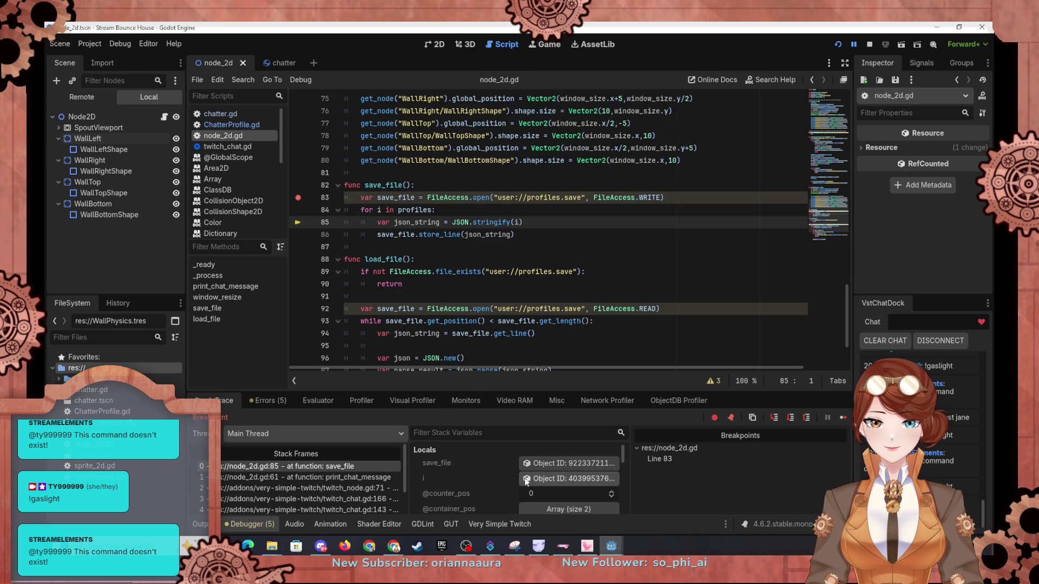
pyautogui.click(789, 418)
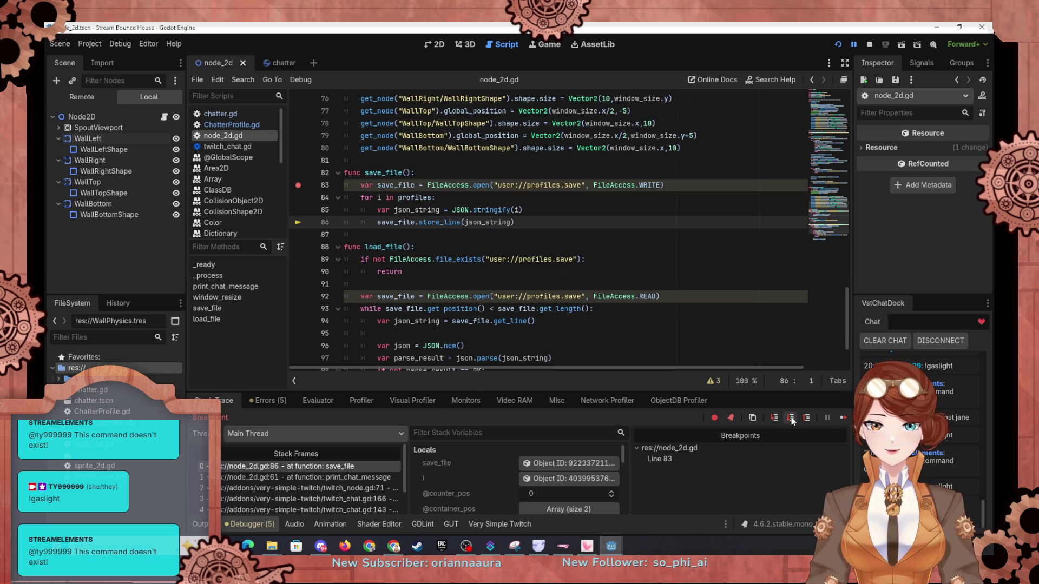
pyautogui.click(790, 418)
pyautogui.click(790, 418)
pyautogui.click(790, 418)
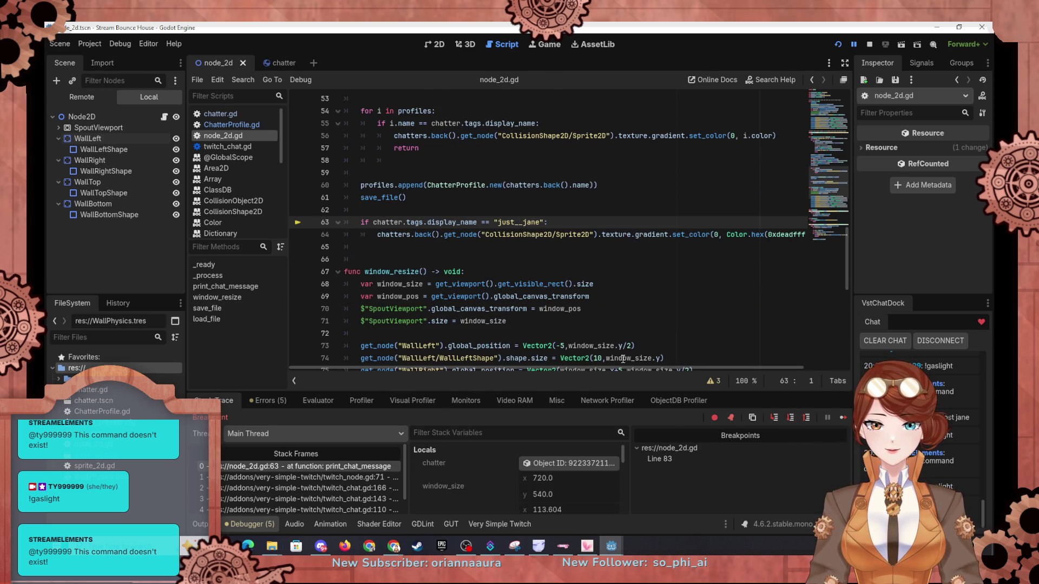
pyautogui.press('F12')
# Step: Set a breakpoint on line 89 at the start of load_file and restart the project
pyautogui.click(262, 364)
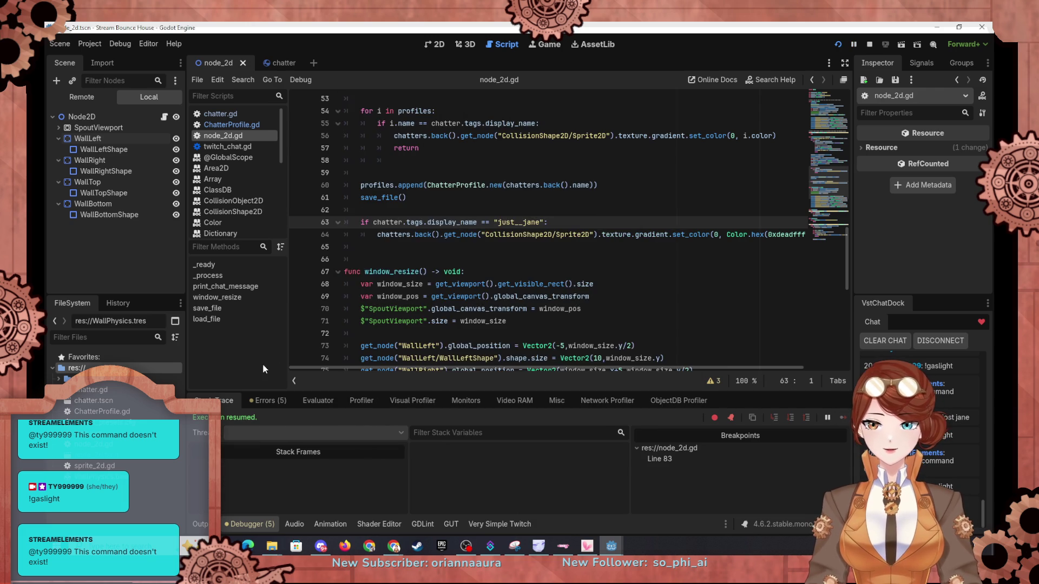
pyautogui.scroll(-8, 404, 262)
pyautogui.scroll(-1, 404, 262)
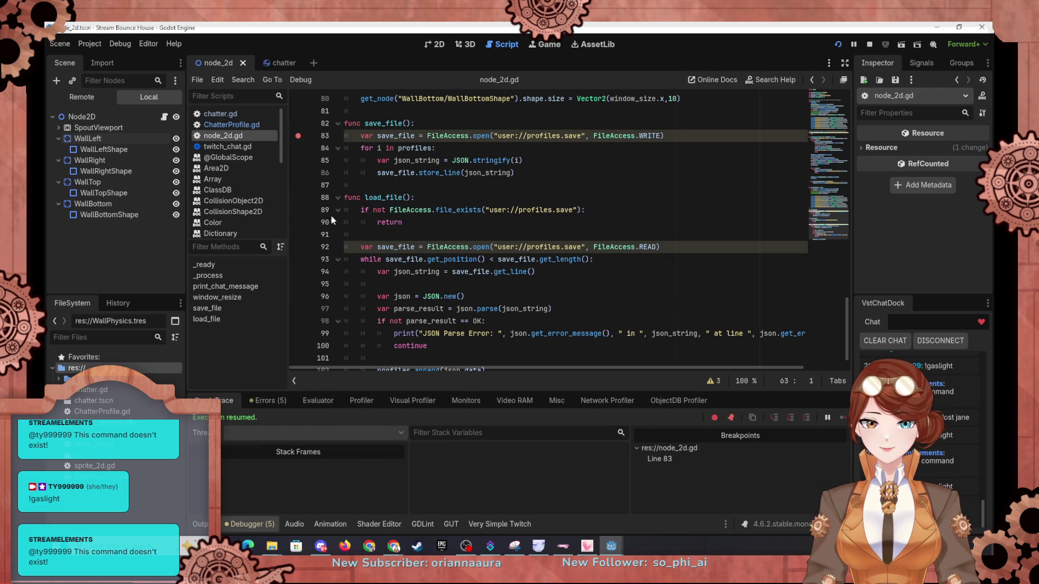
pyautogui.click(297, 211)
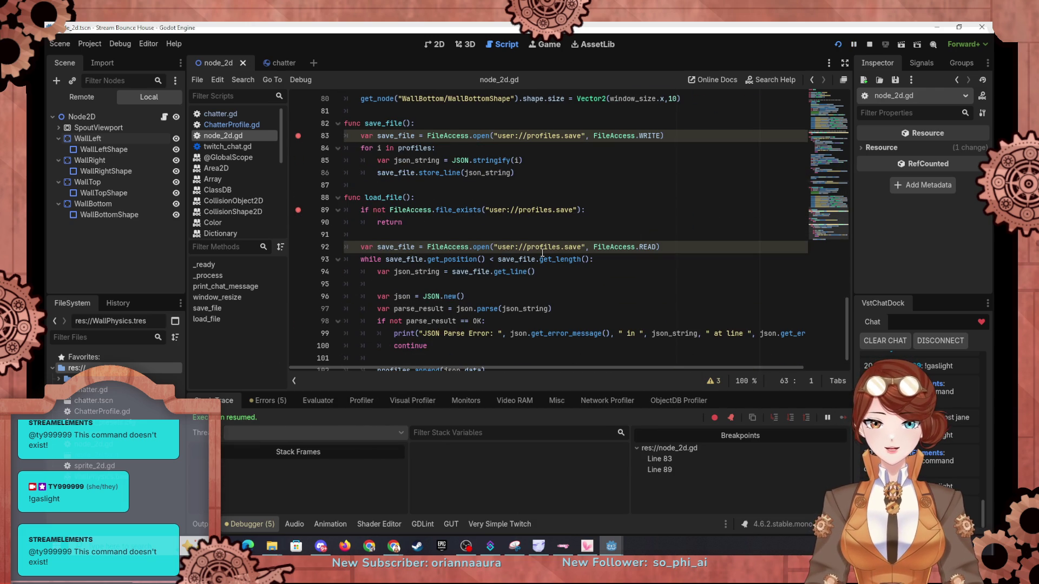
pyautogui.scroll(-1, 507, 267)
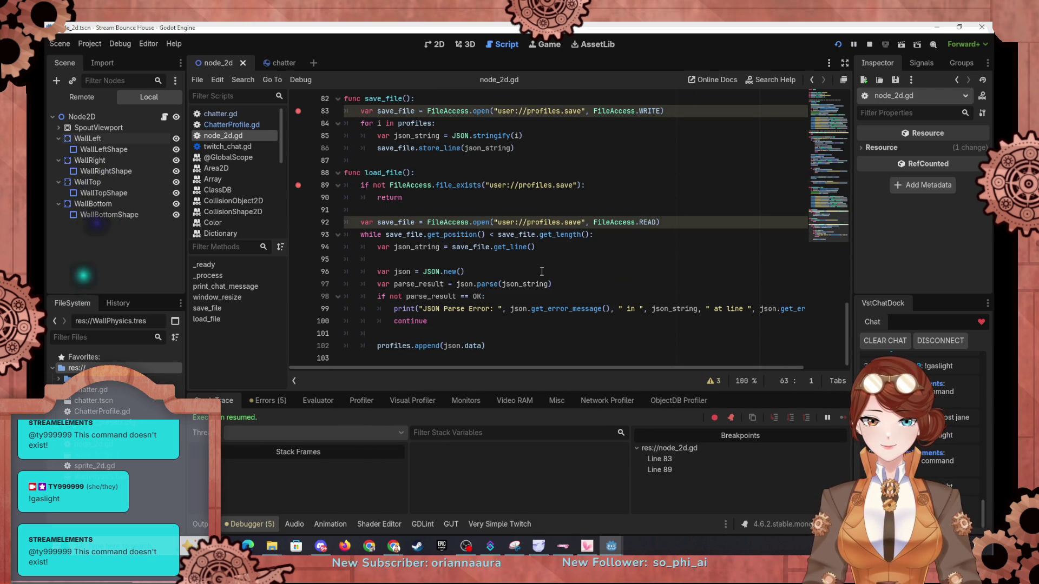
pyautogui.click(838, 44)
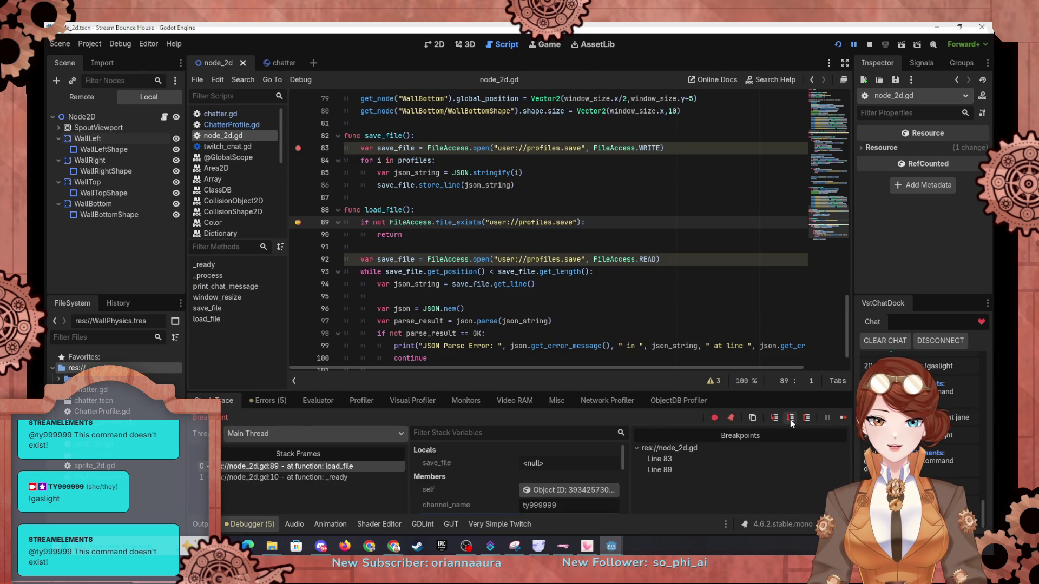
# Step: Step through load_file's file-exists check and its read-and-parse loop
pyautogui.click(789, 420)
pyautogui.click(790, 419)
pyautogui.click(790, 419)
pyautogui.click(789, 418)
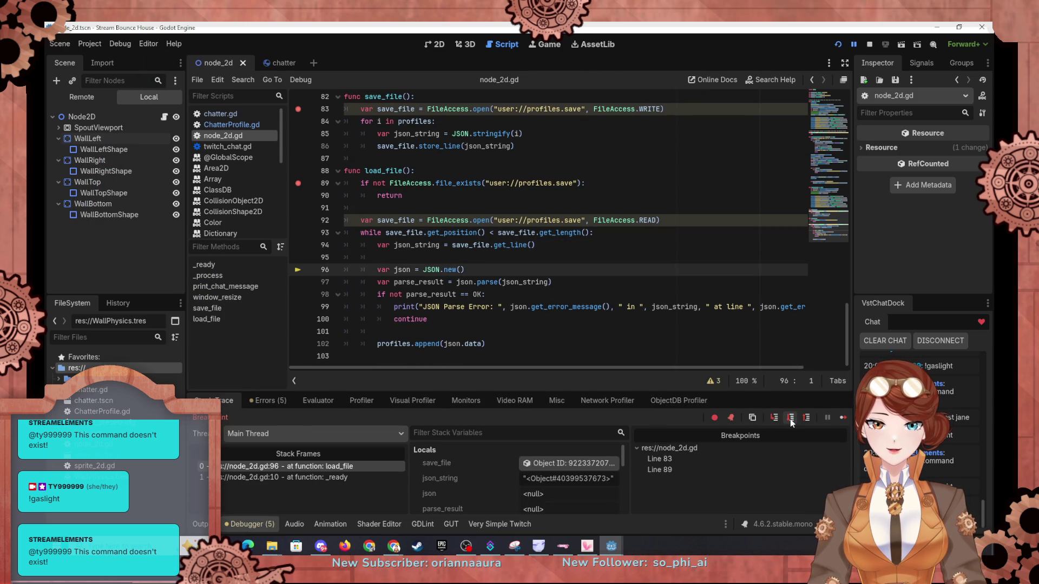
pyautogui.click(790, 419)
pyautogui.click(789, 418)
pyautogui.click(789, 417)
pyautogui.click(789, 417)
pyautogui.click(790, 417)
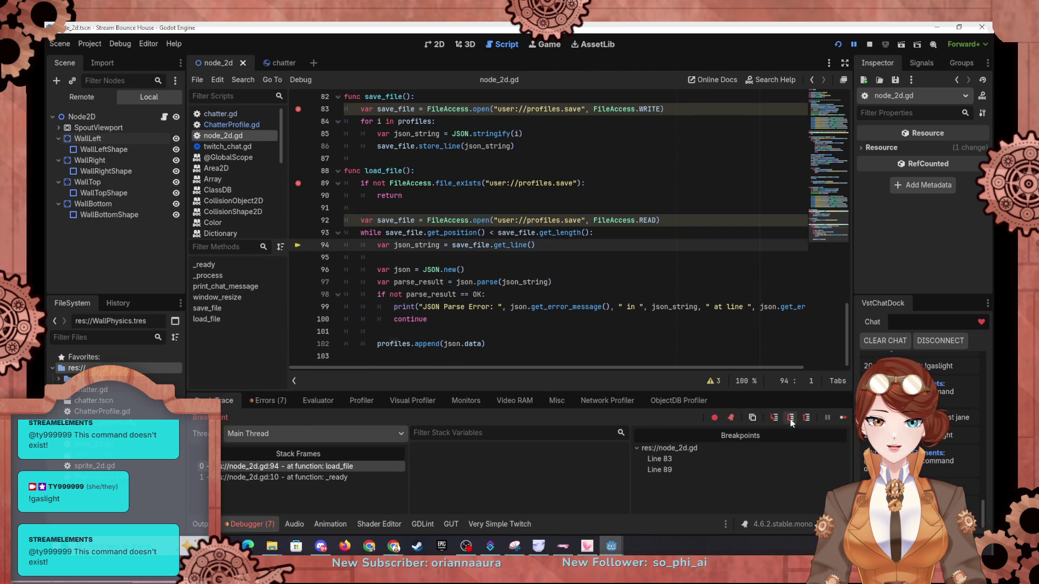
pyautogui.scroll(-2, 427, 466)
pyautogui.scroll(-3, 439, 465)
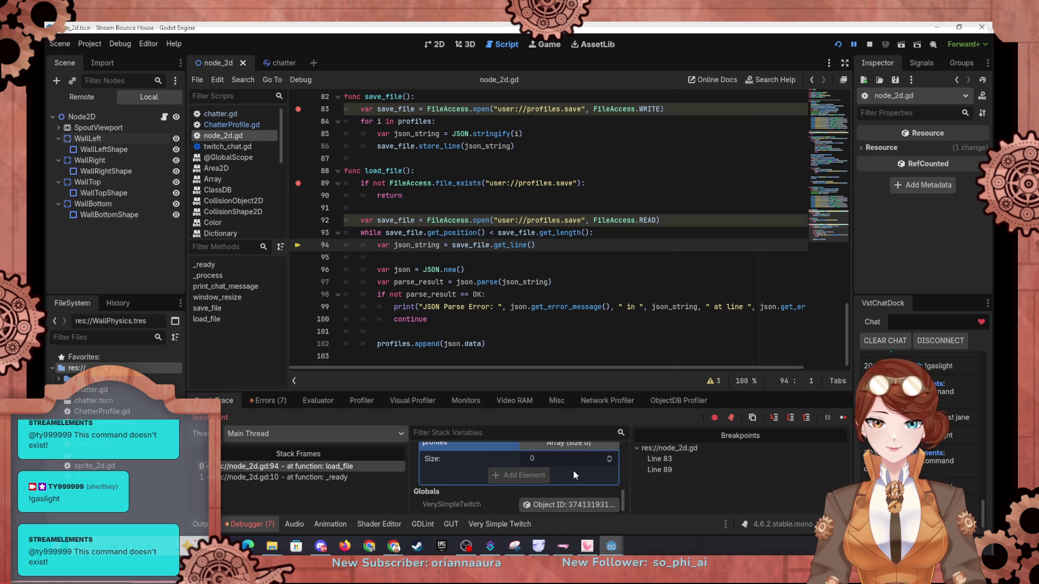
# Step: Step past the JSON parse and append out to _ready, then inspect the still-empty chatters
pyautogui.click(790, 417)
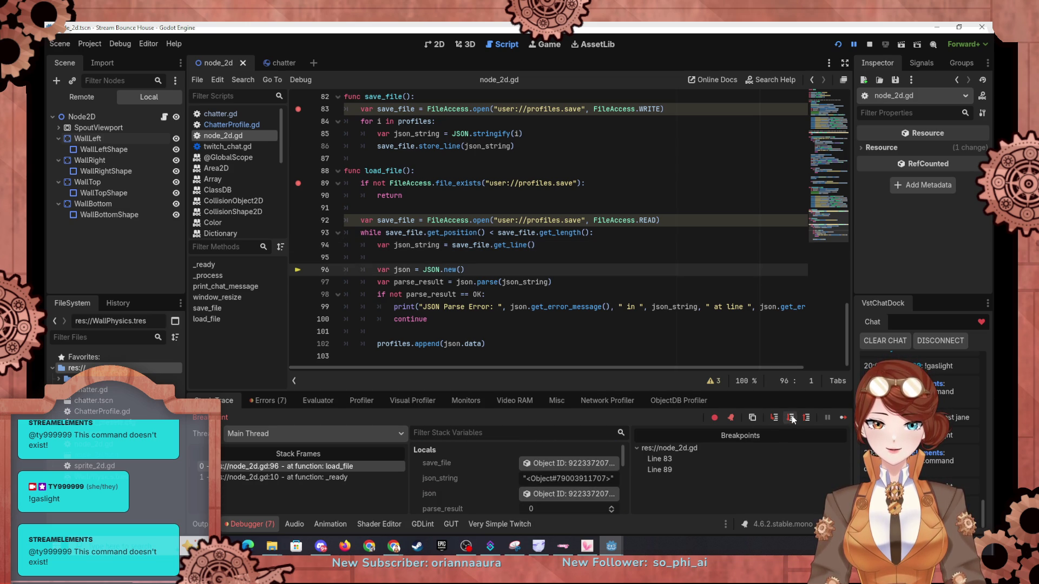
pyautogui.click(791, 417)
pyautogui.click(790, 417)
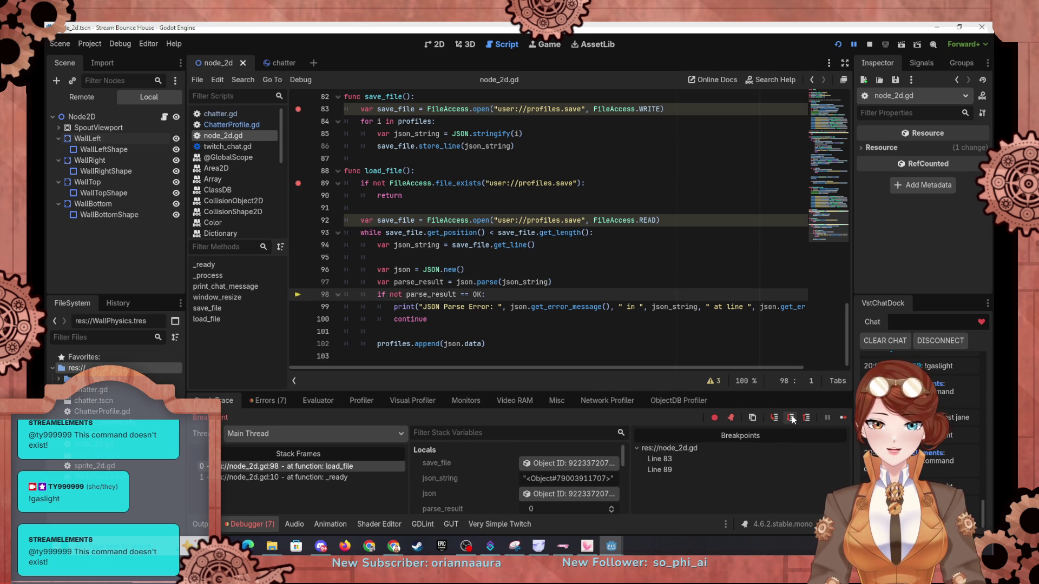
pyautogui.click(790, 417)
pyautogui.click(790, 418)
pyautogui.click(489, 457)
pyautogui.scroll(-1, 489, 456)
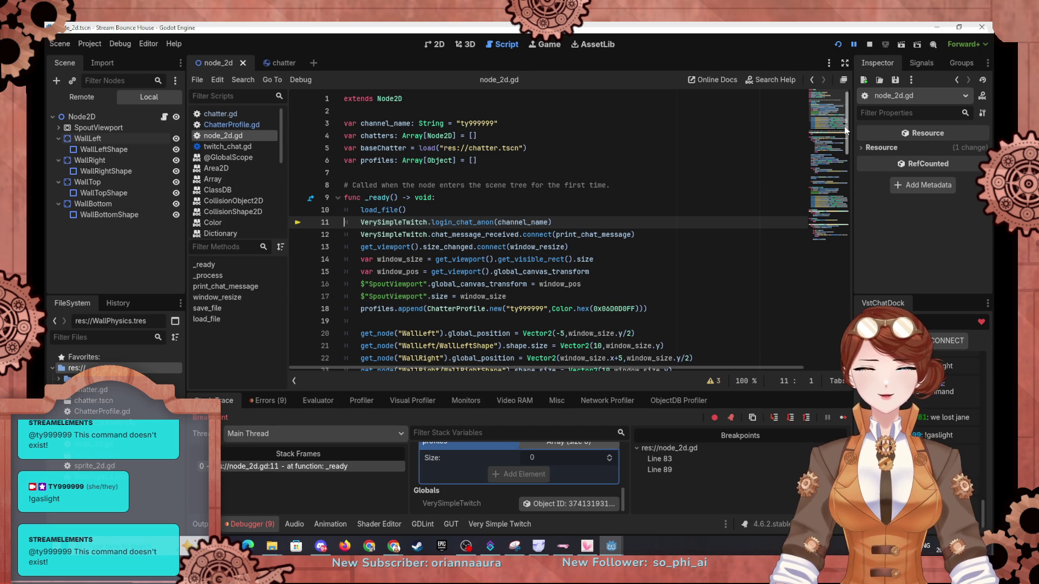
# Step: Rerun the project, step through the start of load_file, and resume the game
pyautogui.press('F5')
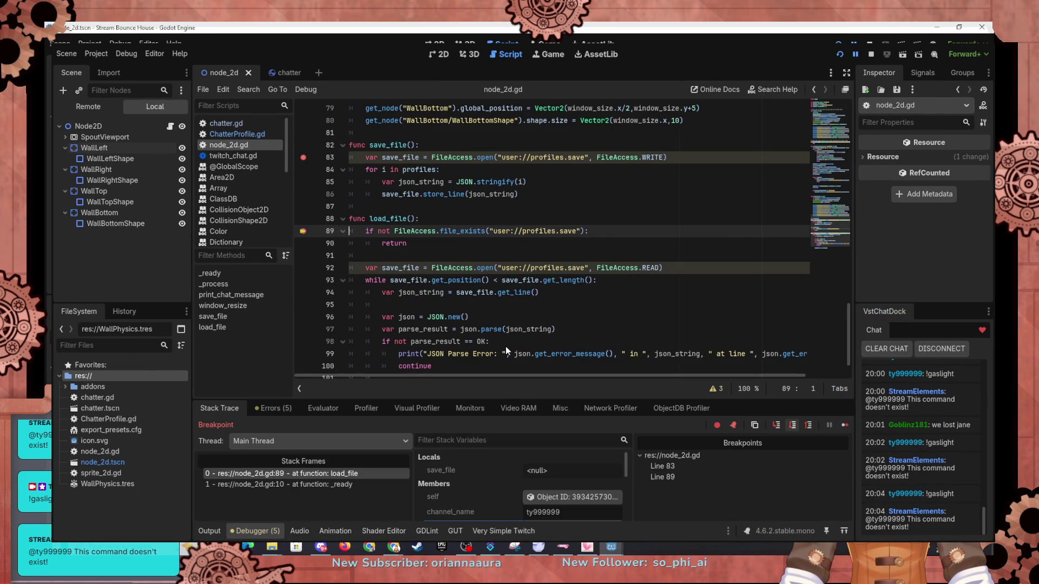
pyautogui.press('F10')
pyautogui.press('F10')
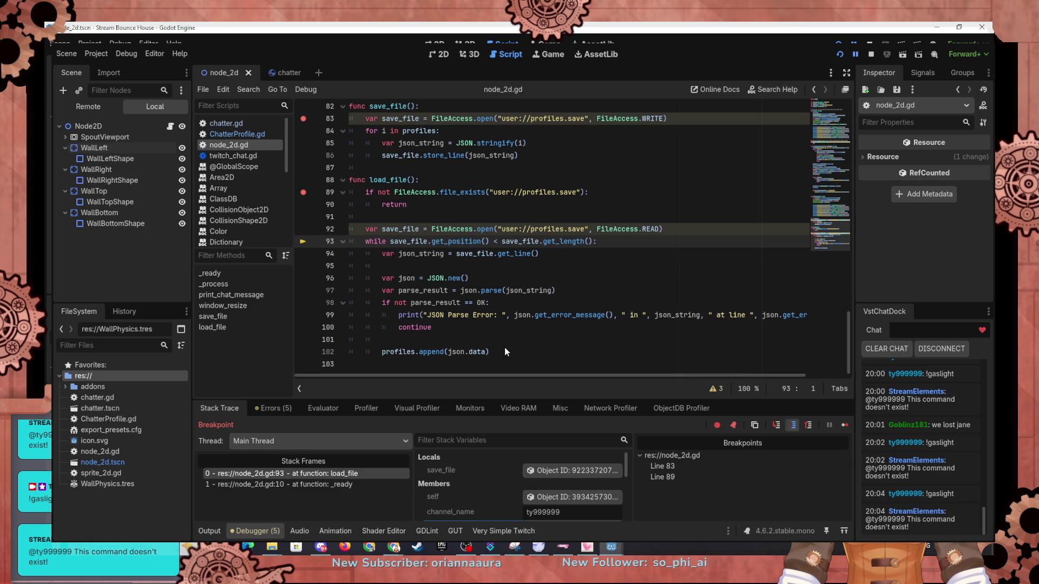
pyautogui.press('F10')
pyautogui.press('F10')
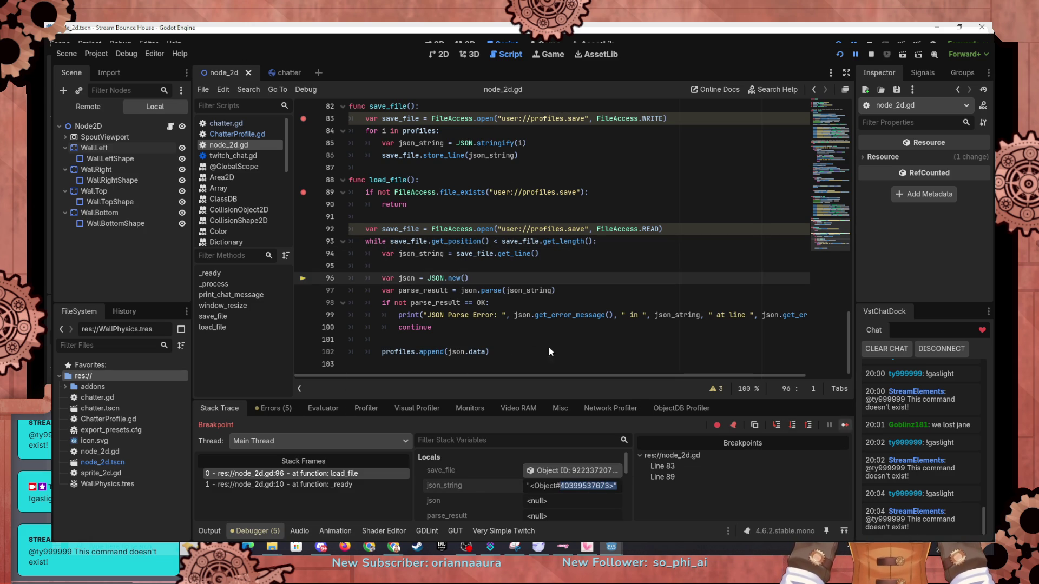
pyautogui.press('F12')
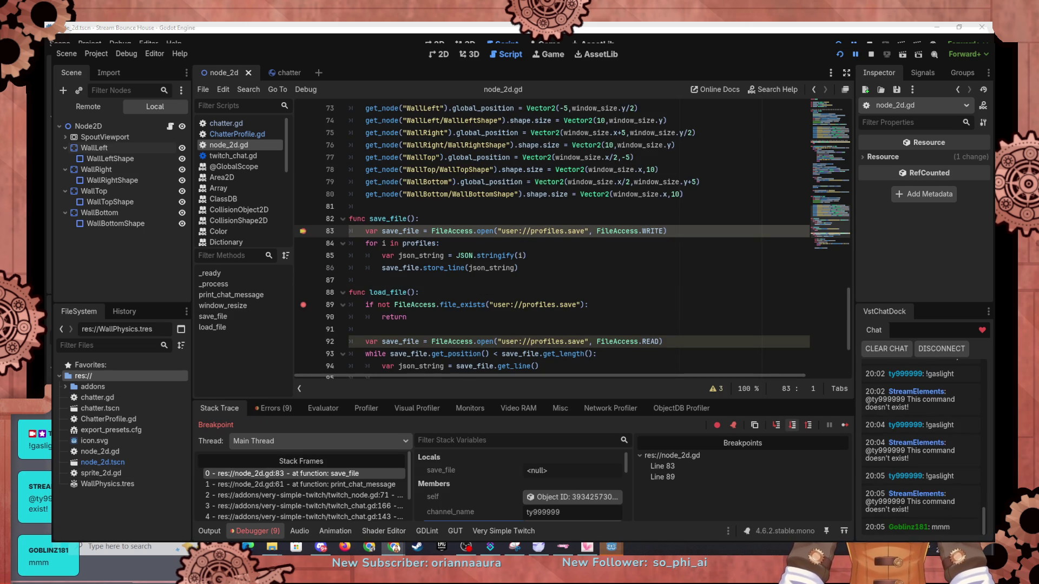
# Step: Step save_file to line 86 and select json_string's object-reference value
pyautogui.press('F10')
pyautogui.press('F10')
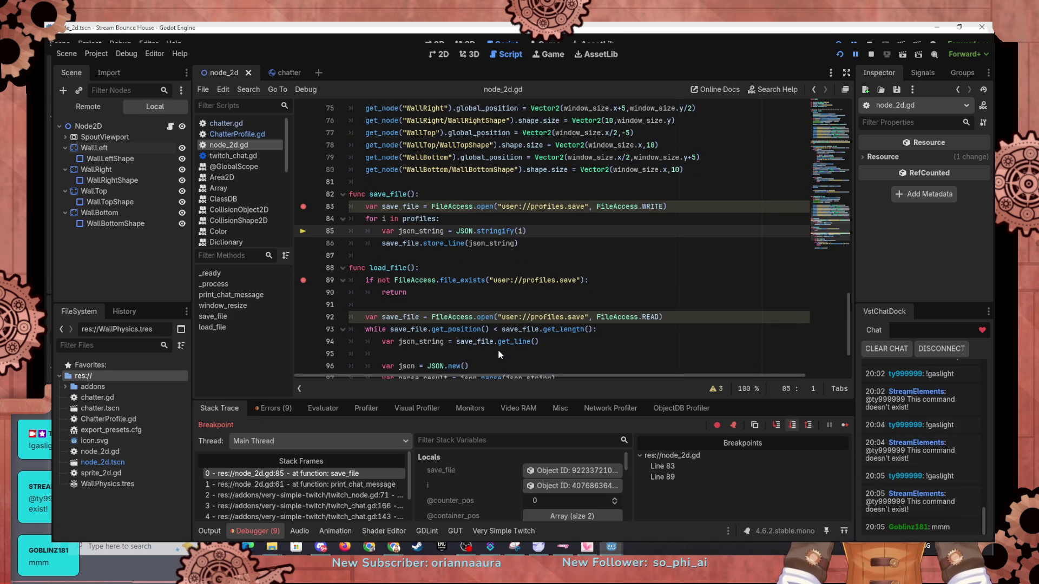
pyautogui.press('F10')
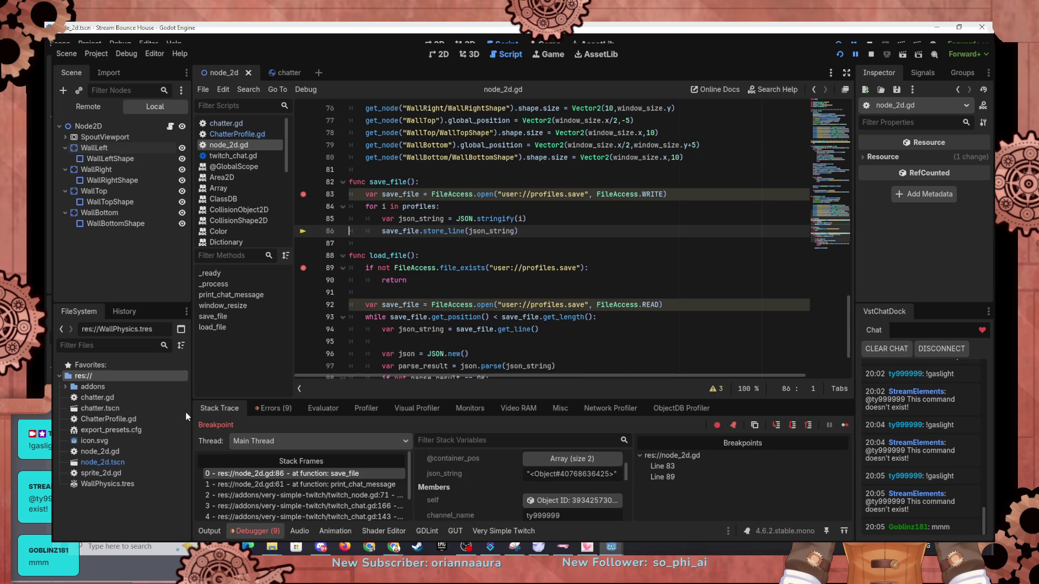
pyautogui.moveTo(617, 474); pyautogui.dragTo(577, 474)
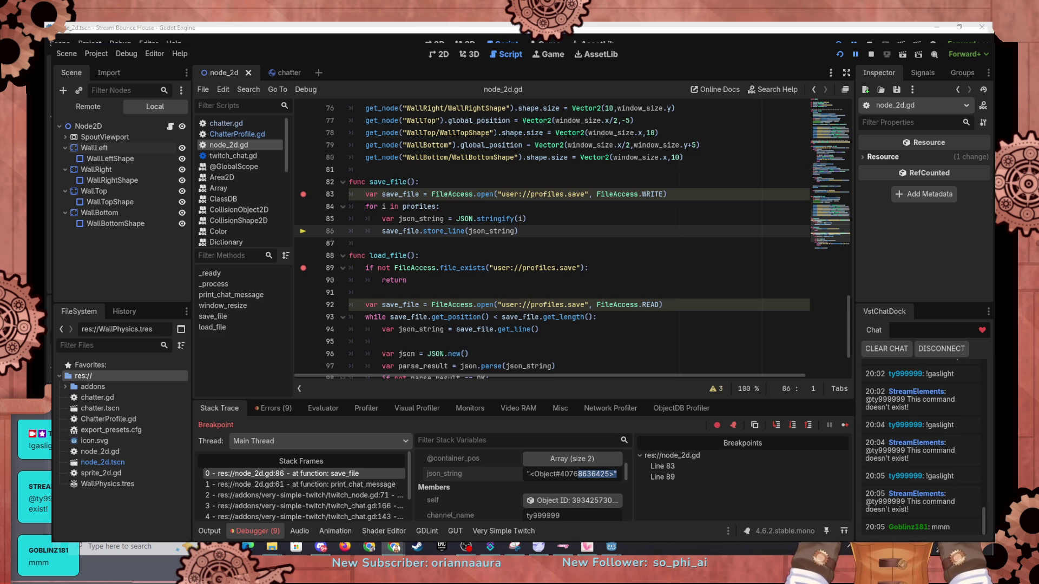
pyautogui.click(237, 134)
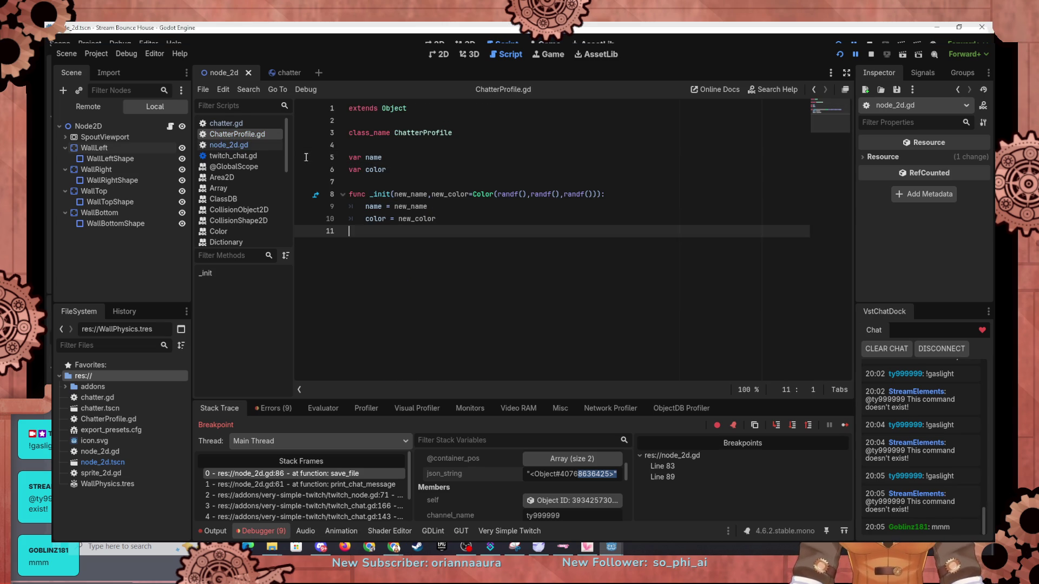
# Step: Add func save(): to ChatterProfile.gd with save_dict = {"name" : name, "color" : color}
pyautogui.press('Return')
pyautogui.write('f')
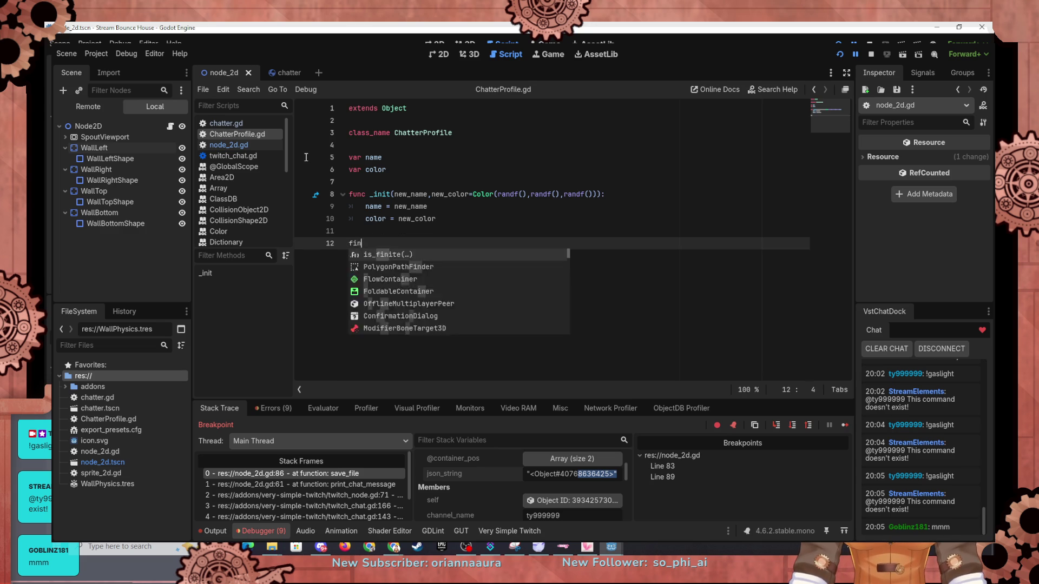
pyautogui.write('unc save()')
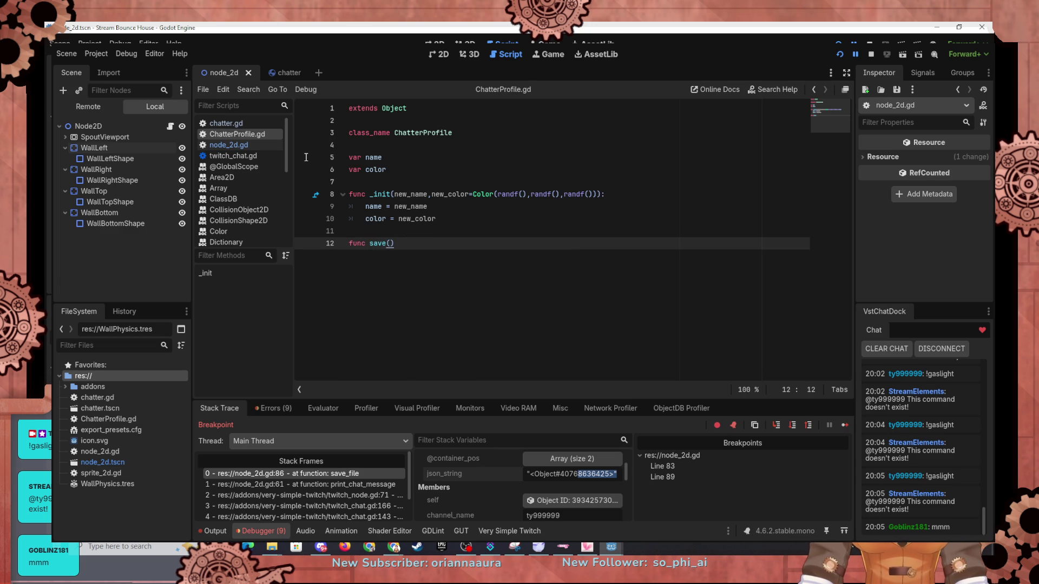
pyautogui.write(':')
pyautogui.press('Return')
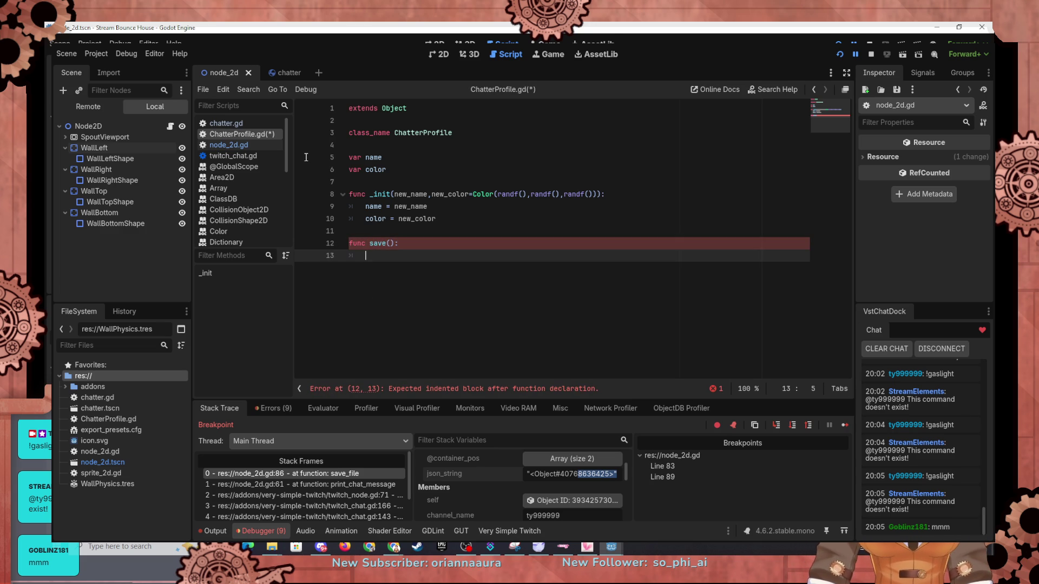
pyautogui.write('var save_dict = {')
pyautogui.press('Return')
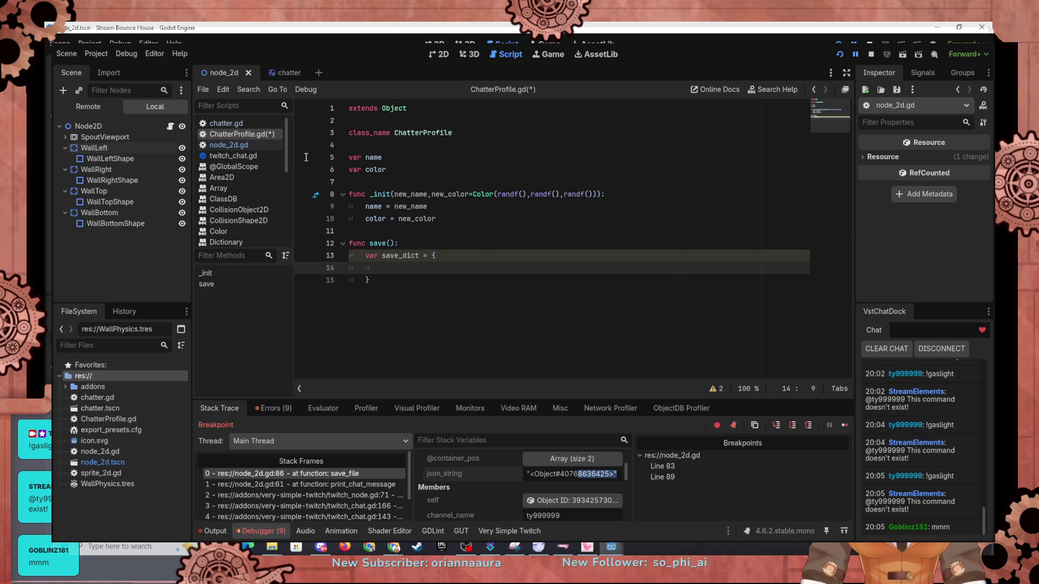
pyautogui.write('na')
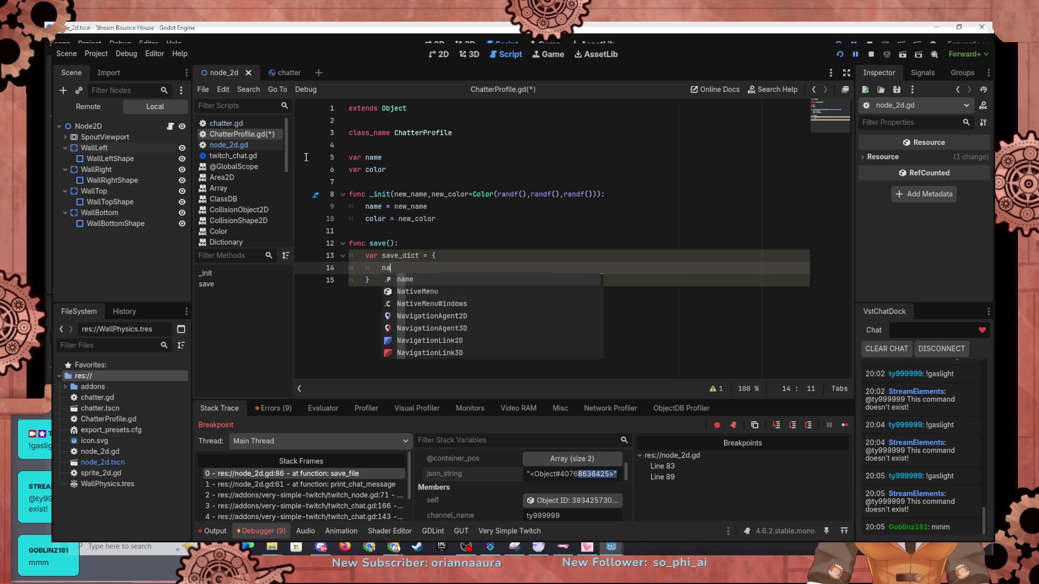
pyautogui.press('BackSpace')
pyautogui.press('BackSpace')
pyautogui.write('"name" ')
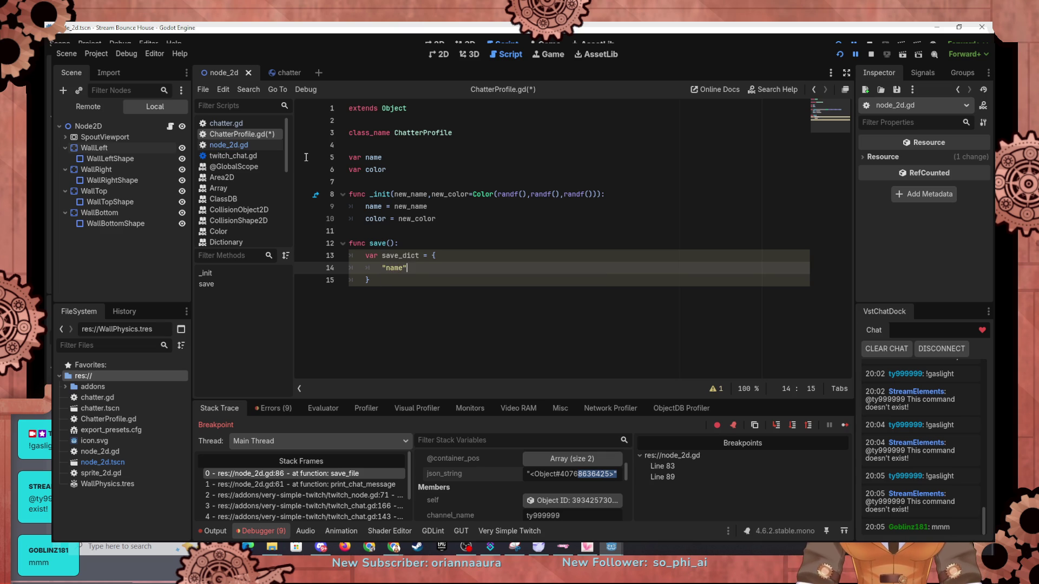
pyautogui.write(': ')
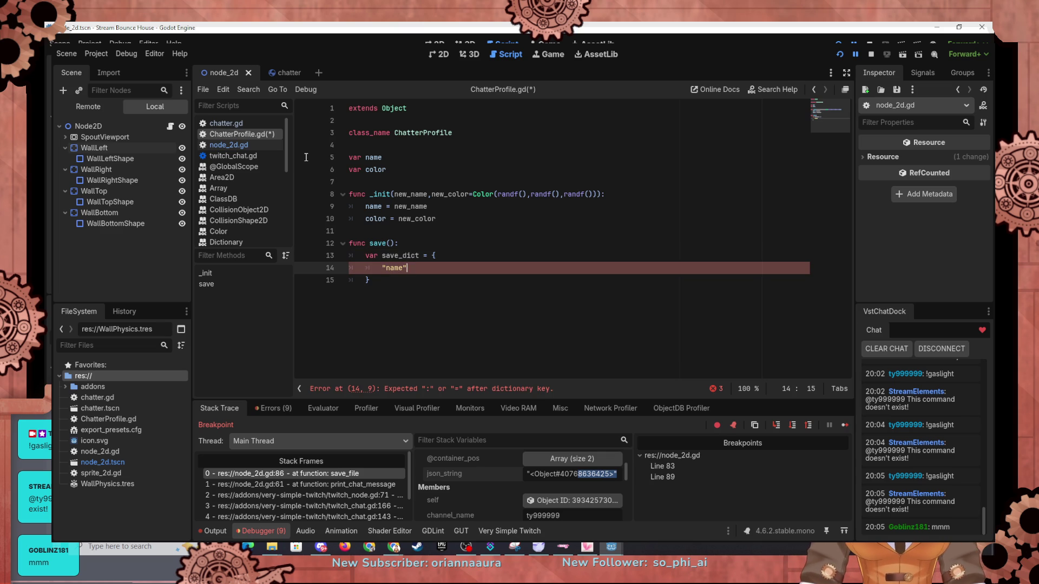
pyautogui.write('name')
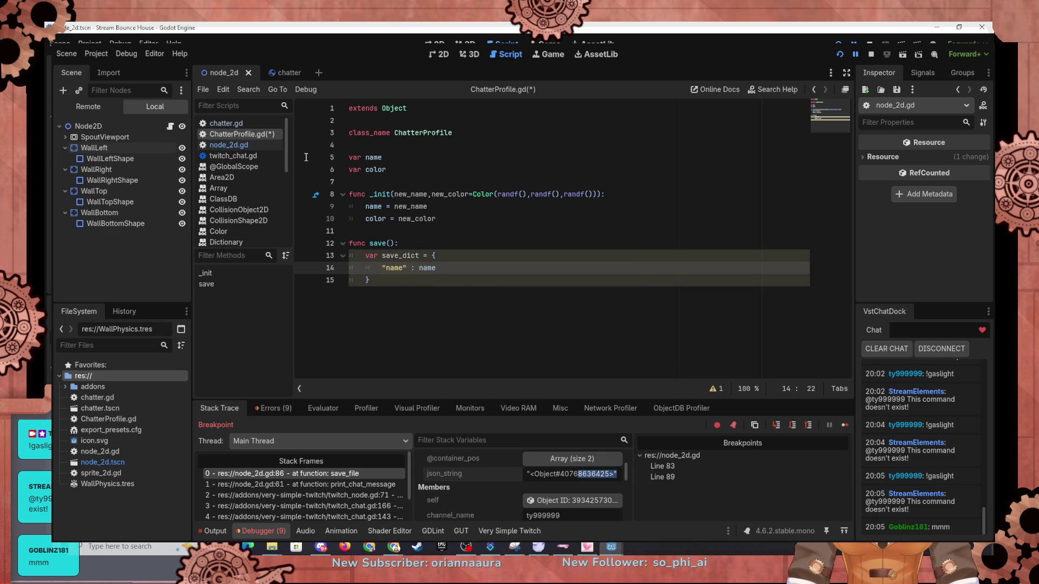
pyautogui.press('Return')
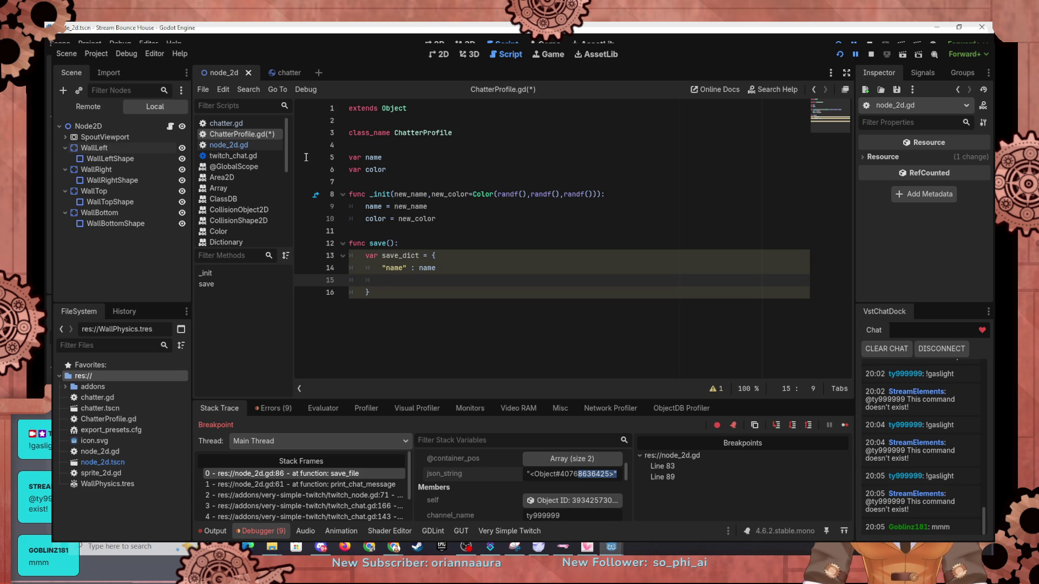
pyautogui.write('"color')
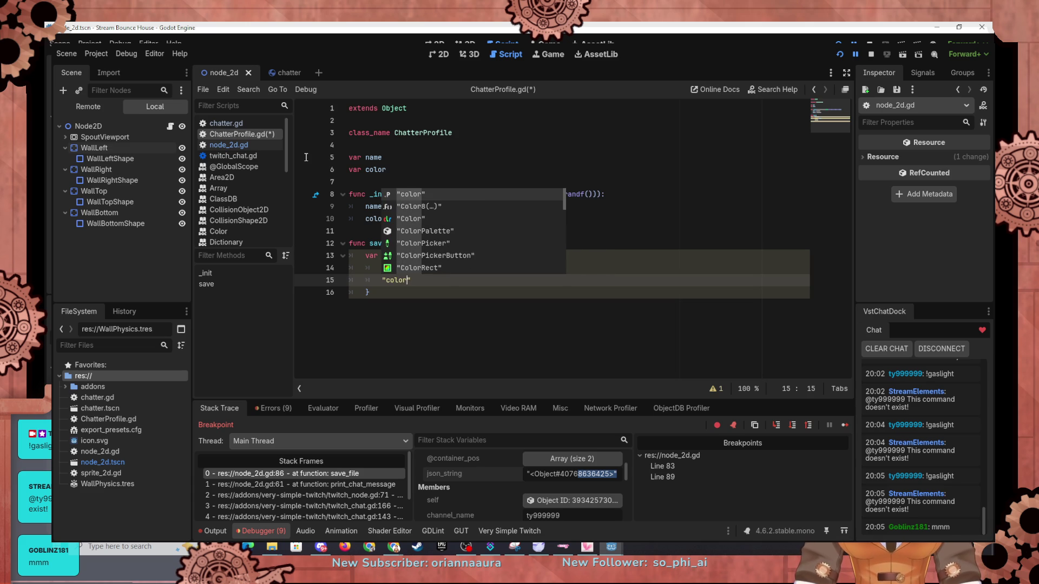
pyautogui.write('"')
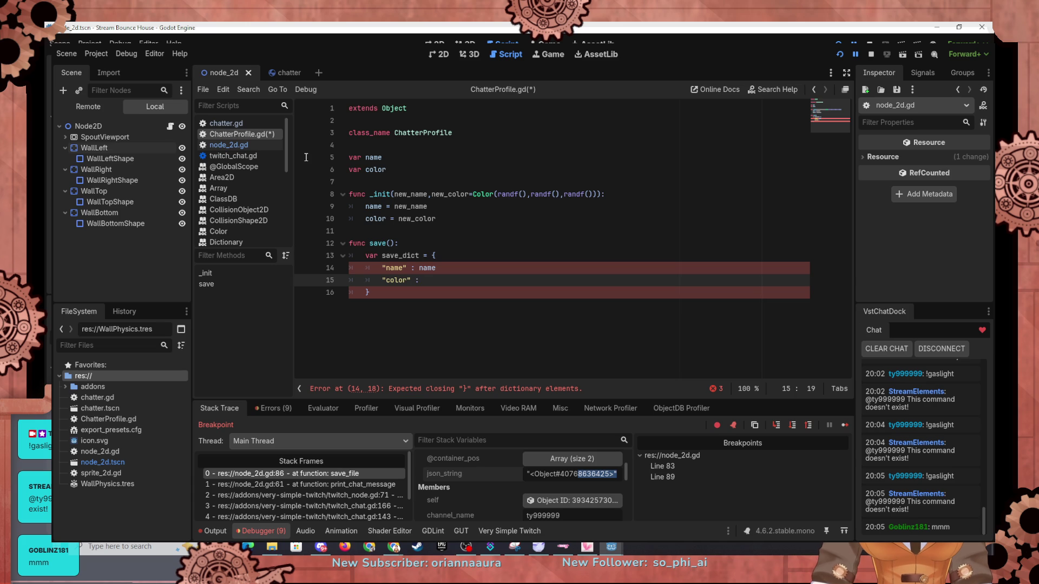
pyautogui.write('color')
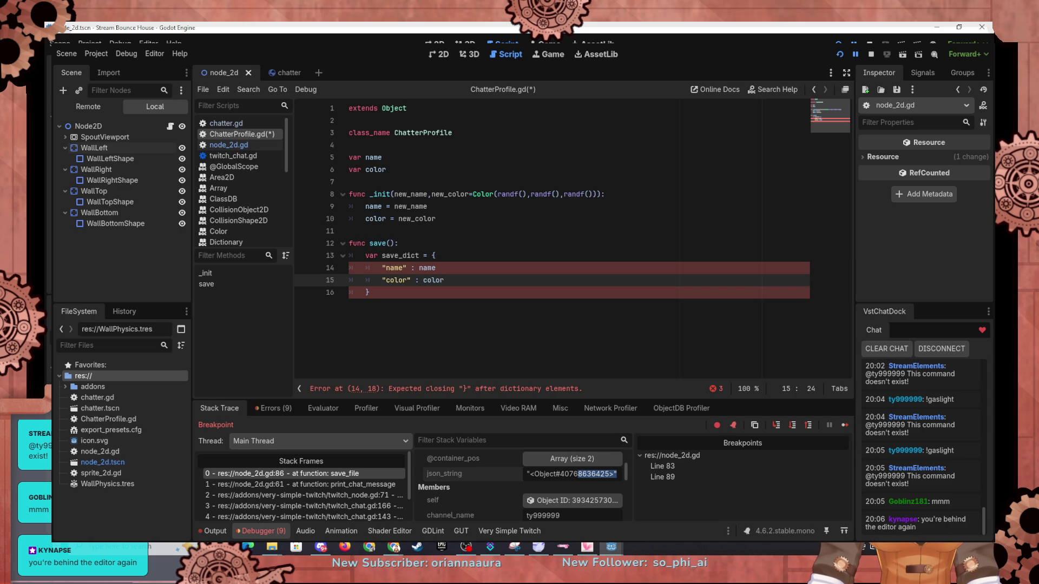
# Step: Add return save_dict on a new line after the dictionary
pyautogui.hotkey('alt', 'Tab')
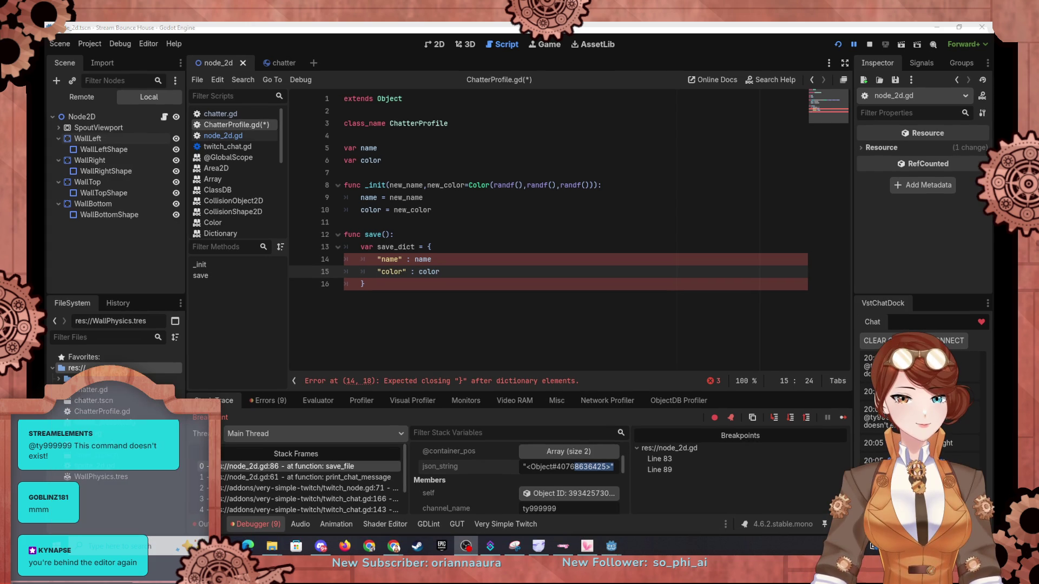
pyautogui.hotkey('alt', 'Tab')
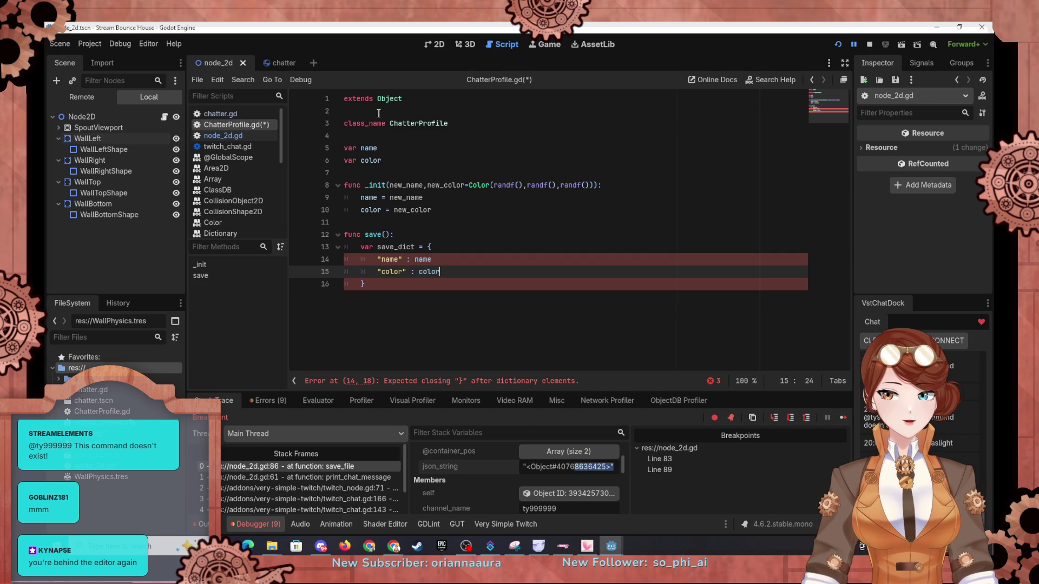
pyautogui.click(394, 293)
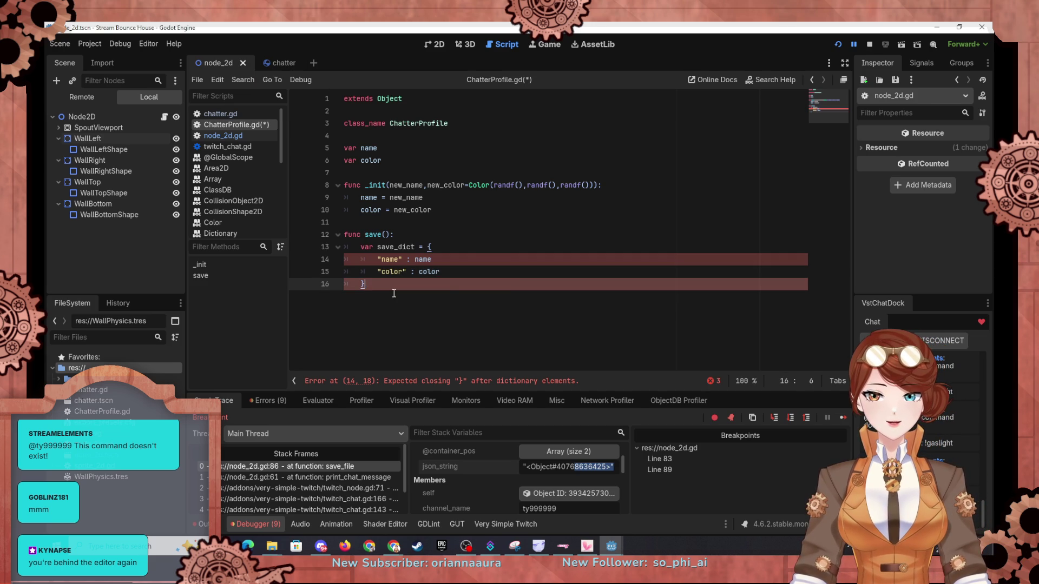
pyautogui.press('Return')
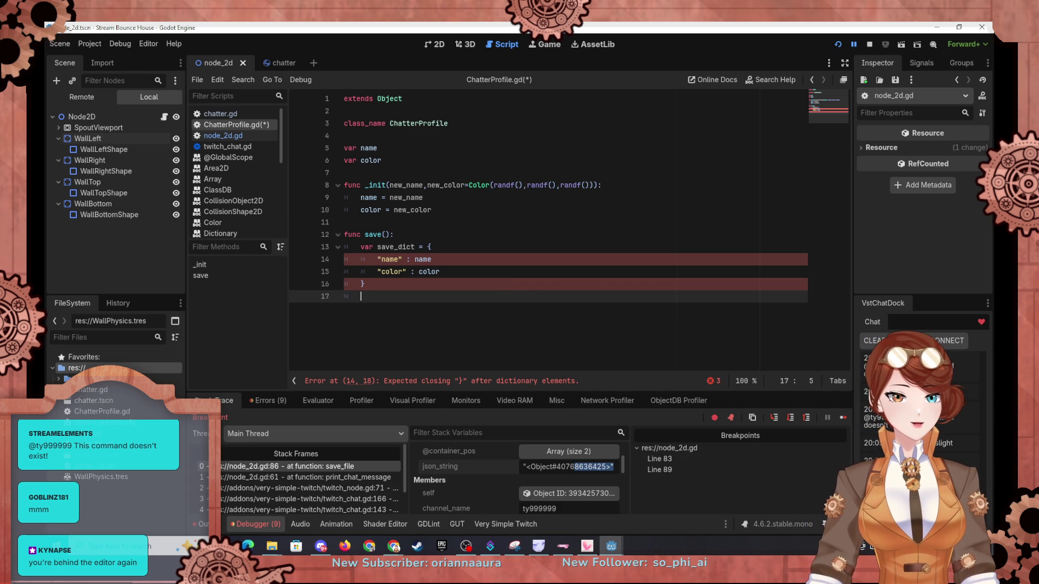
pyautogui.write('re')
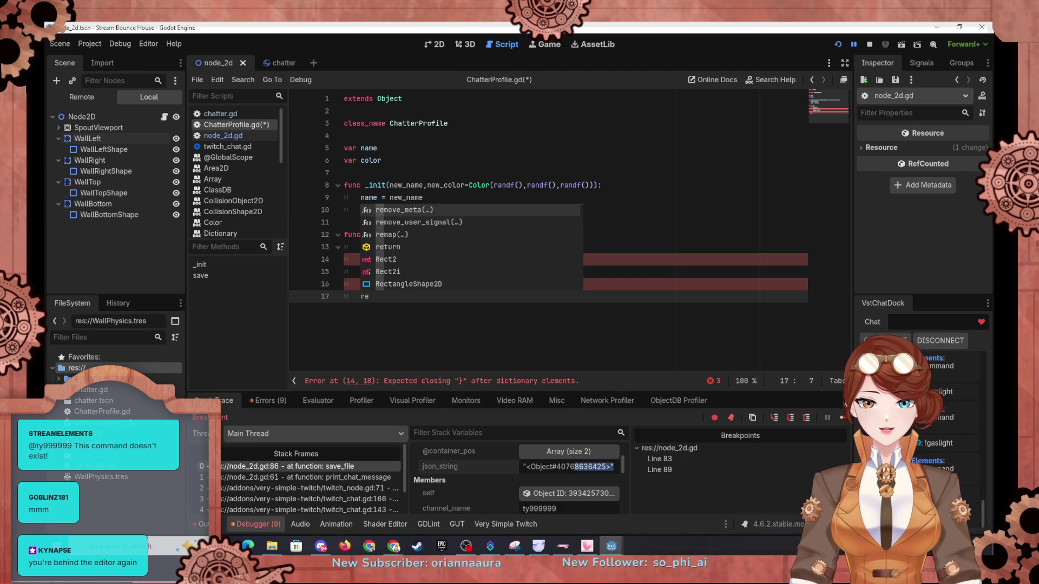
pyautogui.write('turn save_d')
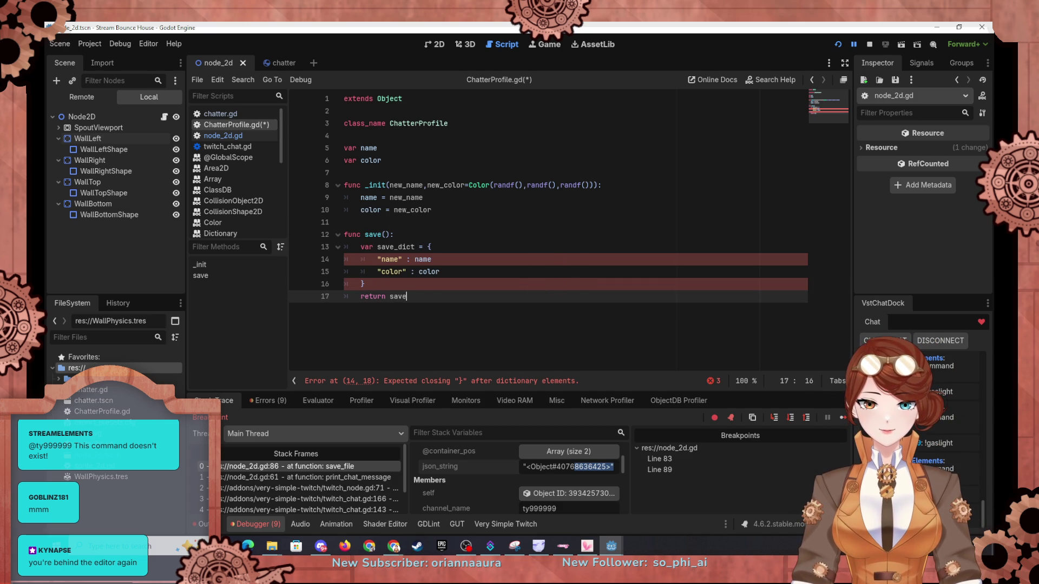
pyautogui.press('Return')
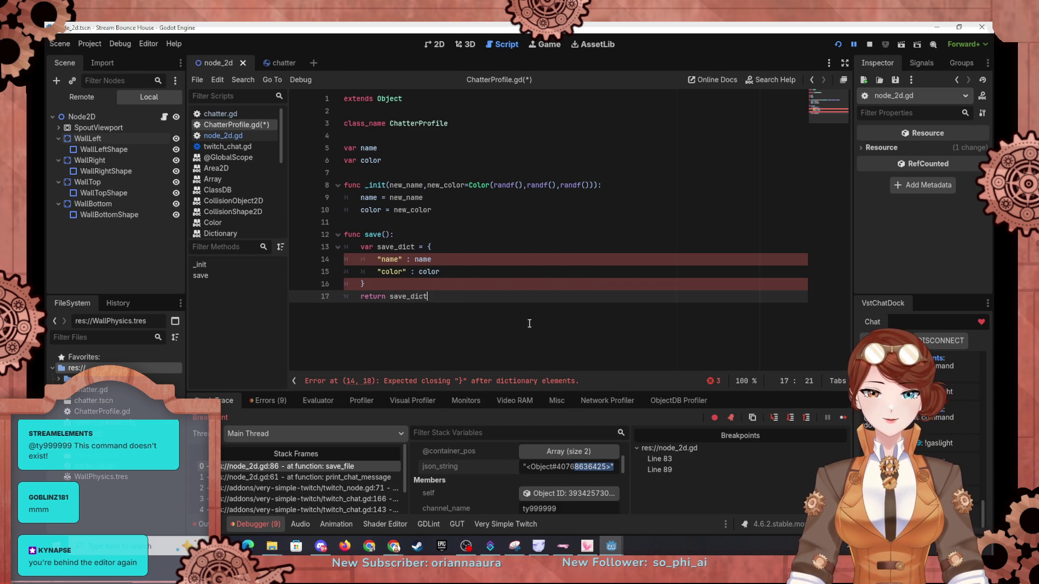
# Step: In node_2d.gd's profiles loop, declare var node_data = i.save()
pyautogui.click(241, 136)
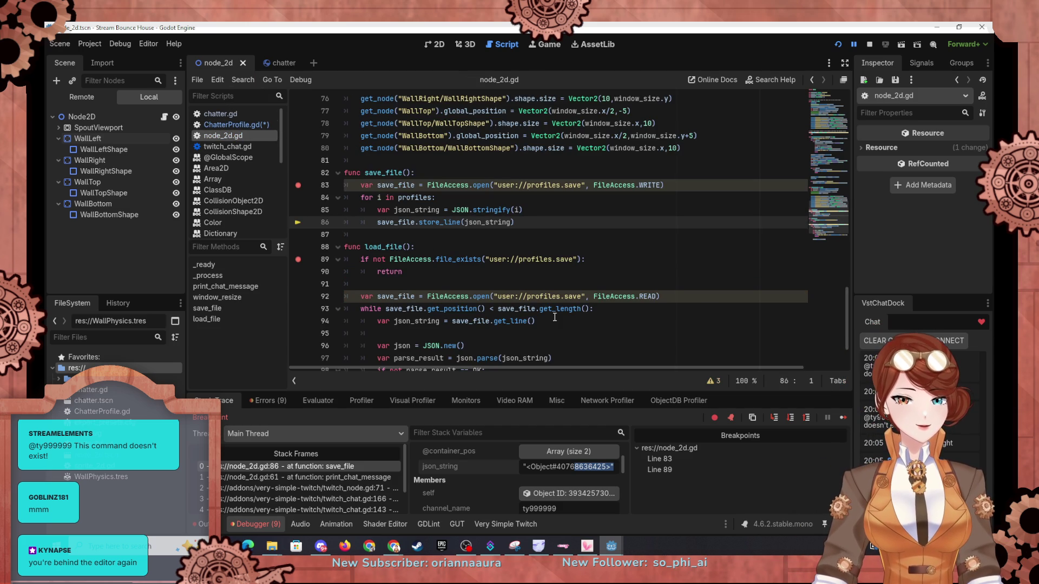
pyautogui.scroll(-2, 481, 270)
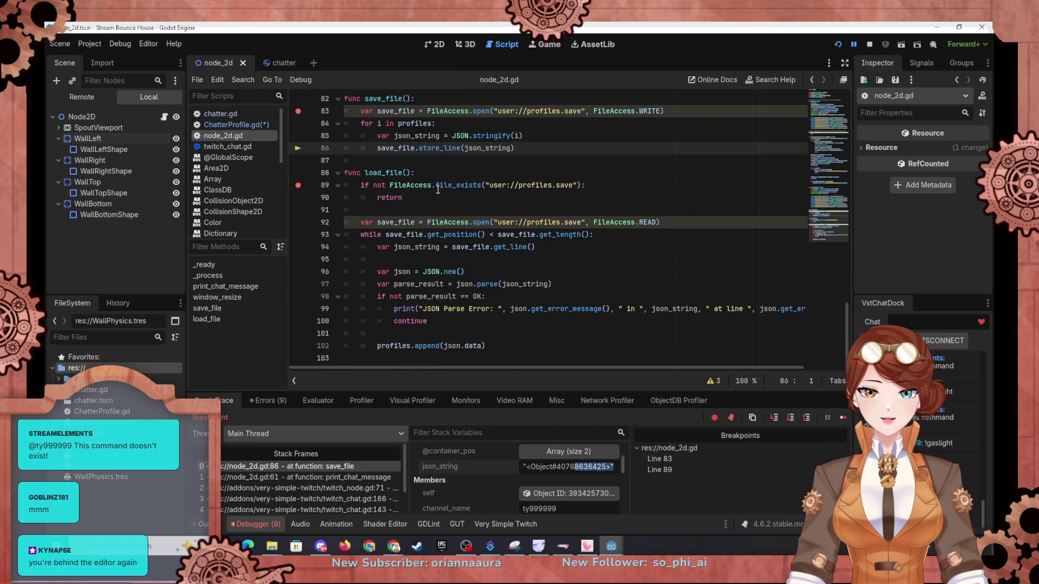
pyautogui.scroll(2, 551, 196)
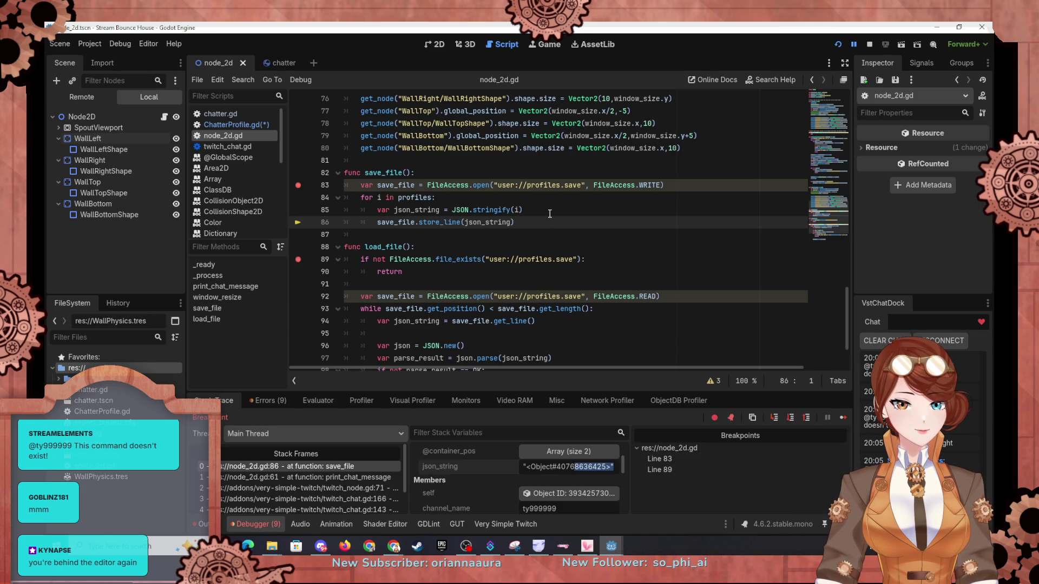
pyautogui.click(549, 214)
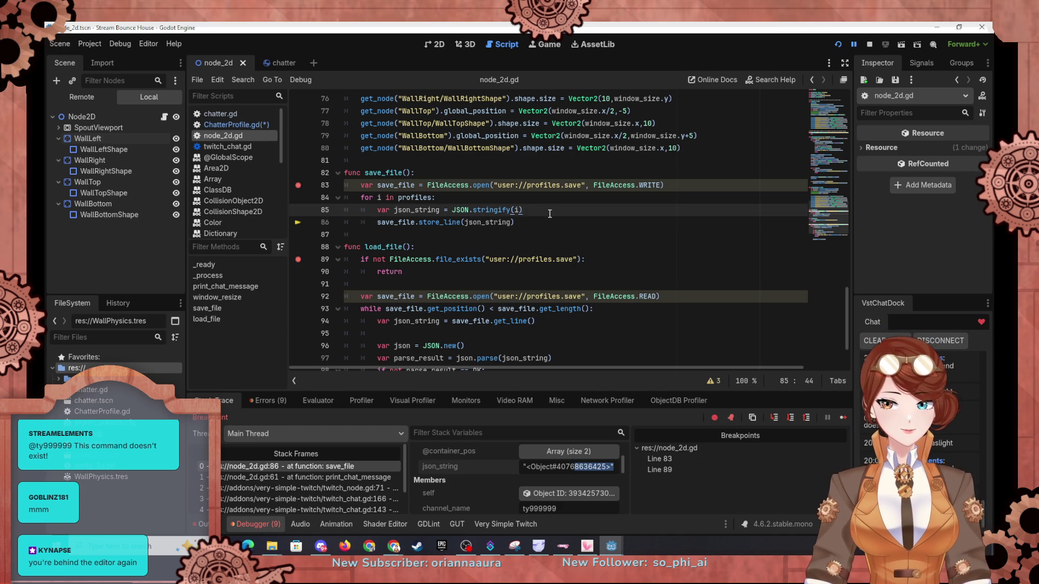
pyautogui.click(559, 201)
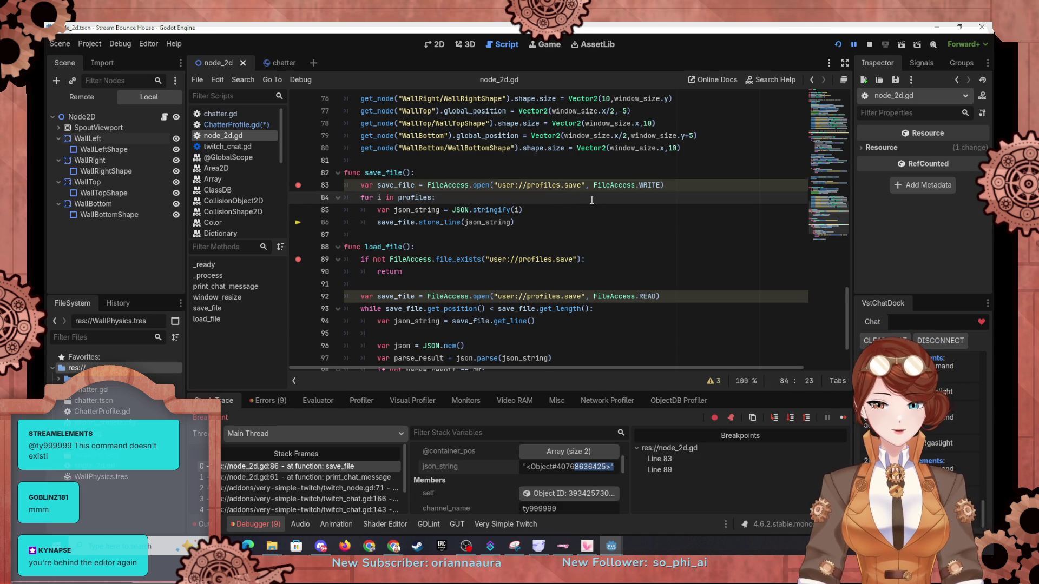
pyautogui.press('Return')
pyautogui.write('n')
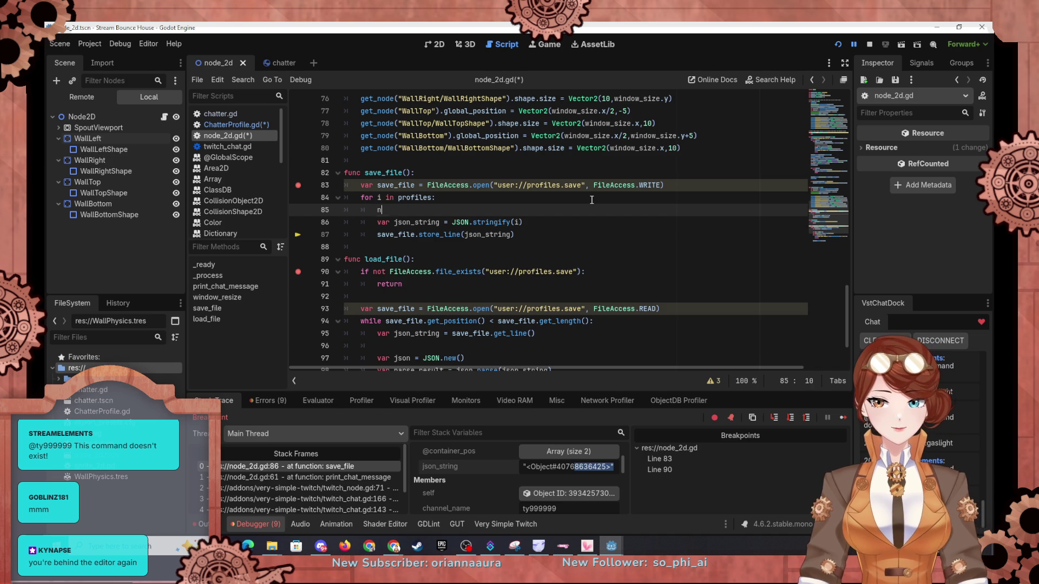
pyautogui.write('v')
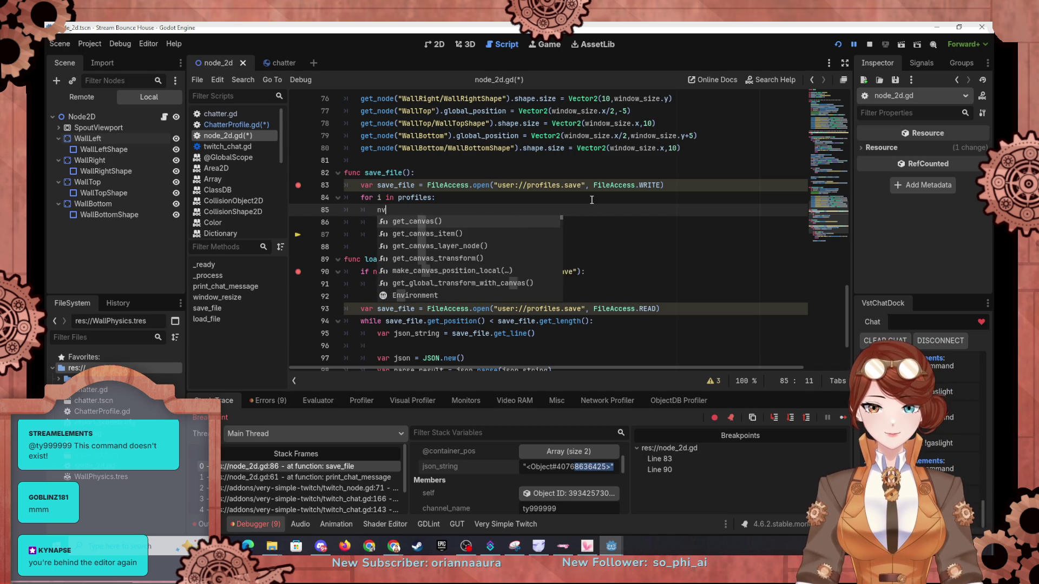
pyautogui.write('ar nod')
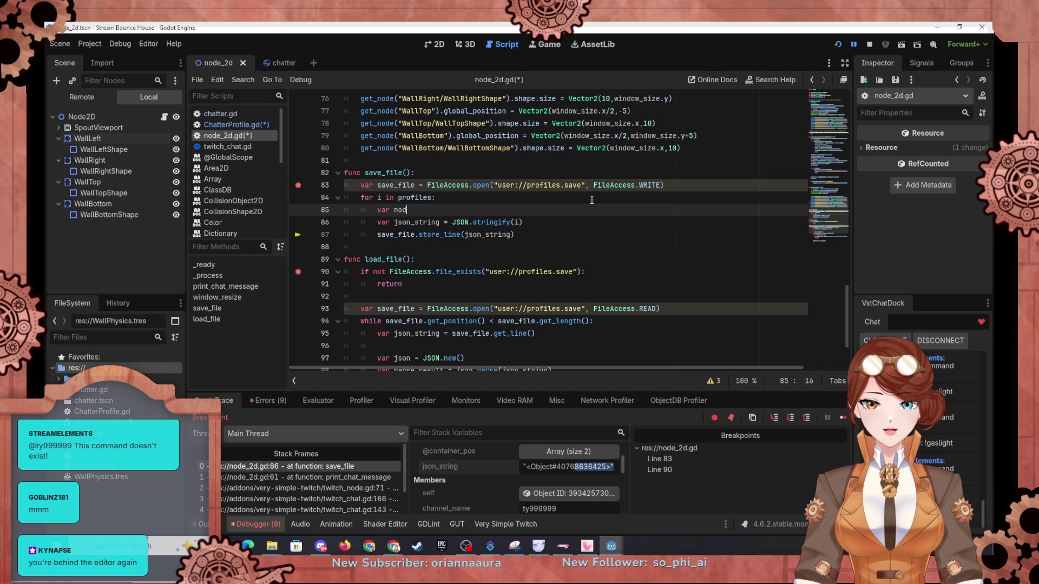
pyautogui.write('e_data =')
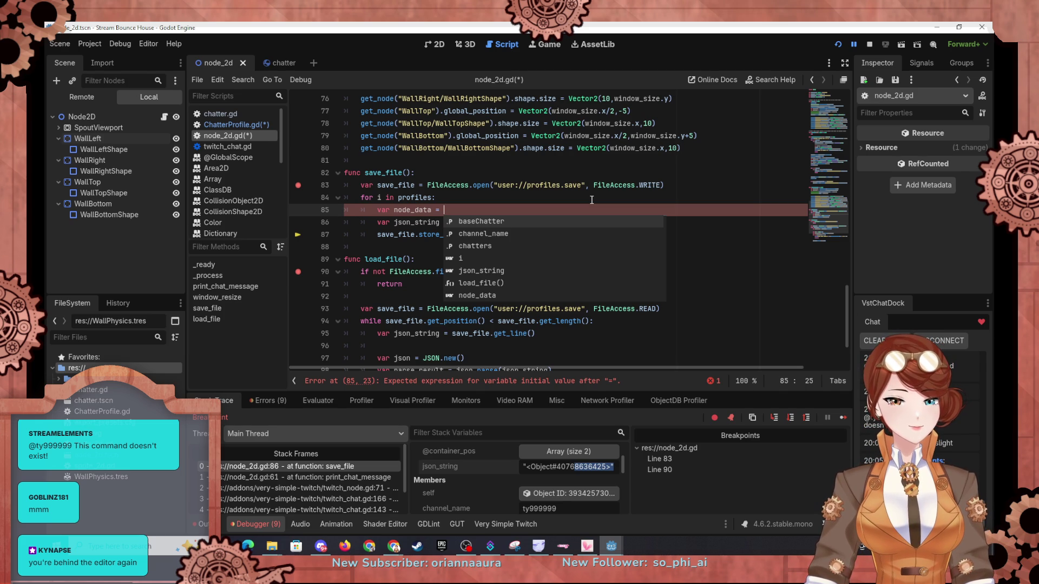
pyautogui.write('i')
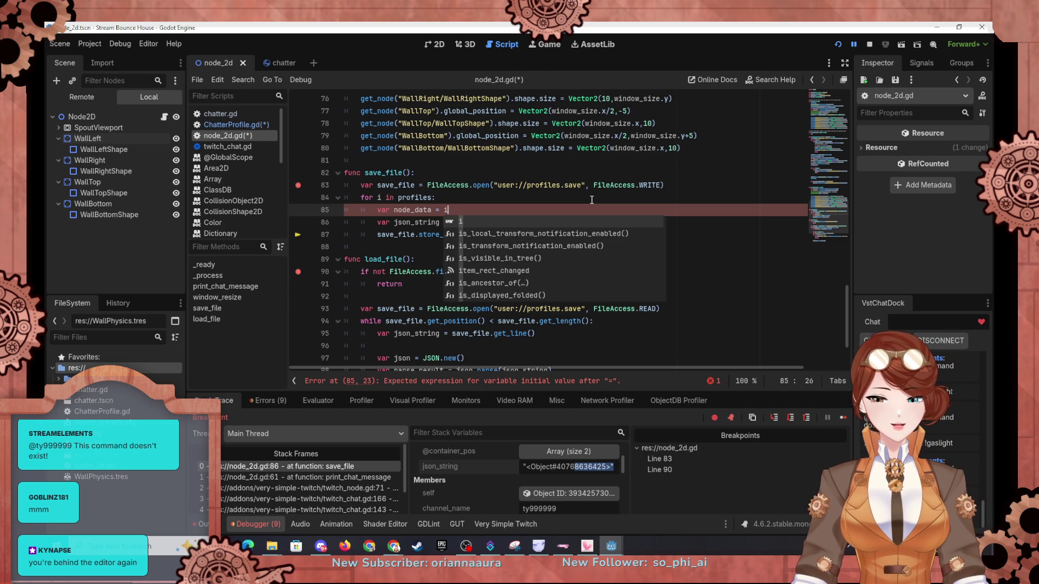
pyautogui.write('.s')
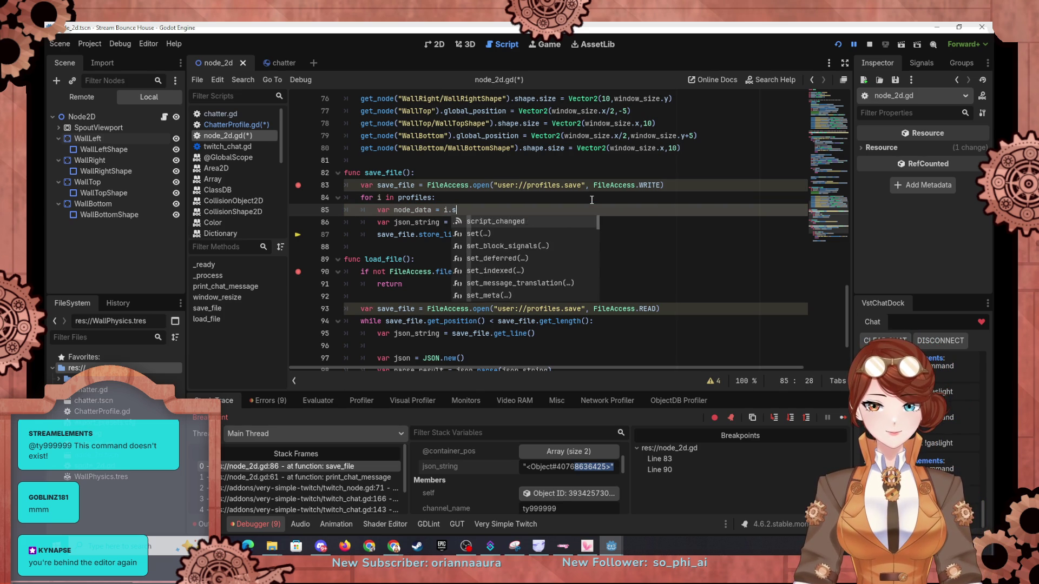
pyautogui.write('ave()')
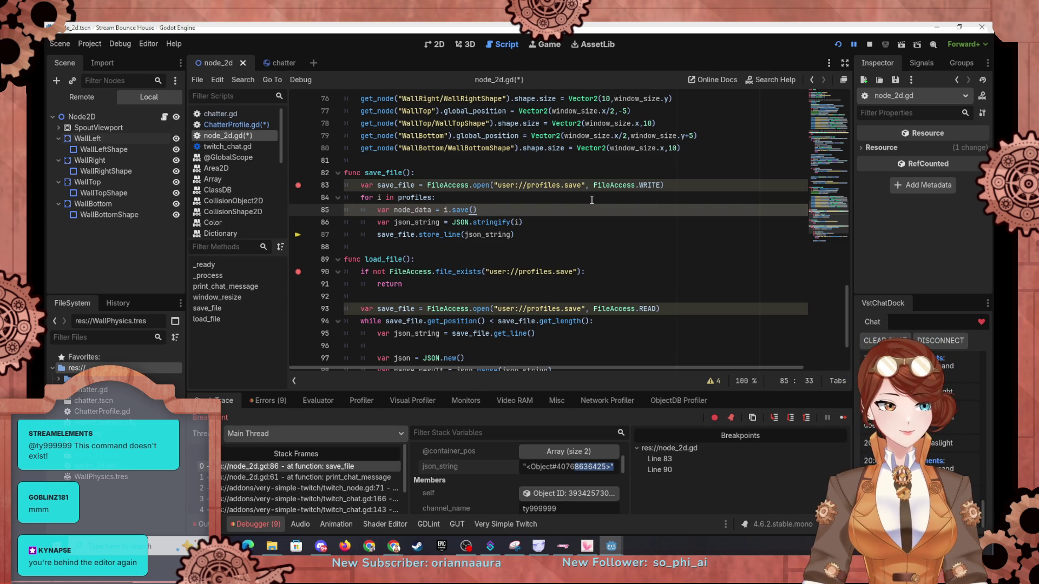
# Step: Rewrite line 85's call as i.save() instead of the dynamic call("save")
pyautogui.press('BackSpace')
pyautogui.press('BackSpace')
pyautogui.press('BackSpace')
pyautogui.press('BackSpace')
pyautogui.press('BackSpace')
pyautogui.press('BackSpace')
pyautogui.write('c')
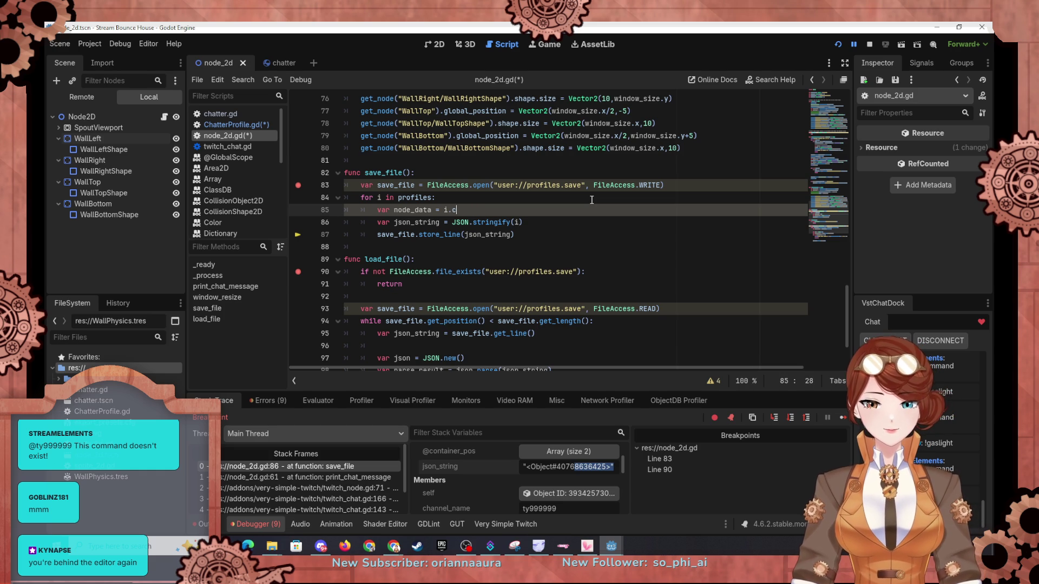
pyautogui.write('all("s')
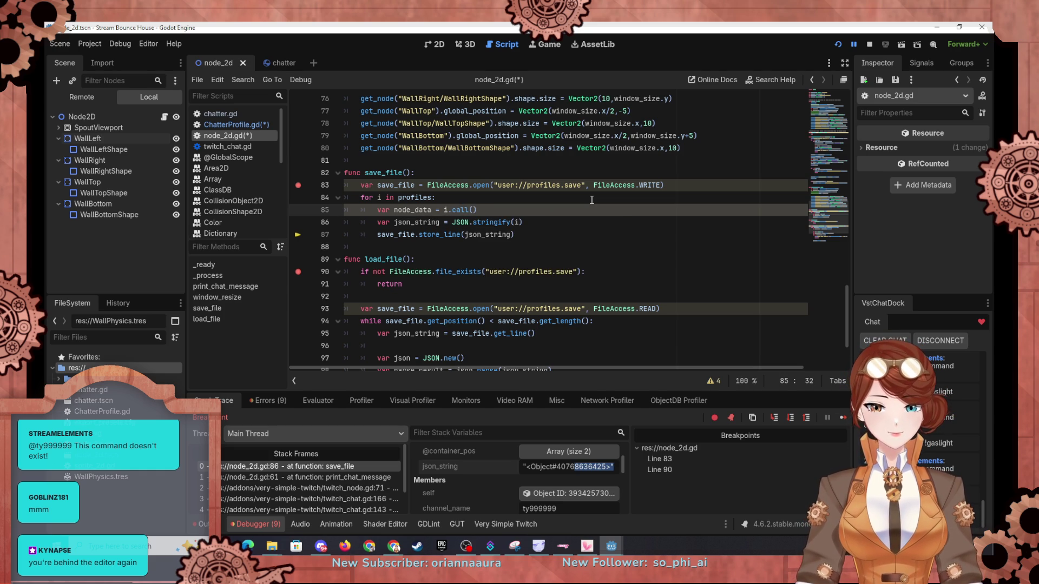
pyautogui.write('ave')
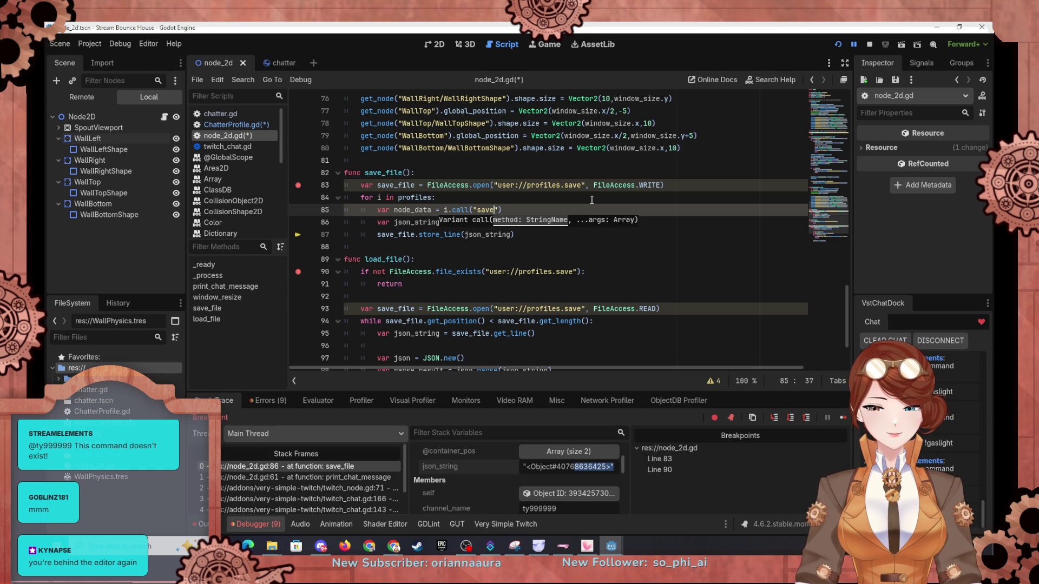
pyautogui.press('BackSpace')
pyautogui.press('BackSpace')
pyautogui.press('BackSpace')
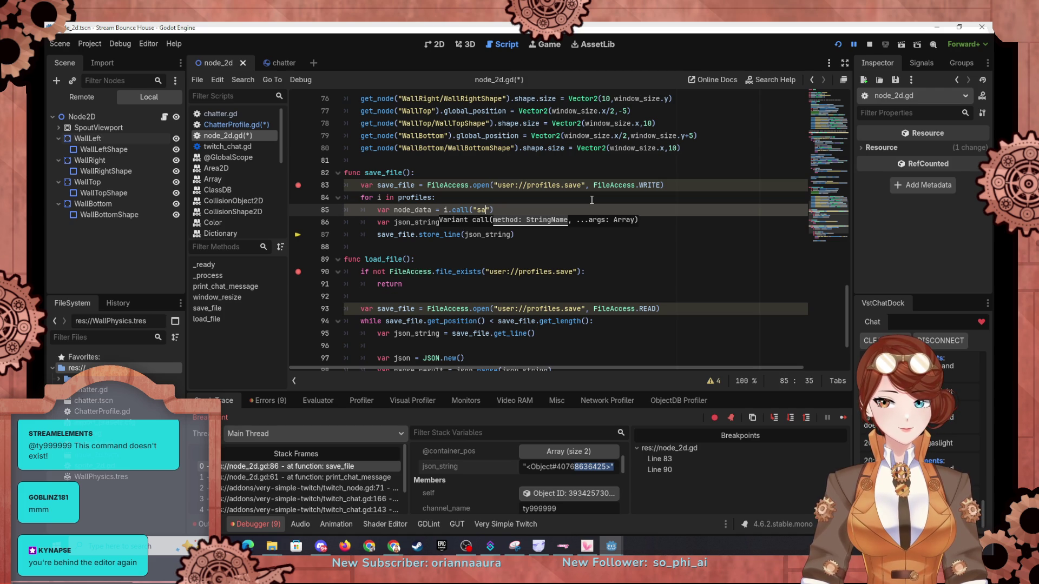
pyautogui.write('save()')
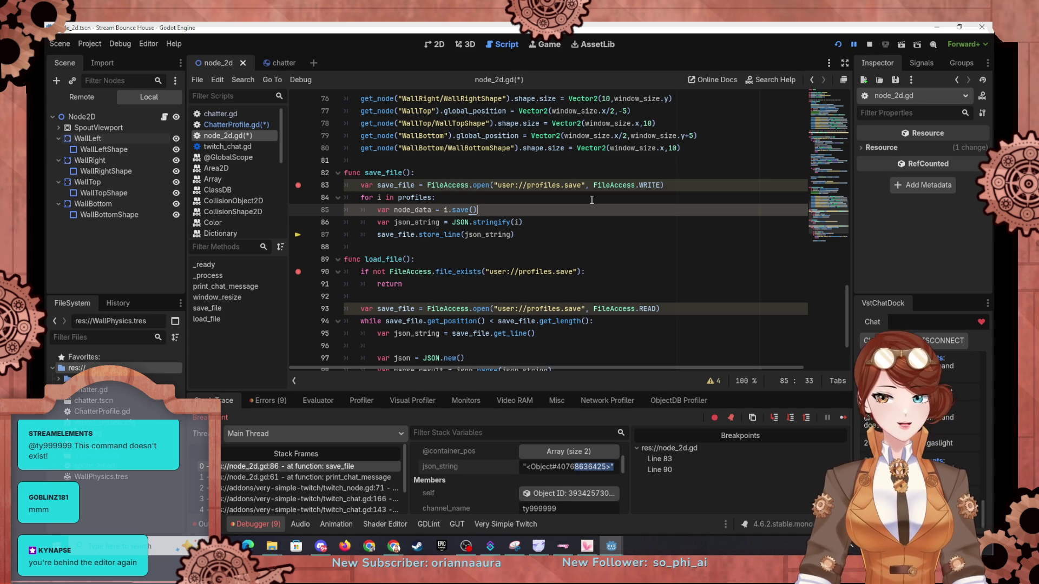
# Step: Change JSON.stringify(i) to JSON.stringify(node_data) on line 86 and restart the game
pyautogui.click(518, 222)
pyautogui.press('BackSpace')
pyautogui.write('node_data')
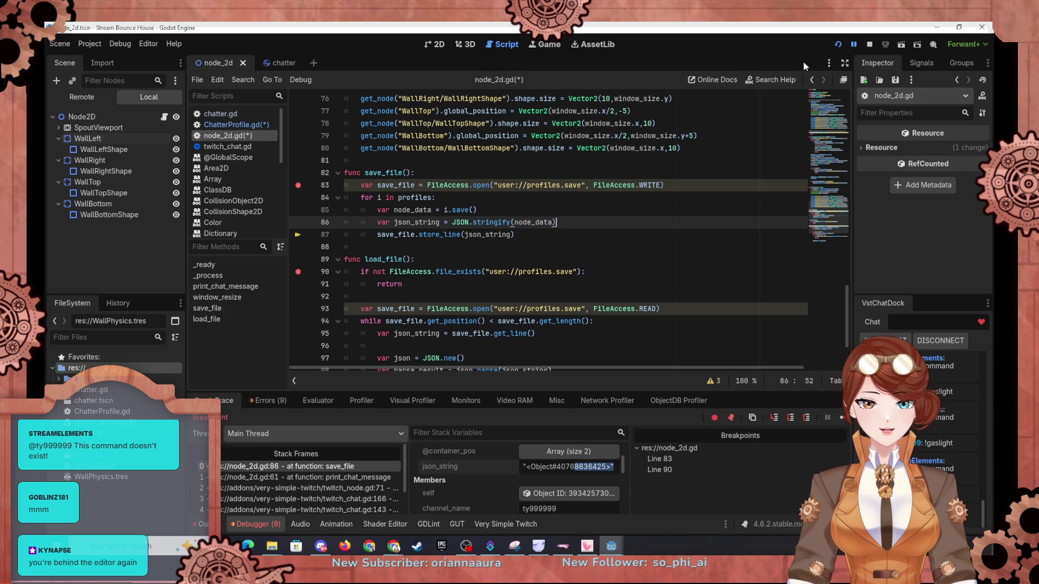
pyautogui.click(840, 44)
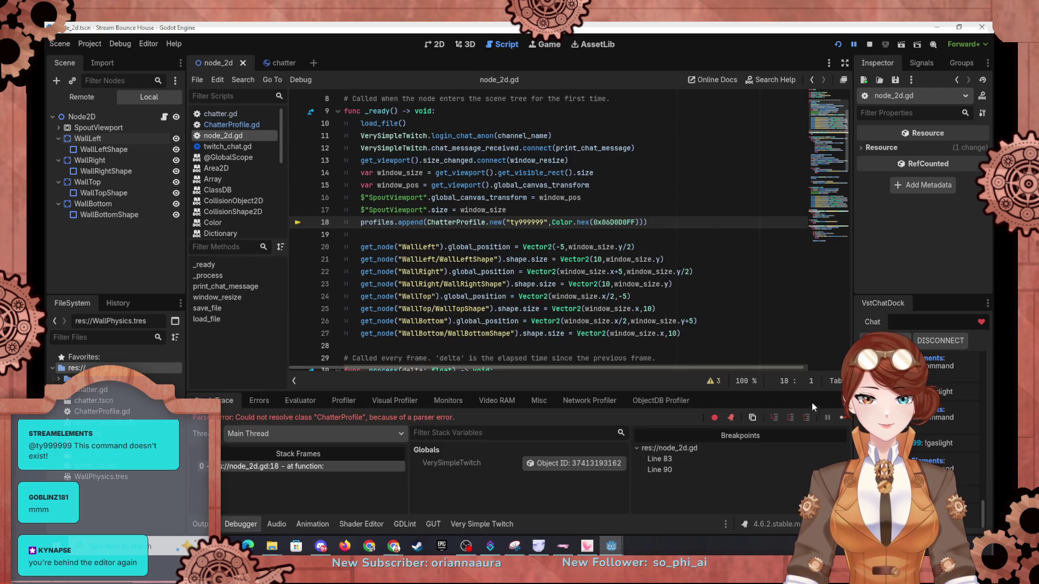
# Step: Resume past the breakpoint and widen the game window to 941x573
pyautogui.click(843, 417)
pyautogui.click(261, 362)
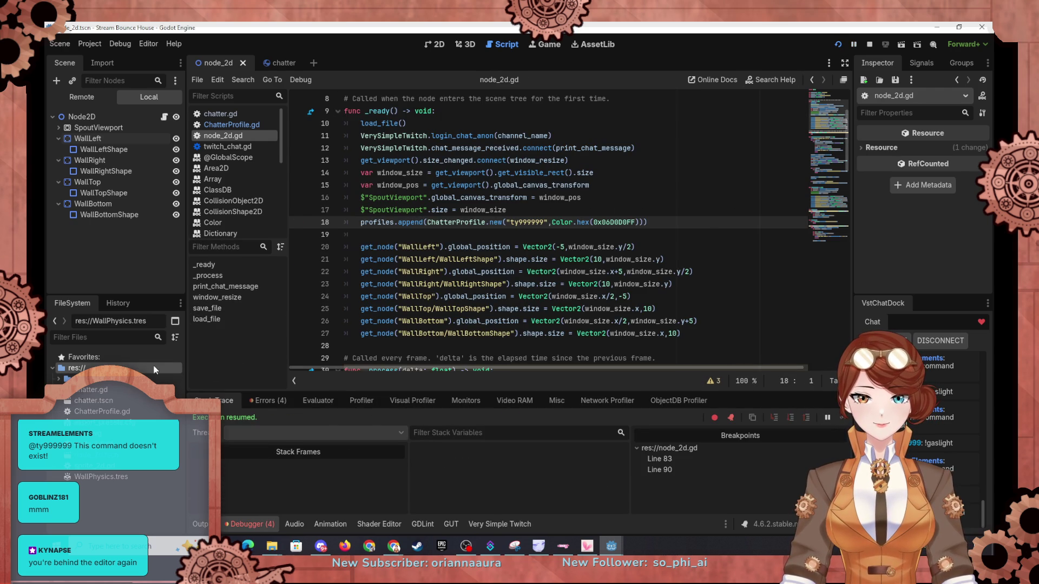
pyautogui.hotkey('alt', 'Tab')
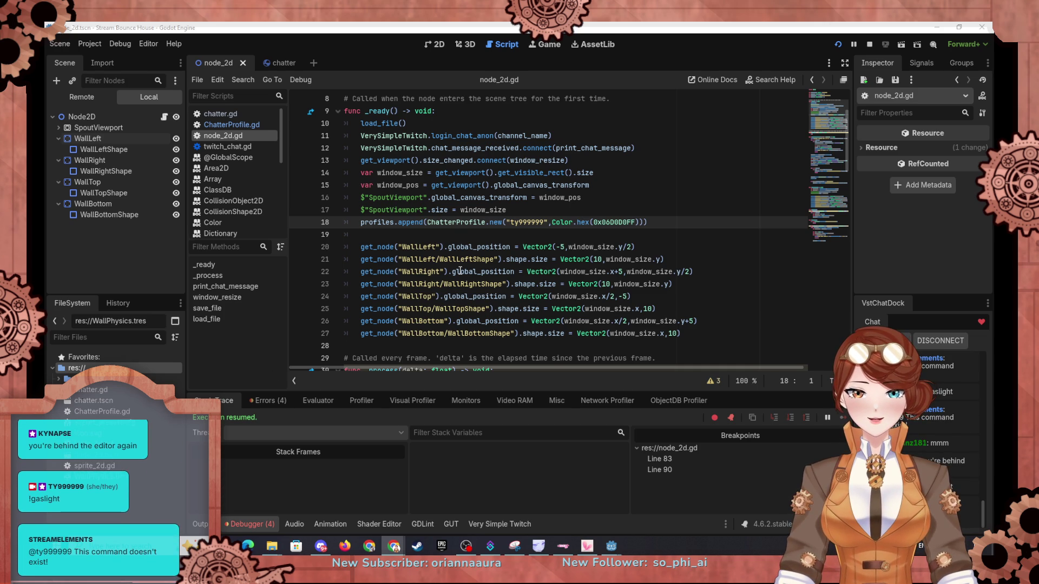
pyautogui.scroll(-6, 459, 244)
pyautogui.scroll(-16, 459, 284)
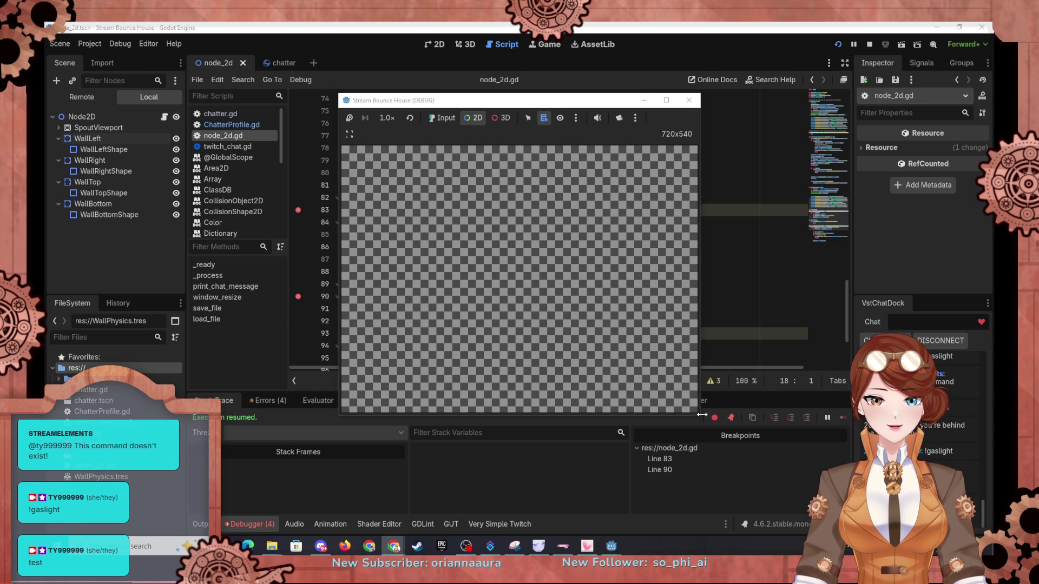
pyautogui.moveTo(699, 414); pyautogui.dragTo(806, 415)
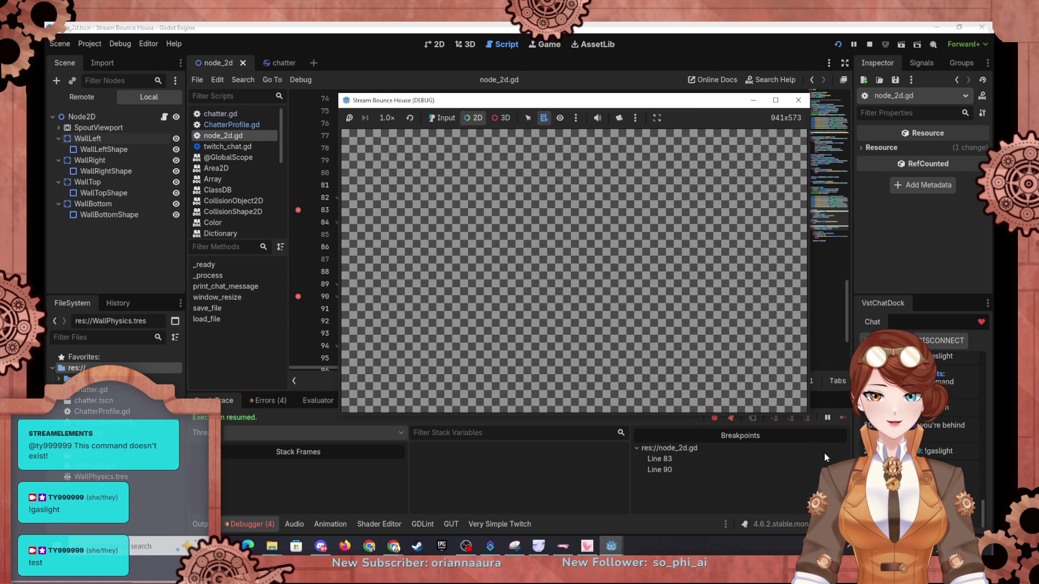
pyautogui.click(277, 358)
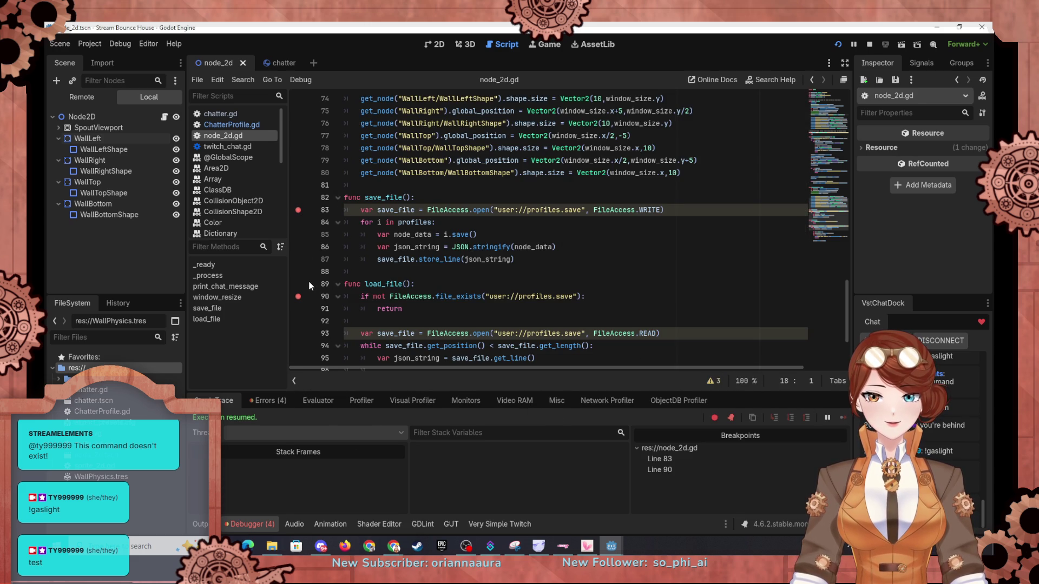
# Step: Remove the line 90 breakpoint, restart the game, and open ChatterProfile.gd at line 14
pyautogui.click(297, 297)
pyautogui.click(839, 44)
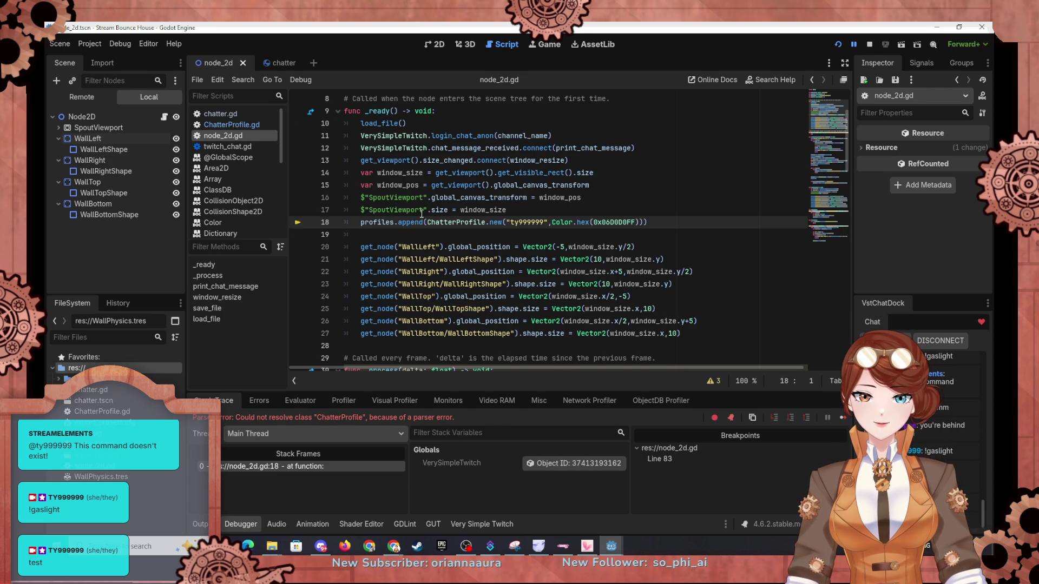
pyautogui.scroll(1, 461, 231)
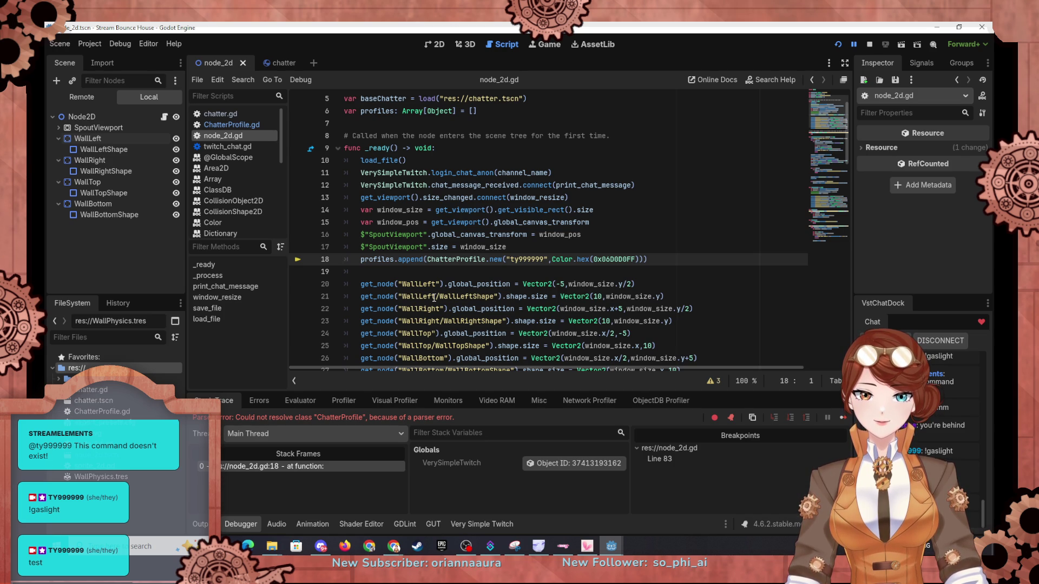
pyautogui.click(278, 63)
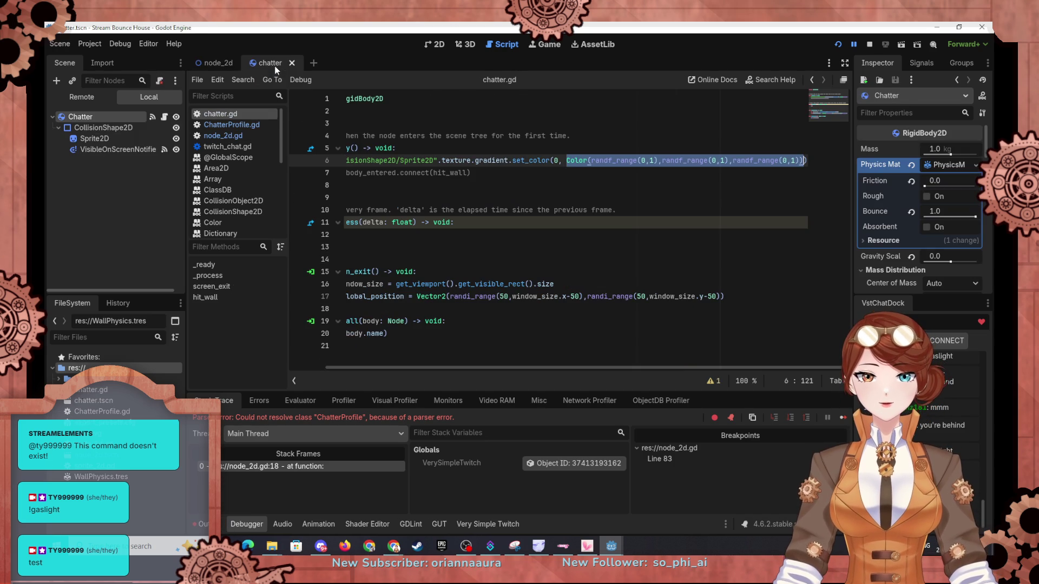
pyautogui.click(215, 63)
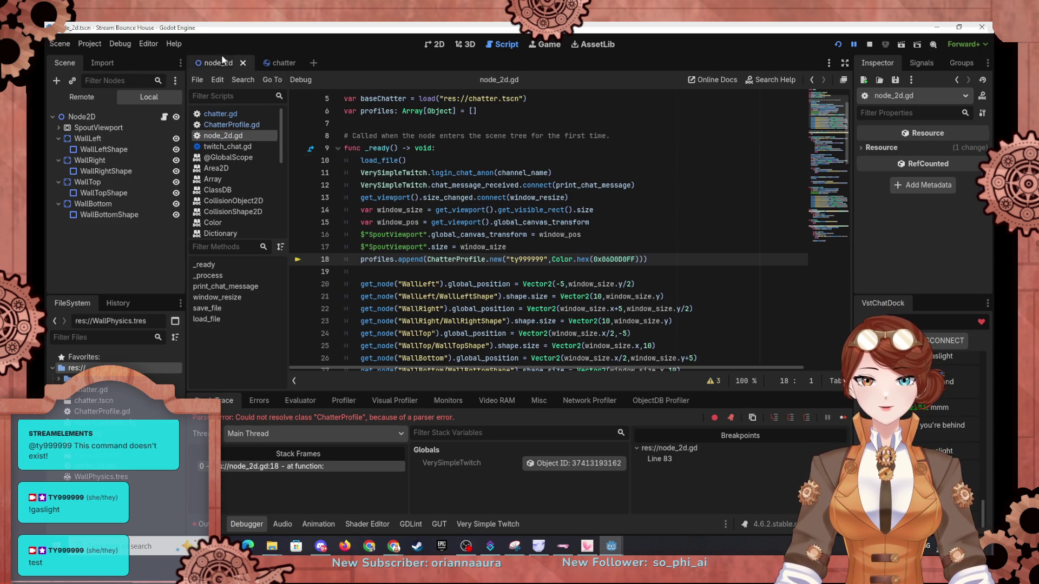
pyautogui.click(225, 126)
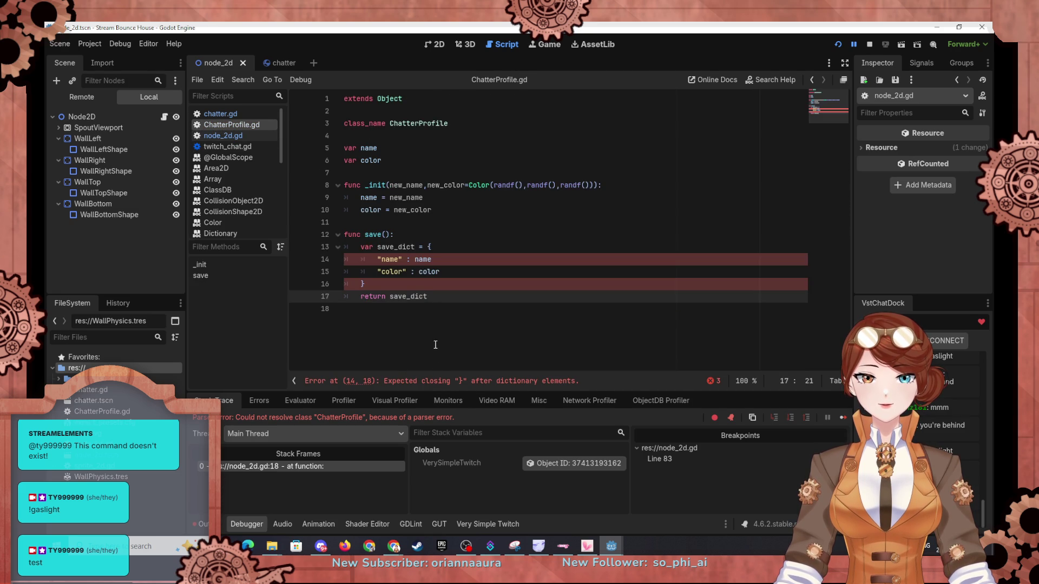
pyautogui.click(436, 266)
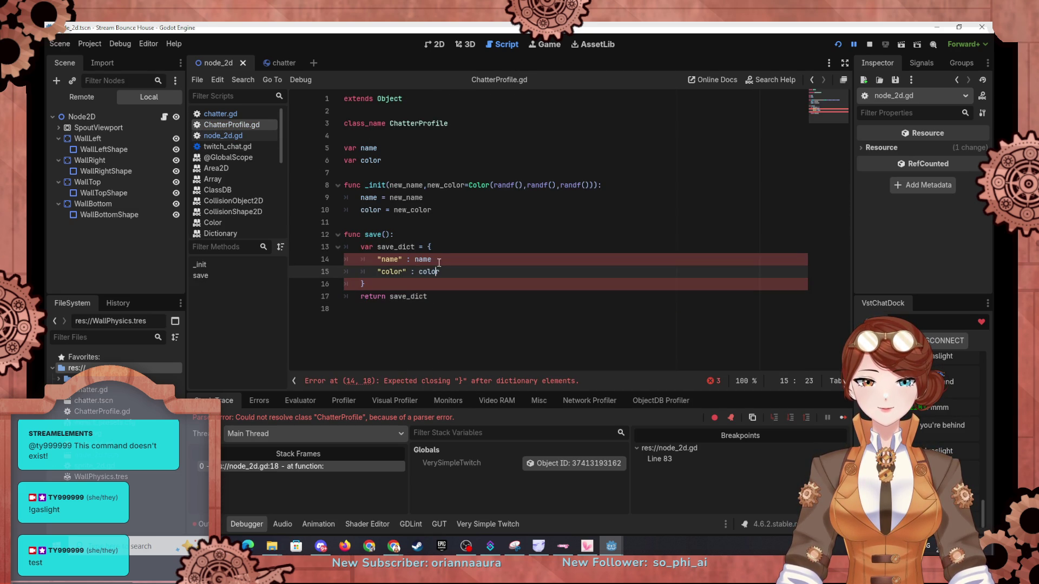
# Step: Add a comma after "name" : name on line 14 and rerun to the line 83 breakpoint
pyautogui.click(442, 258)
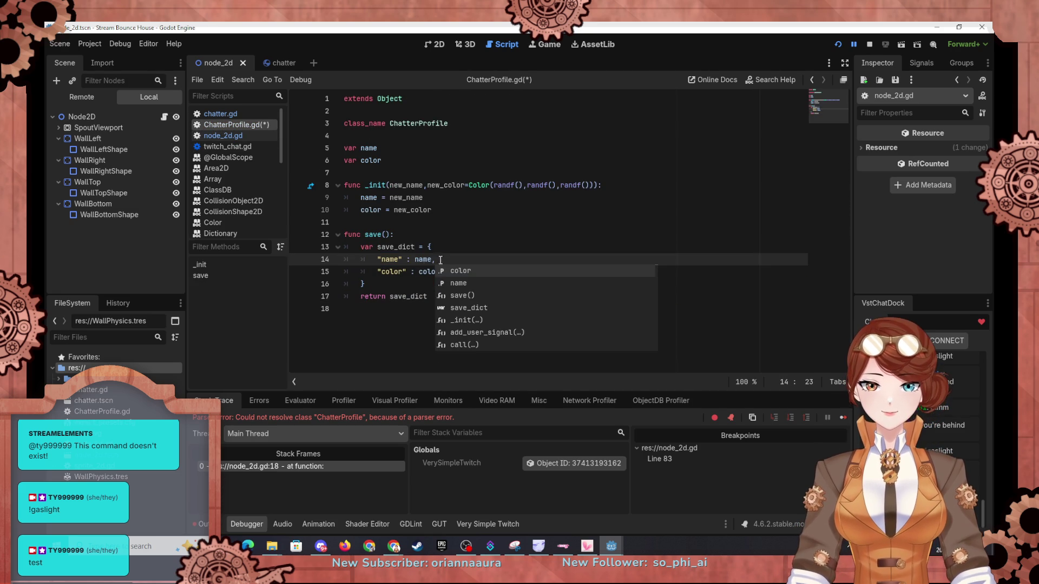
pyautogui.click(266, 63)
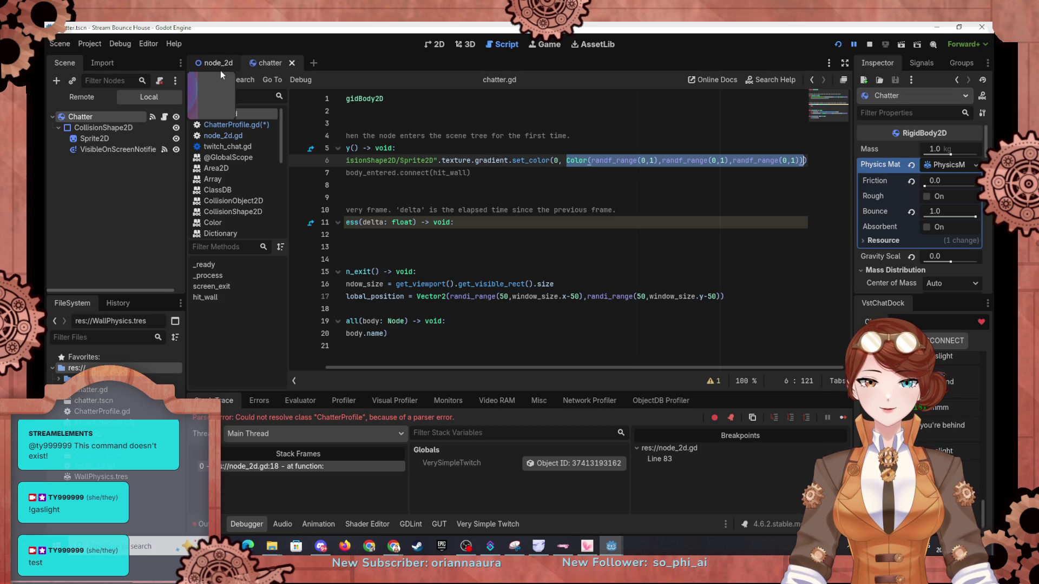
pyautogui.click(837, 47)
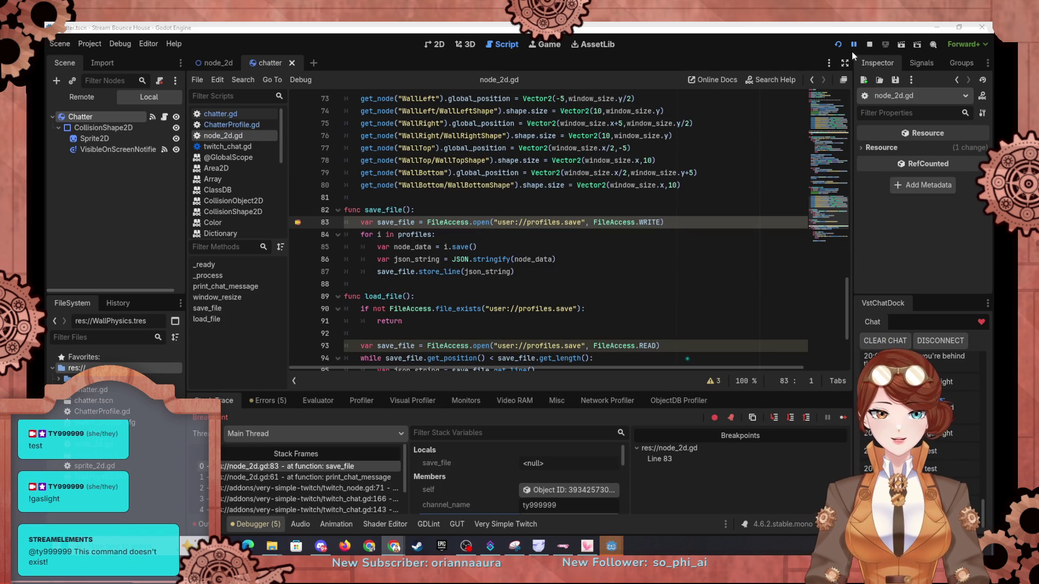
# Step: Step through save_file's loop, checking each profile's stringified JSON until the function ends
pyautogui.click(790, 418)
pyautogui.click(791, 417)
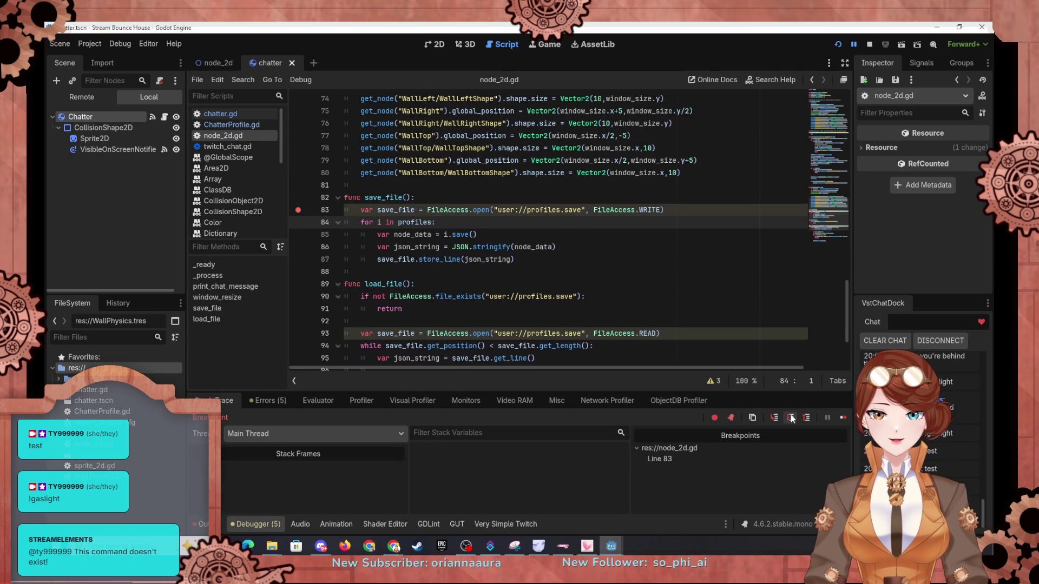
pyautogui.click(791, 417)
pyautogui.scroll(-3, 432, 485)
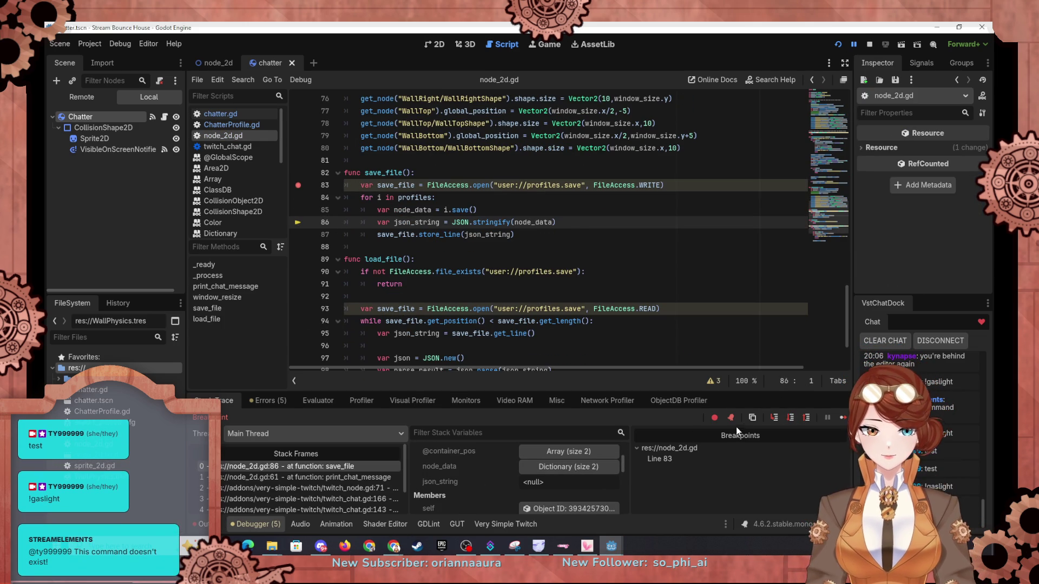
pyautogui.click(786, 417)
pyautogui.scroll(-3, 477, 478)
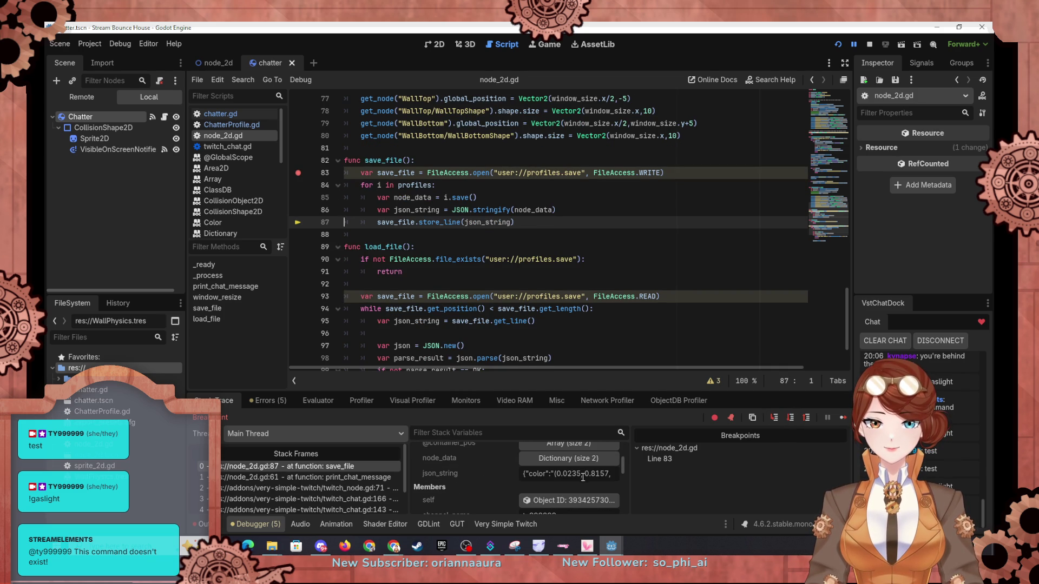
pyautogui.click(791, 418)
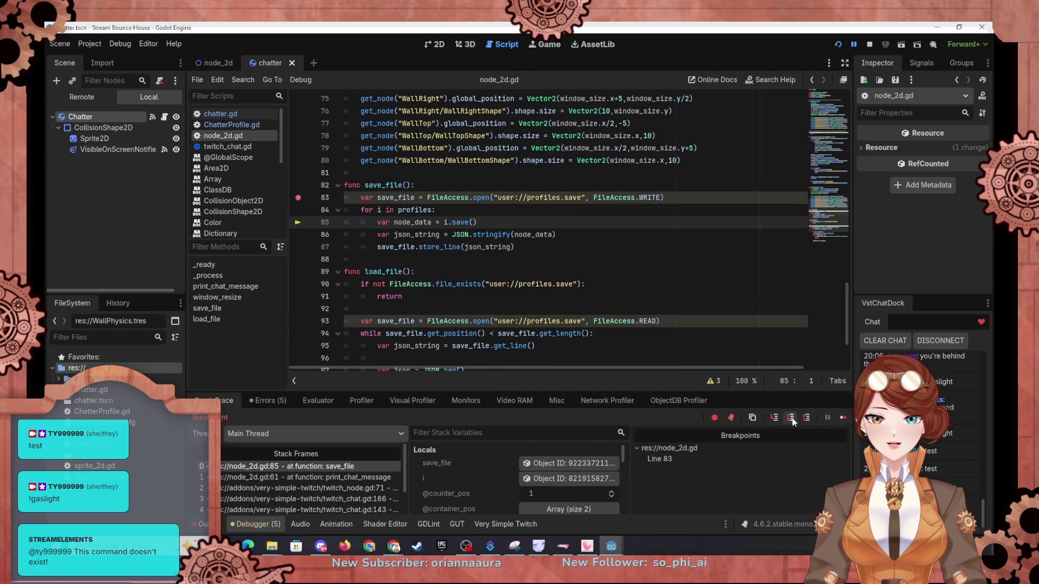
pyautogui.click(790, 418)
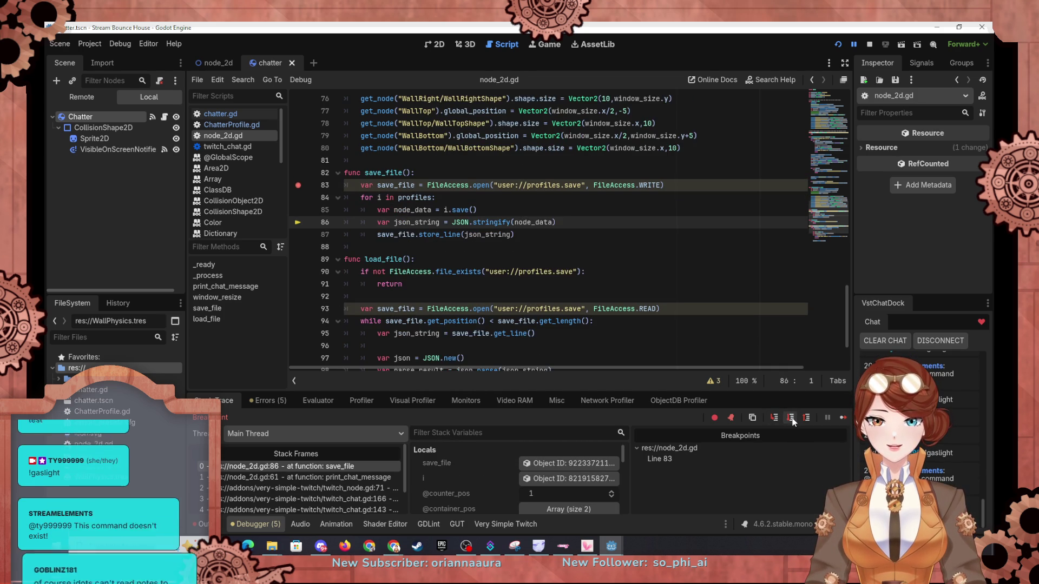
pyautogui.click(791, 418)
pyautogui.scroll(-1, 469, 486)
pyautogui.scroll(-1, 469, 481)
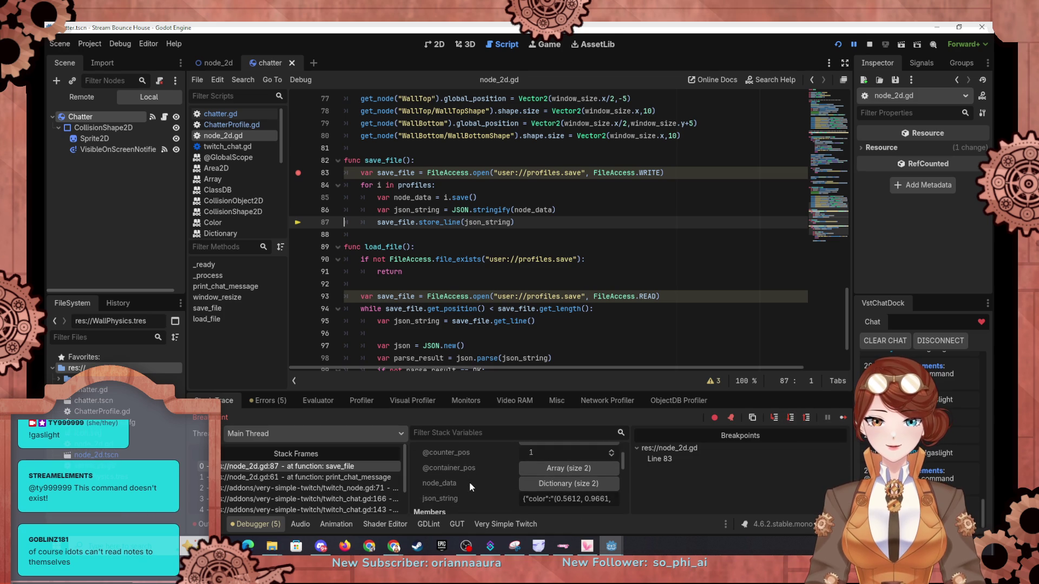
pyautogui.scroll(-1, 469, 482)
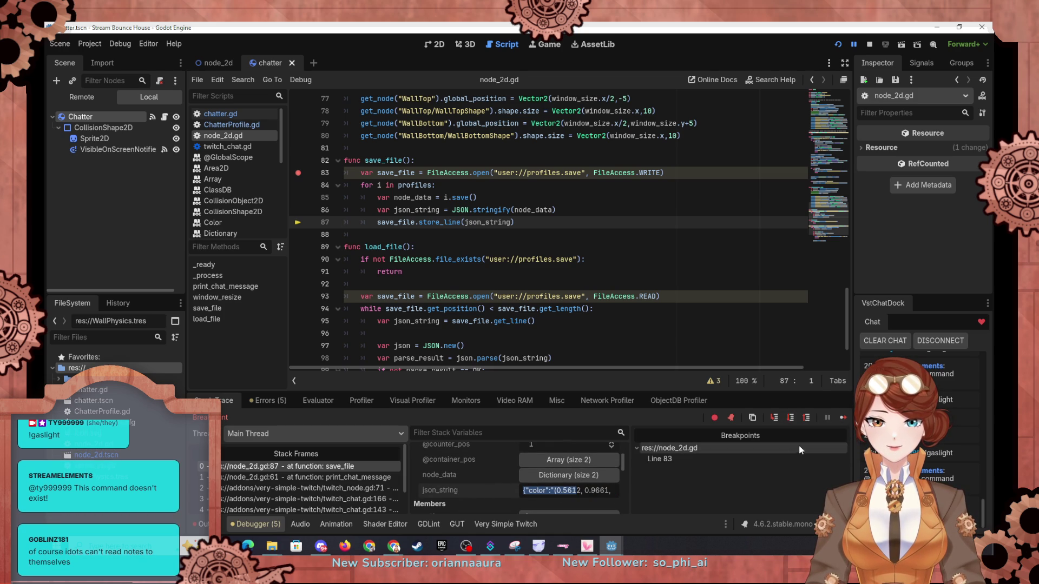
pyautogui.click(792, 419)
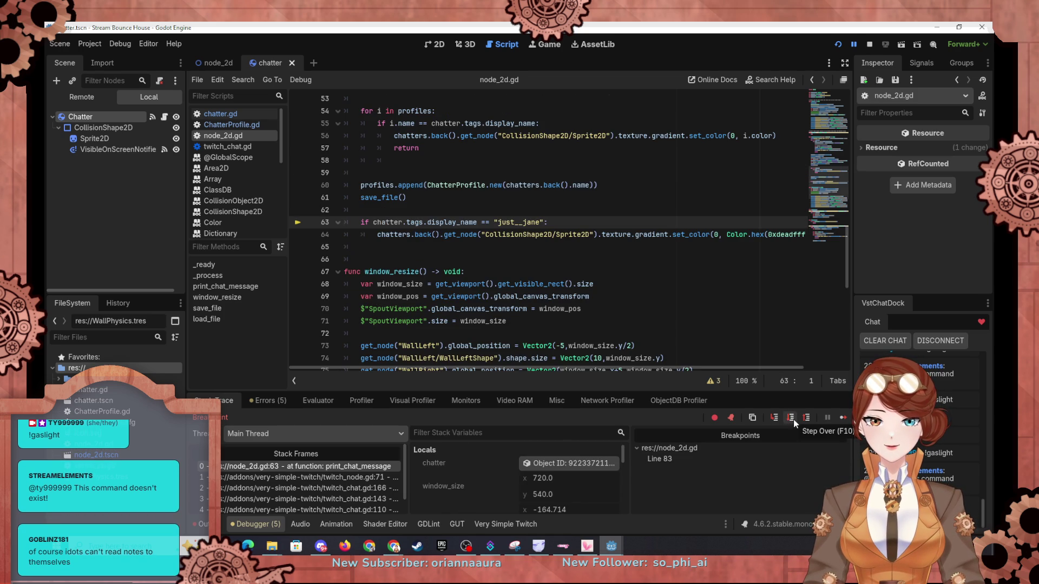
# Step: Continue, remove the line 83 breakpoint, and resume the paused game with F12
pyautogui.click(843, 418)
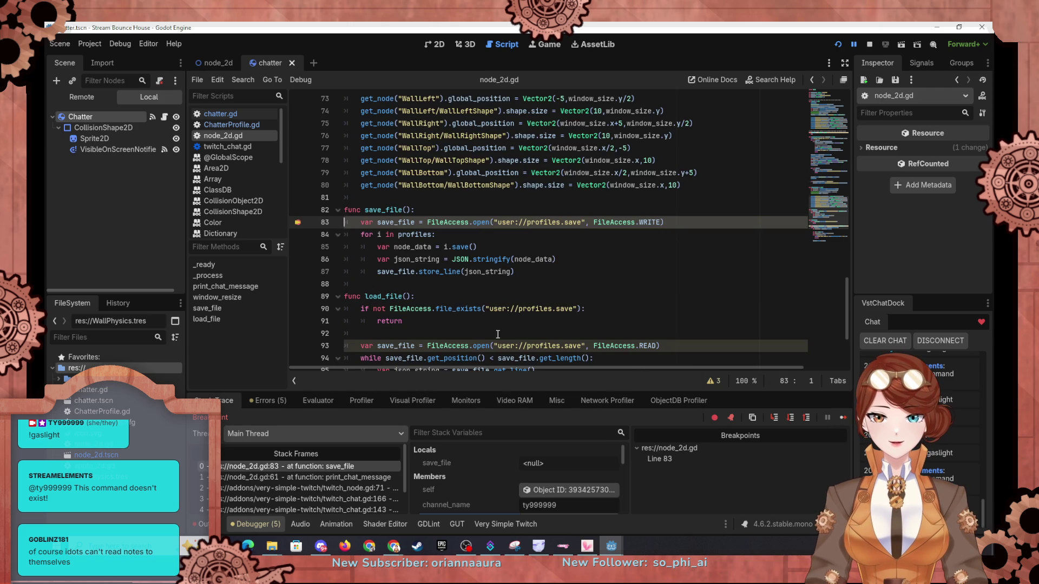
pyautogui.click(296, 222)
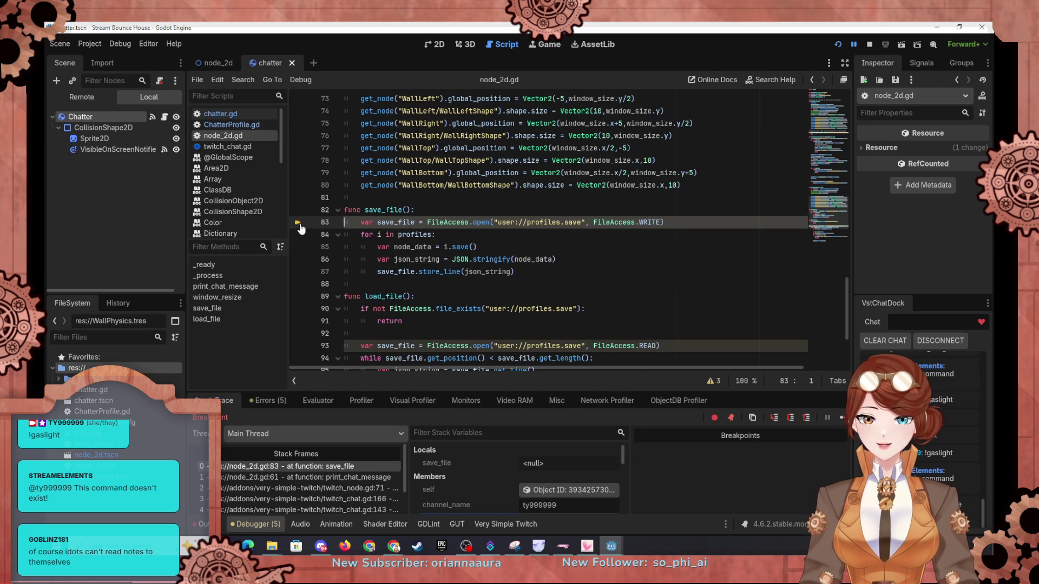
pyautogui.press('F12')
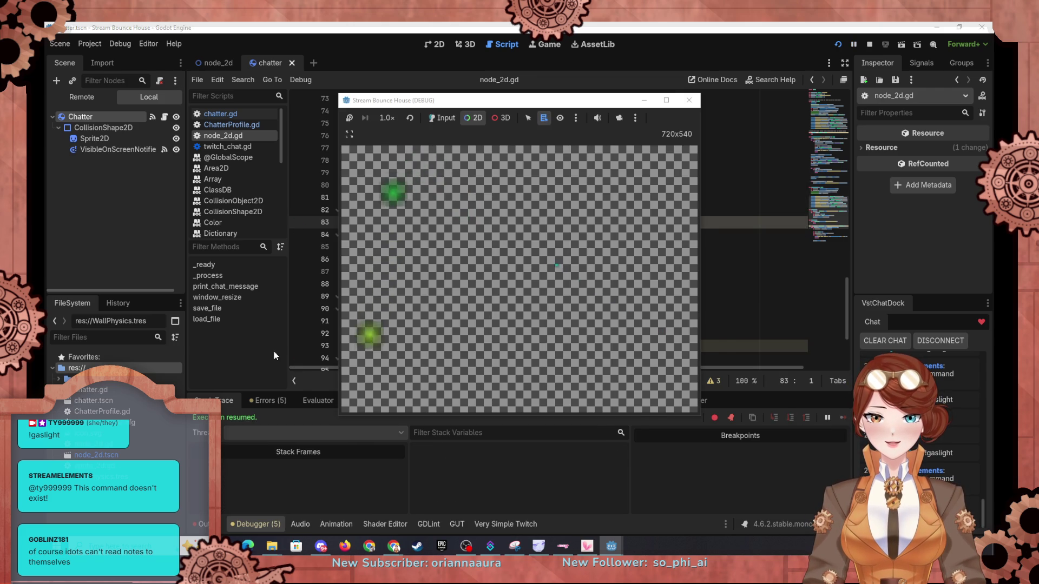
# Step: Set a breakpoint on line 90 at the start of load_file
pyautogui.hotkey('alt', 'Tab')
pyautogui.scroll(-1, 438, 245)
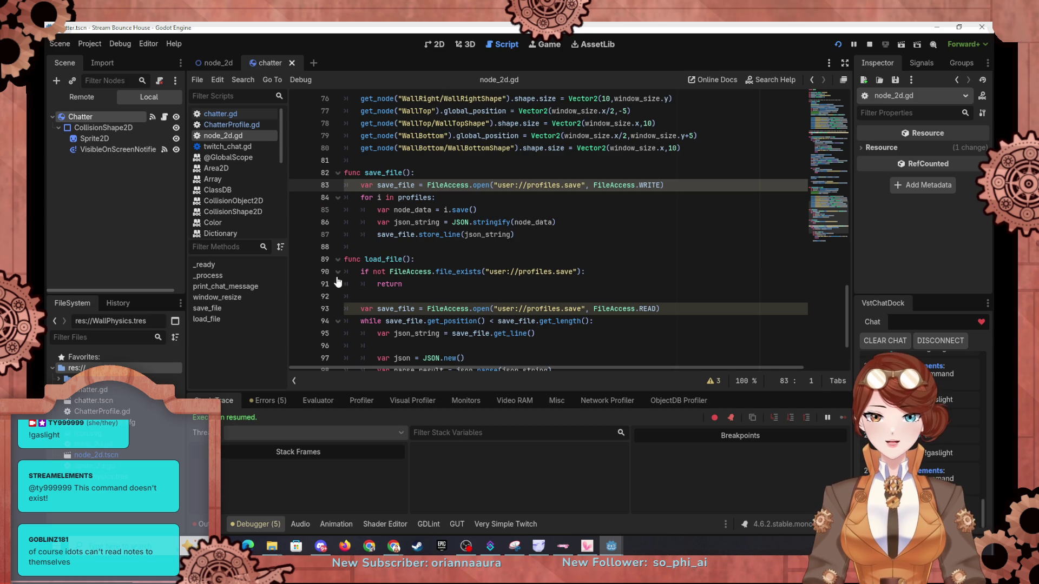
pyautogui.click(298, 272)
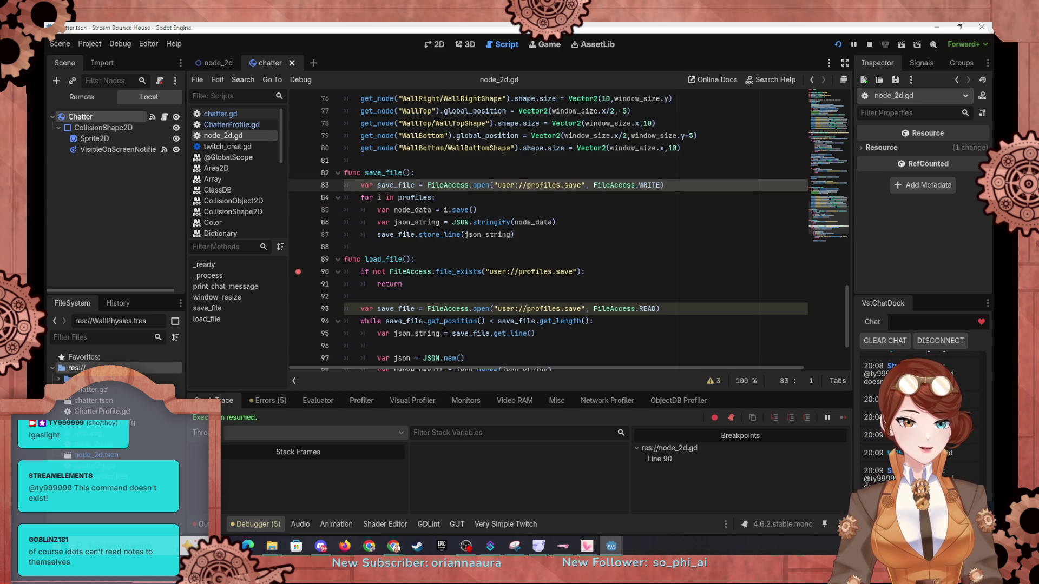
# Step: Review load_file's JSON parsing and error-check lines, then return to the node_2d scene
pyautogui.scroll(-1, 438, 280)
pyautogui.scroll(-2, 438, 280)
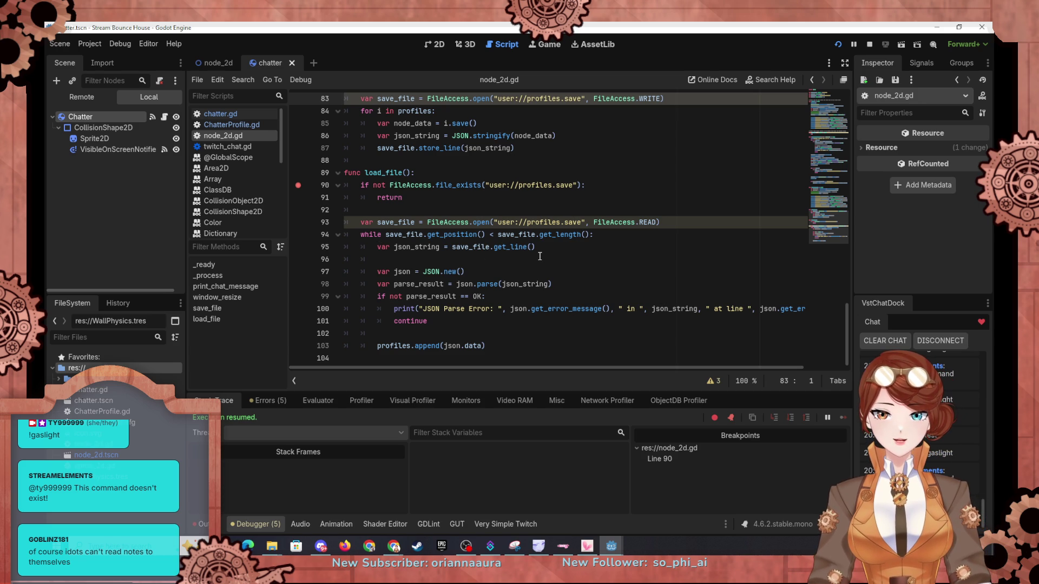
pyautogui.click(542, 257)
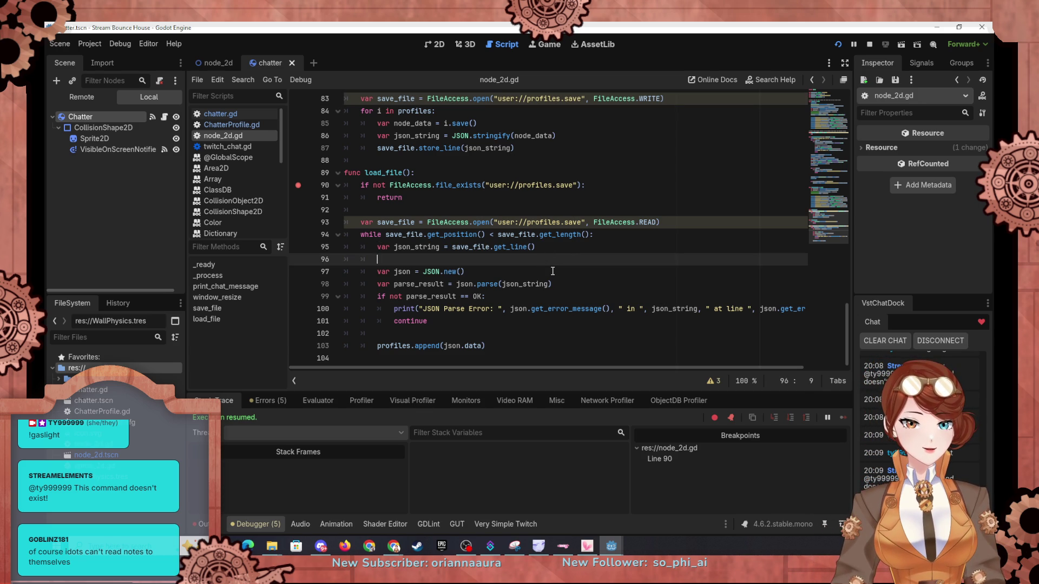
pyautogui.click(527, 272)
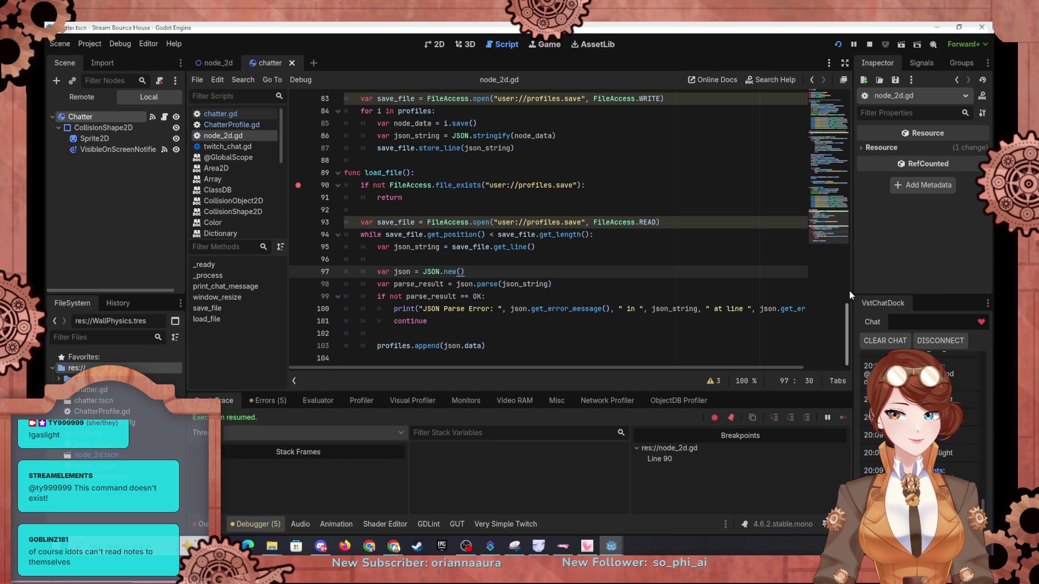
pyautogui.press('Return')
pyautogui.press('BackSpace')
pyautogui.press('BackSpace')
pyautogui.press('BackSpace')
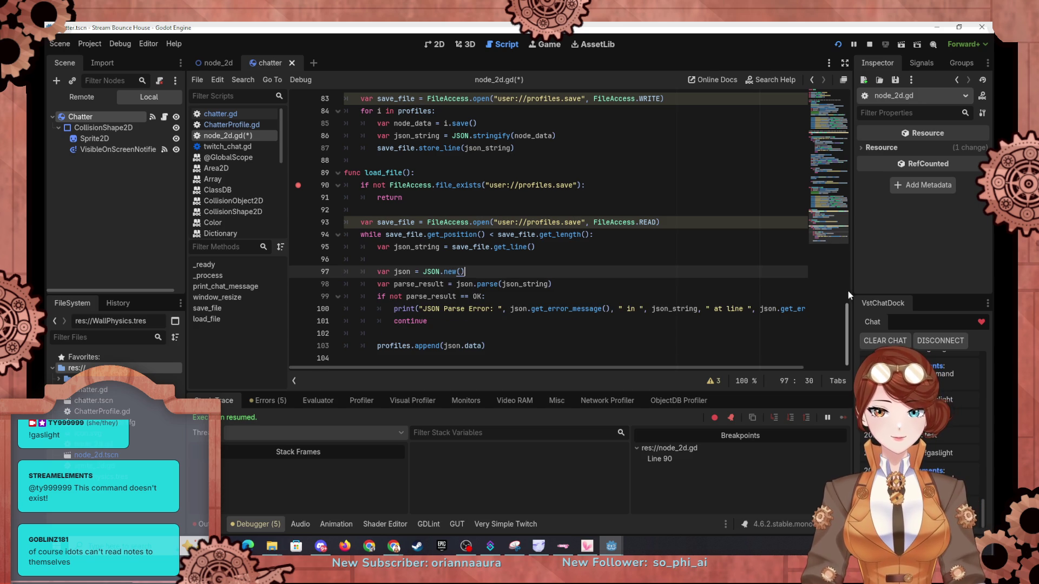
pyautogui.click(644, 286)
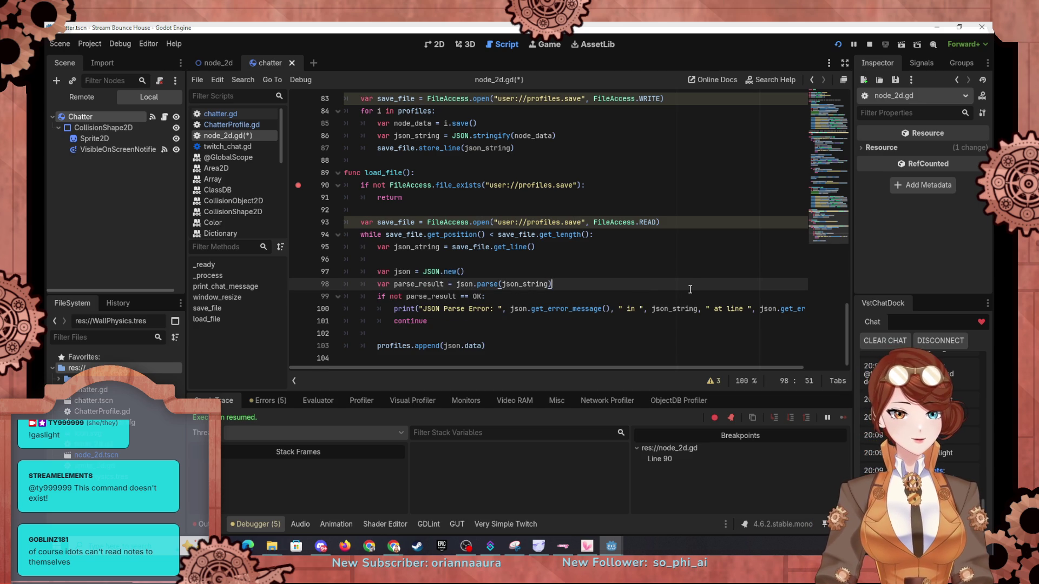
pyautogui.click(517, 312)
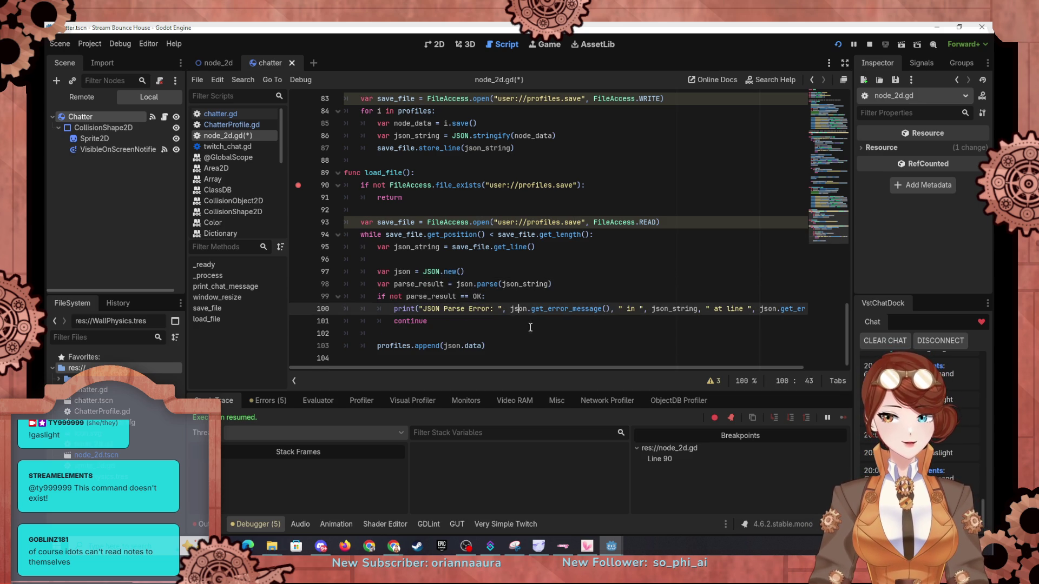
pyautogui.click(533, 332)
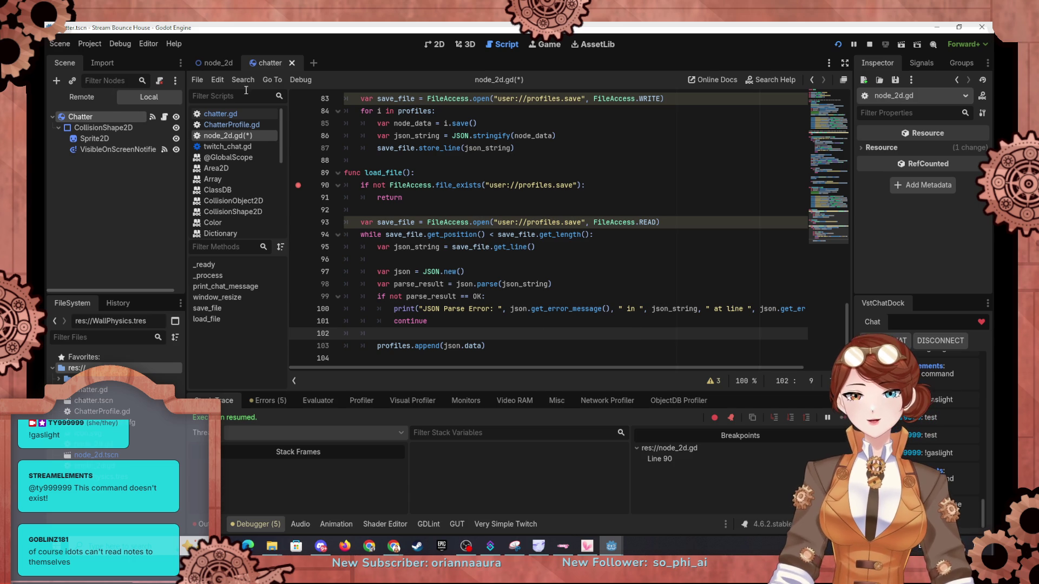
pyautogui.click(208, 61)
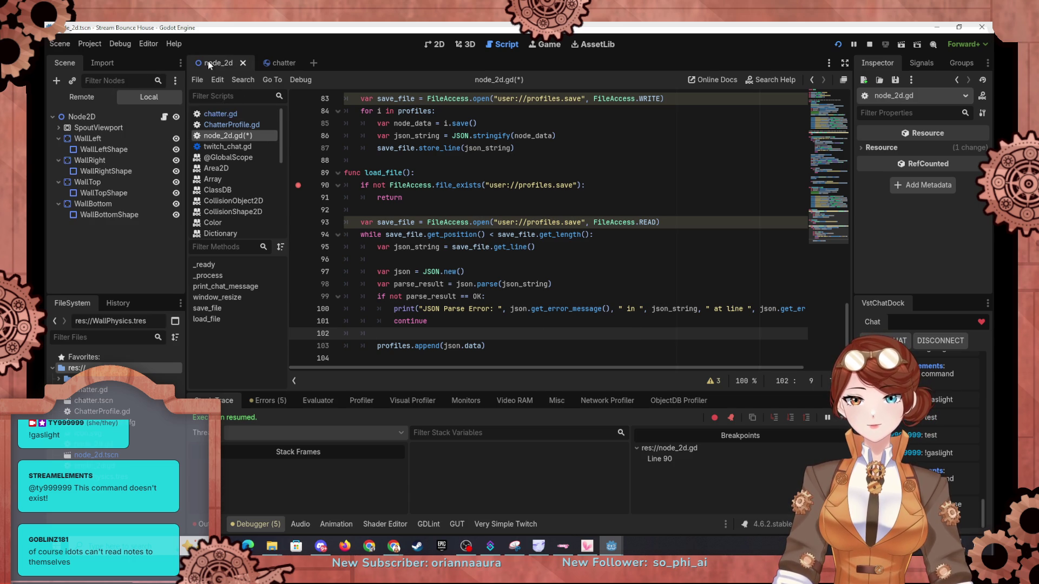
# Step: Add func load_save(save_dict): at the end of ChatterProfile.gd
pyautogui.click(230, 125)
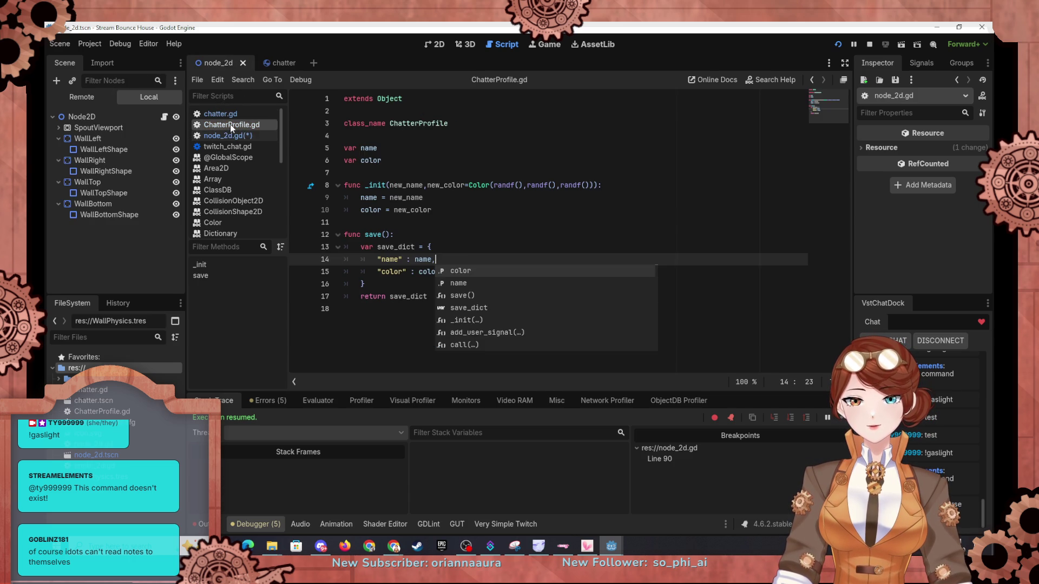
pyautogui.click(401, 325)
pyautogui.press('Return')
pyautogui.write('func ')
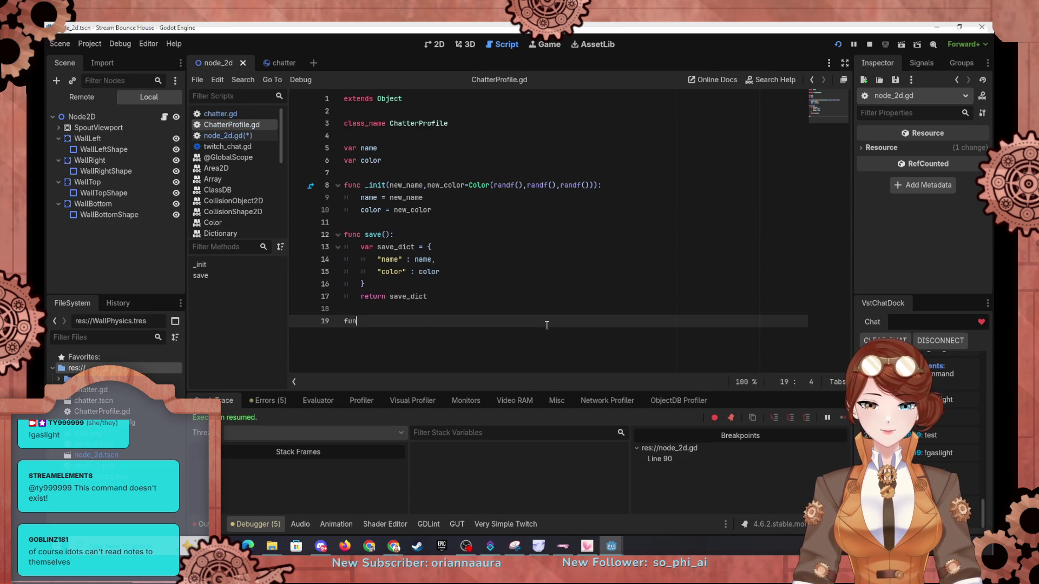
pyautogui.write('save()')
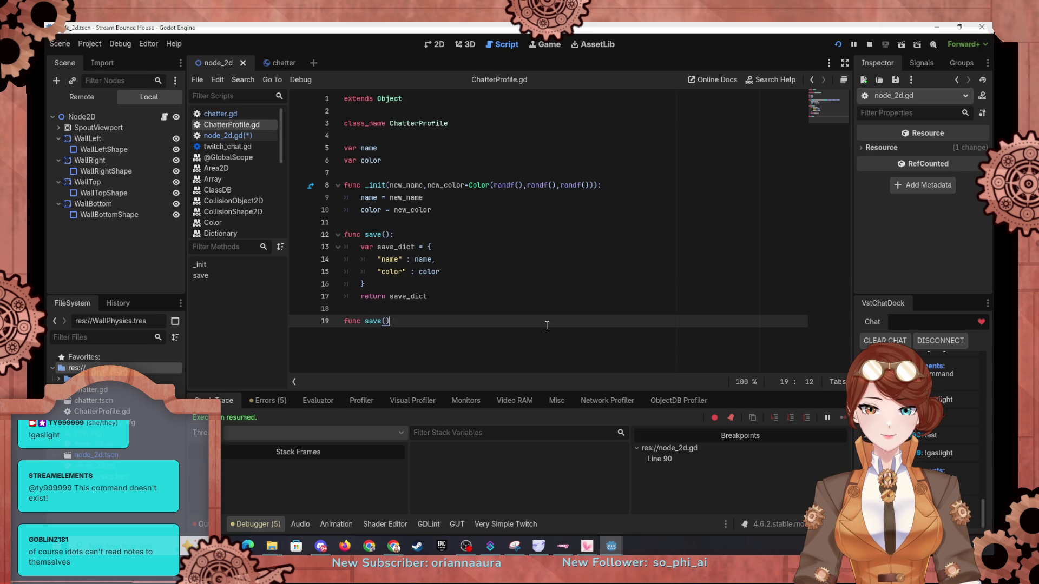
pyautogui.press('BackSpace')
pyautogui.press('BackSpace')
pyautogui.press('BackSpace')
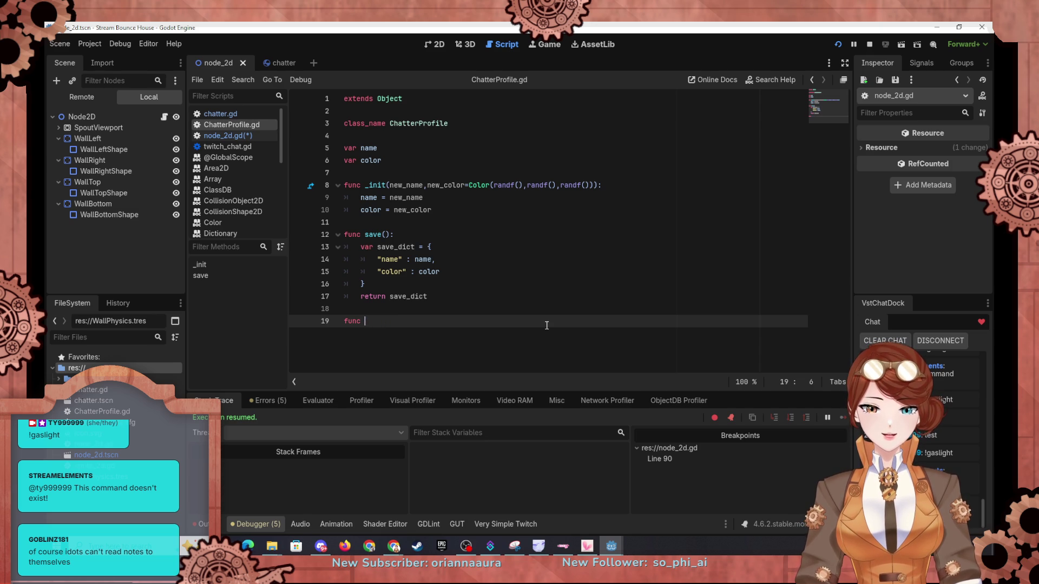
pyautogui.write('load')
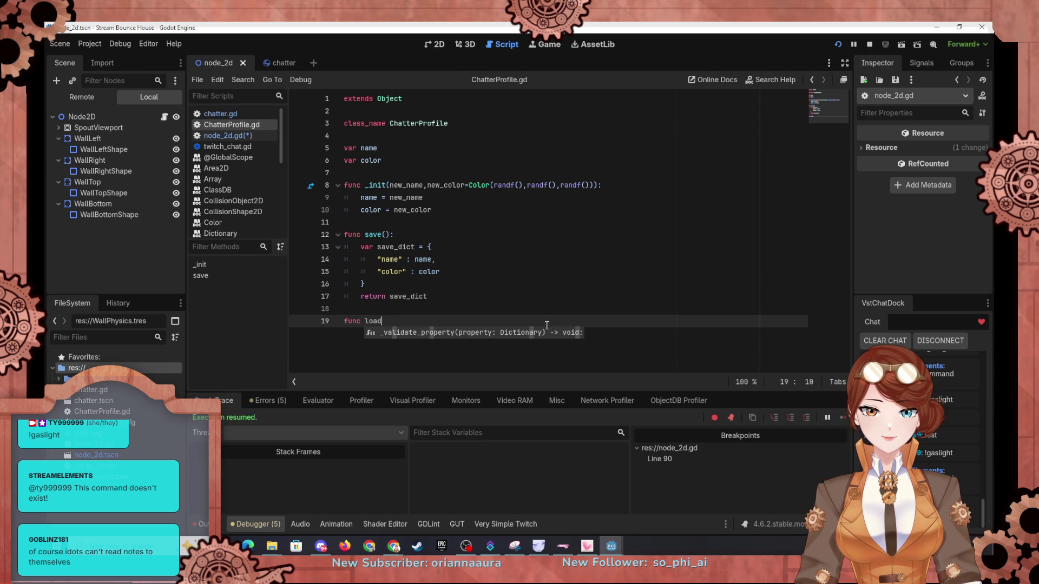
pyautogui.write('_sa')
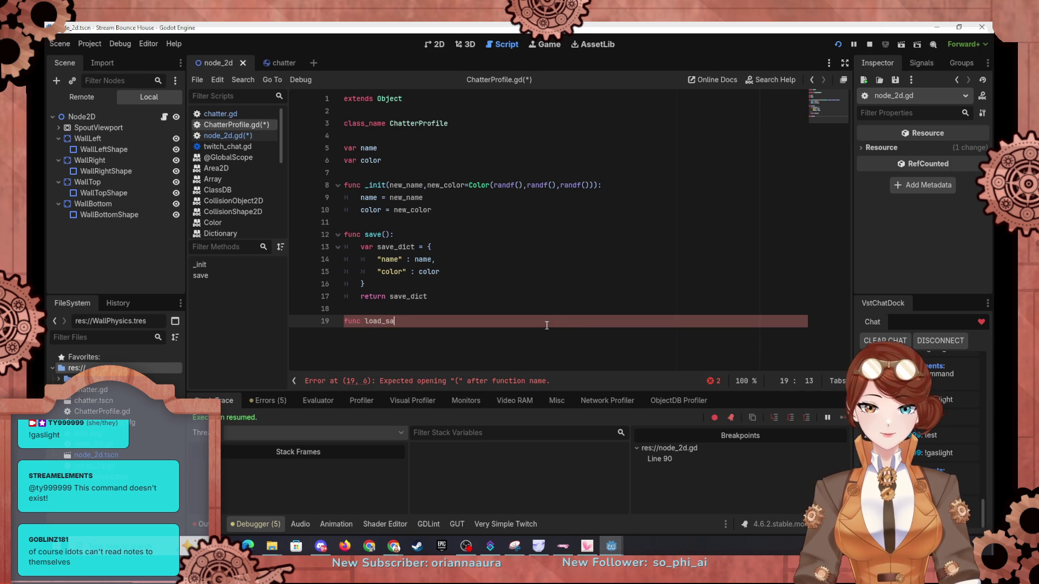
pyautogui.write('ve(')
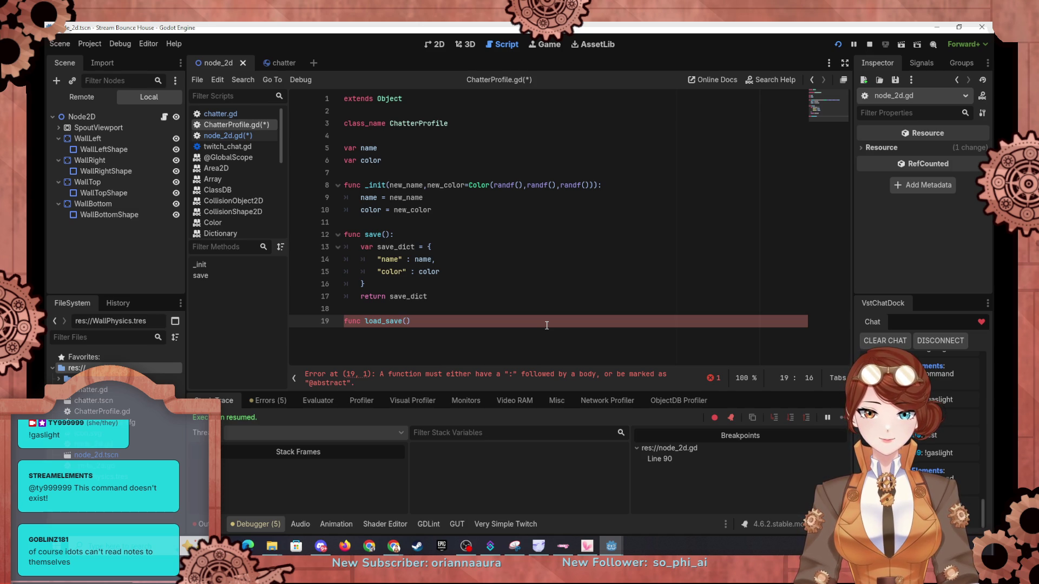
pyautogui.write('save_dict_')
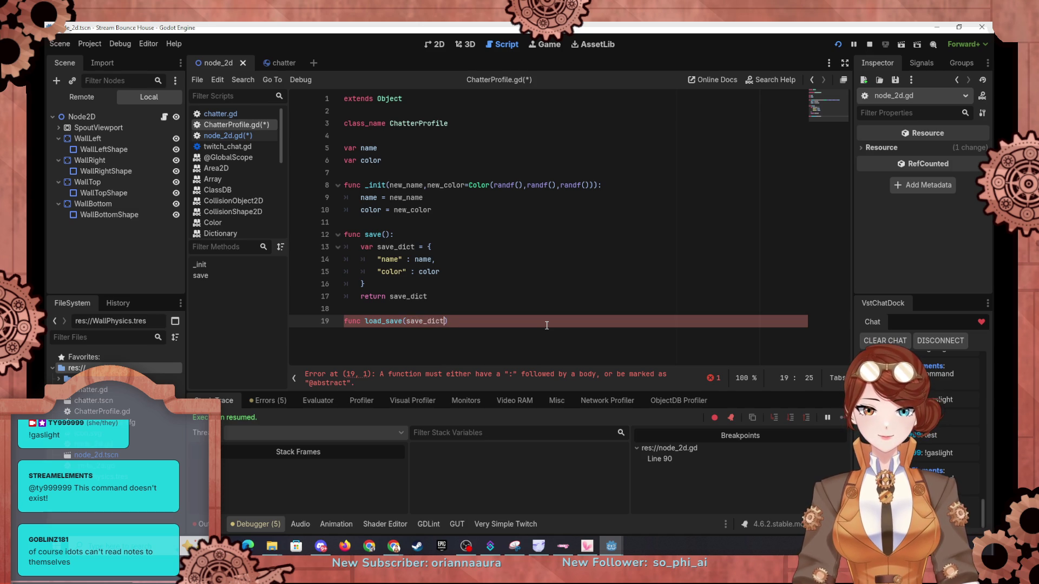
pyautogui.press('BackSpace')
pyautogui.write('):')
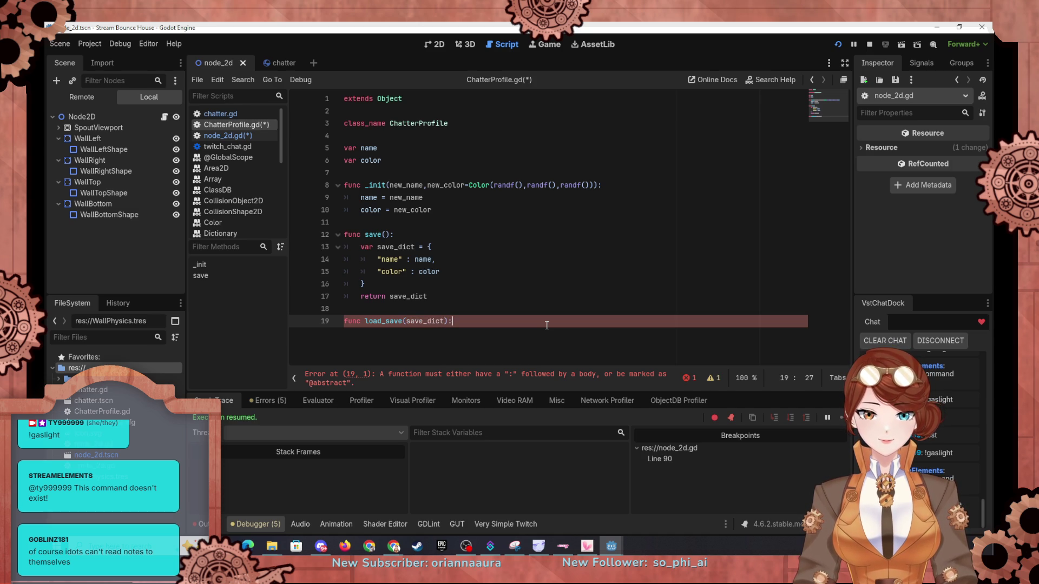
pyautogui.press('Return')
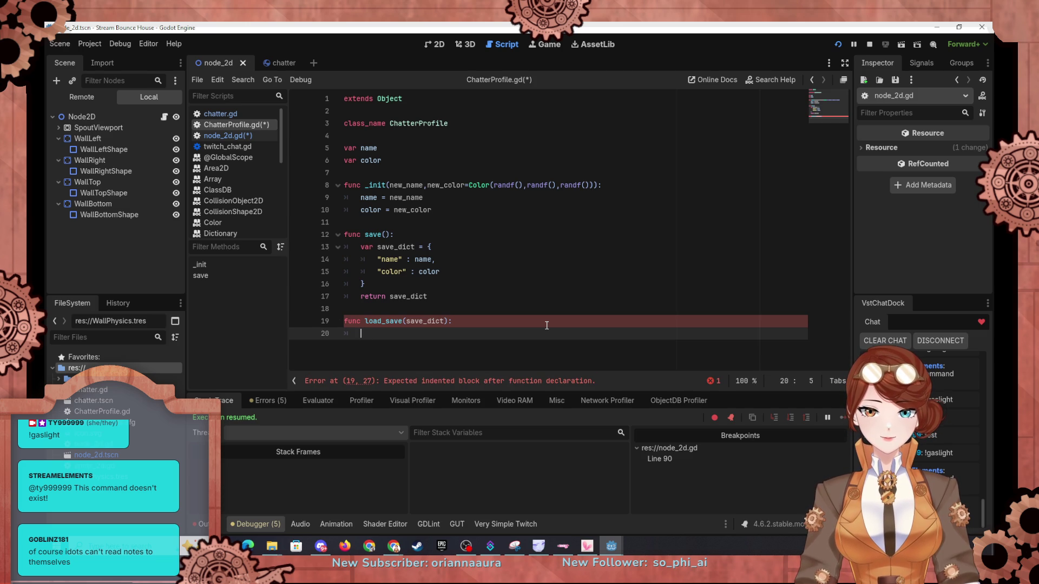
# Step: Fill load_save with name = save_dict.name and color = save_dict.color, then reopen node_2d.gd
pyautogui.write('name')
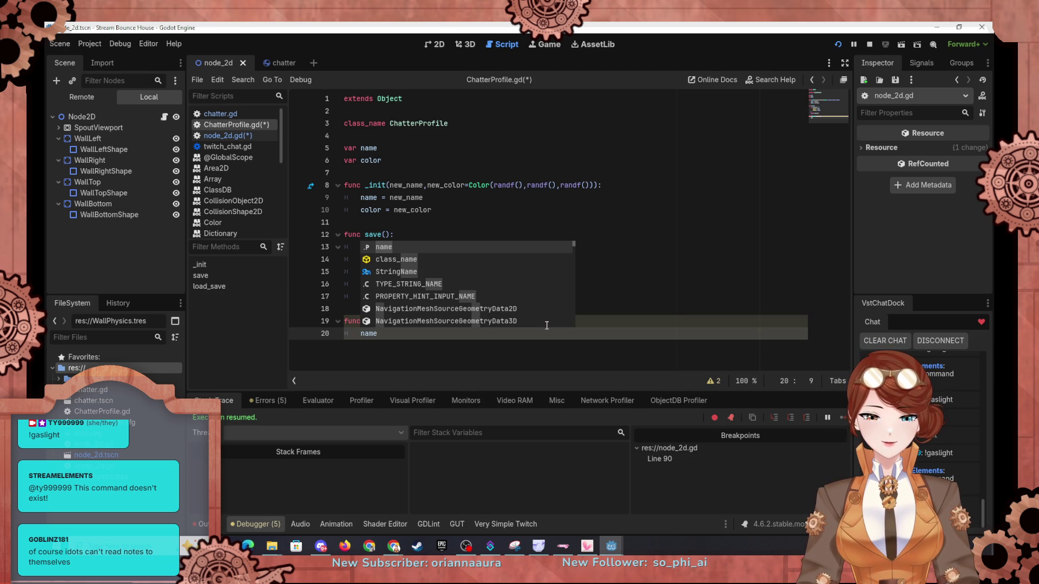
pyautogui.write(' = save_d')
pyautogui.press('Return')
pyautogui.write('("name')
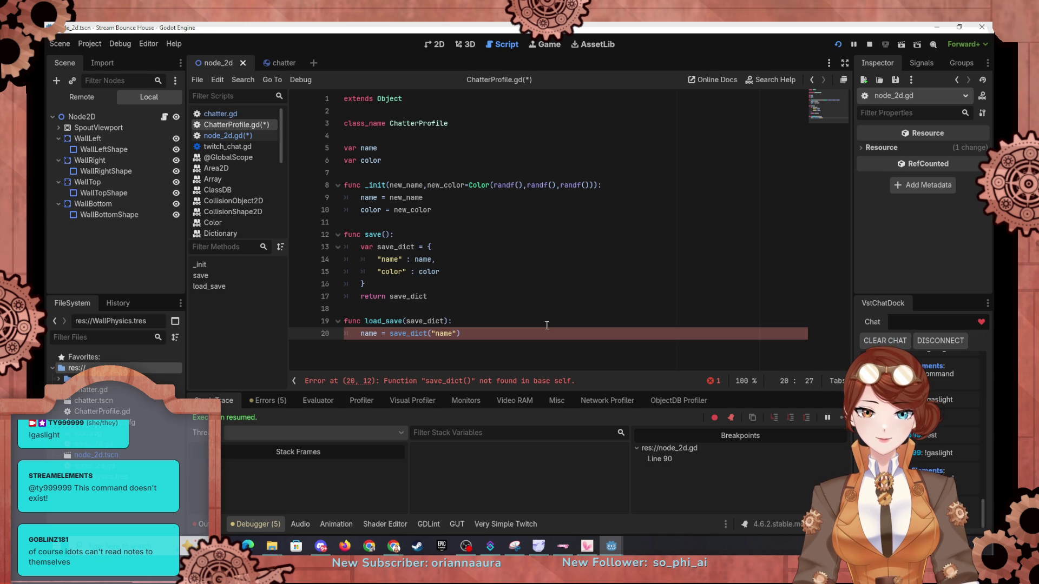
pyautogui.press('BackSpace')
pyautogui.press('BackSpace')
pyautogui.press('BackSpace')
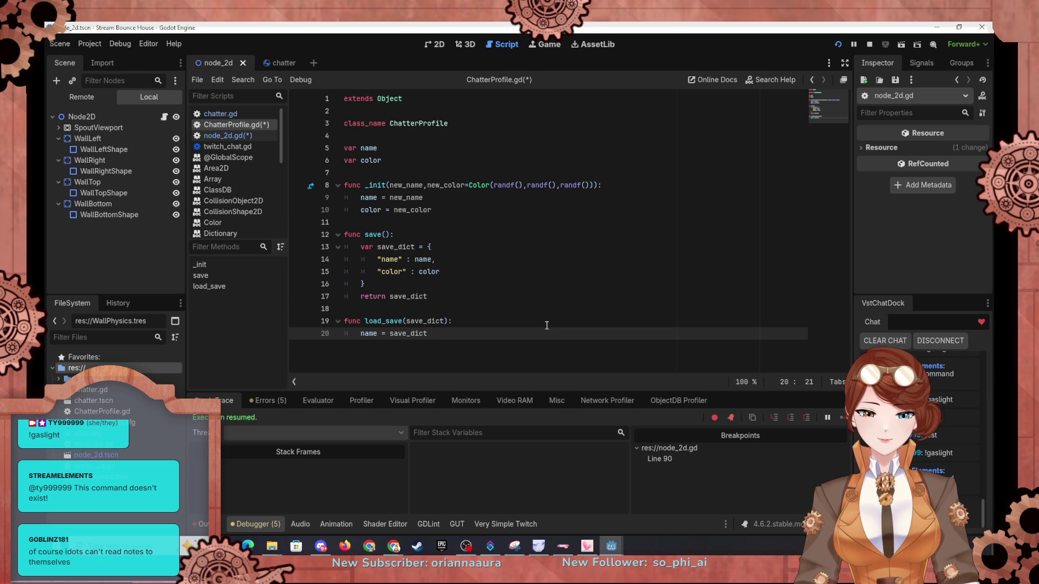
pyautogui.write('.name')
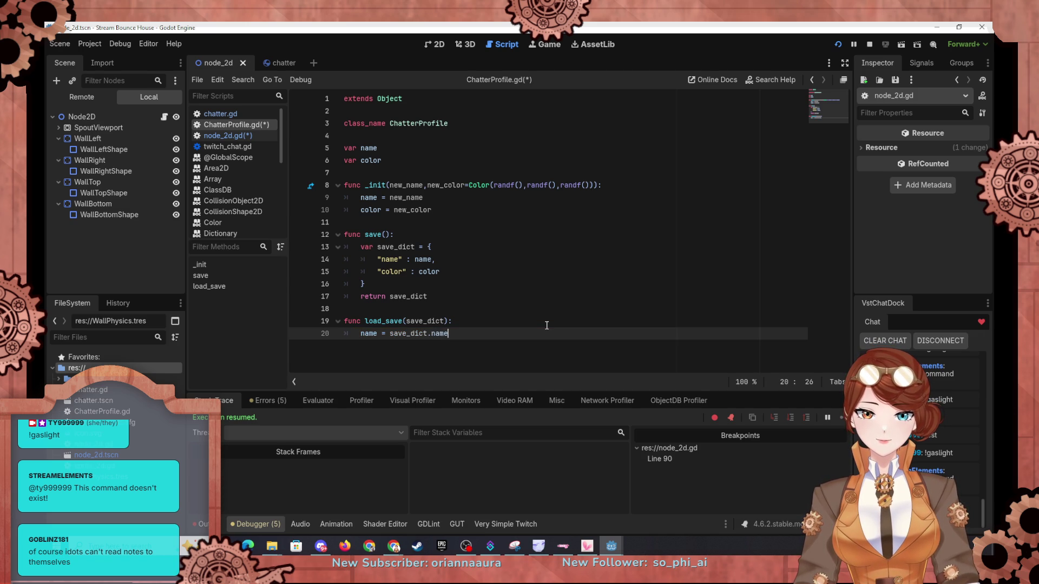
pyautogui.press('Return')
pyautogui.write('c')
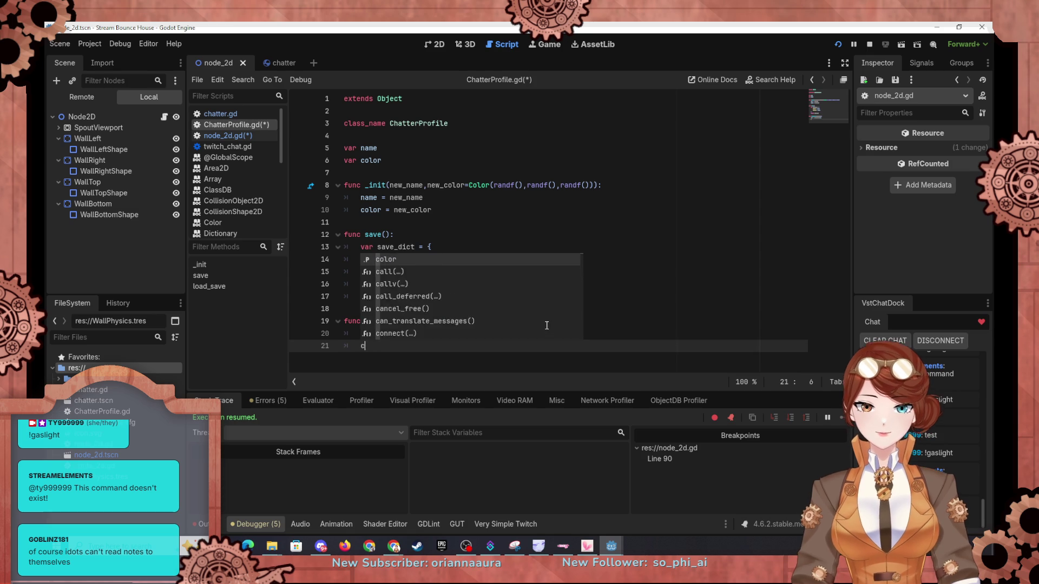
pyautogui.write('olor = ')
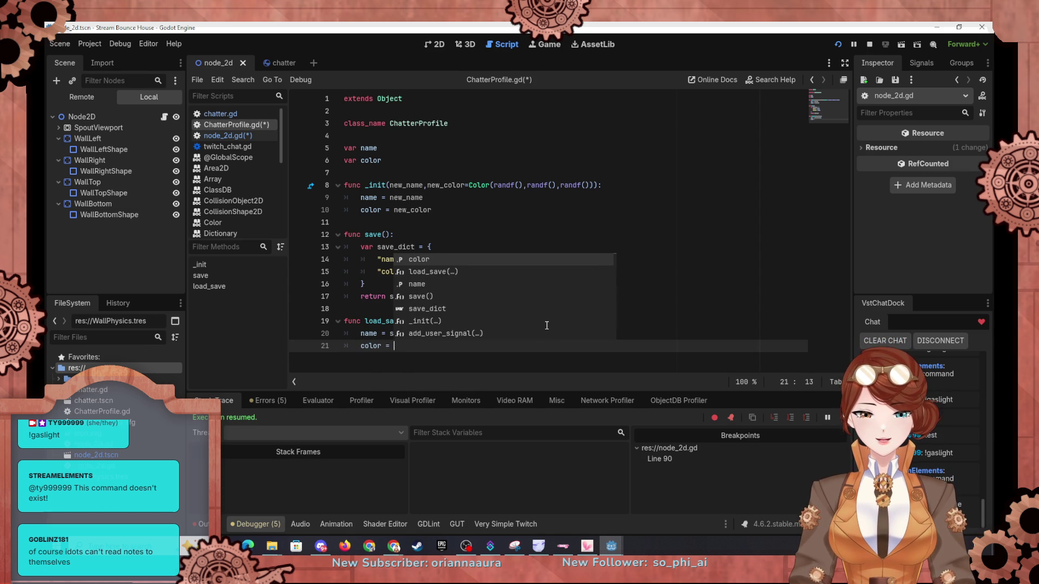
pyautogui.write('save')
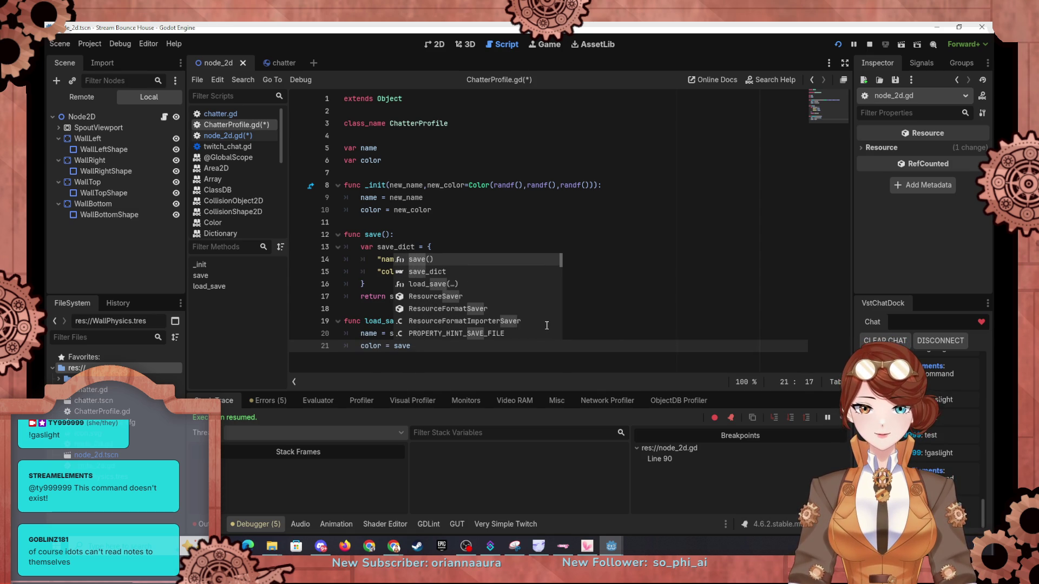
pyautogui.write('_dict.color')
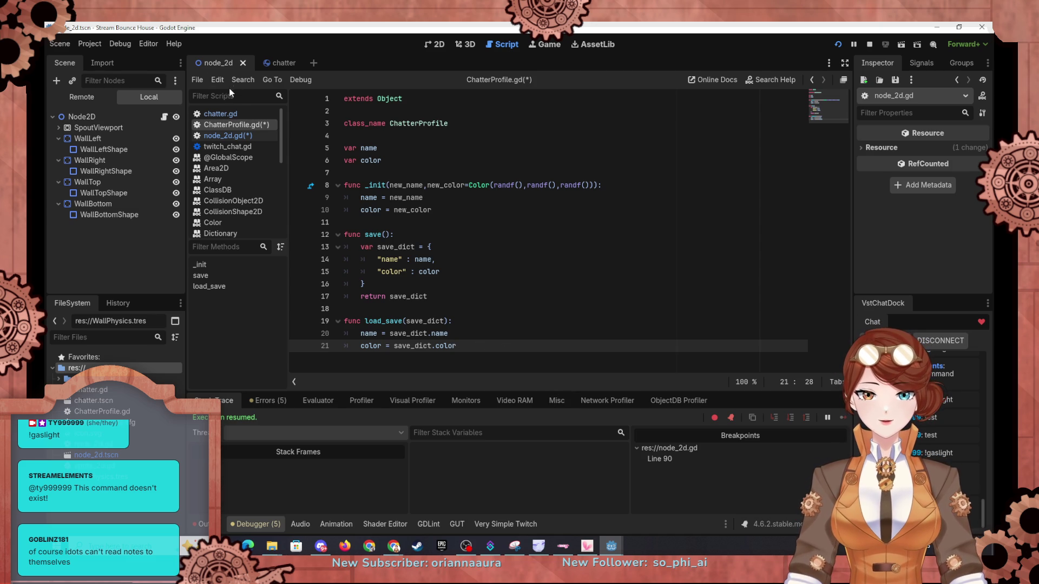
pyautogui.click(226, 136)
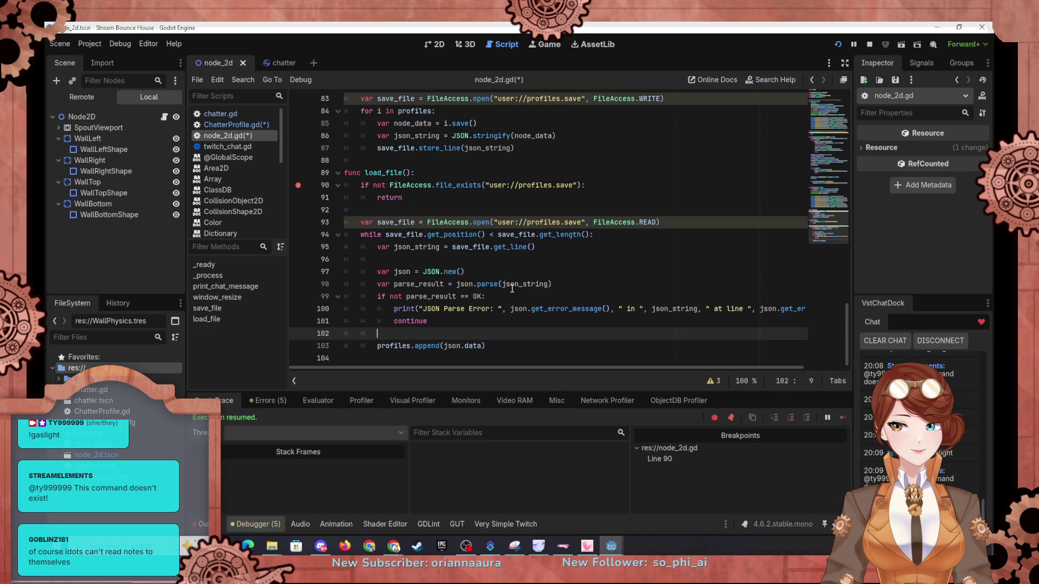
# Step: Declare var data = json.data after load_file's parse error check
pyautogui.click(576, 280)
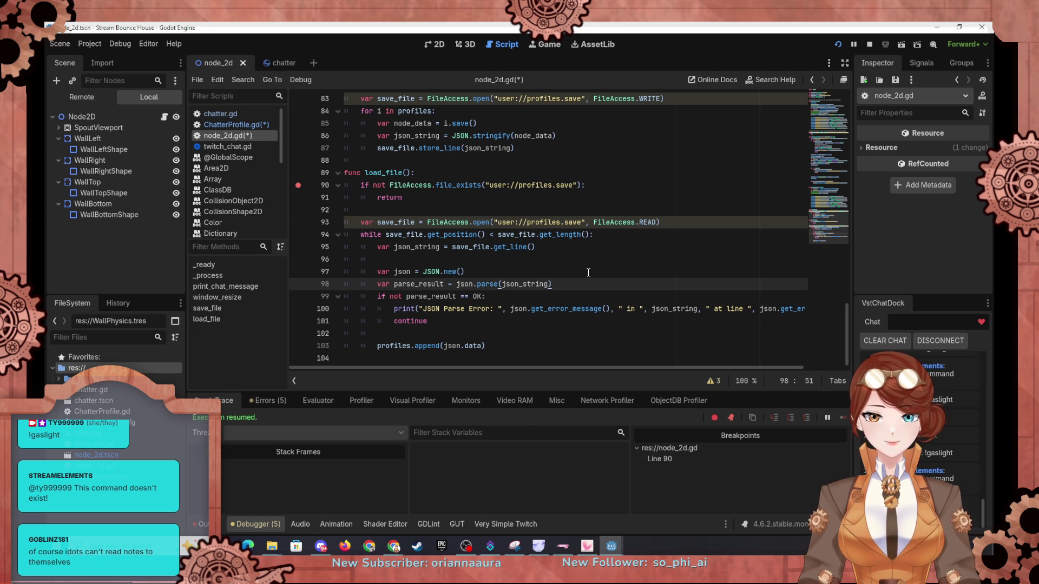
pyautogui.click(570, 331)
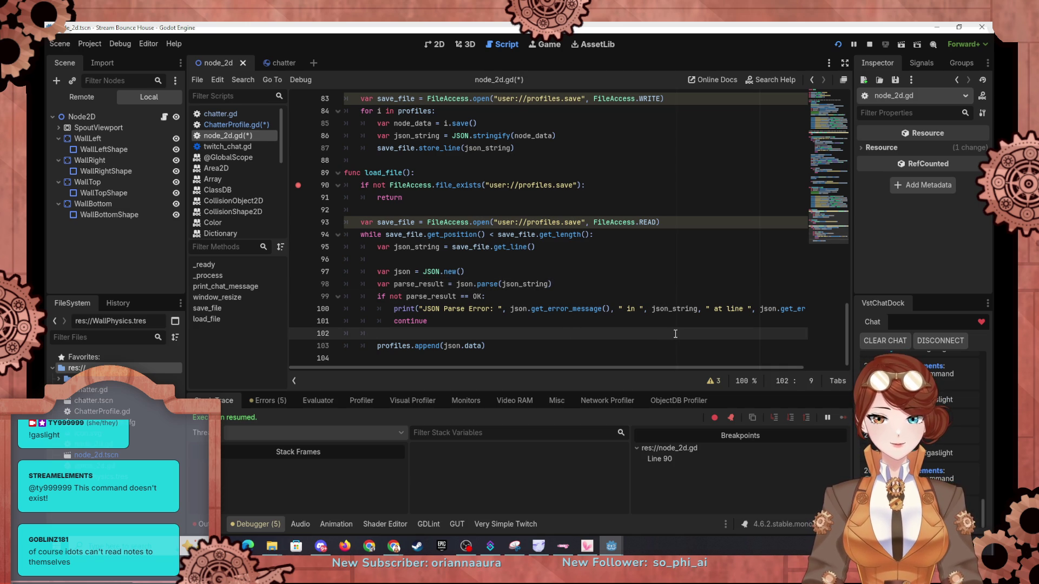
pyautogui.press('Return')
pyautogui.press('Return')
pyautogui.press('Up')
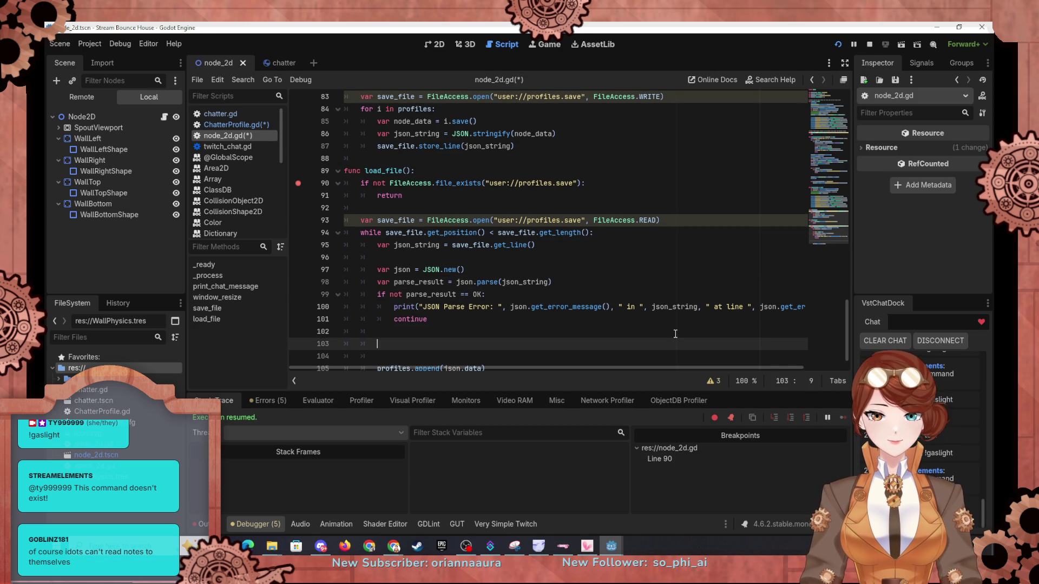
pyautogui.write('var data =')
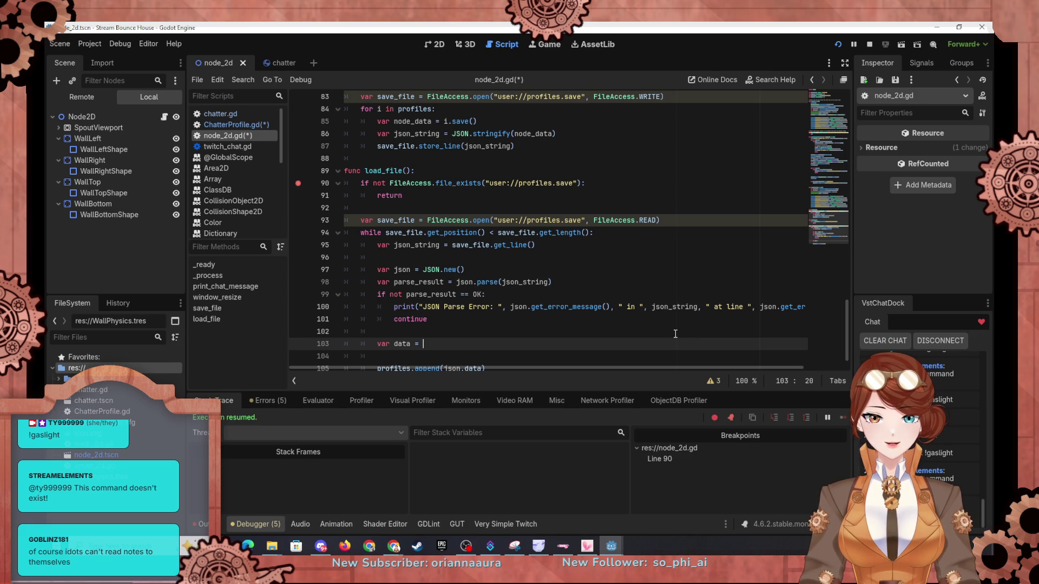
pyautogui.hotkey('ctrl', 'space')
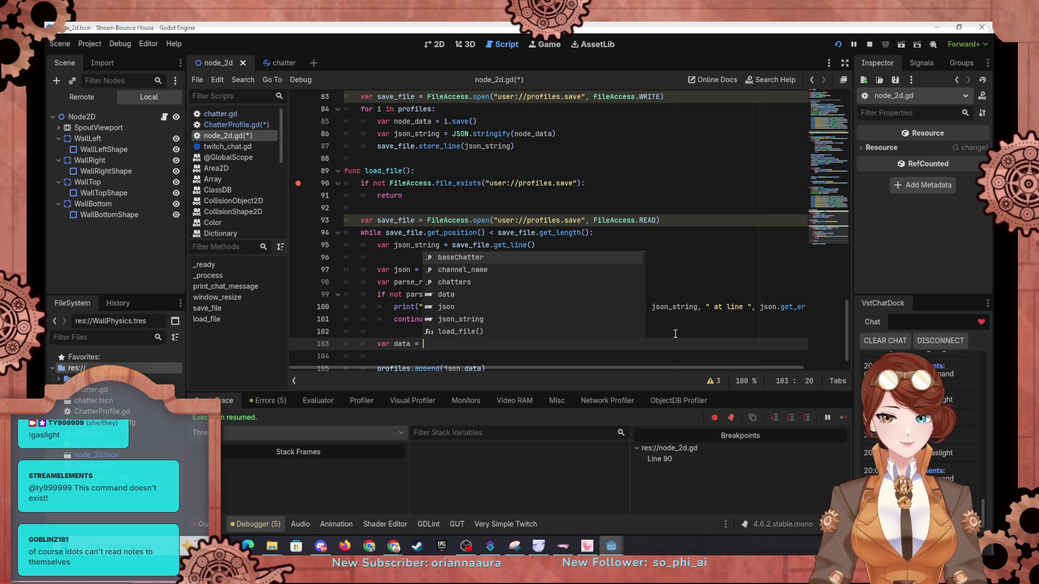
pyautogui.write('json.data')
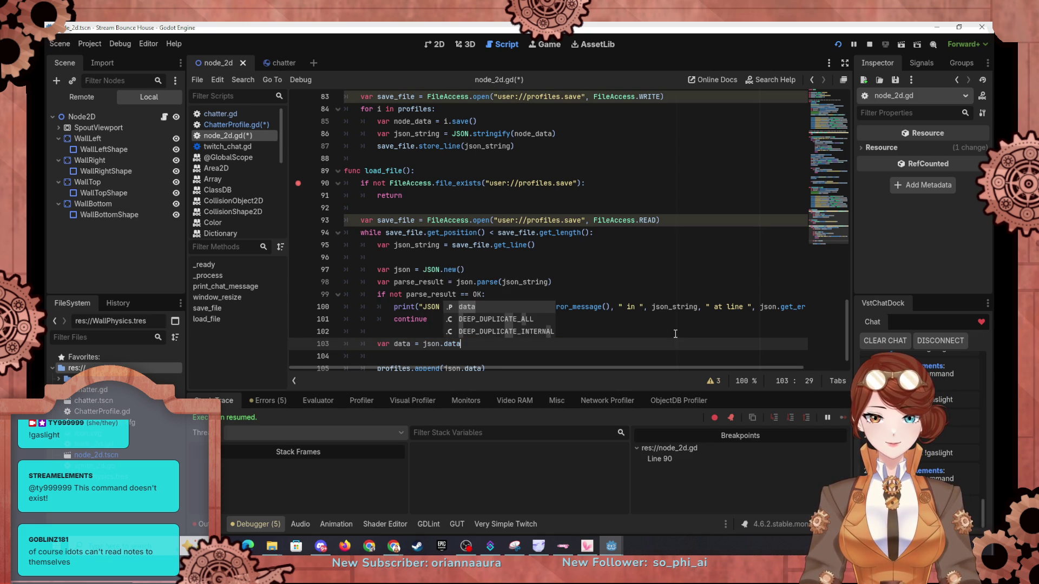
pyautogui.press('Escape')
pyautogui.press('Return')
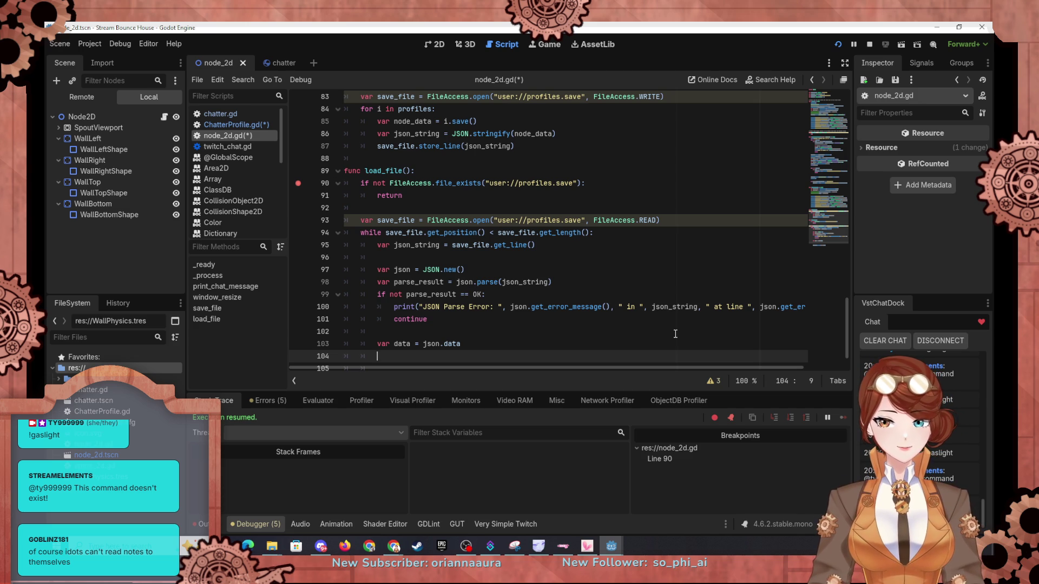
pyautogui.click(658, 341)
pyautogui.write('profiles.append(json.data)')
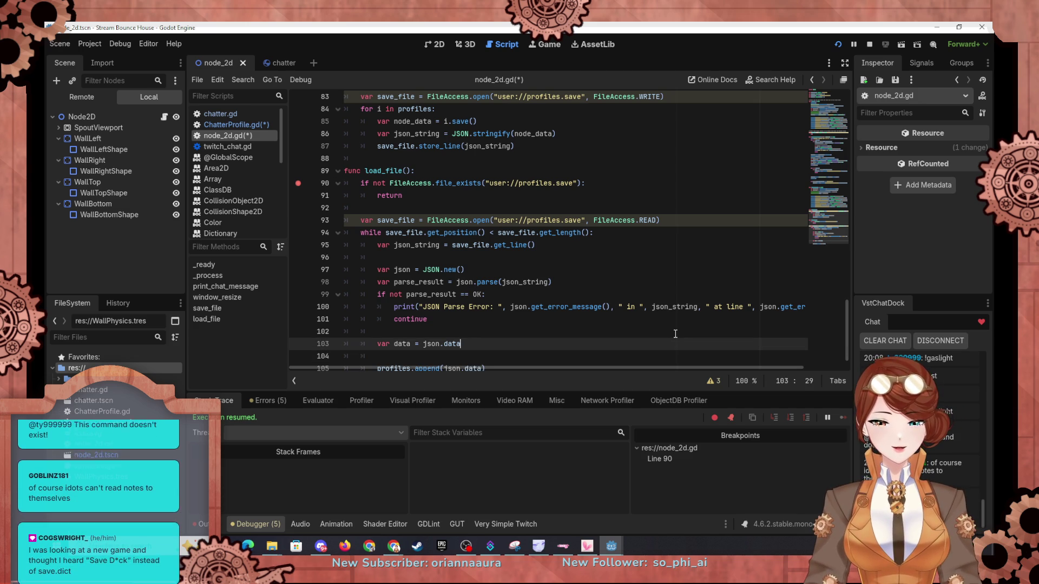
pyautogui.scroll(-1, 658, 337)
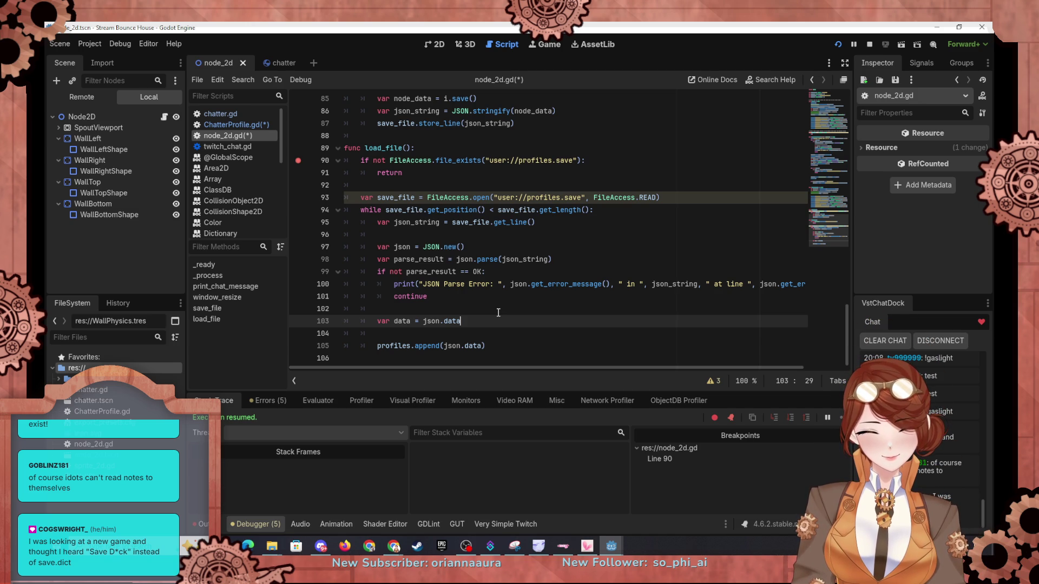
# Step: Delete the load_save function from ChatterProfile.gd and return to node_2d.gd
pyautogui.click(271, 62)
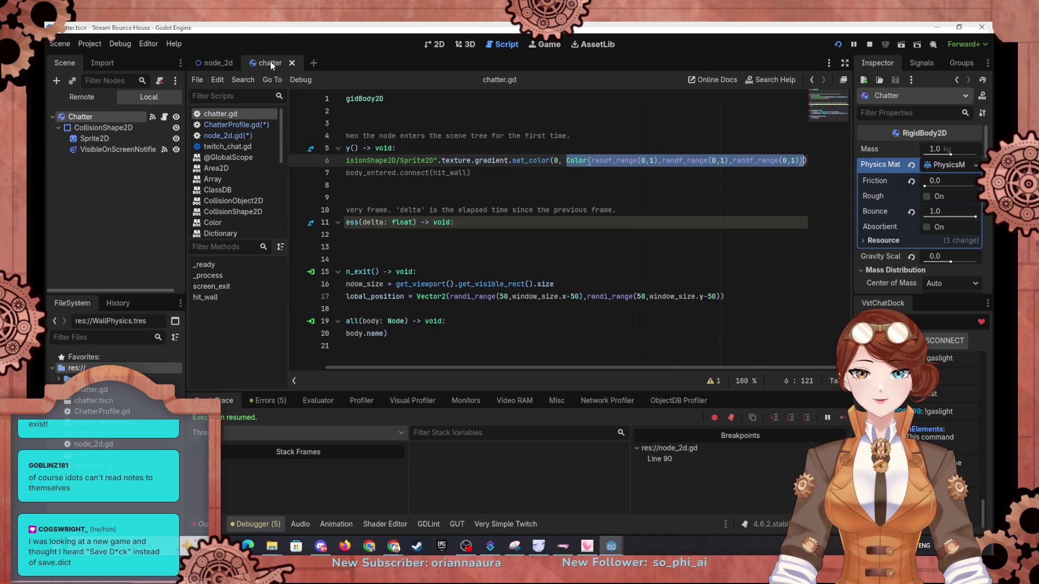
pyautogui.click(234, 125)
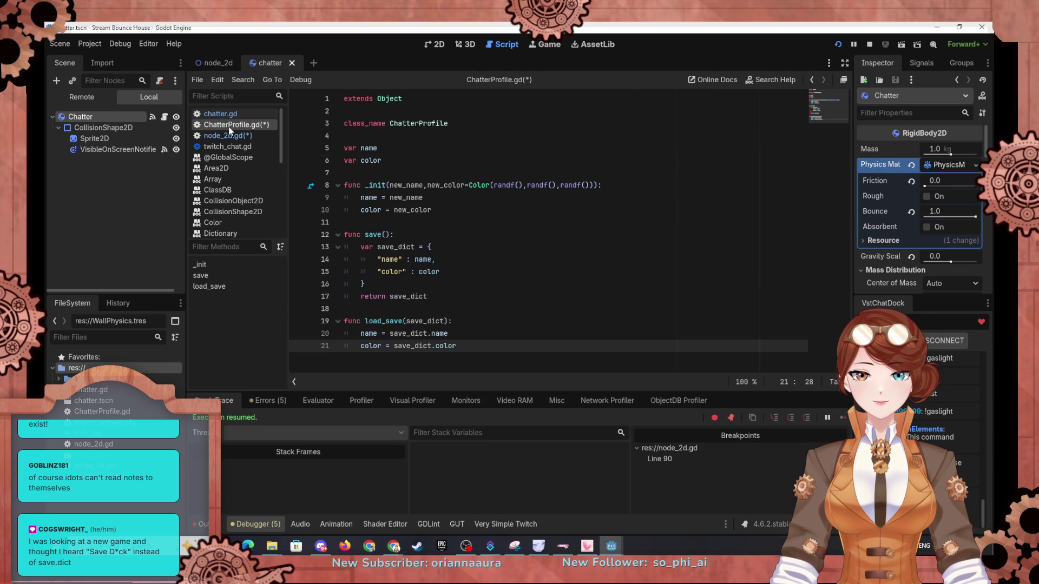
pyautogui.moveTo(471, 358); pyautogui.dragTo(462, 293)
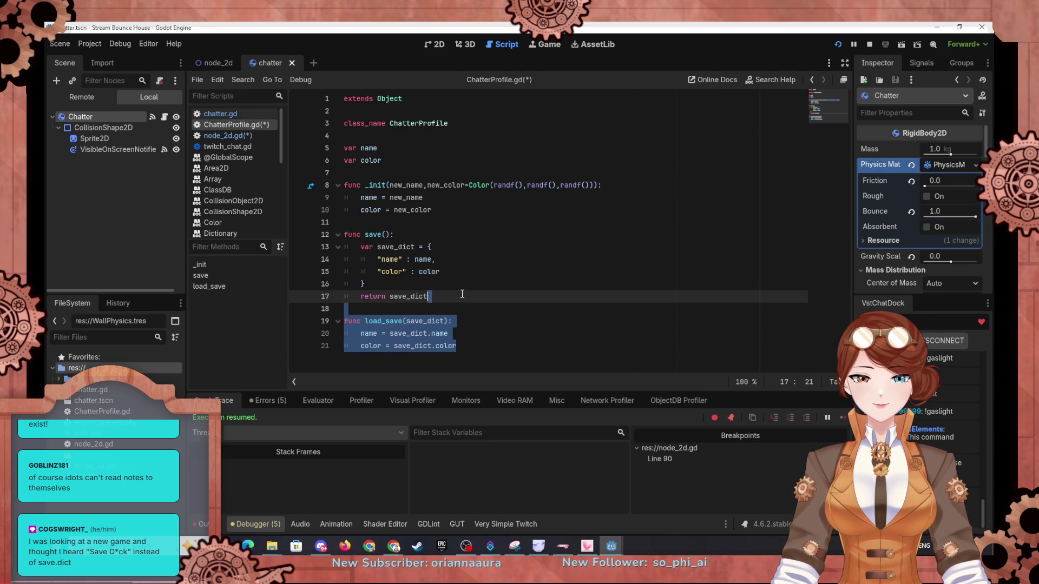
pyautogui.press('BackSpace')
pyautogui.click(213, 63)
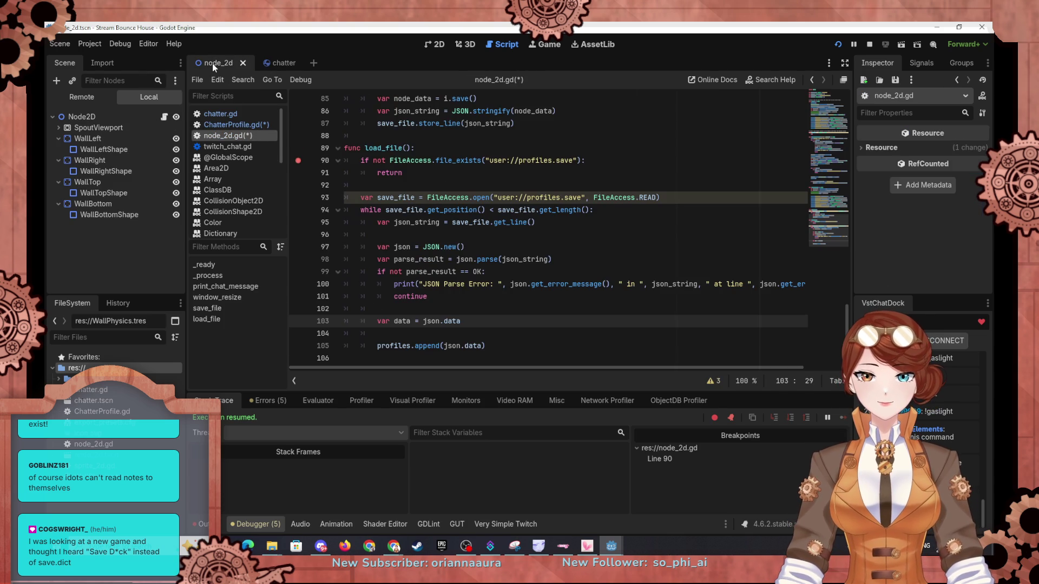
# Step: Replace json.data in line 105's append with ChatterProfile.new(data.name,data.color)
pyautogui.click(497, 330)
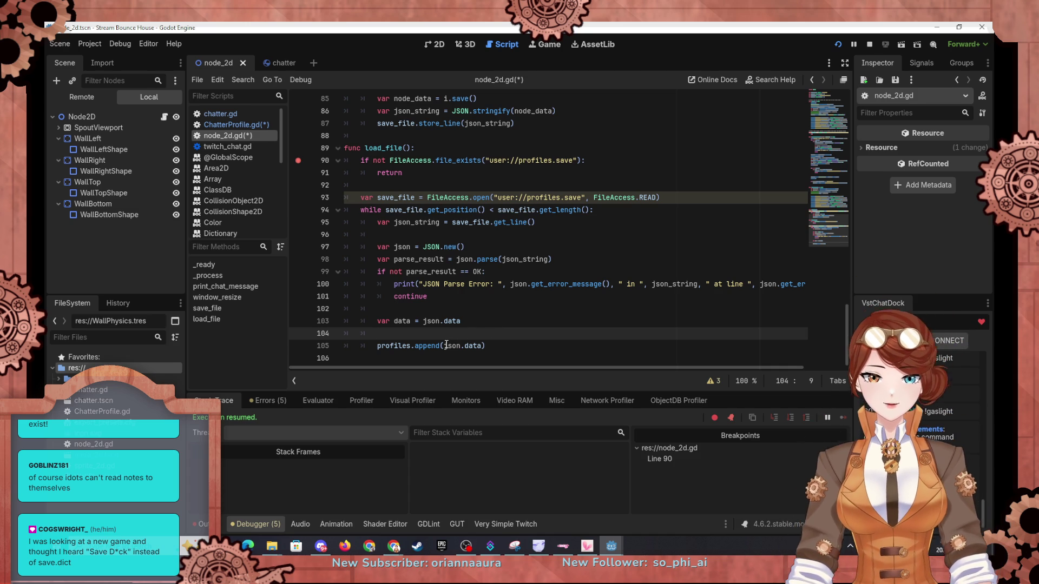
pyautogui.moveTo(445, 345); pyautogui.dragTo(482, 345)
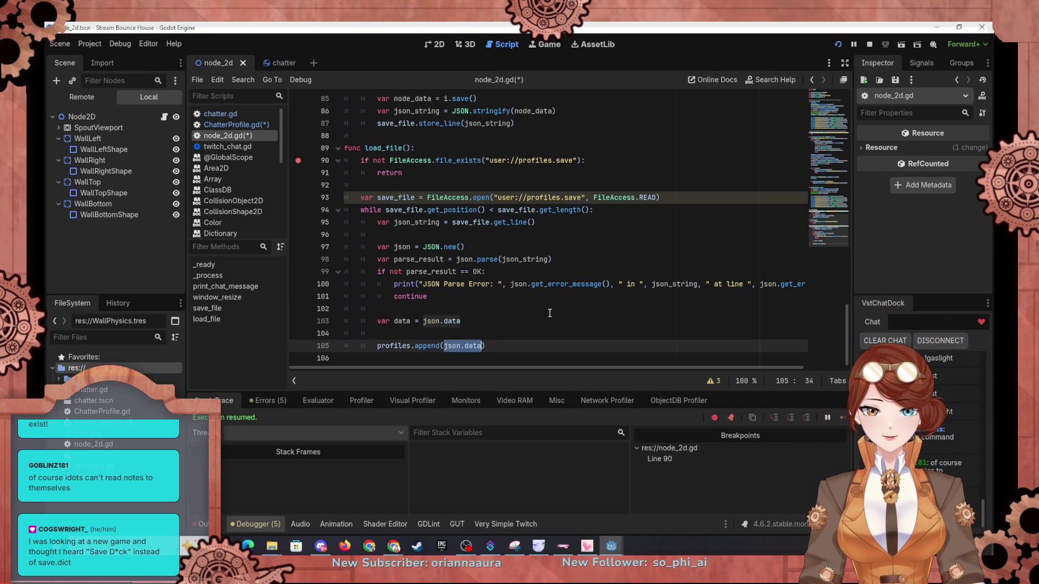
pyautogui.write('Chat')
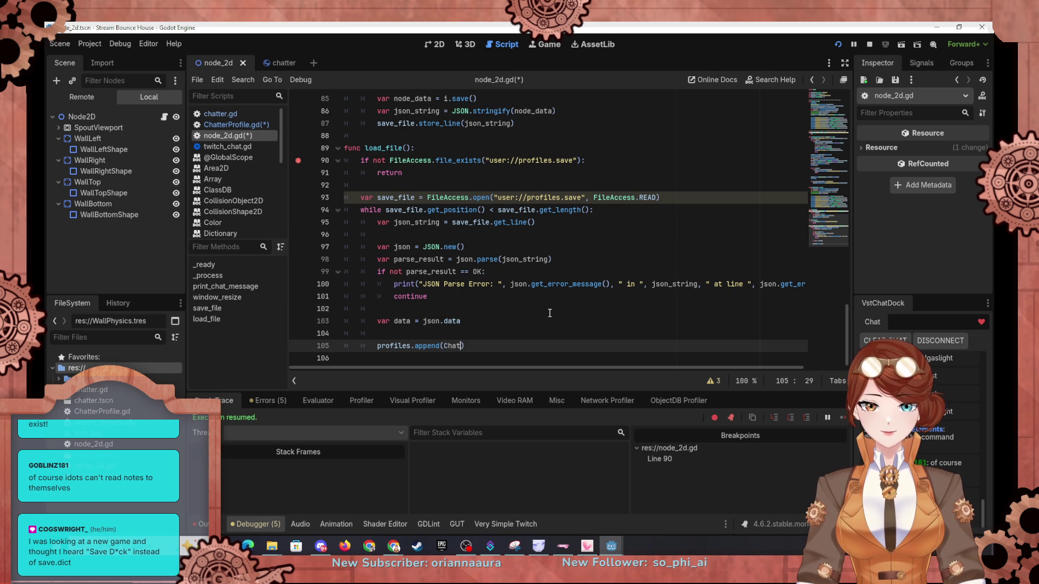
pyautogui.write('terProfile.new(')
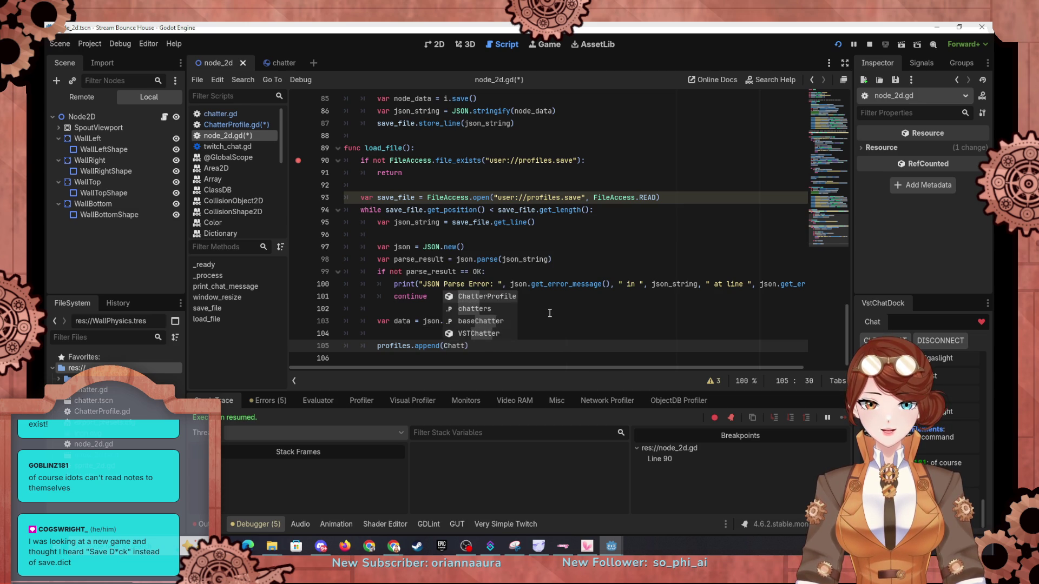
pyautogui.press('Return')
pyautogui.write('new(')
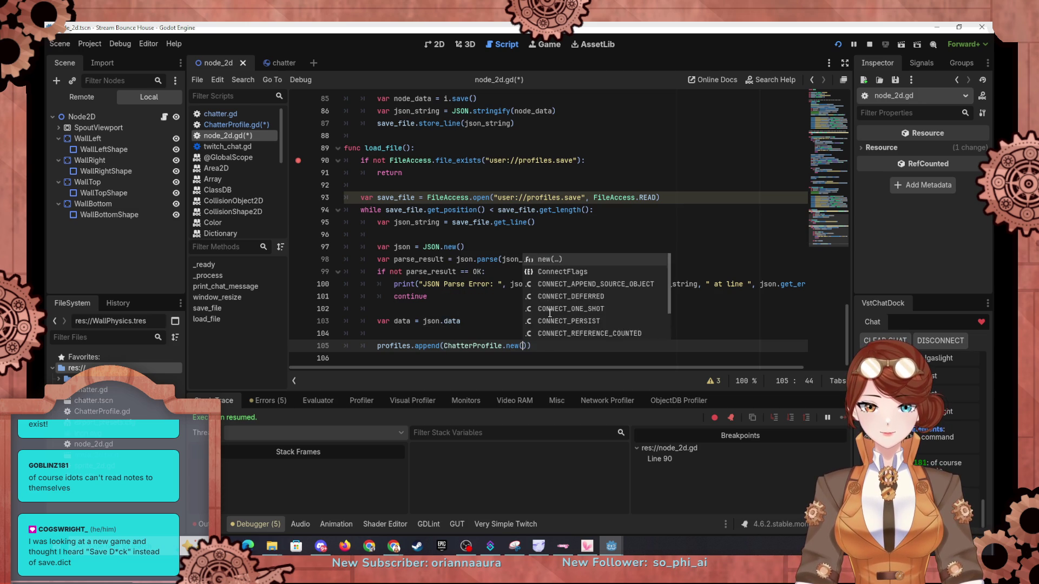
pyautogui.press('Return')
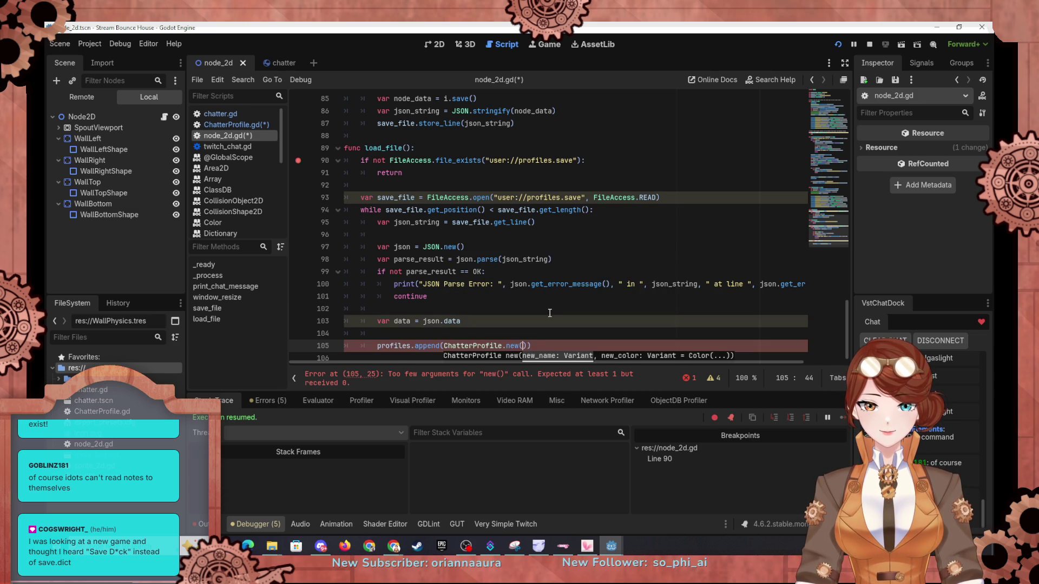
pyautogui.write('date.name,')
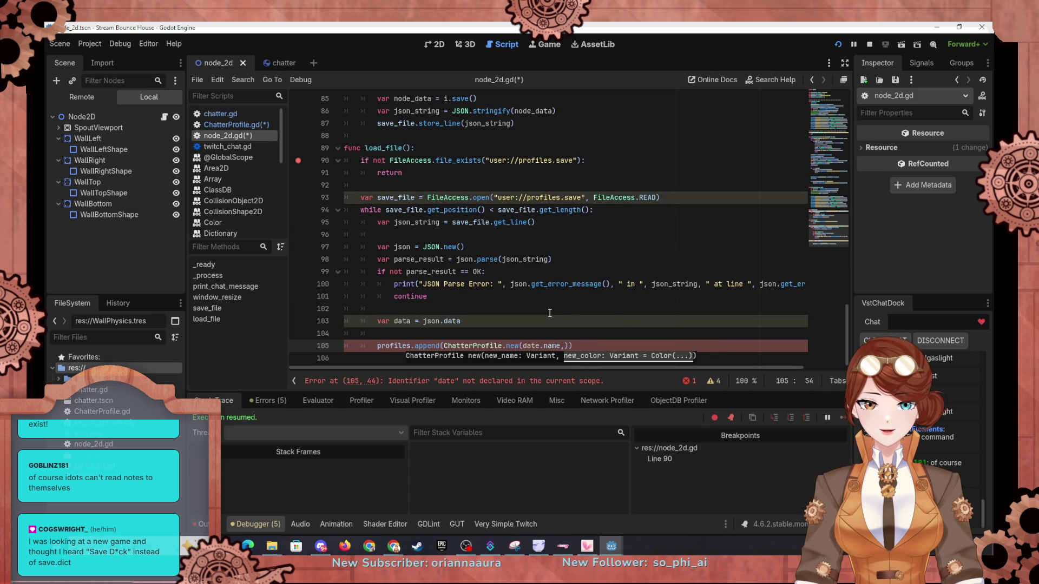
pyautogui.hotkey('ctrl', 'space')
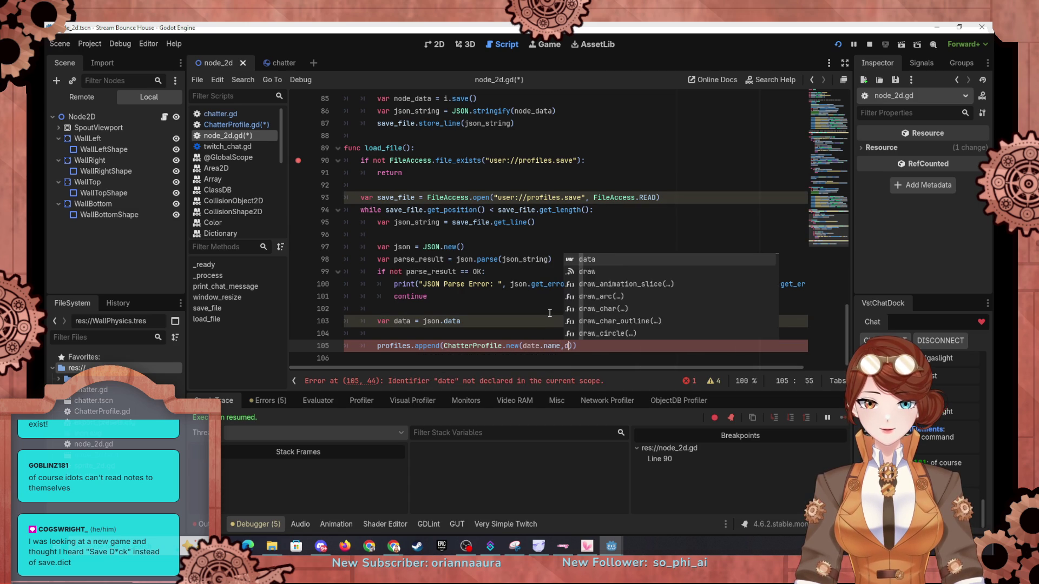
pyautogui.press('BackSpace')
pyautogui.press('BackSpace')
pyautogui.press('BackSpace')
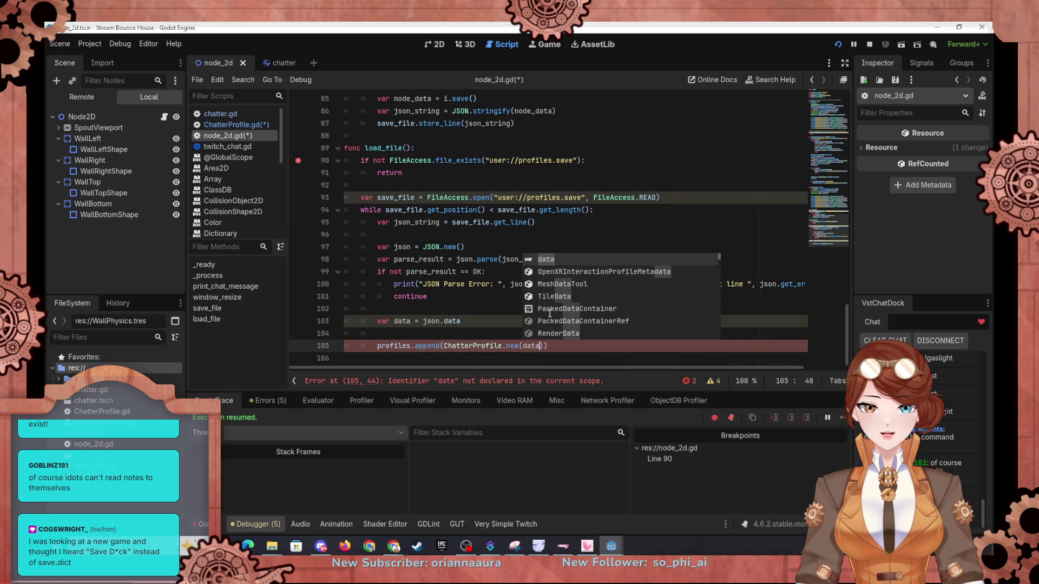
pyautogui.write('a.name,dat')
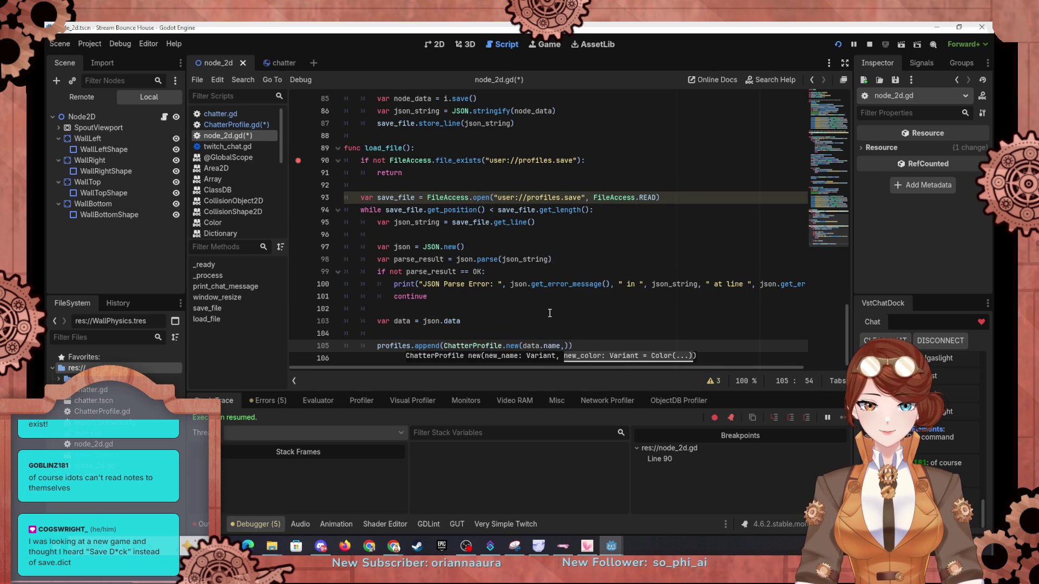
pyautogui.write('a.color')
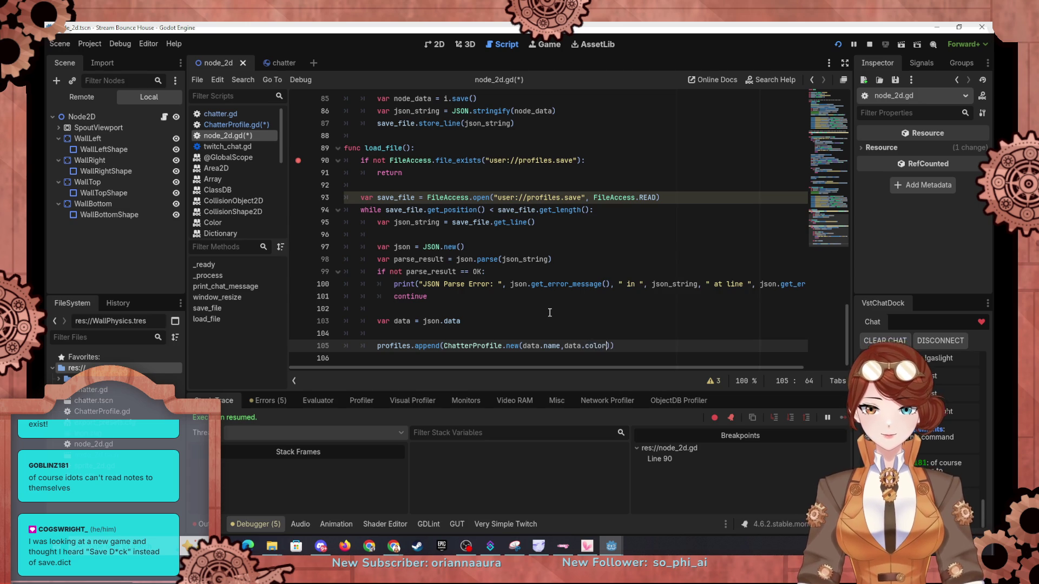
pyautogui.click(549, 313)
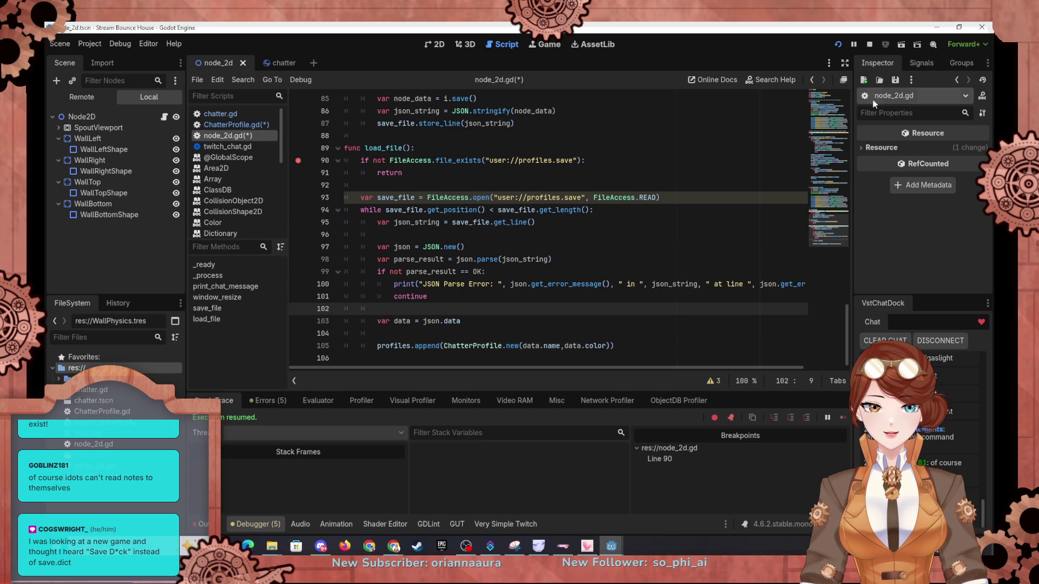
# Step: Relaunch the game and step load_file past reading the first line of profiles.save, checking the saved JSON string
pyautogui.click(837, 46)
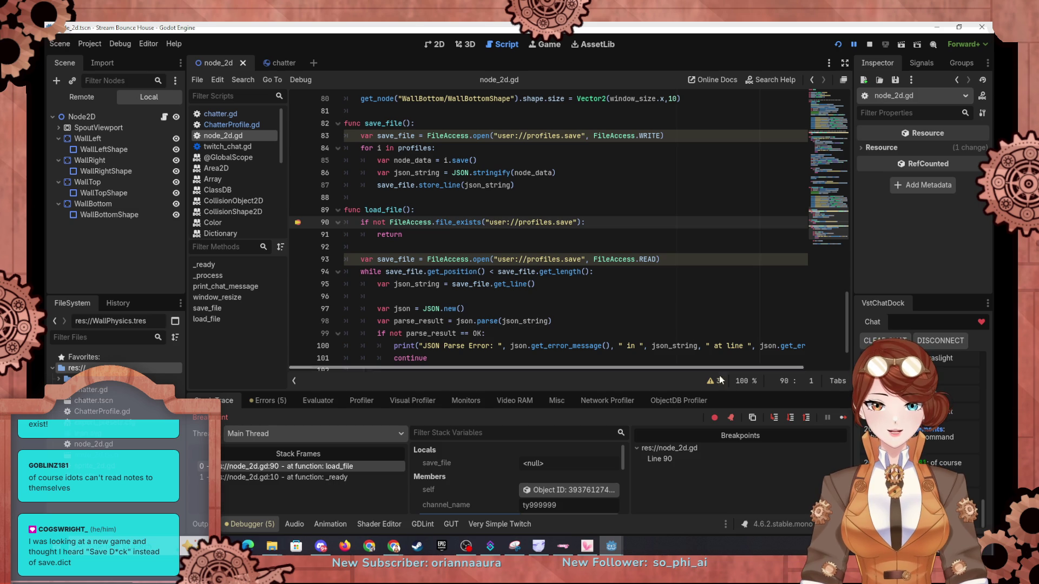
pyautogui.click(787, 421)
pyautogui.click(788, 421)
pyautogui.click(789, 421)
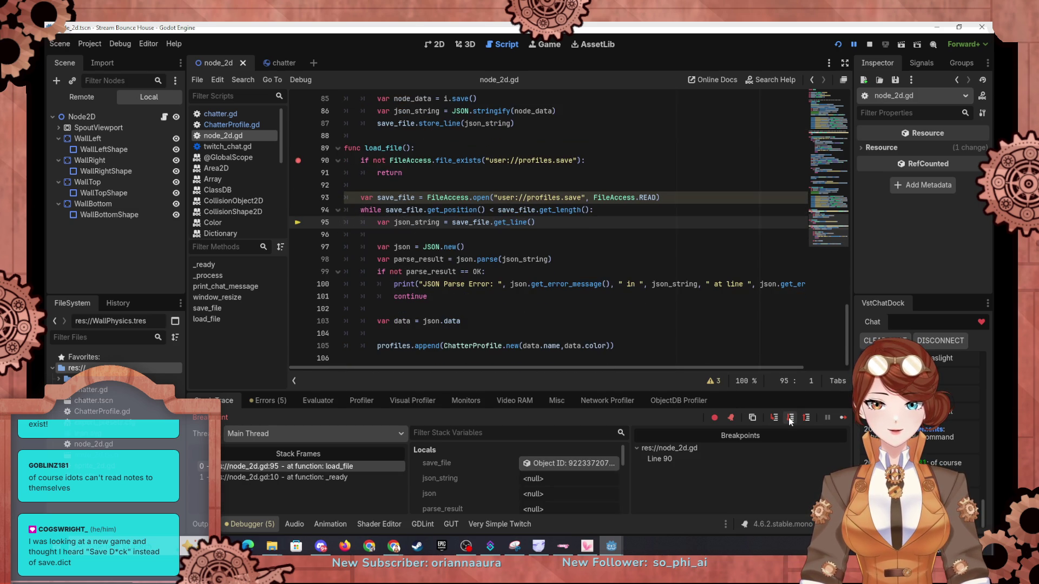
pyautogui.click(789, 422)
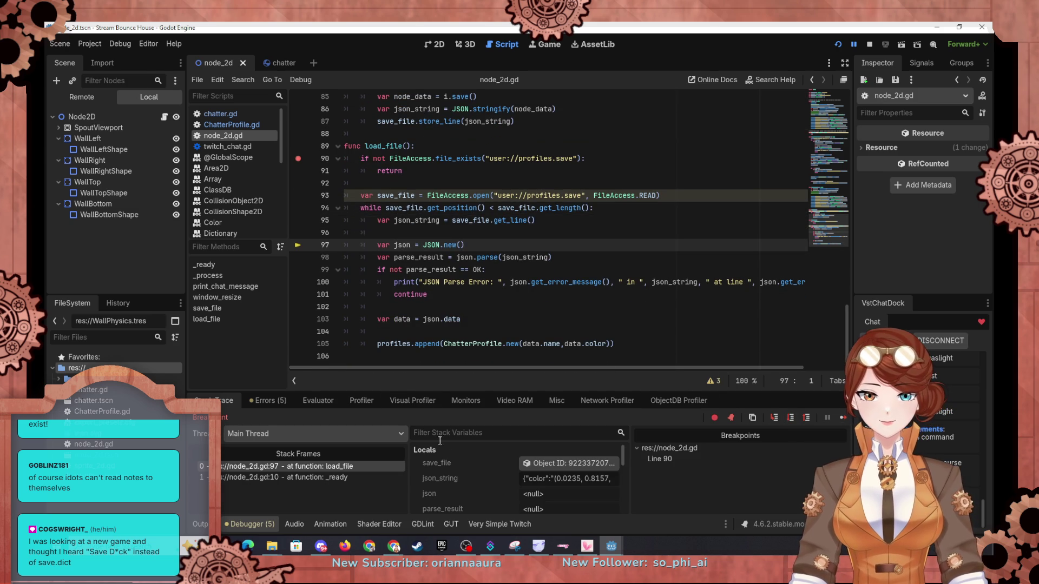
pyautogui.moveTo(527, 478); pyautogui.dragTo(634, 480)
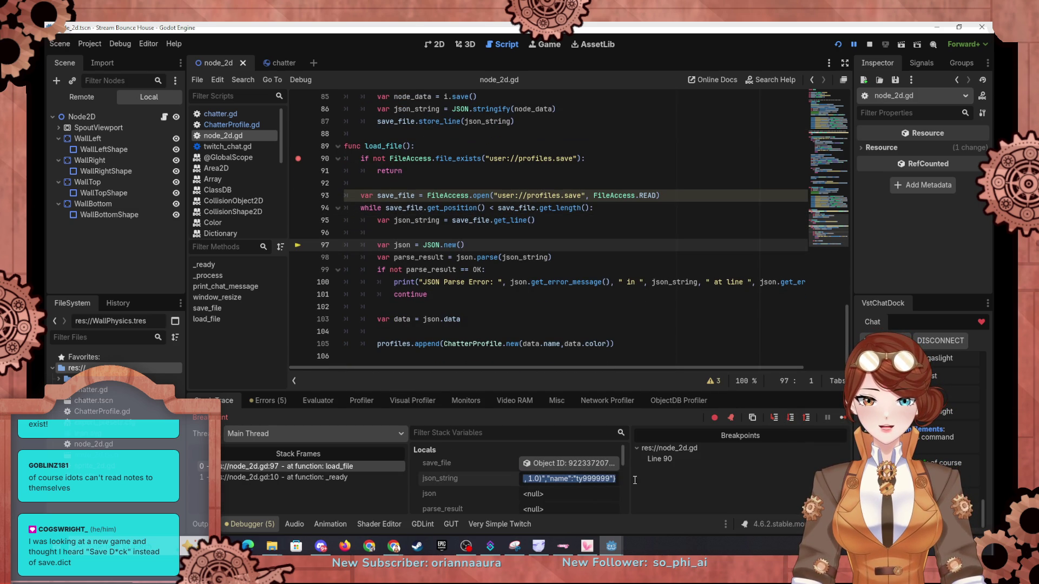
# Step: Step past JSON parsing and the error check to line 105, then expand data to view its color and name
pyautogui.click(790, 418)
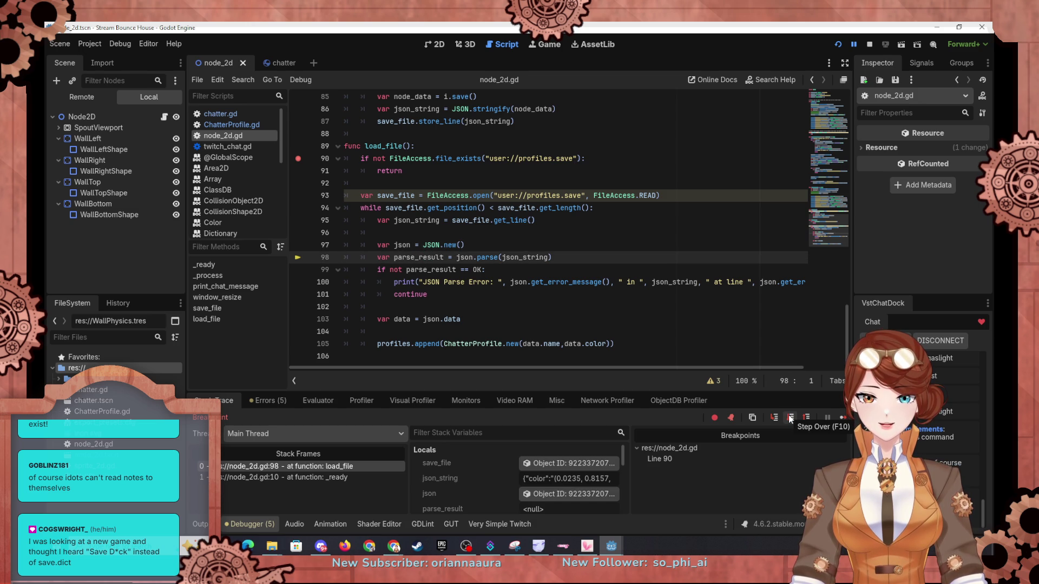
pyautogui.click(790, 418)
pyautogui.scroll(-2, 563, 468)
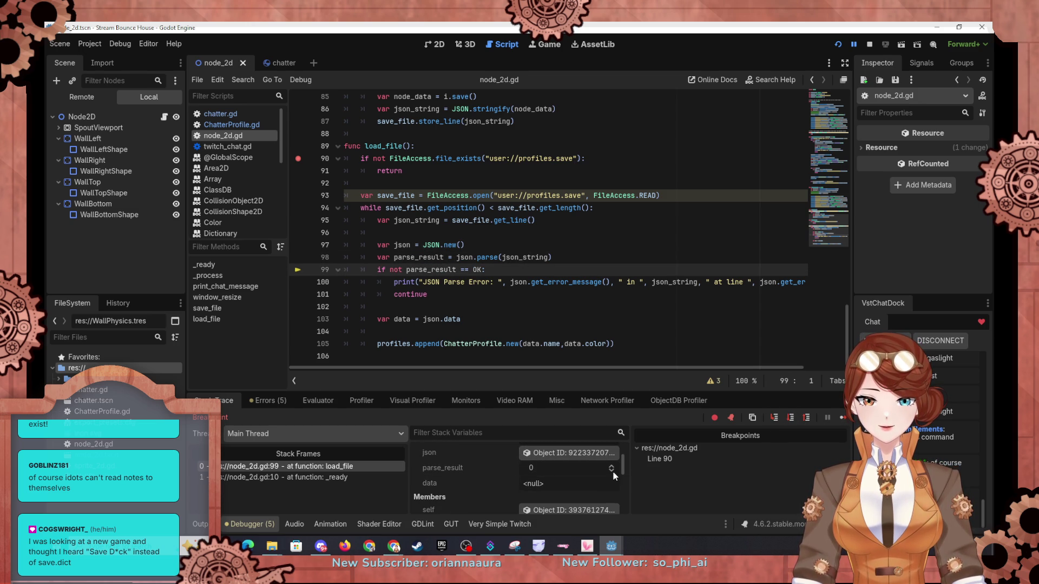
pyautogui.click(793, 422)
pyautogui.scroll(-1, 482, 475)
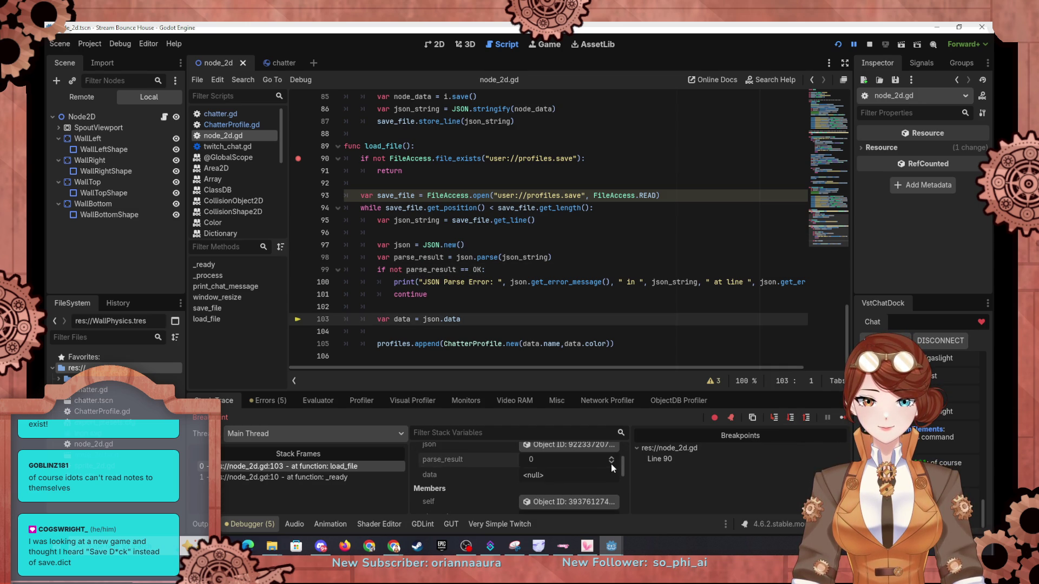
pyautogui.click(790, 418)
pyautogui.scroll(-2, 495, 450)
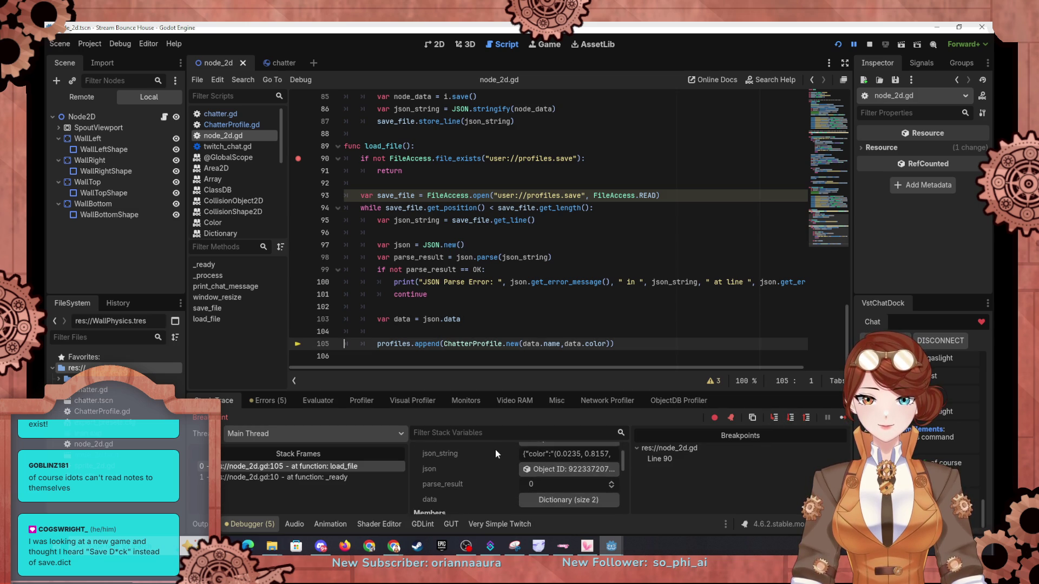
pyautogui.scroll(-1, 495, 450)
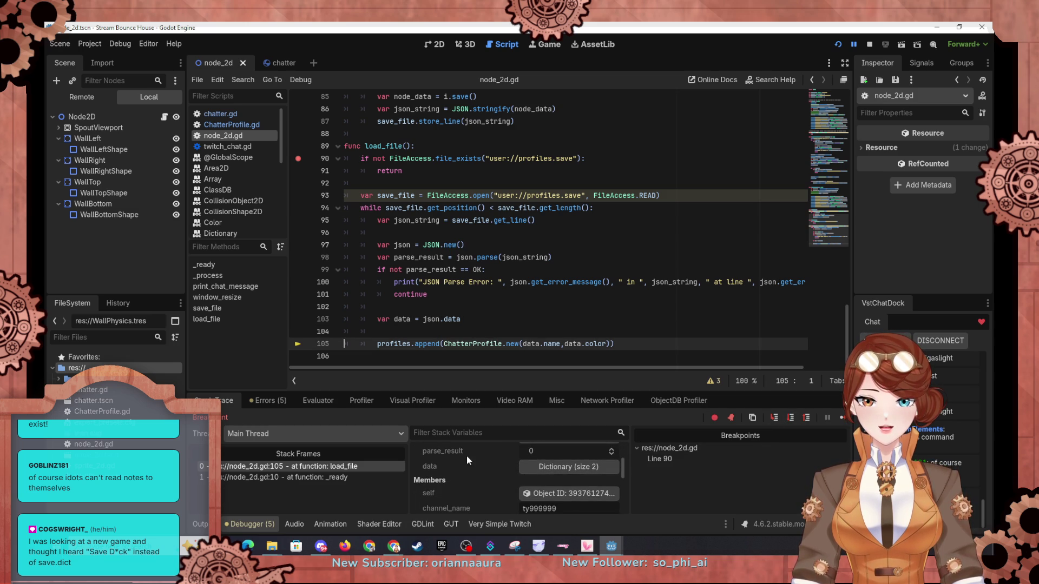
pyautogui.click(583, 465)
pyautogui.scroll(-2, 584, 466)
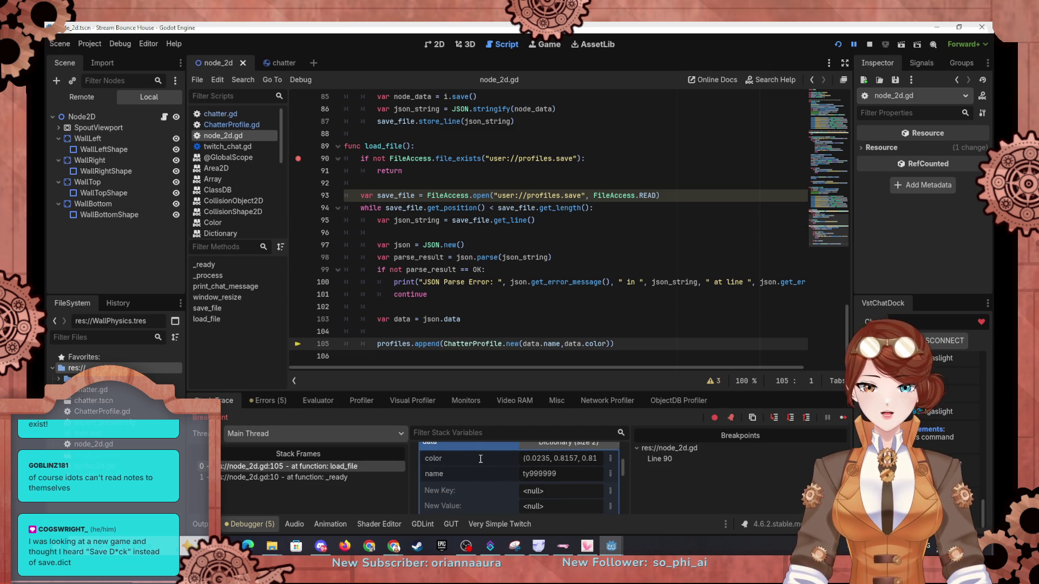
# Step: Step to the next loop iteration and inspect the first loaded ChatterProfile in the Inspector
pyautogui.click(790, 417)
pyautogui.scroll(-4, 460, 473)
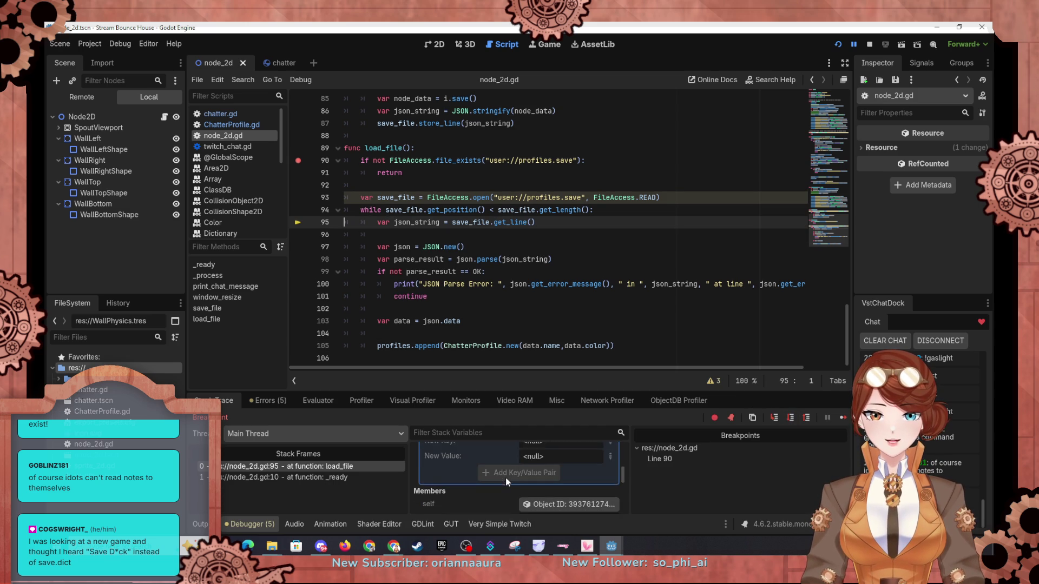
pyautogui.scroll(-5, 494, 483)
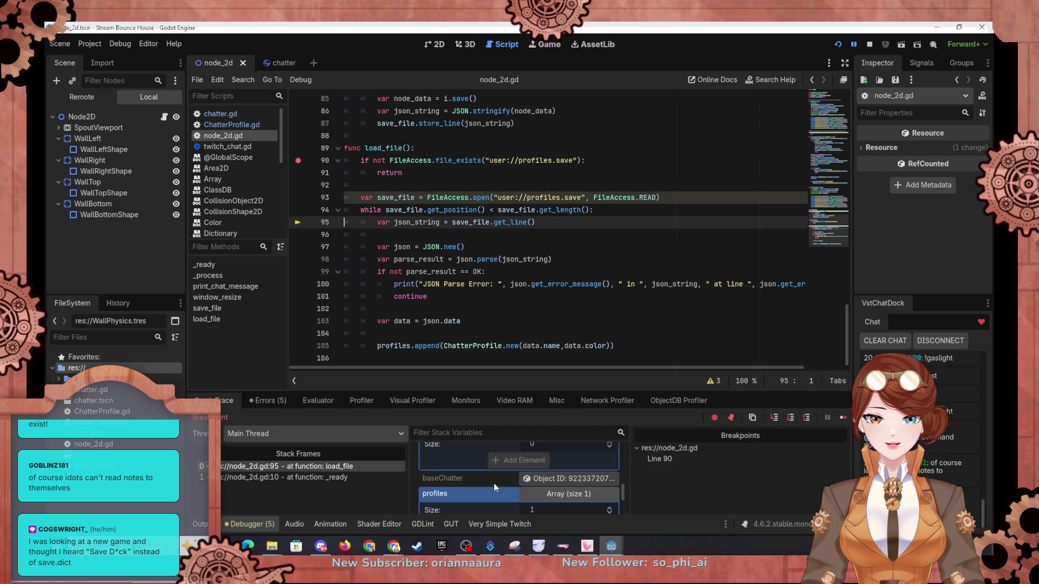
pyautogui.scroll(-2, 493, 483)
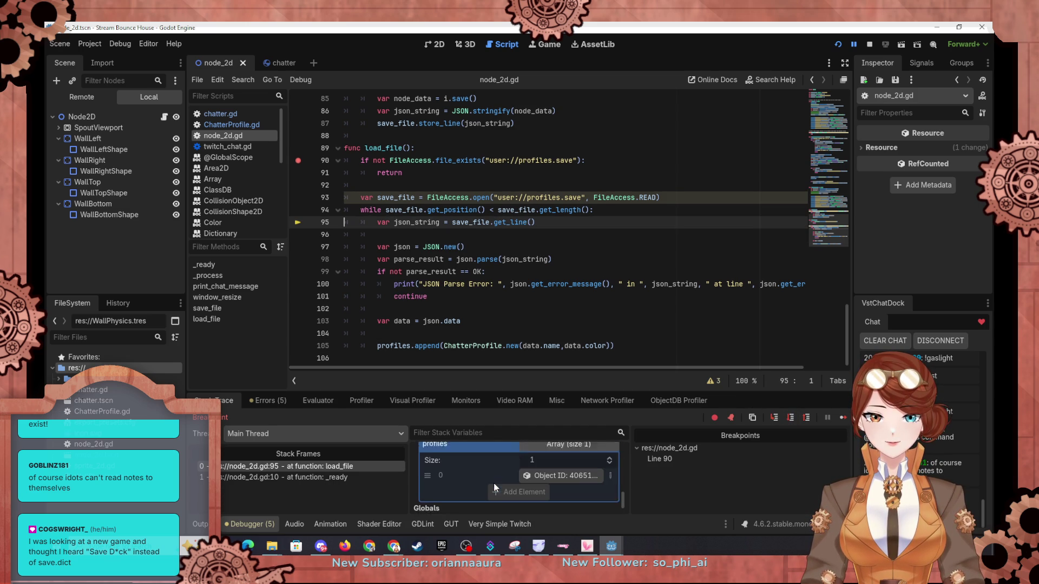
pyautogui.click(574, 465)
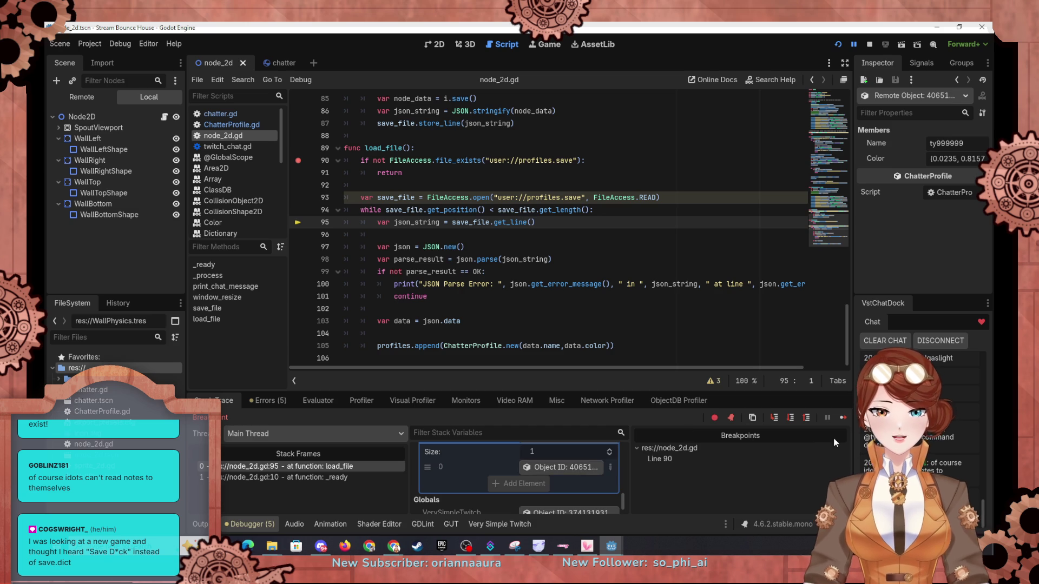
# Step: Step through processing the next saved line and inspect the second loaded ChatterProfile
pyautogui.click(794, 421)
pyautogui.click(794, 421)
pyautogui.click(794, 420)
pyautogui.click(794, 420)
pyautogui.click(794, 420)
pyautogui.click(794, 420)
pyautogui.scroll(-3, 446, 479)
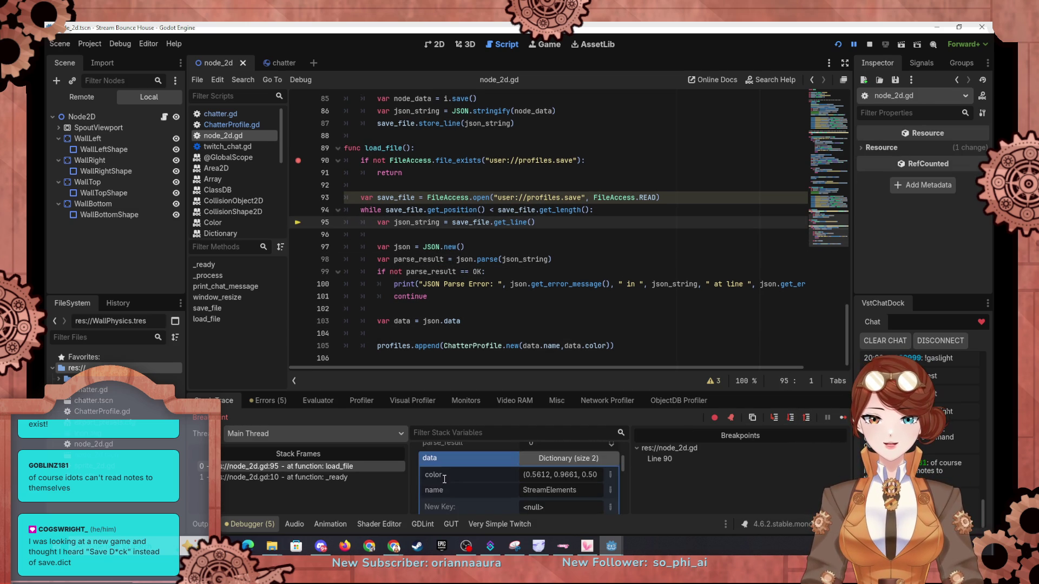
pyautogui.scroll(-5, 447, 479)
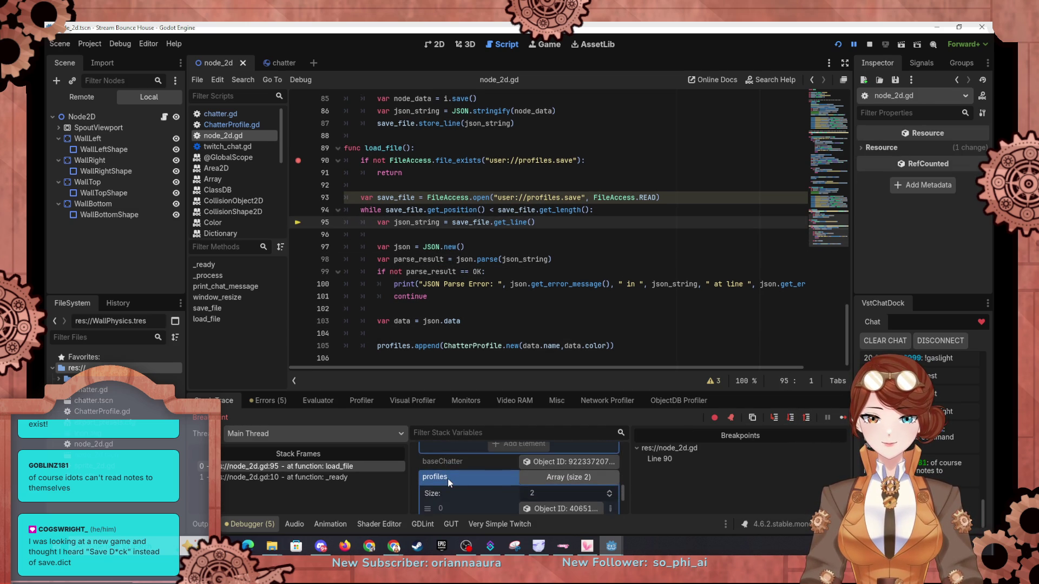
pyautogui.click(569, 491)
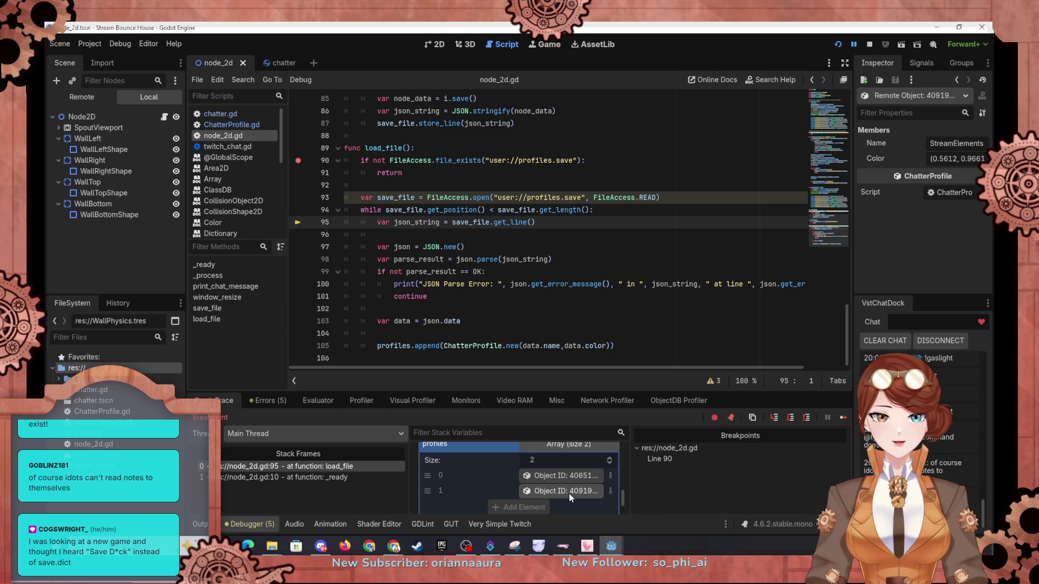
# Step: Step through parsing another saved line and inspect the third loaded ChatterProfile
pyautogui.click(793, 420)
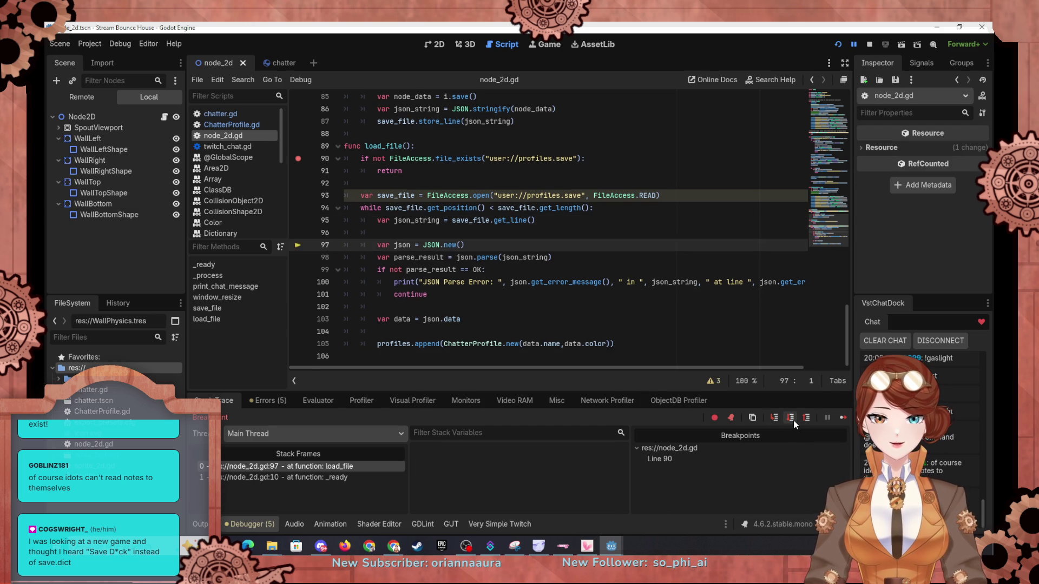
pyautogui.click(793, 420)
pyautogui.click(793, 421)
pyautogui.click(793, 421)
pyautogui.click(793, 421)
pyautogui.click(793, 421)
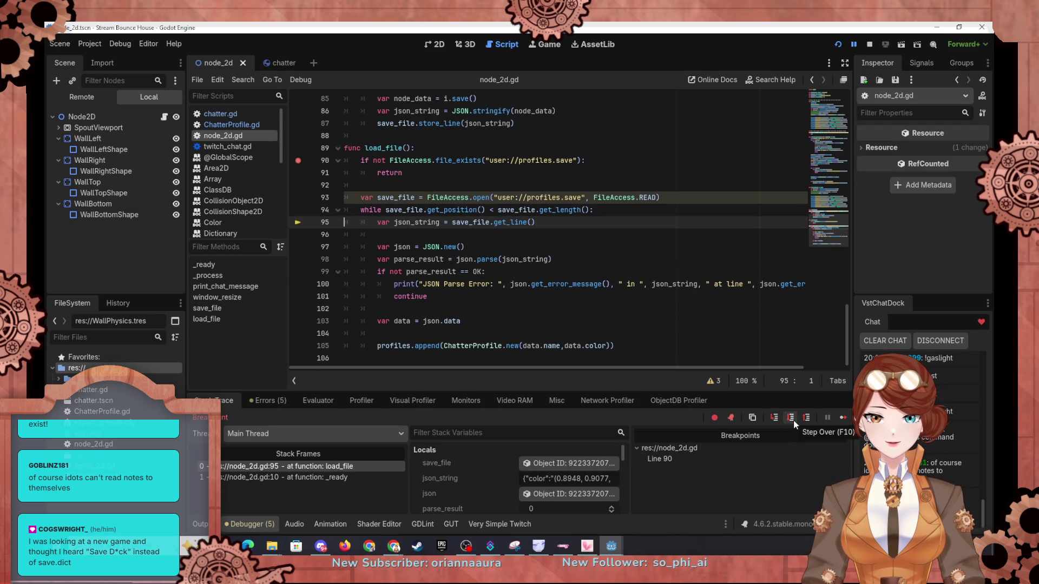
pyautogui.scroll(-5, 501, 482)
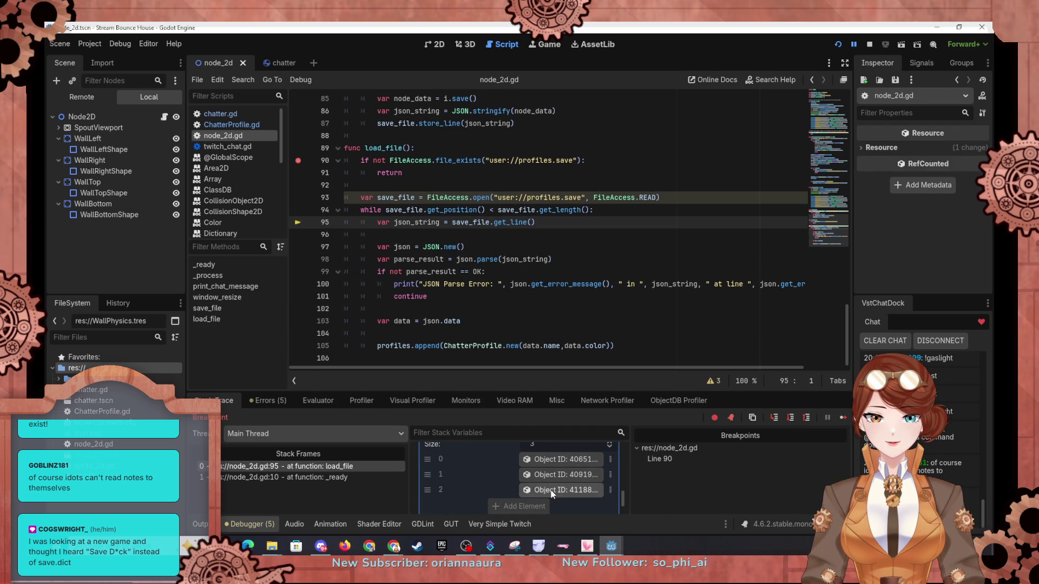
pyautogui.click(552, 491)
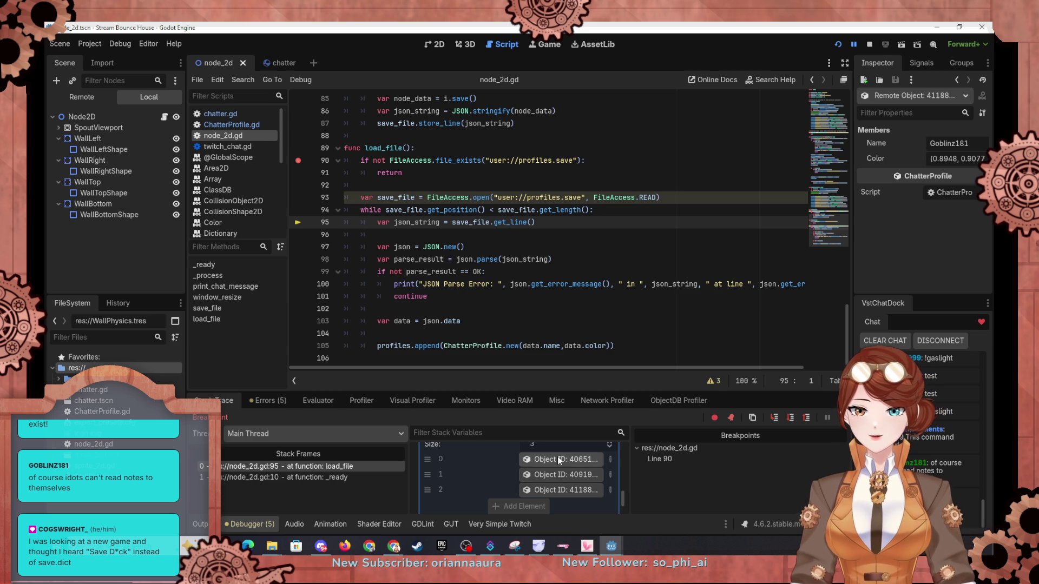
# Step: Step through the final saved line, return to _ready at line 11, and inspect the last loaded profile
pyautogui.click(789, 418)
pyautogui.click(790, 418)
pyautogui.click(790, 418)
pyautogui.click(790, 418)
pyautogui.click(790, 417)
pyautogui.click(789, 417)
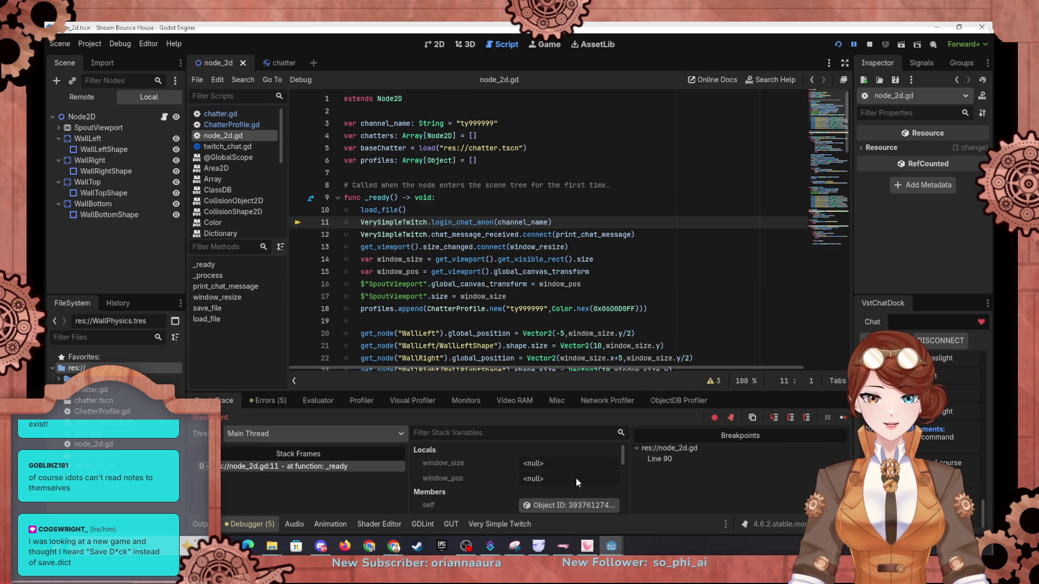
pyautogui.click(551, 478)
pyautogui.scroll(-5, 551, 478)
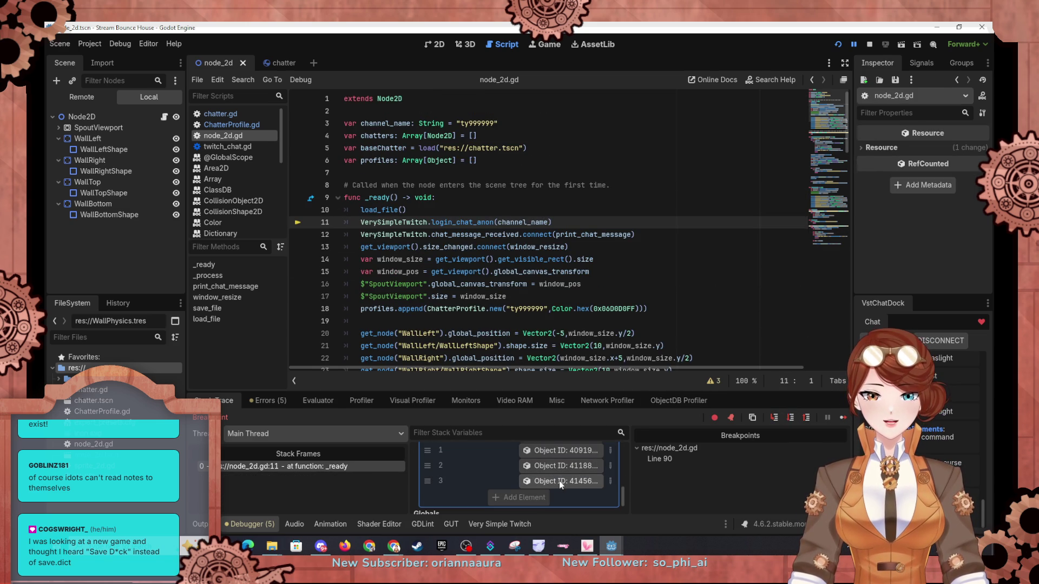
pyautogui.click(560, 480)
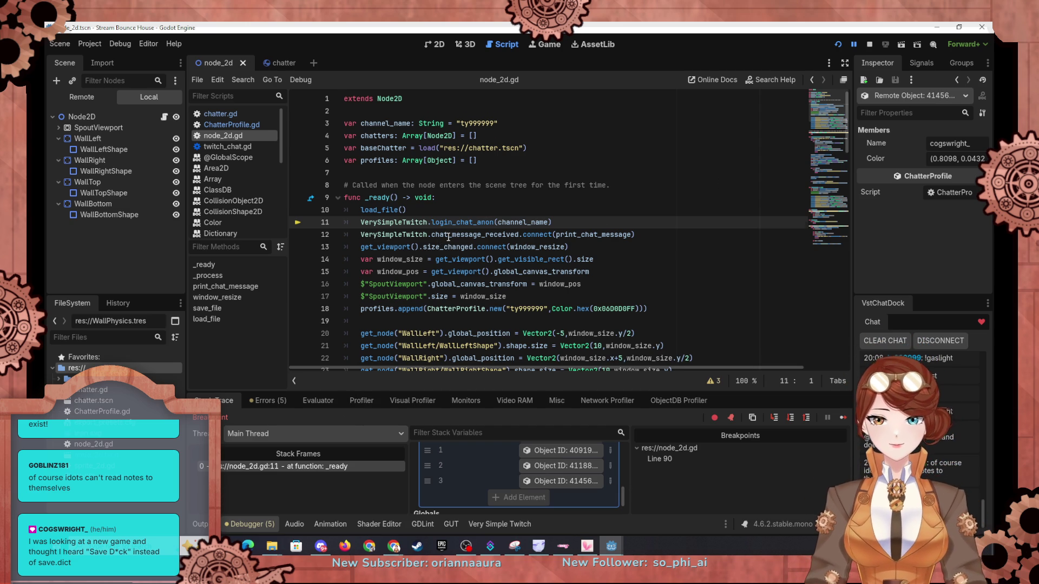
pyautogui.scroll(-7, 446, 235)
pyautogui.scroll(1, 595, 205)
pyautogui.scroll(-3, 541, 217)
pyautogui.scroll(3, 498, 232)
pyautogui.scroll(3, 498, 231)
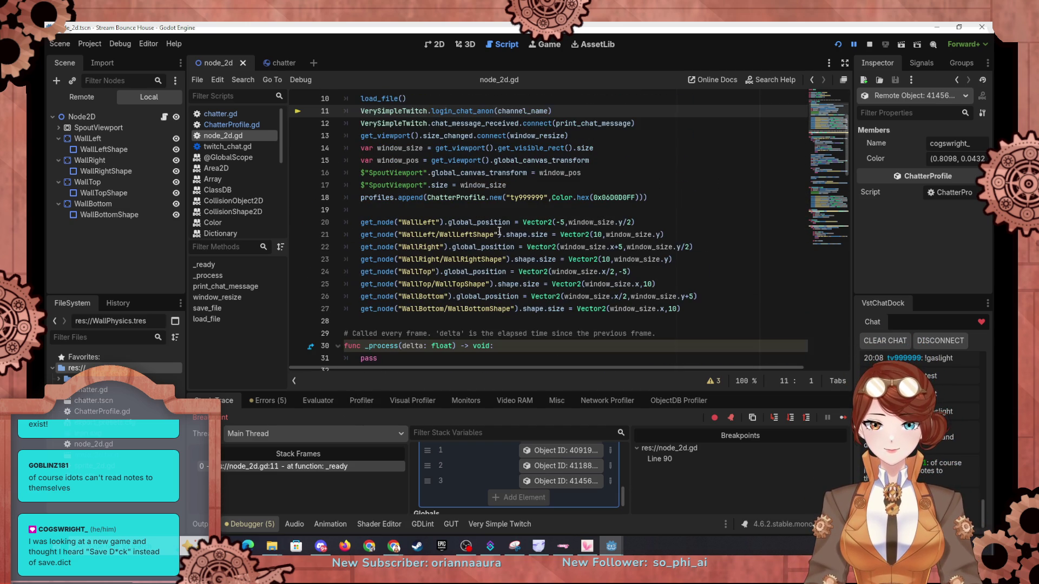
# Step: Replace line 18's hardcoded profile name with the channel's username
pyautogui.moveTo(511, 198); pyautogui.dragTo(545, 202)
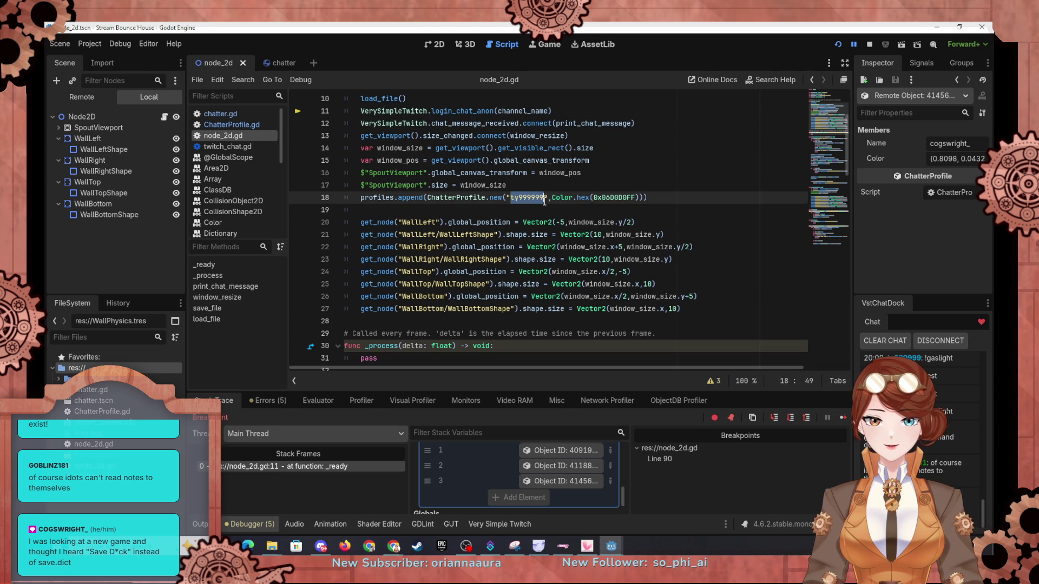
pyautogui.write('just__')
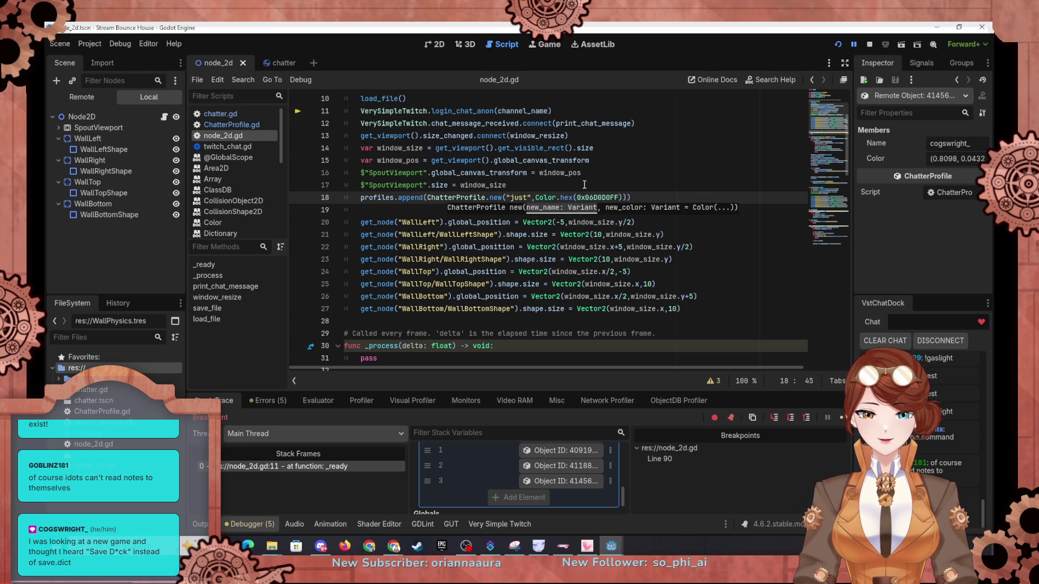
pyautogui.write('jane')
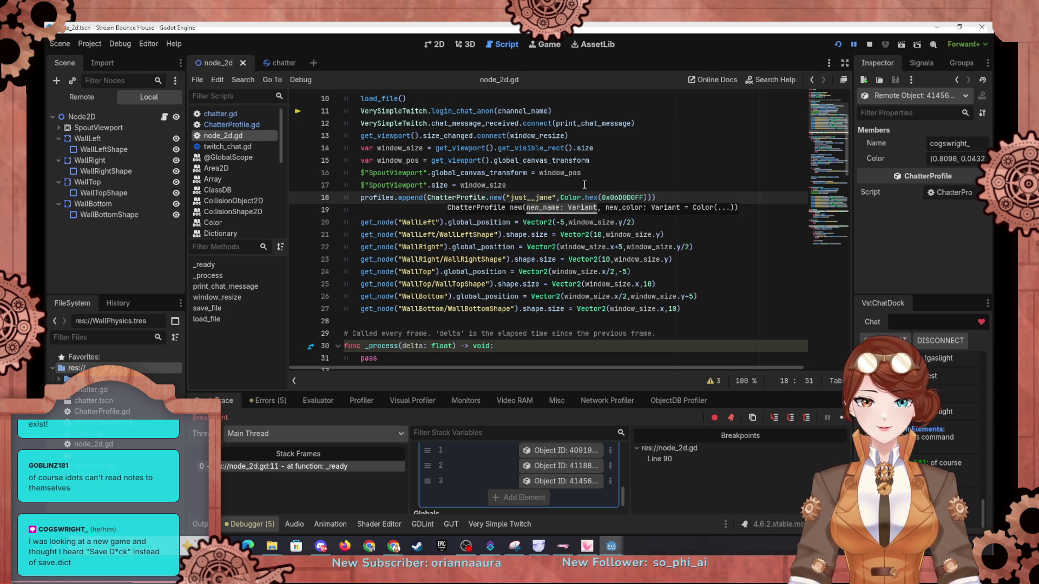
pyautogui.scroll(-14, 605, 255)
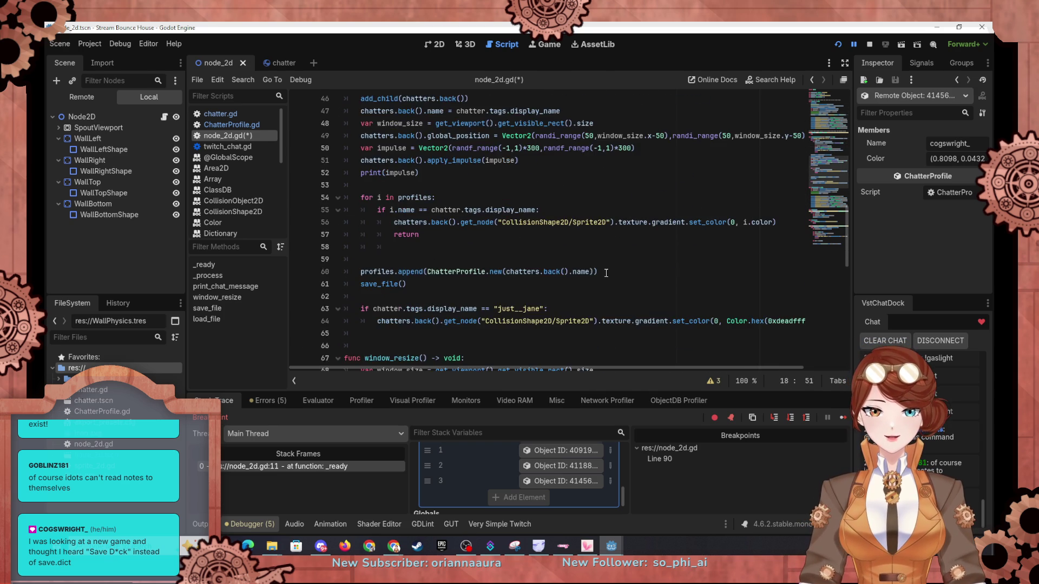
# Step: Replace line 18's 0x06D0D0FF color with 0xdeadffff from line 64 and restart the game
pyautogui.moveTo(767, 247); pyautogui.dragTo(798, 247)
pyautogui.hotkey('ctrl', 'c')
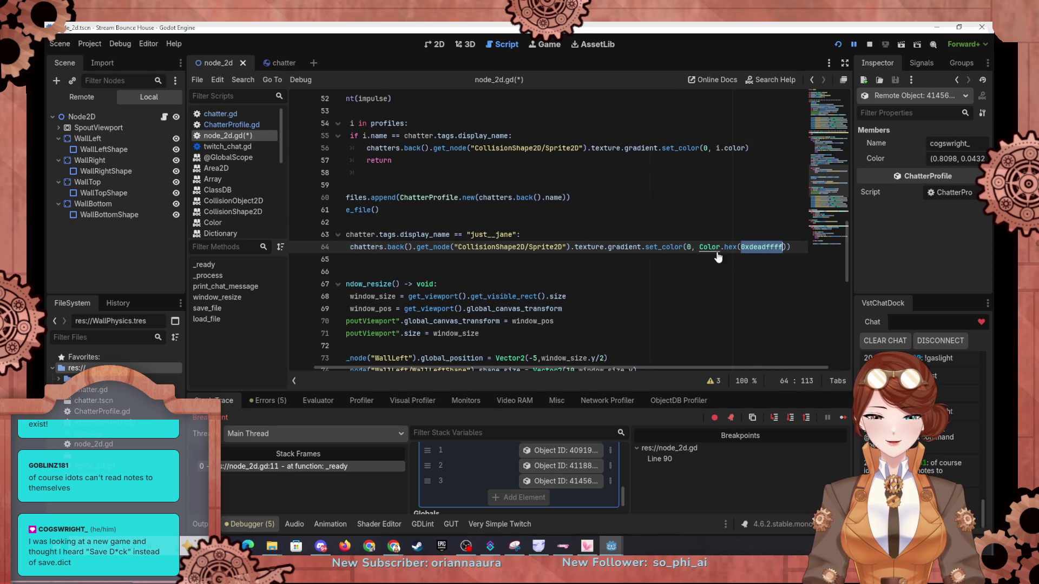
pyautogui.scroll(13, 673, 207)
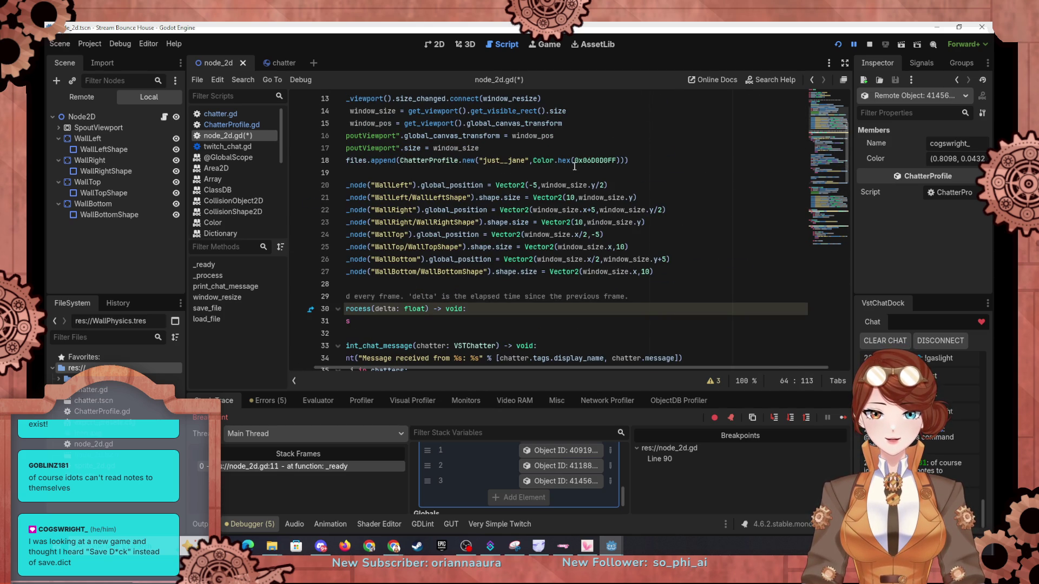
pyautogui.moveTo(575, 162); pyautogui.dragTo(621, 161)
pyautogui.hotkey('ctrl', 'v')
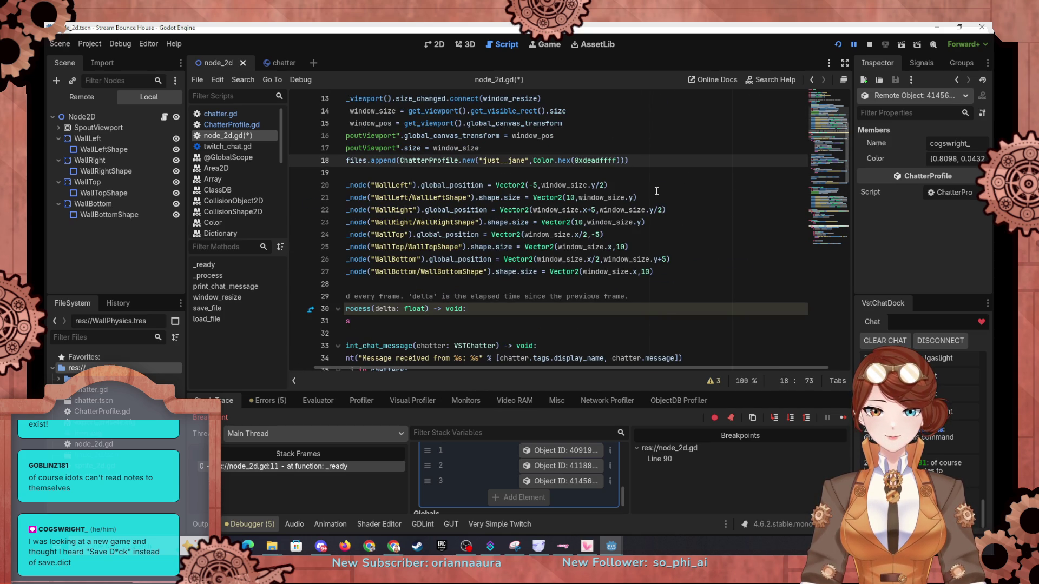
pyautogui.click(839, 45)
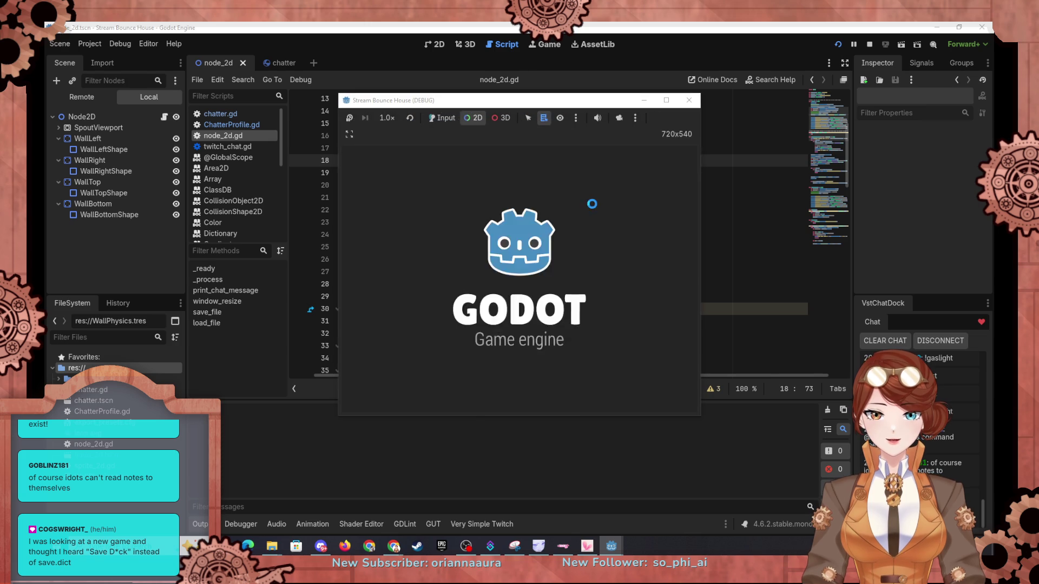
# Step: Remove the line 90 breakpoint, let the game continue running, then close the game window
pyautogui.click(297, 222)
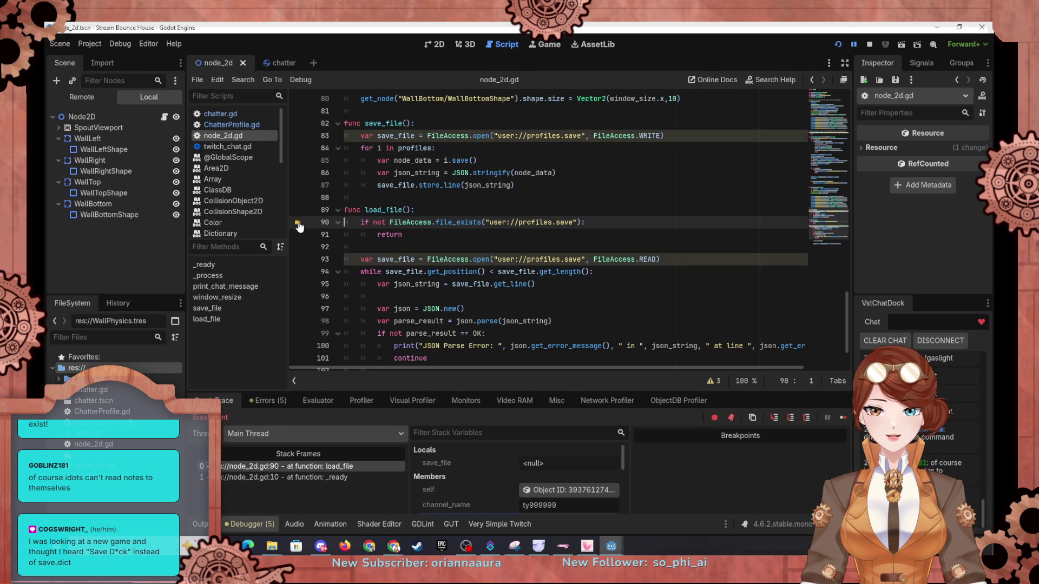
pyautogui.click(843, 418)
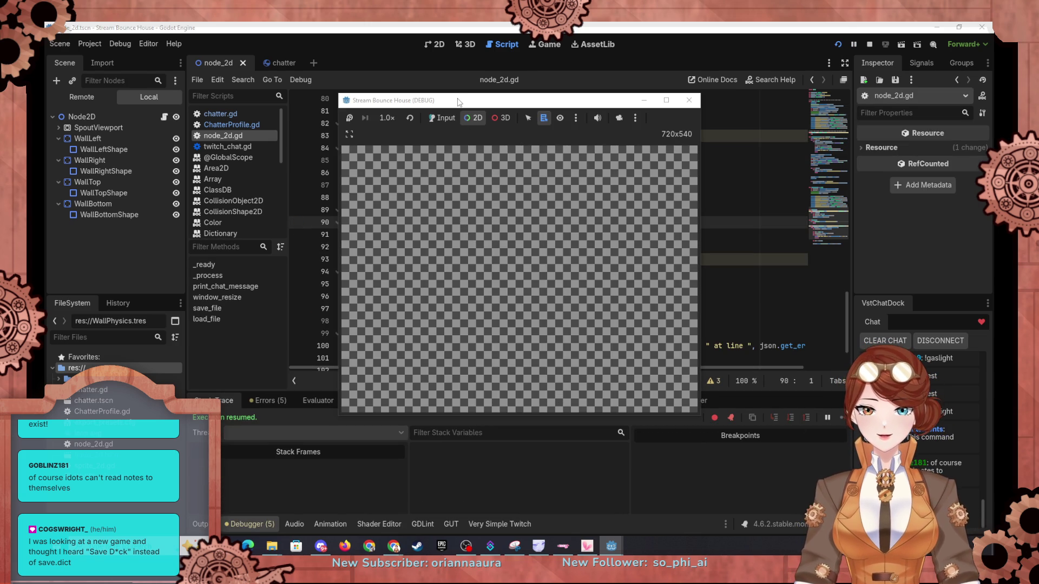
pyautogui.hotkey('alt', 'Tab')
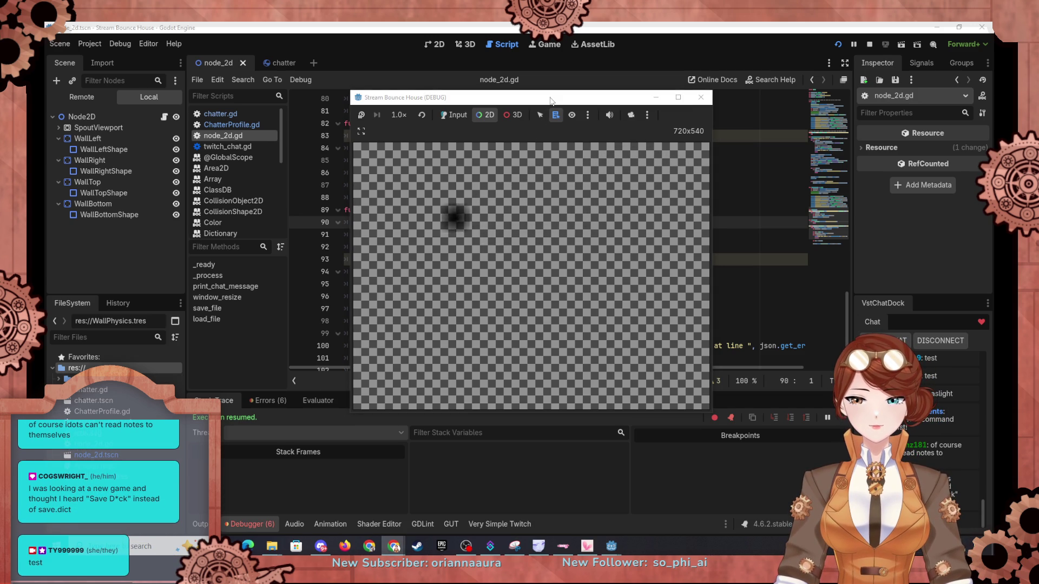
pyautogui.moveTo(550, 101)
pyautogui.mouseDown()
pyautogui.moveTo(744, 135)
pyautogui.moveTo(775, 169)
pyautogui.mouseUp()
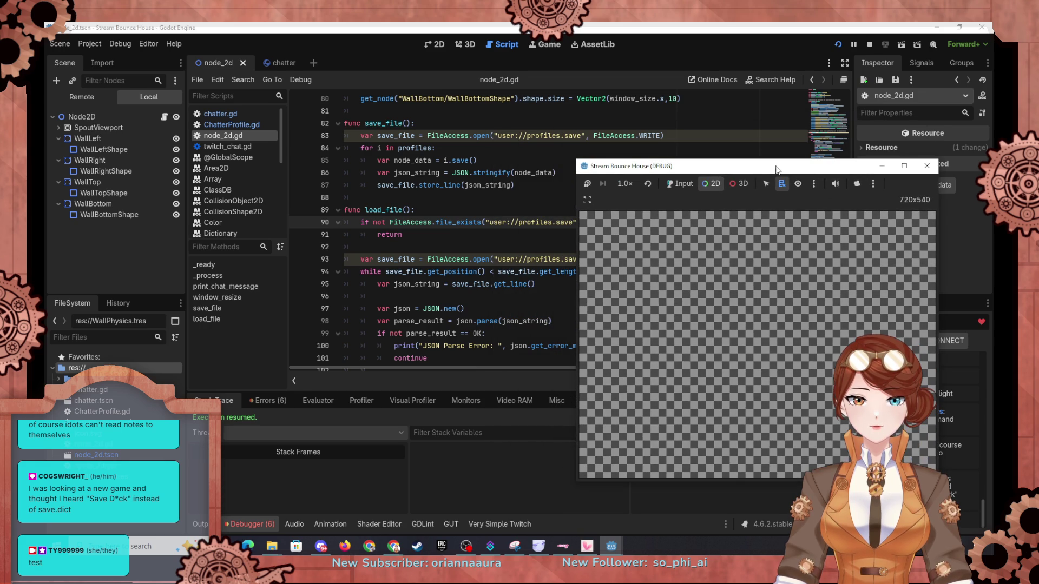
pyautogui.press('F8')
pyautogui.click(267, 400)
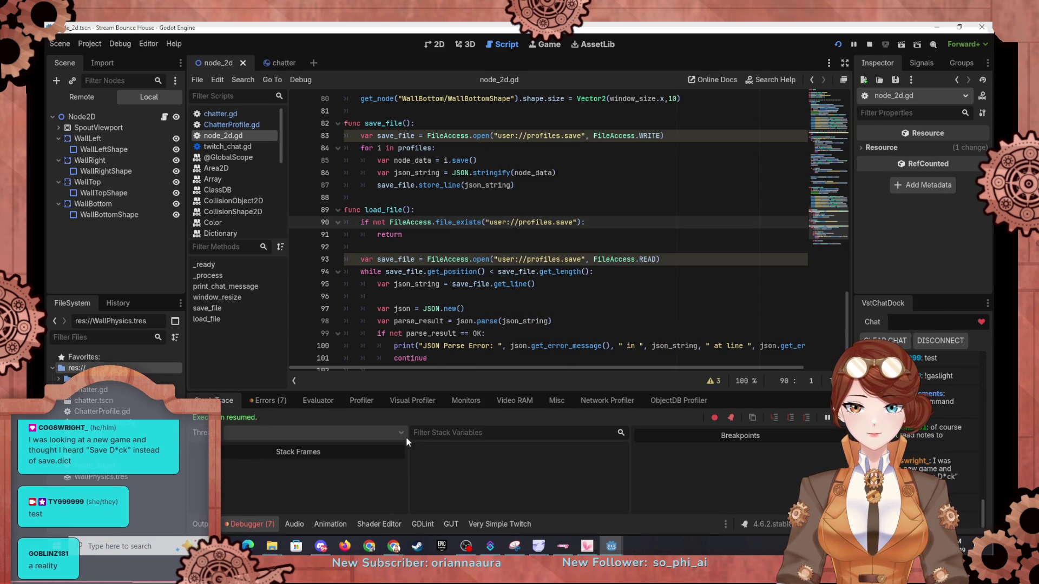
# Step: Review the invalid color name errors in the Errors list and restore the line 90 breakpoint
pyautogui.click(267, 400)
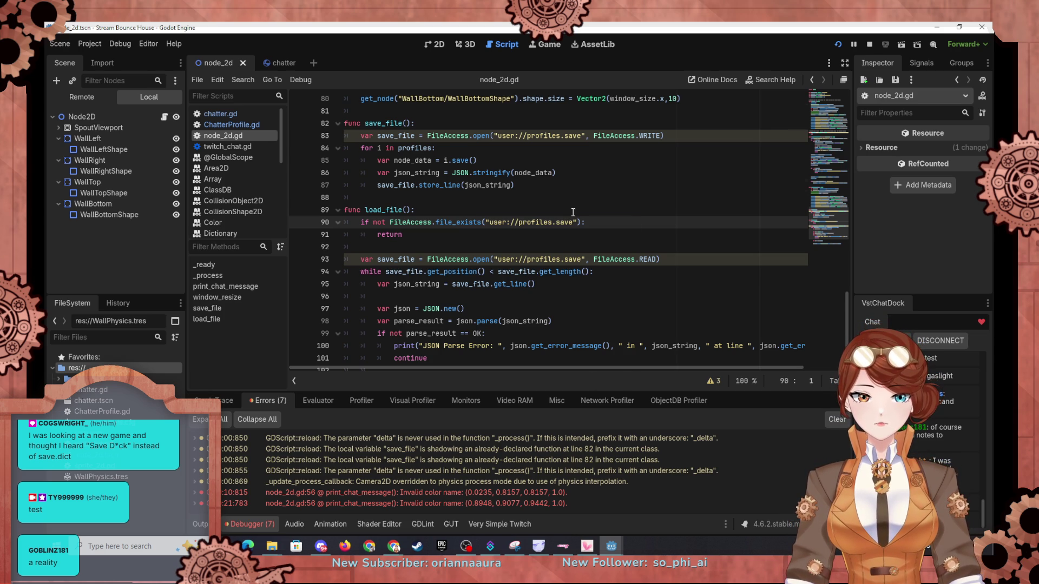
pyautogui.scroll(-2, 573, 212)
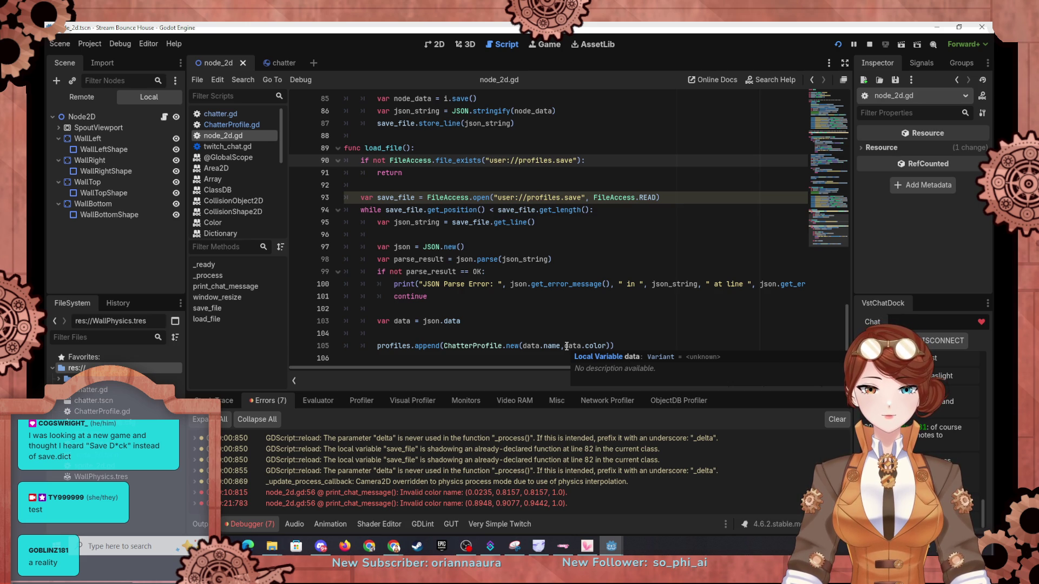
pyautogui.click(298, 160)
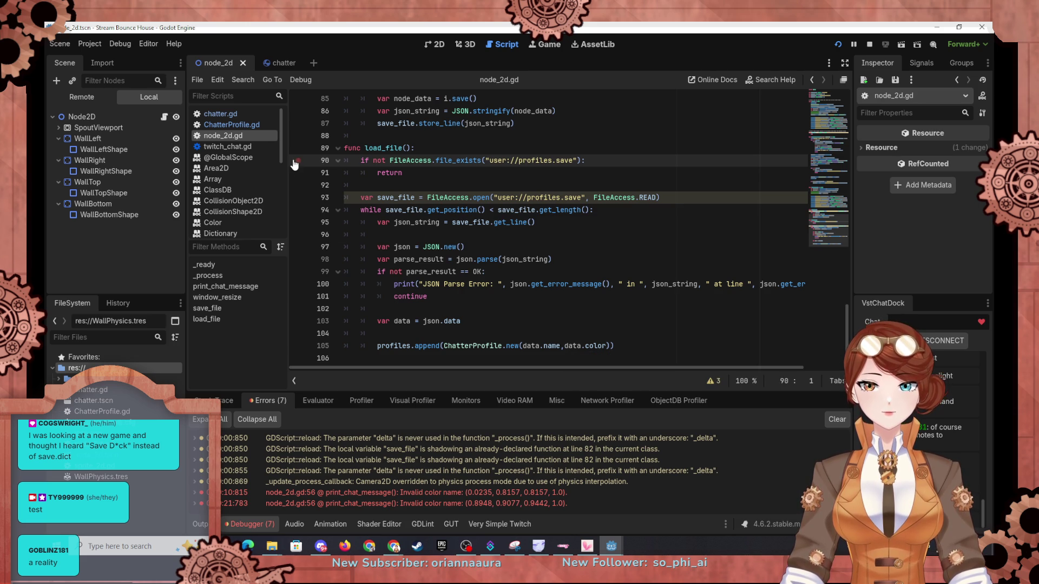
# Step: Relaunch the game and step load_file to line 105, examining the saved color values in json_string
pyautogui.click(839, 43)
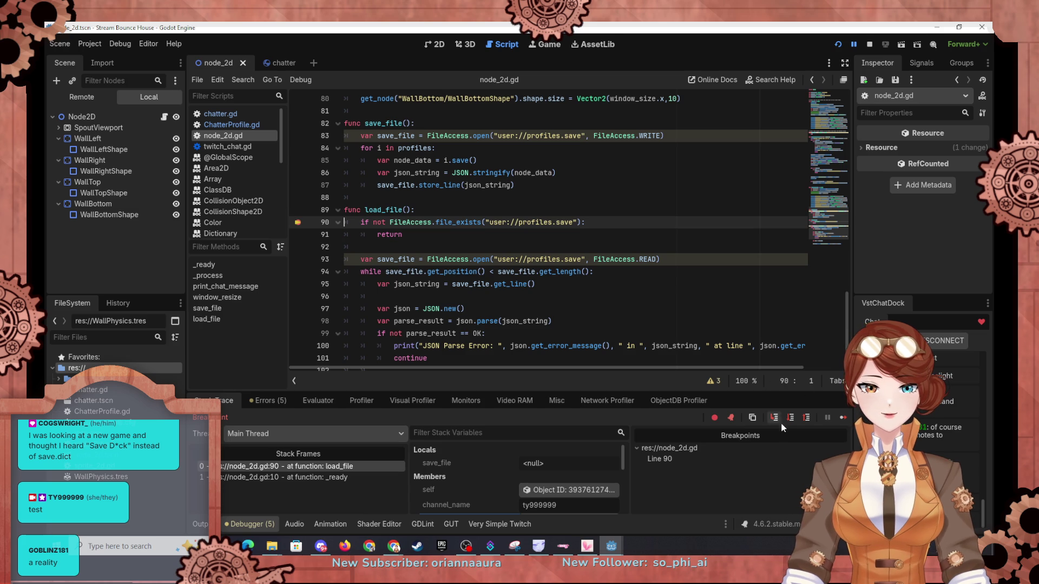
pyautogui.click(790, 417)
pyautogui.click(790, 417)
pyautogui.click(790, 419)
pyautogui.click(790, 420)
pyautogui.click(790, 419)
pyautogui.click(790, 420)
pyautogui.click(791, 420)
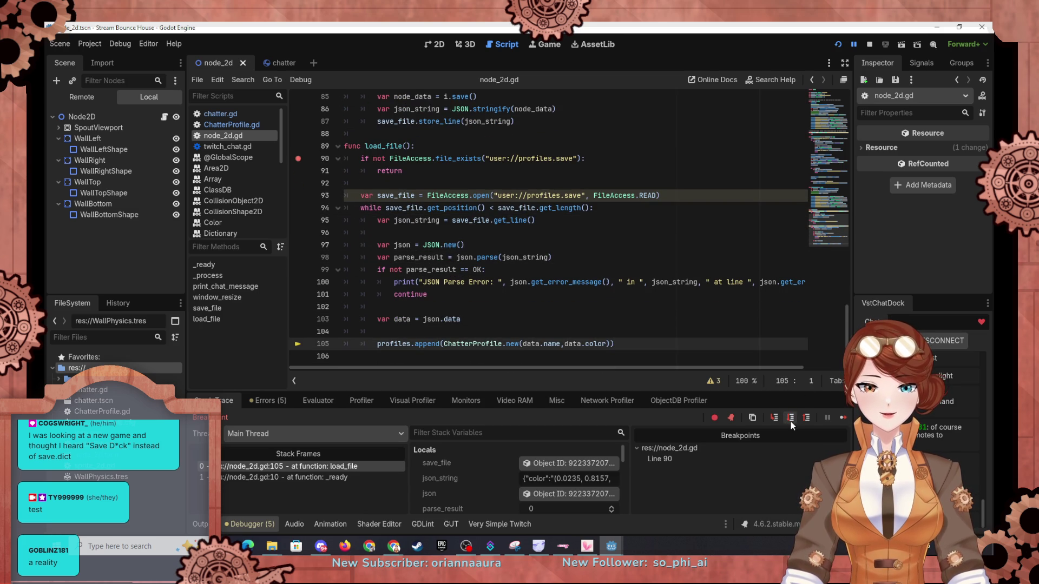
pyautogui.scroll(-1, 485, 477)
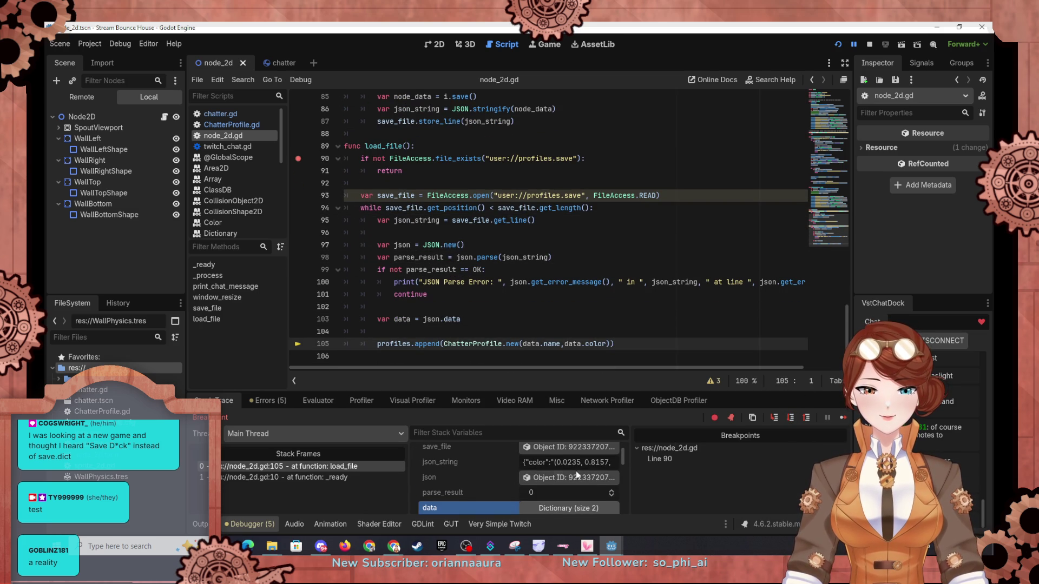
pyautogui.moveTo(562, 461)
pyautogui.mouseDown()
pyautogui.moveTo(617, 464)
pyautogui.moveTo(604, 460)
pyautogui.mouseUp()
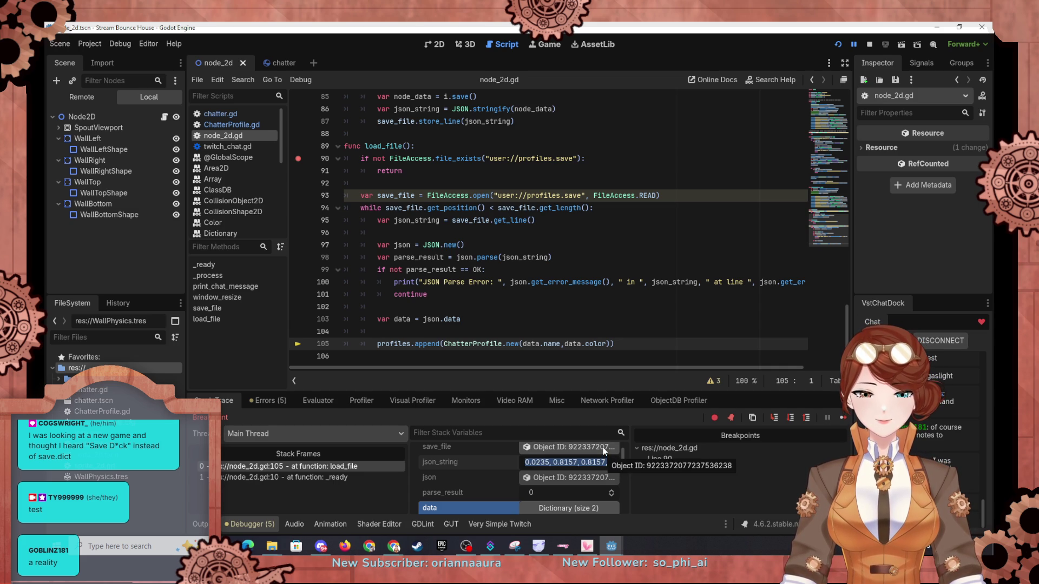
# Step: Check the color field in ChatterProfile.gd, then return to the node_2d script
pyautogui.click(266, 64)
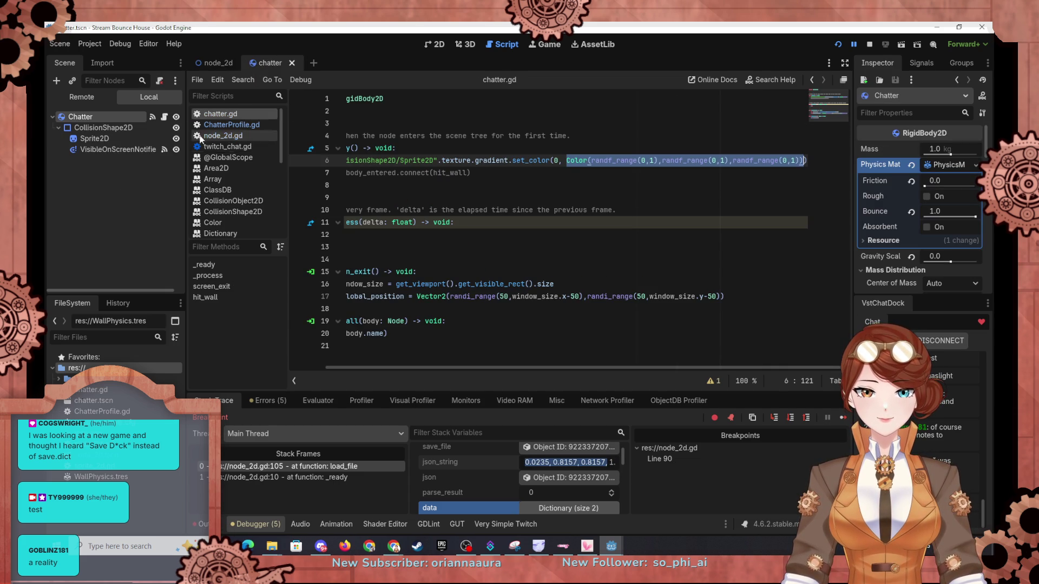
pyautogui.click(239, 123)
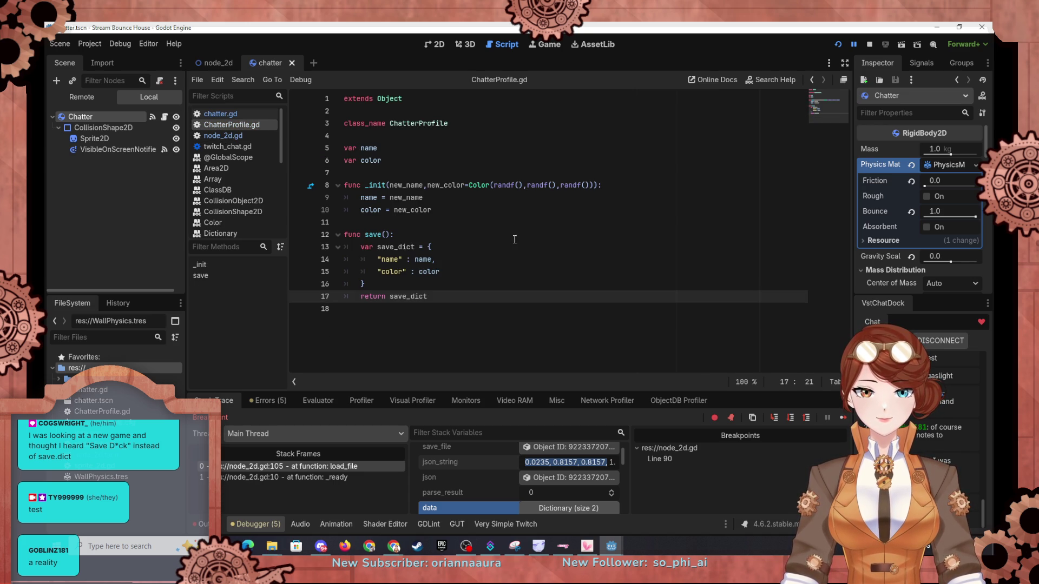
pyautogui.click(207, 62)
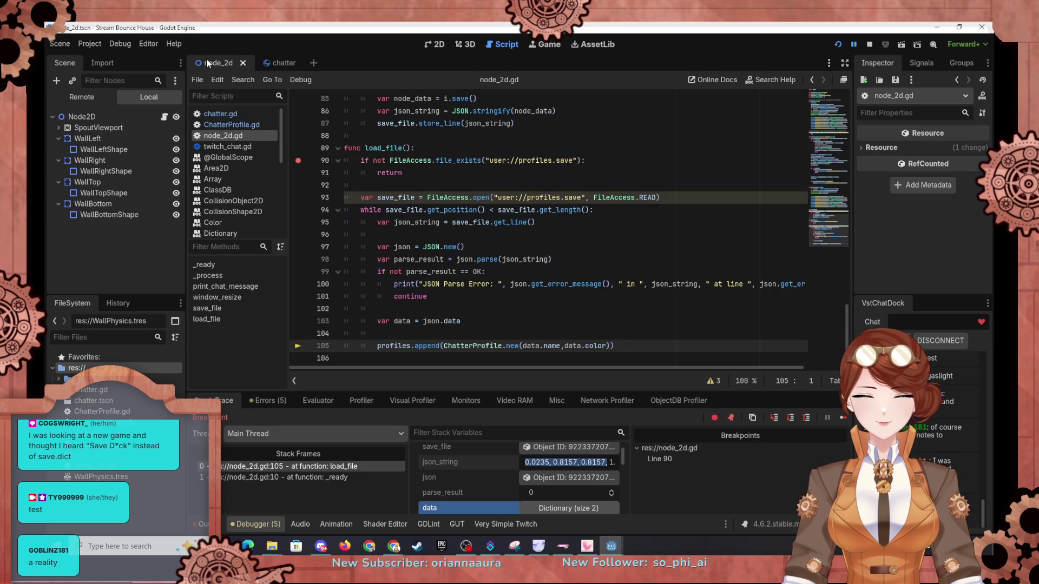
# Step: Change line 105 to pass Color(data.color) into ChatterProfile.new, then rerun the game
pyautogui.click(565, 346)
pyautogui.write('Color(')
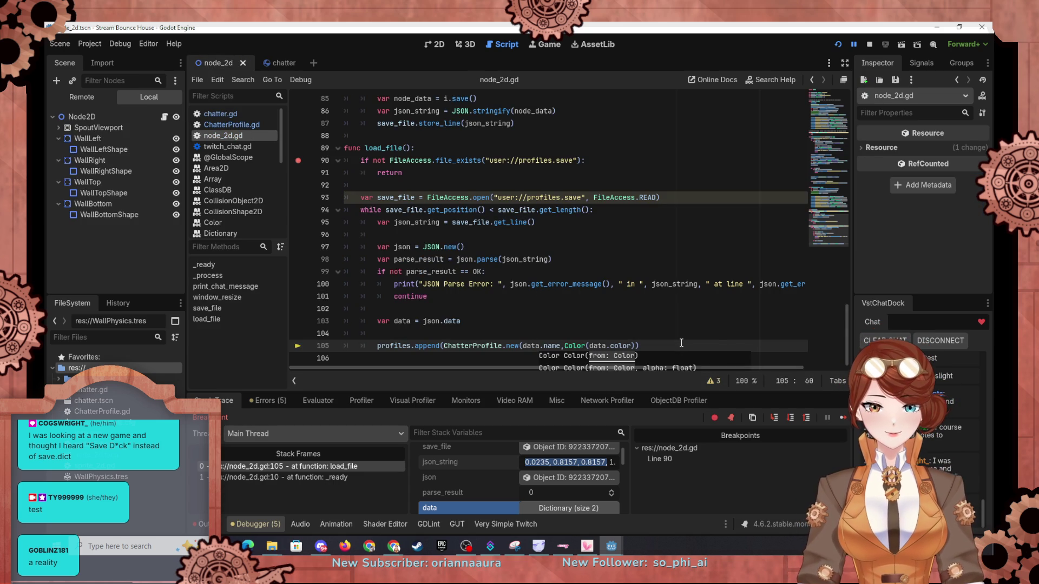
pyautogui.press('Right')
pyautogui.press('Right')
pyautogui.press('Right')
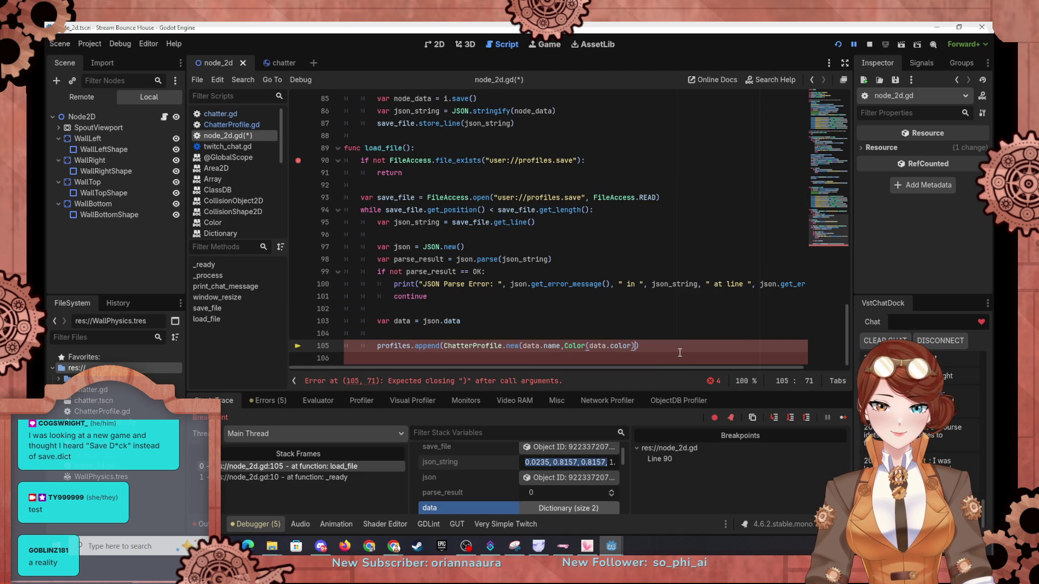
pyautogui.write(')')
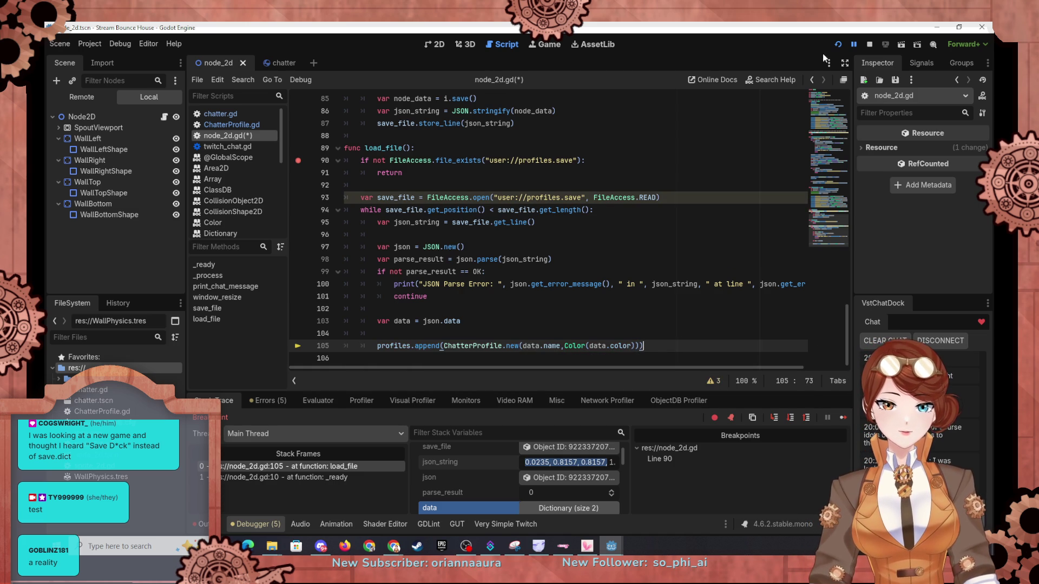
pyautogui.click(837, 44)
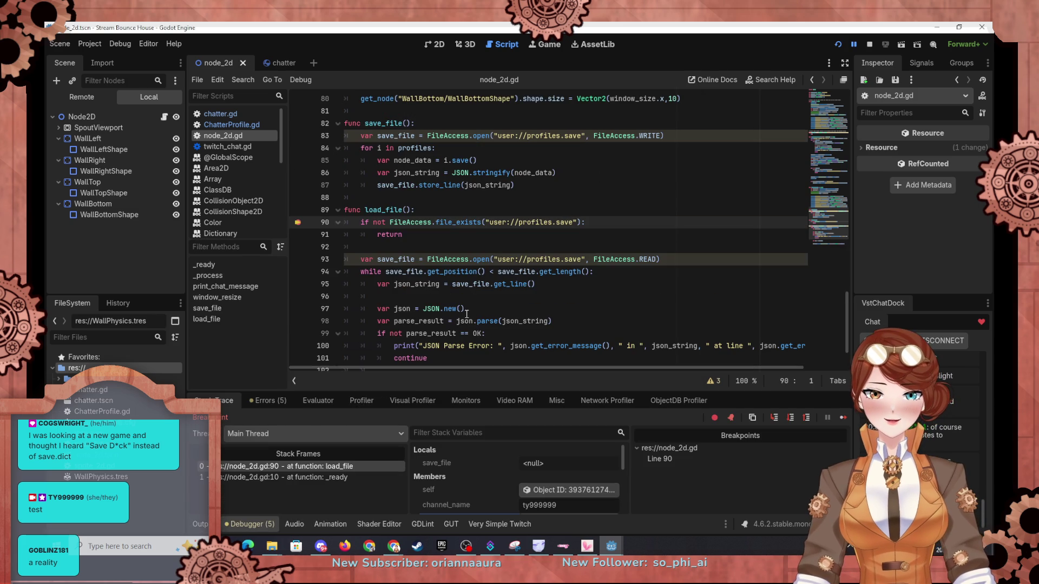
# Step: Step from the line 90 breakpoint through parsing and the line 105 append back to line 95
pyautogui.click(790, 418)
pyautogui.click(791, 418)
pyautogui.click(790, 417)
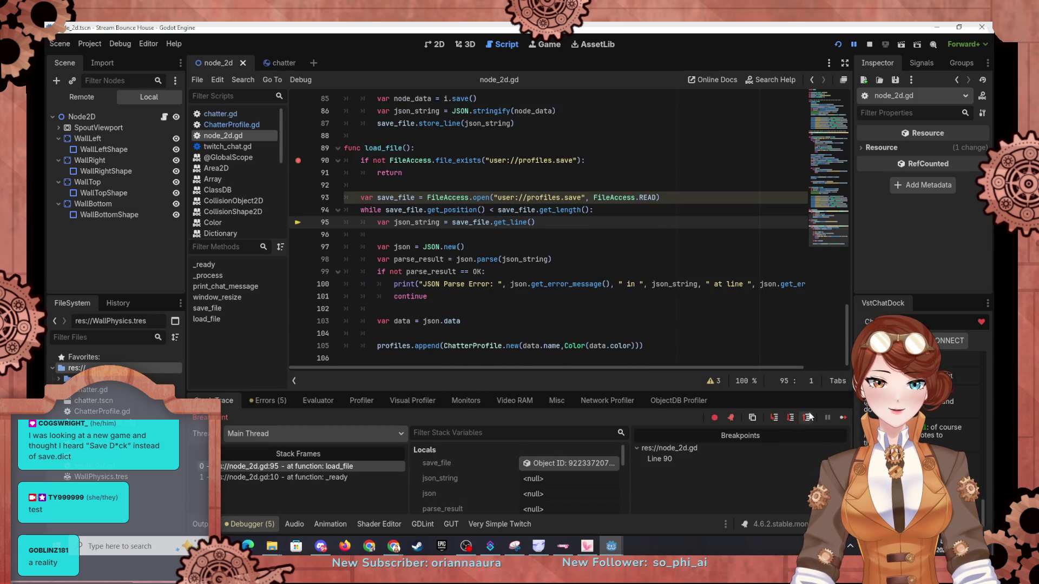
pyautogui.click(791, 420)
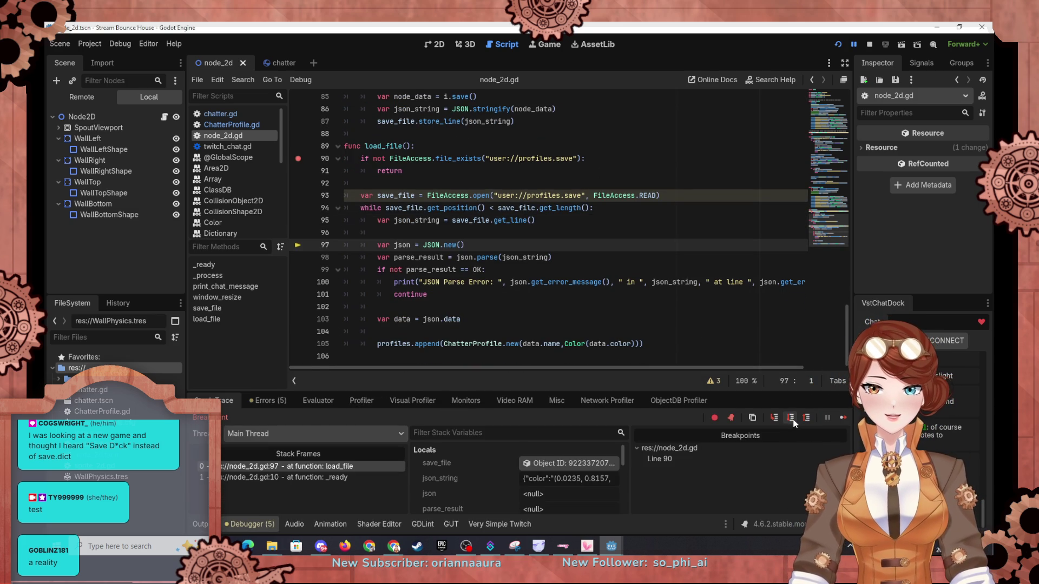
pyautogui.click(792, 422)
pyautogui.click(793, 422)
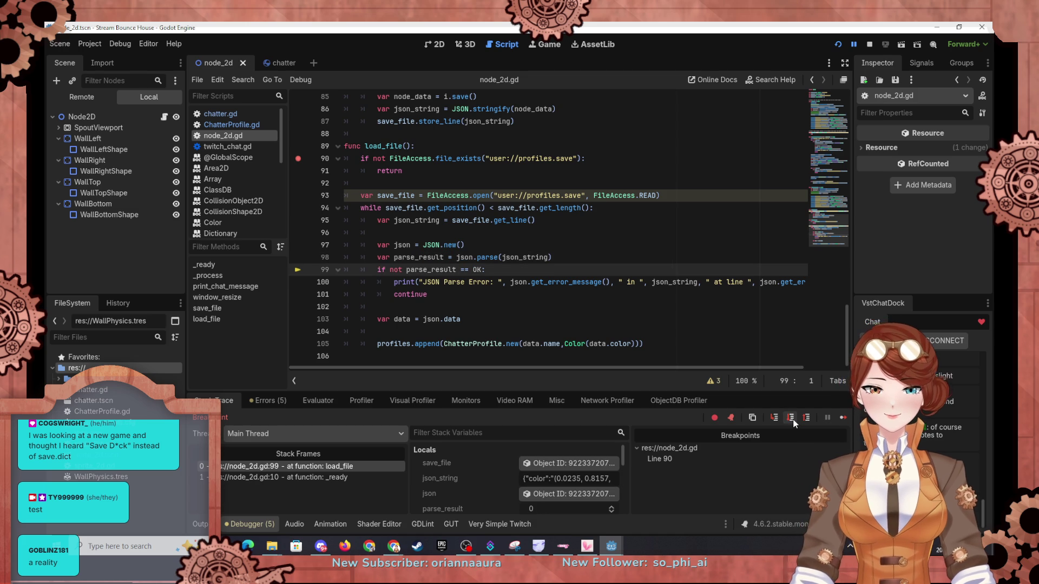
pyautogui.click(791, 418)
pyautogui.click(791, 417)
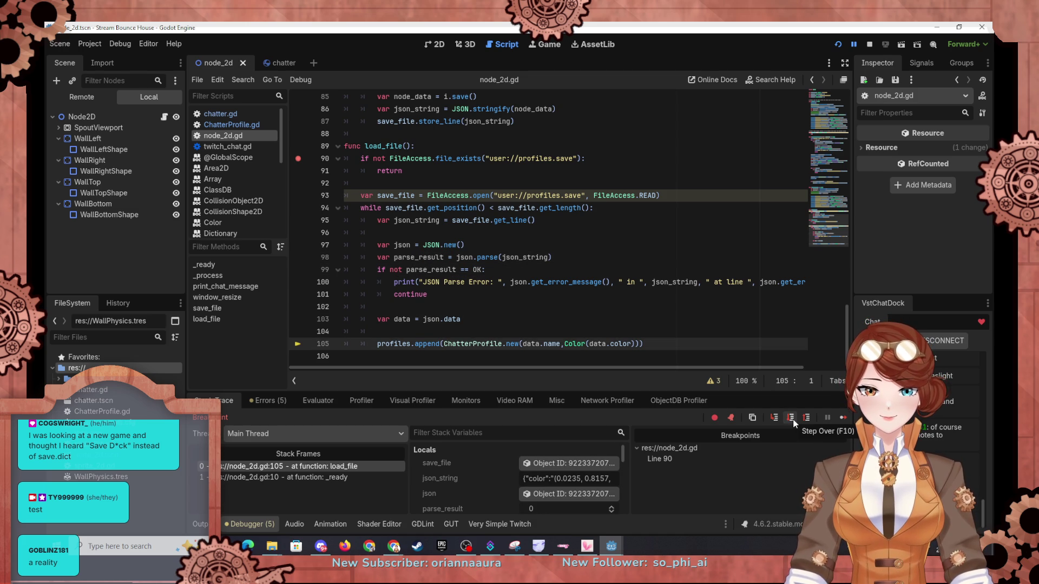
pyautogui.click(793, 422)
# Step: Inspect the newly loaded ChatterProfile and find the new 'Invalid color name' error in Errors
pyautogui.scroll(-5, 487, 476)
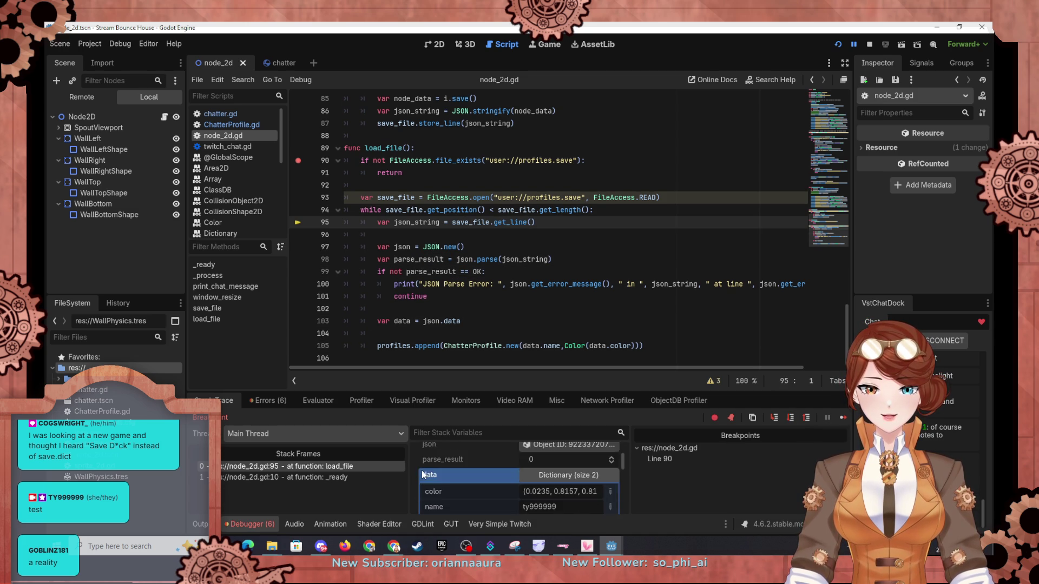
pyautogui.scroll(-5, 437, 476)
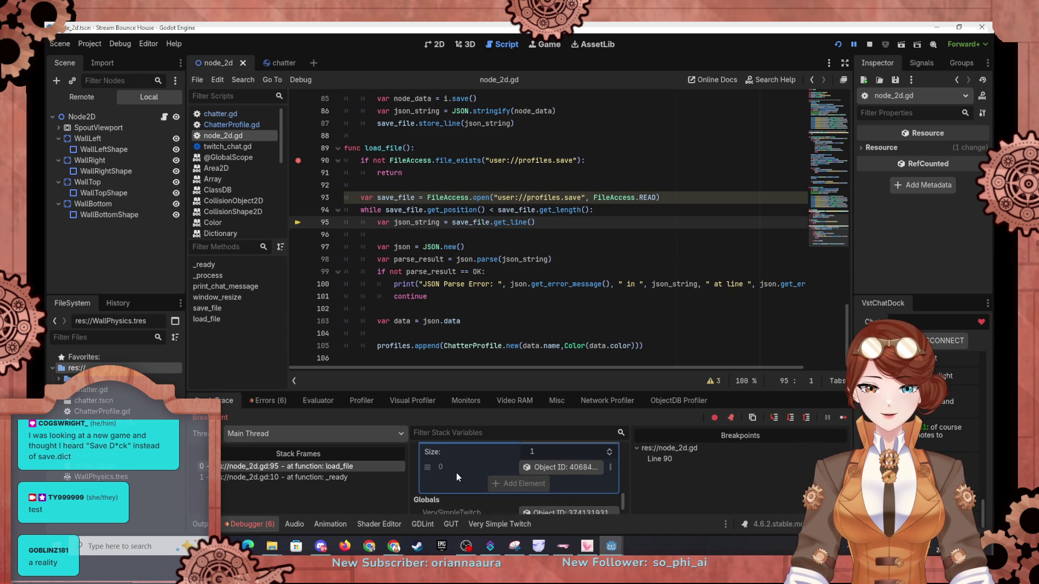
pyautogui.click(561, 468)
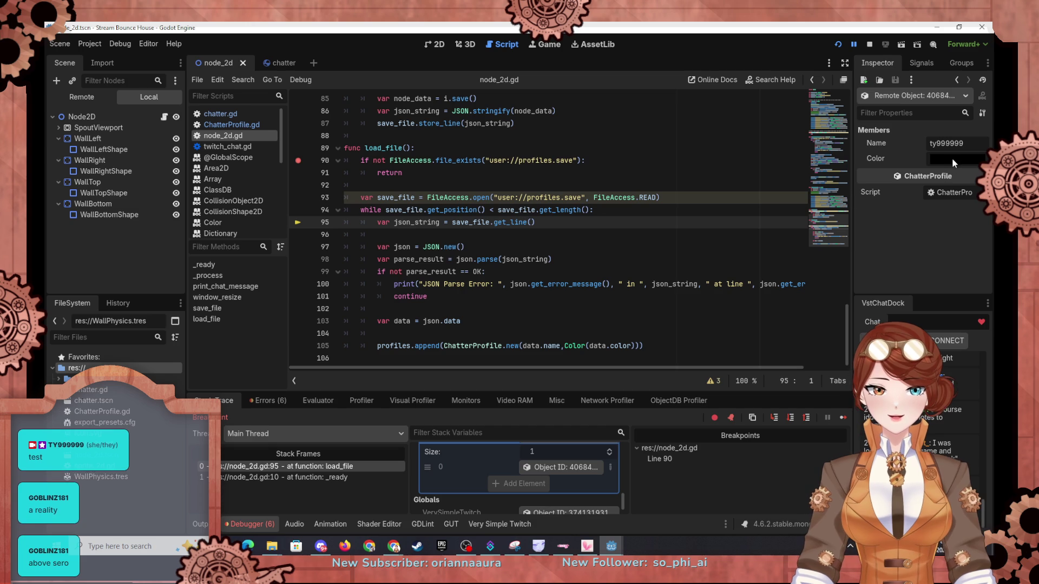
pyautogui.click(271, 401)
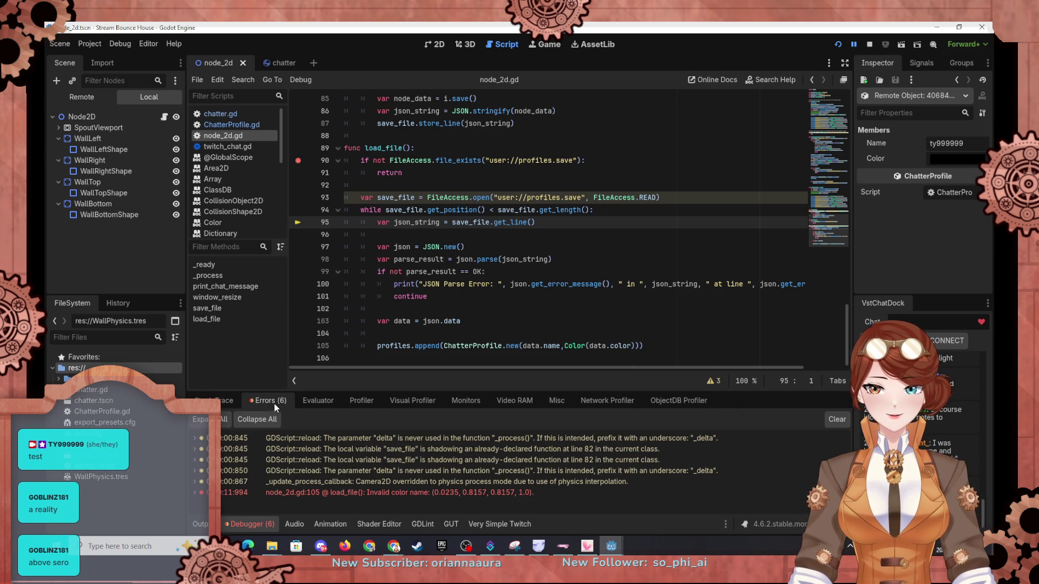
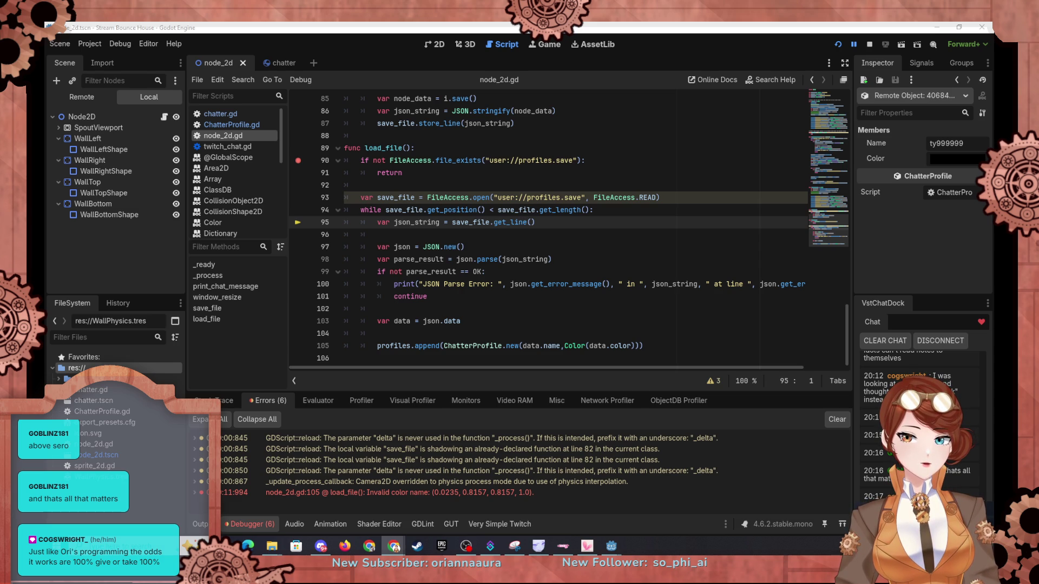
# Step: Open the Color class reference page and scroll through it
pyautogui.click(213, 223)
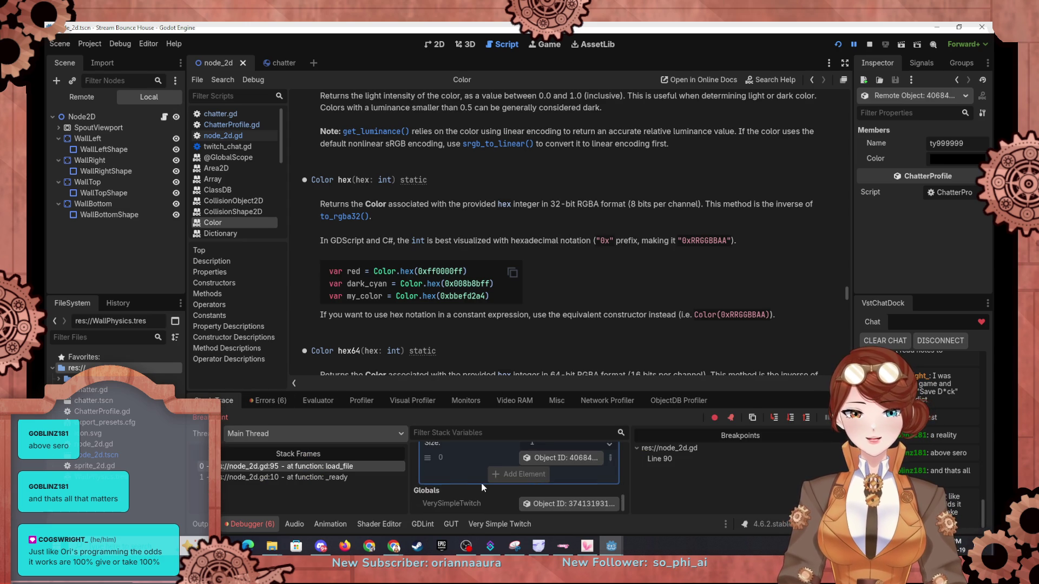
pyautogui.scroll(-5, 482, 477)
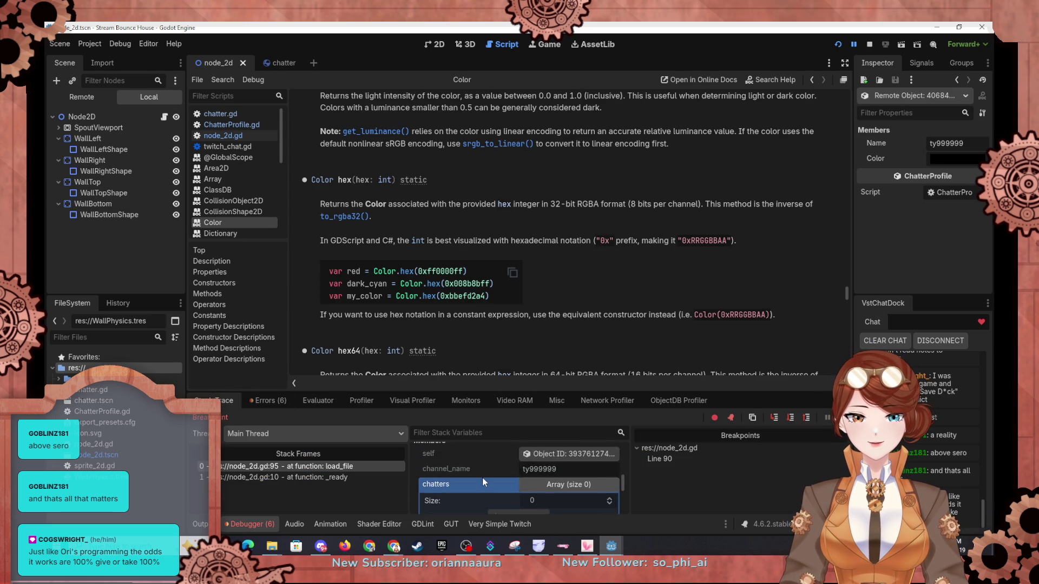
pyautogui.scroll(5, 482, 477)
# Step: Step over load_file's JSON parsing lines down to line 105, the profiles append line
pyautogui.click(790, 417)
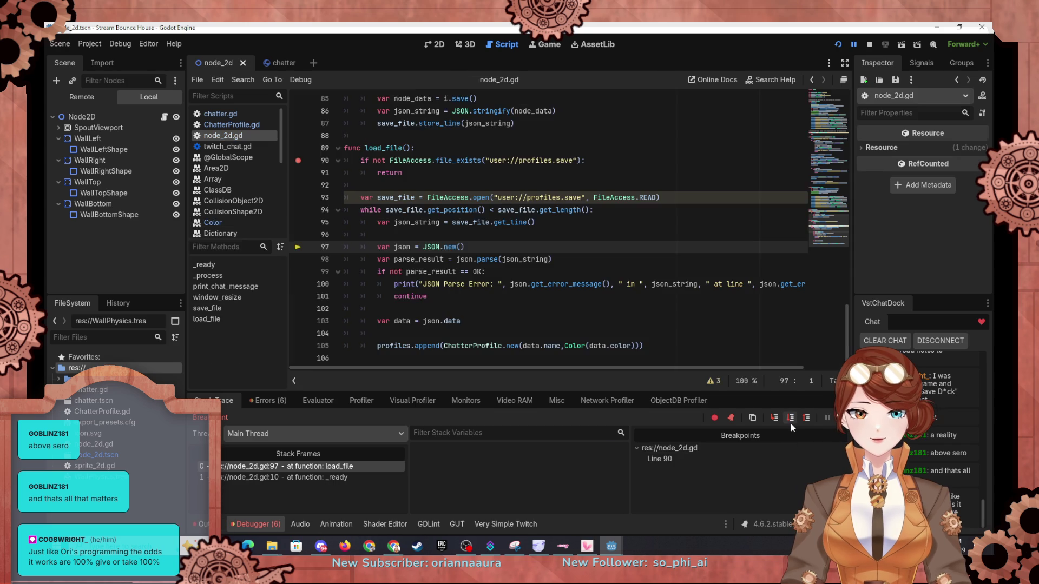
pyautogui.click(790, 422)
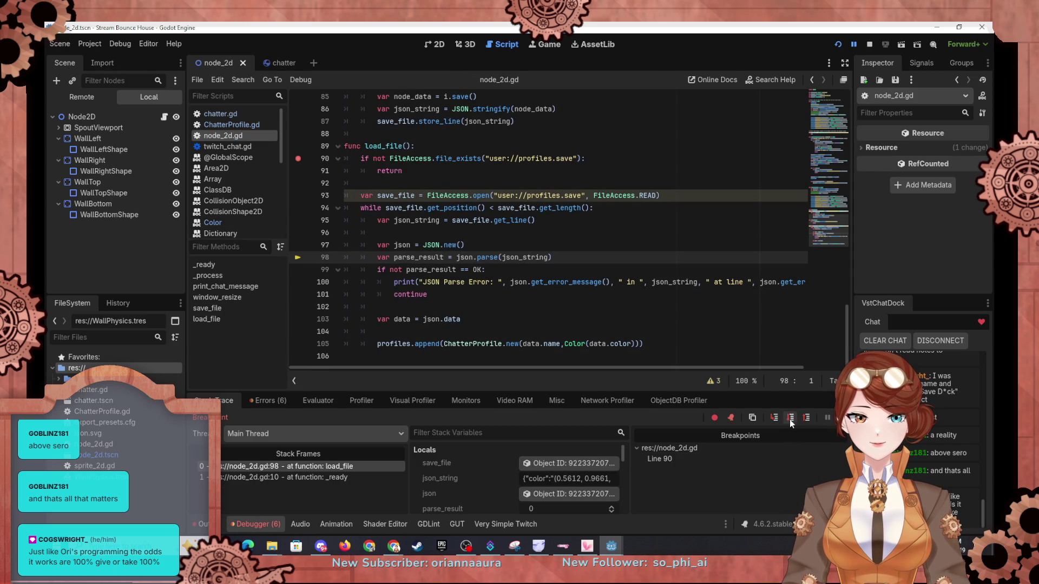
pyautogui.click(790, 423)
pyautogui.click(789, 422)
pyautogui.click(789, 422)
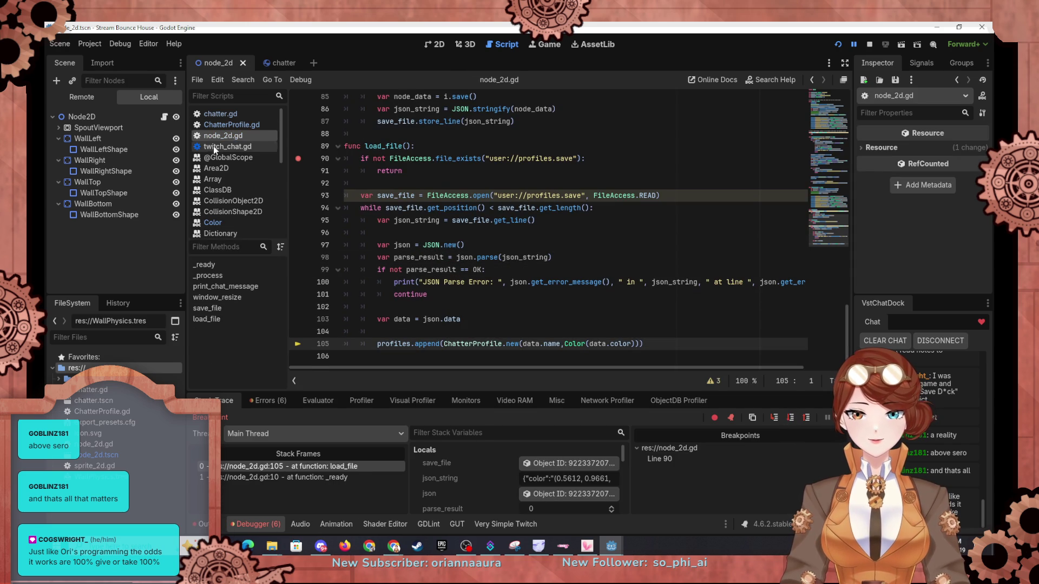
# Step: Bring back the Color reference and show the data dictionary's color and name values
pyautogui.click(219, 212)
pyautogui.click(213, 222)
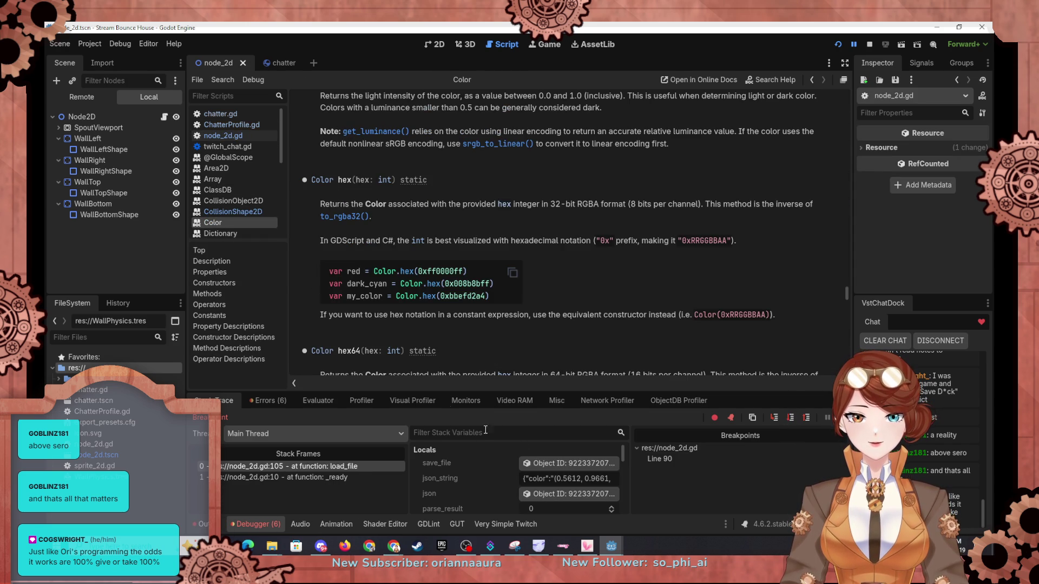
pyautogui.scroll(-6, 483, 476)
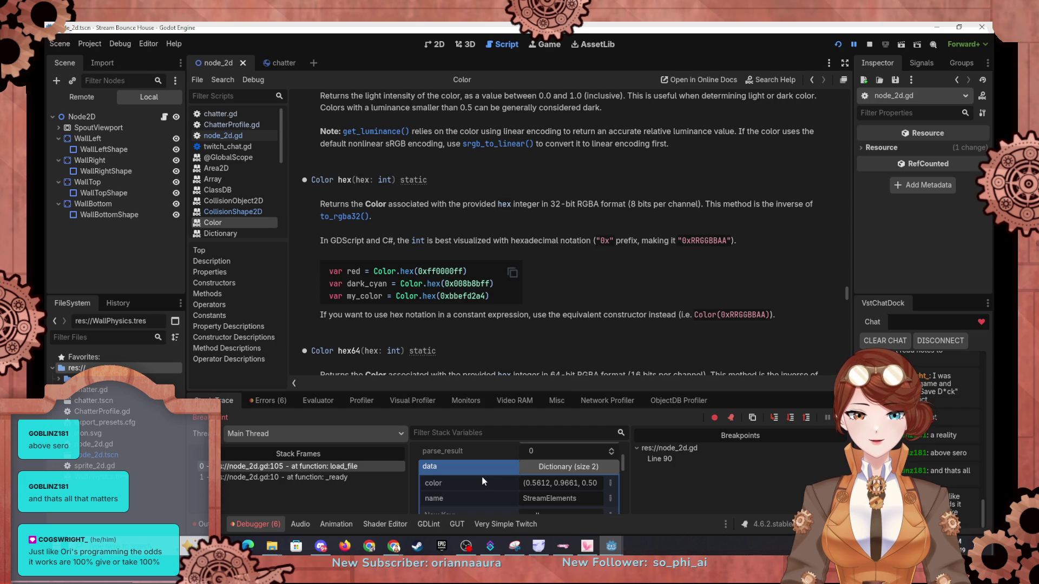
pyautogui.moveTo(557, 466)
pyautogui.mouseDown()
pyautogui.moveTo(611, 470)
pyautogui.moveTo(520, 468)
pyautogui.mouseUp()
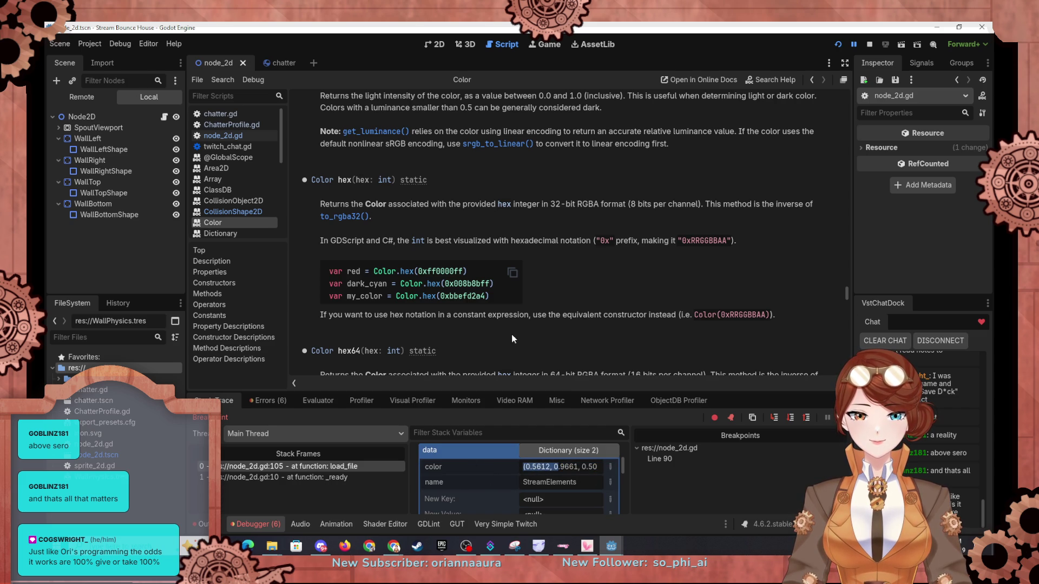
pyautogui.scroll(5, 541, 303)
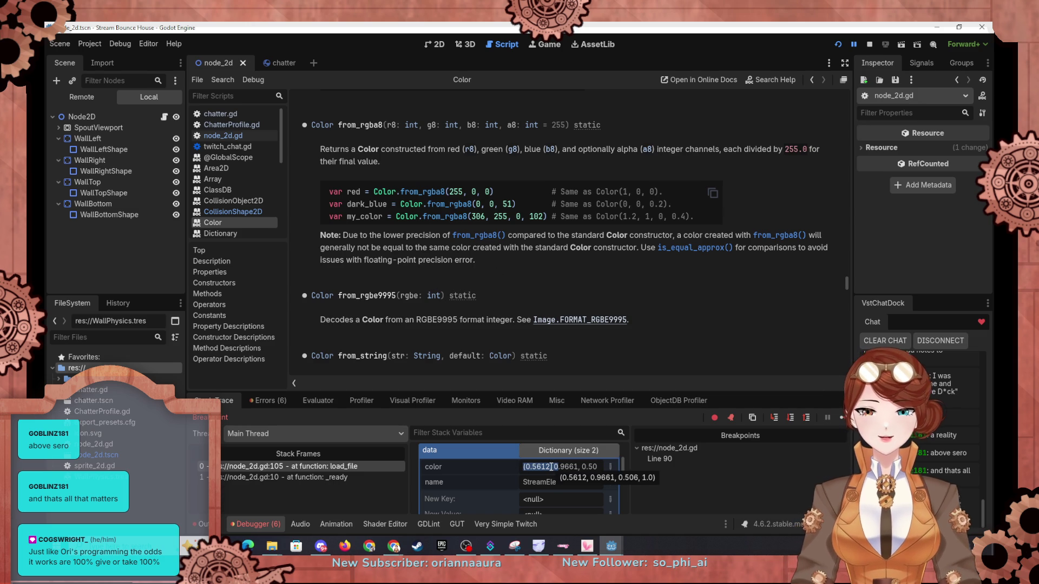
pyautogui.scroll(3, 476, 295)
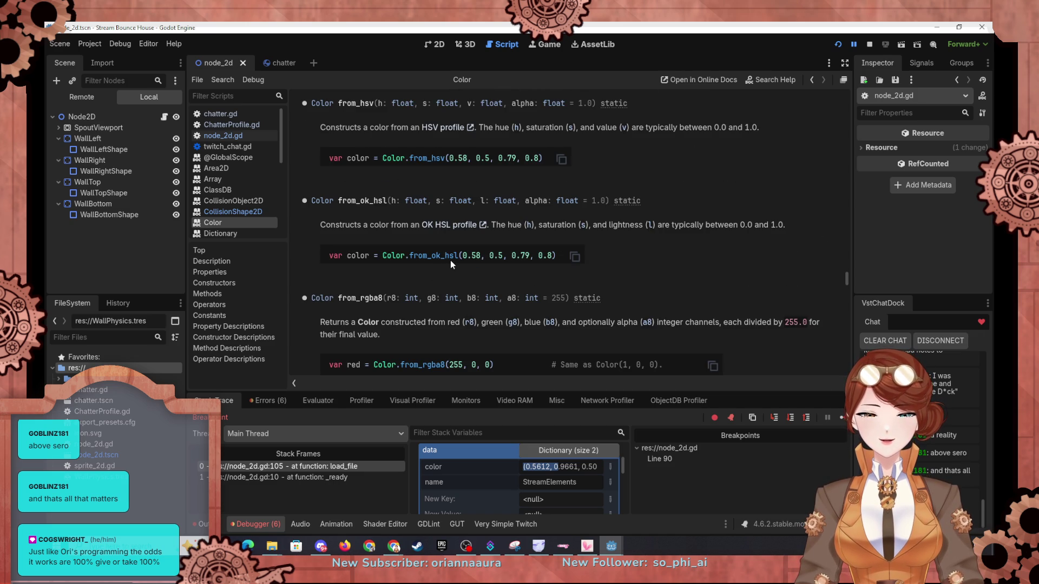
pyautogui.scroll(2, 450, 261)
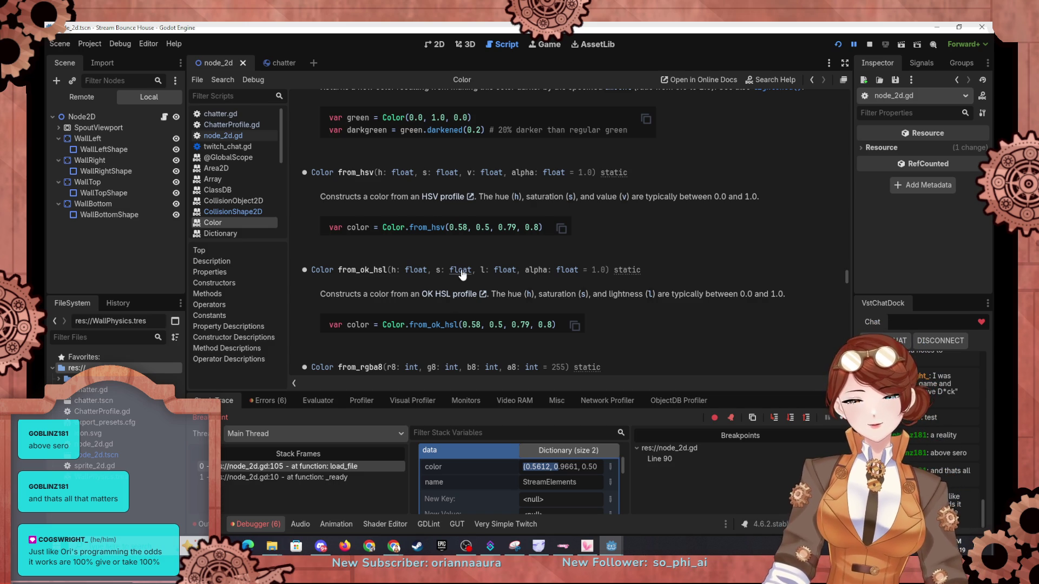
pyautogui.scroll(2, 466, 262)
pyautogui.scroll(2, 468, 265)
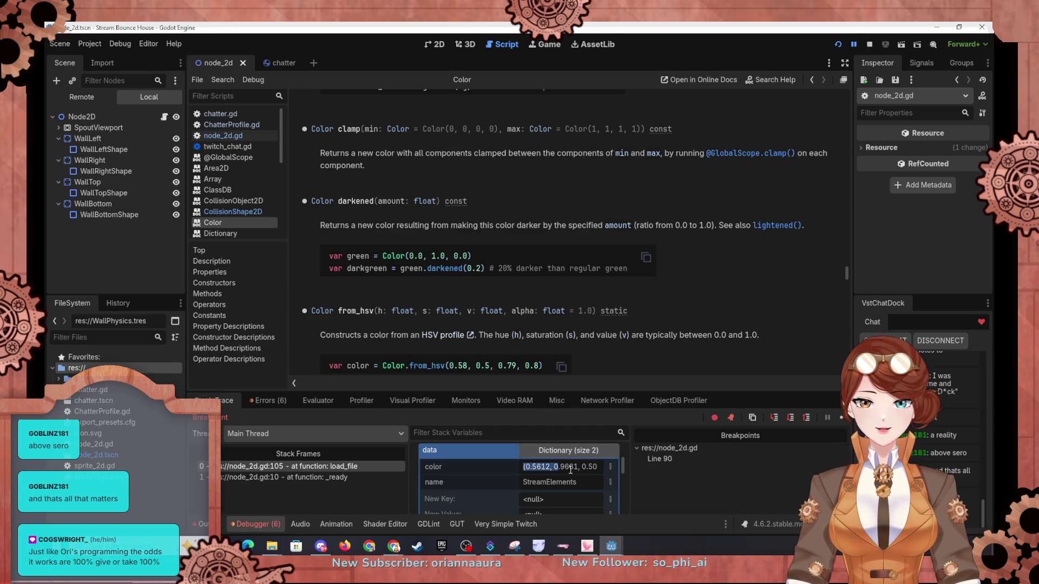
pyautogui.scroll(20, 498, 281)
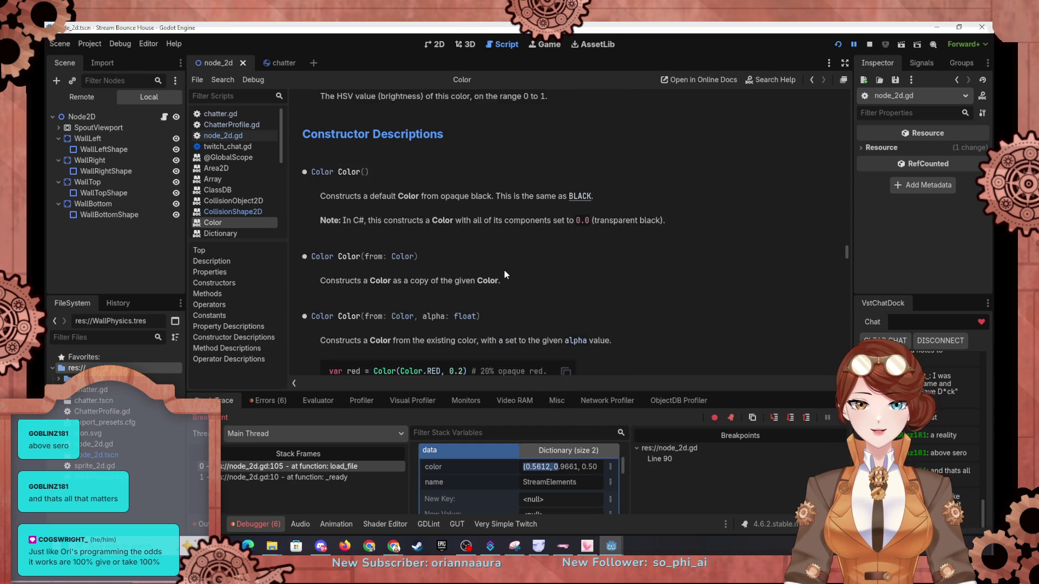
pyautogui.scroll(10, 506, 268)
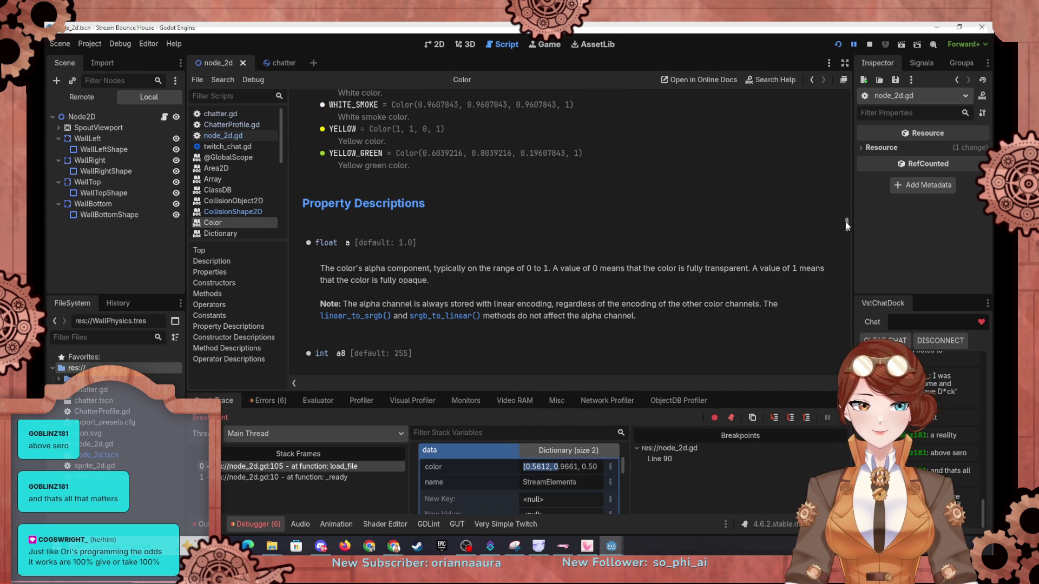
pyautogui.moveTo(846, 224); pyautogui.dragTo(871, 99)
pyautogui.scroll(5, 544, 272)
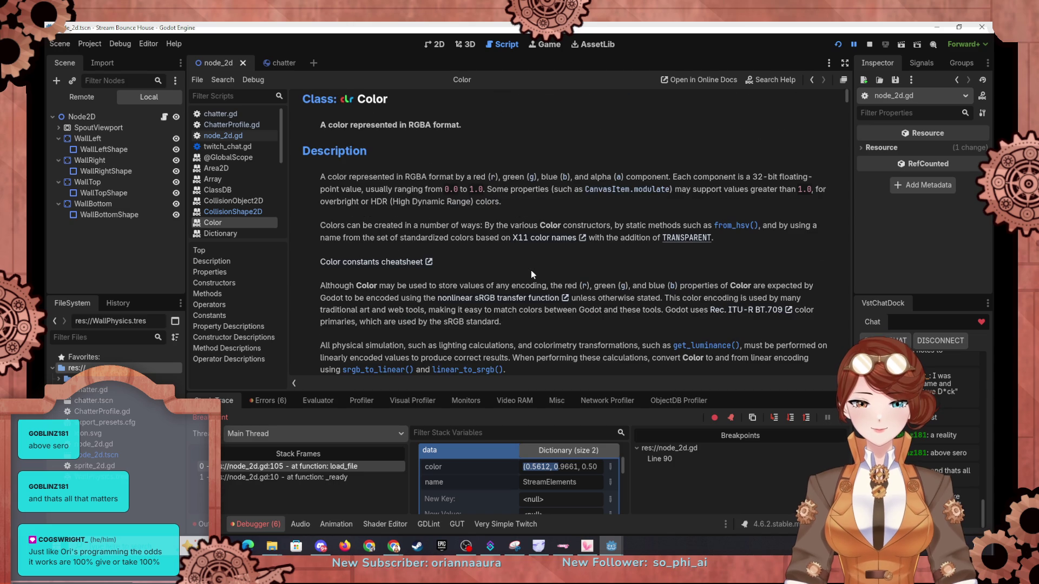
pyautogui.scroll(-3, 531, 271)
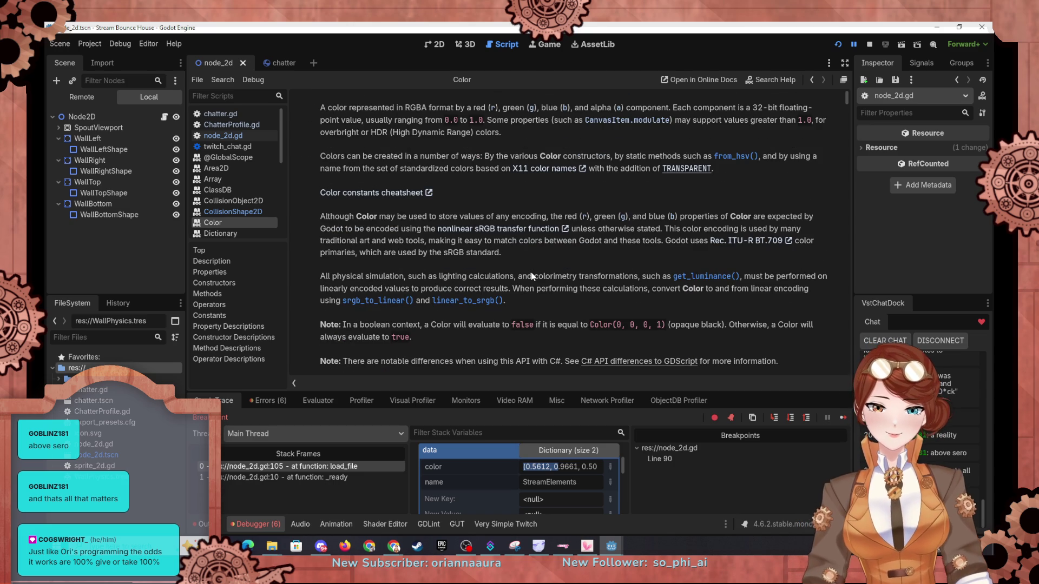
pyautogui.scroll(3, 535, 271)
pyautogui.scroll(-10, 527, 261)
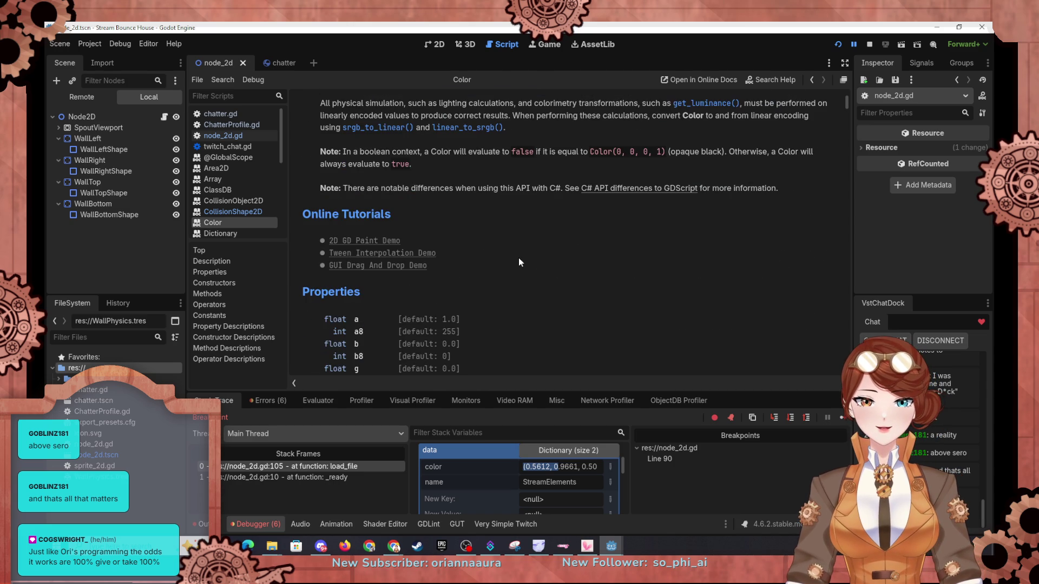
pyautogui.scroll(-5, 522, 251)
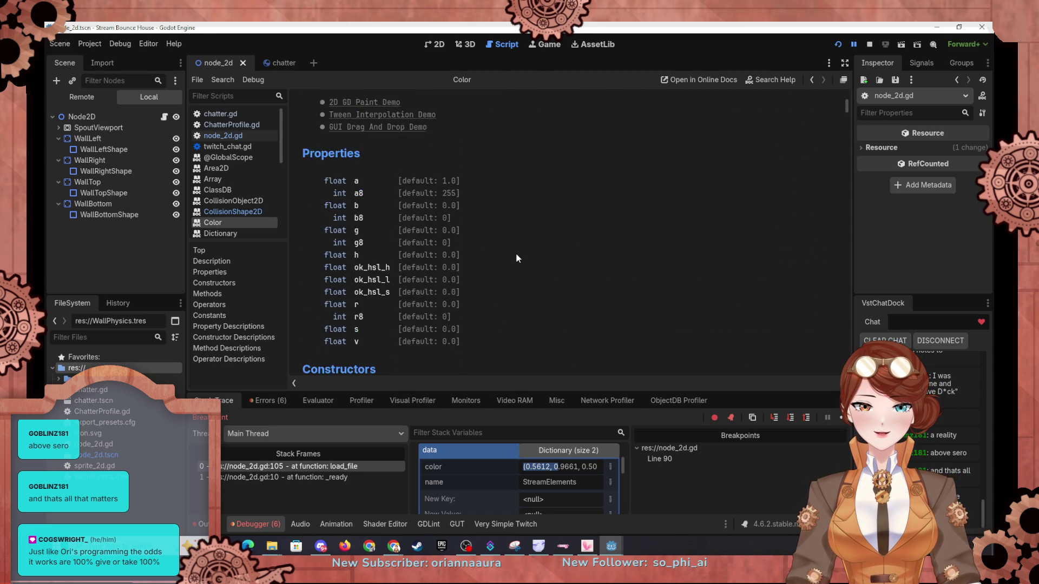
pyautogui.scroll(-5, 516, 258)
pyautogui.scroll(-5, 517, 257)
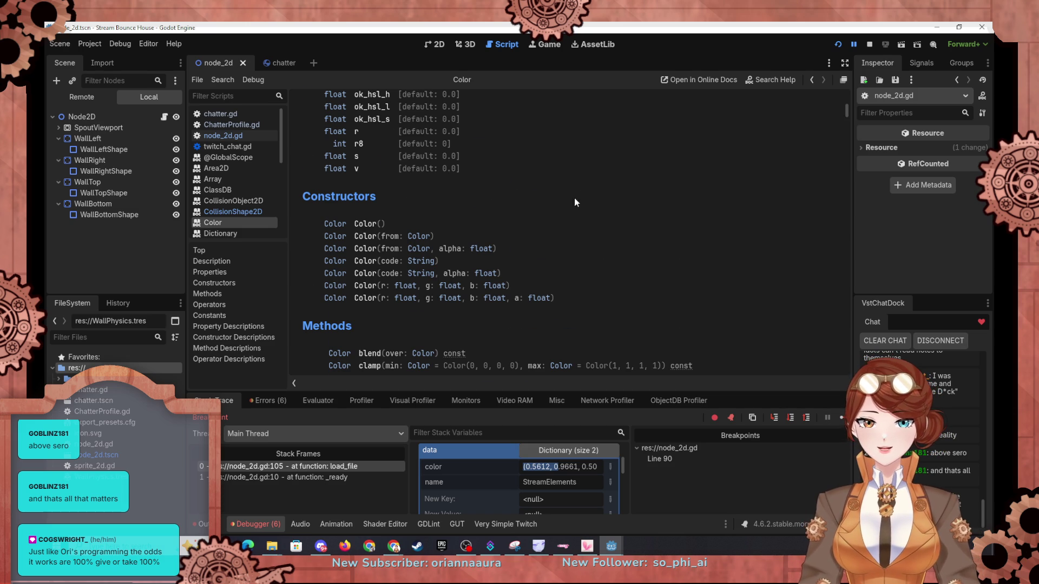
pyautogui.scroll(-4, 574, 193)
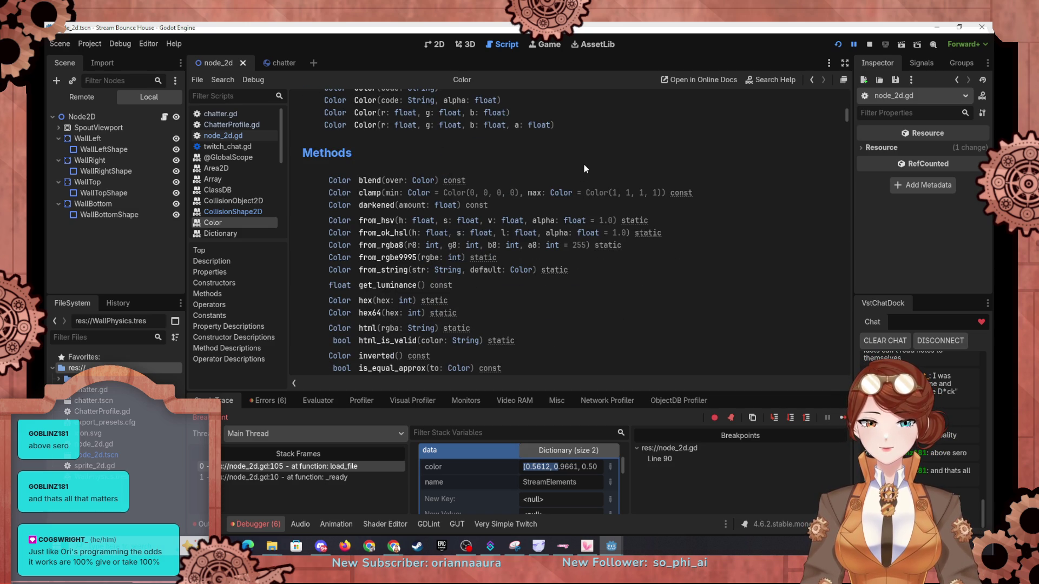
pyautogui.moveTo(567, 468); pyautogui.dragTo(606, 469)
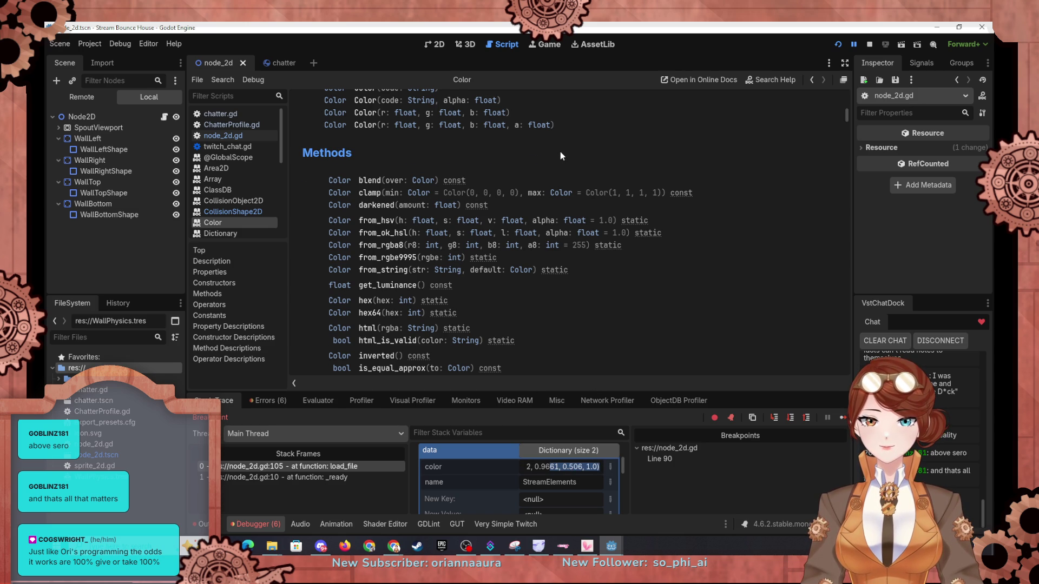
pyautogui.scroll(3, 560, 156)
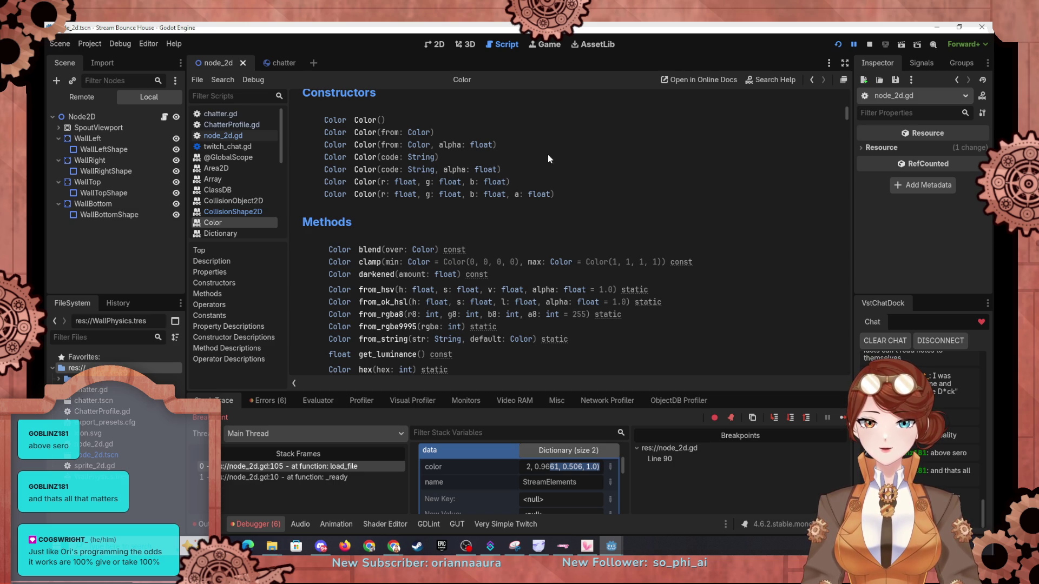
# Step: Make line 105 build Color(data.color(0), data.color(1), data.color(2), data.color(3)), then save and rerun
pyautogui.click(226, 136)
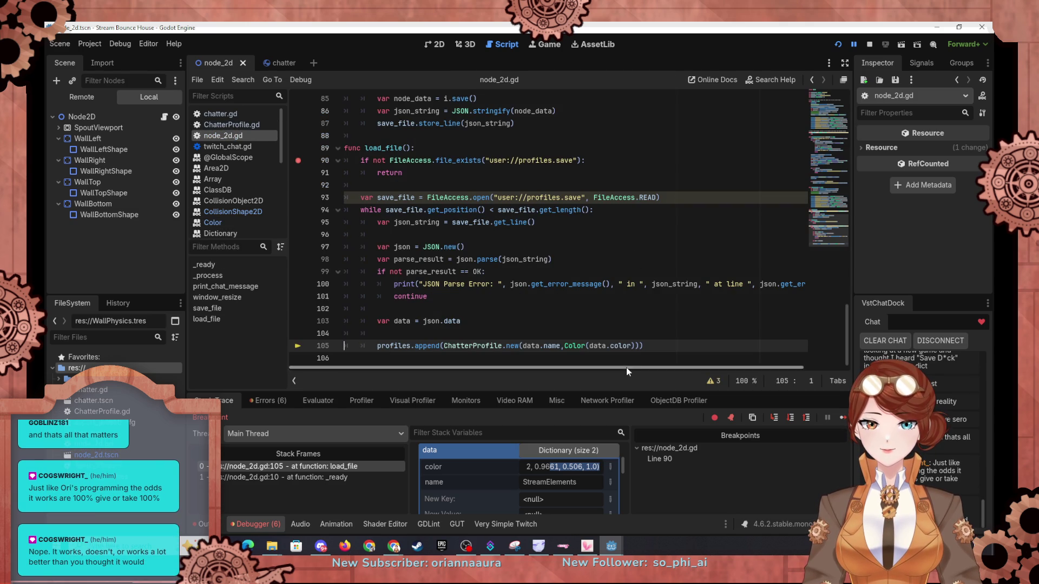
pyautogui.moveTo(591, 348)
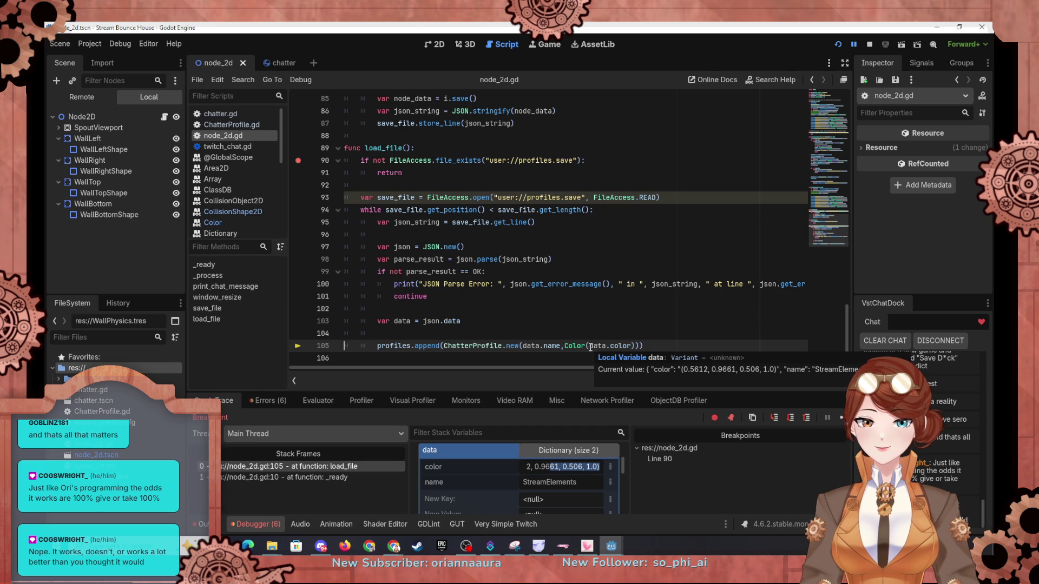
pyautogui.click(630, 346)
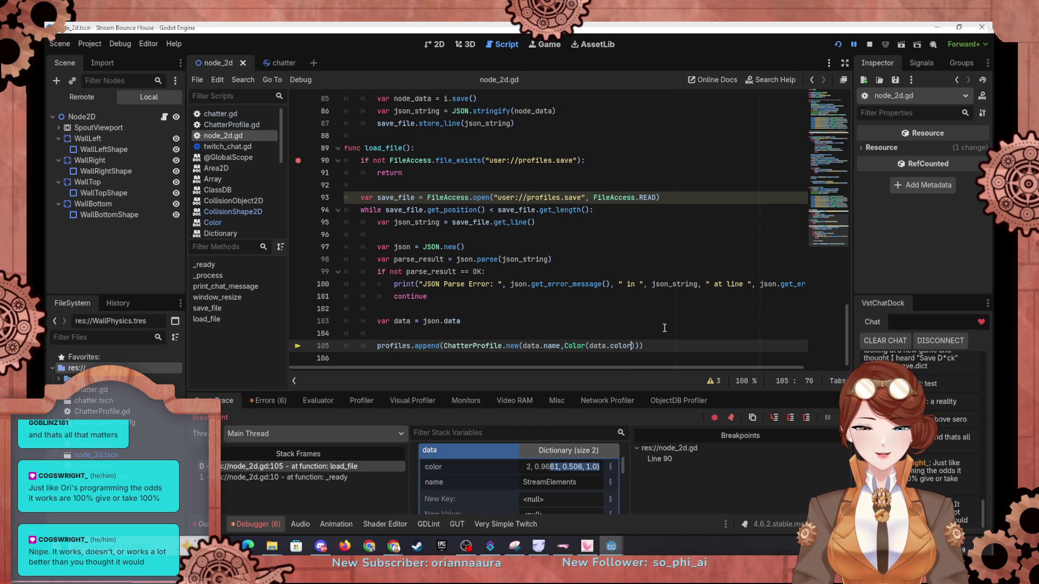
pyautogui.hotkey('ctrl', 'shift', 'Left')
pyautogui.hotkey('ctrl', 'shift', 'Left')
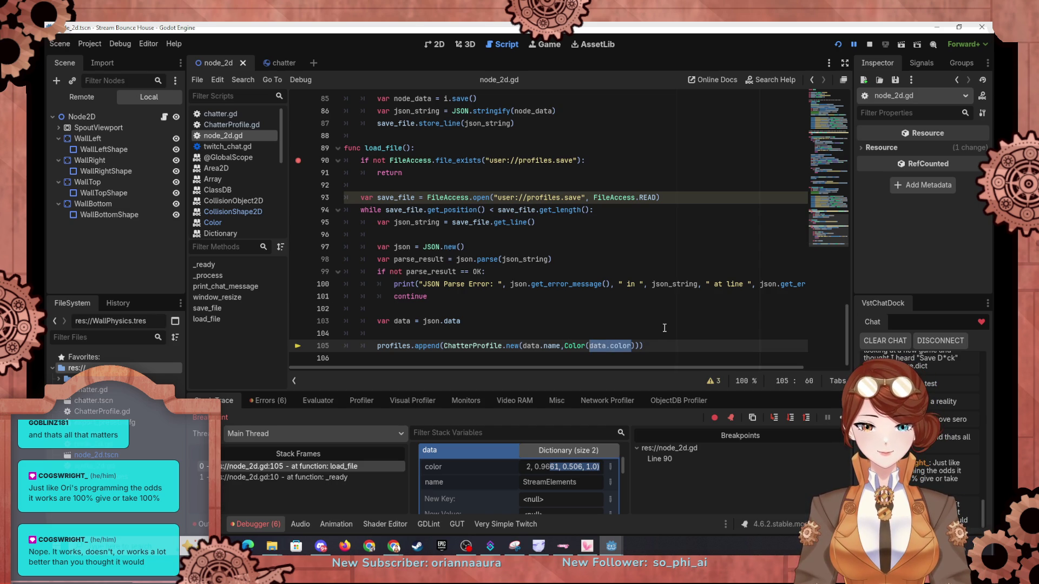
pyautogui.press('Right')
pyautogui.write('[0]')
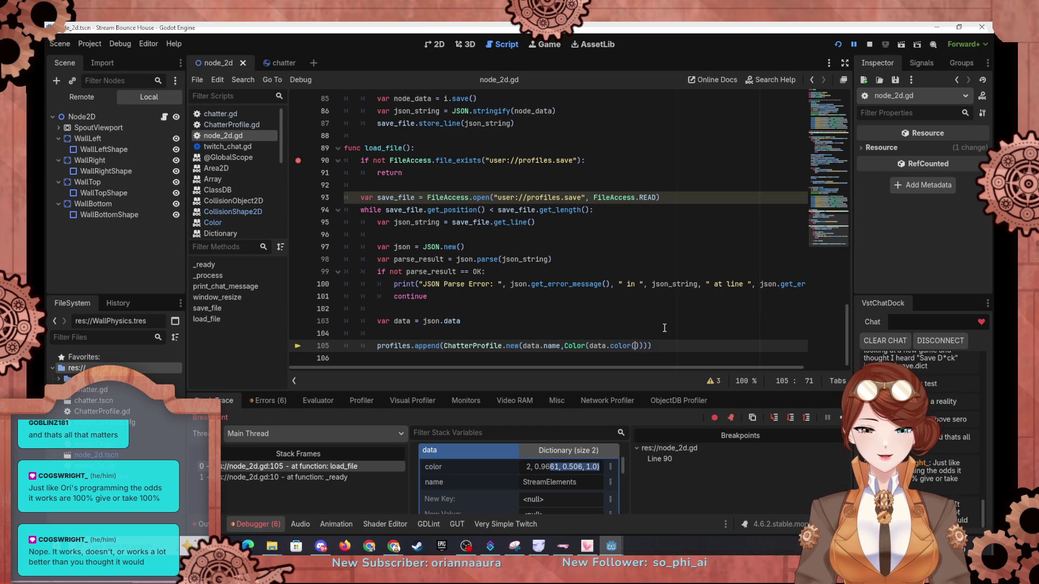
pyautogui.write(',')
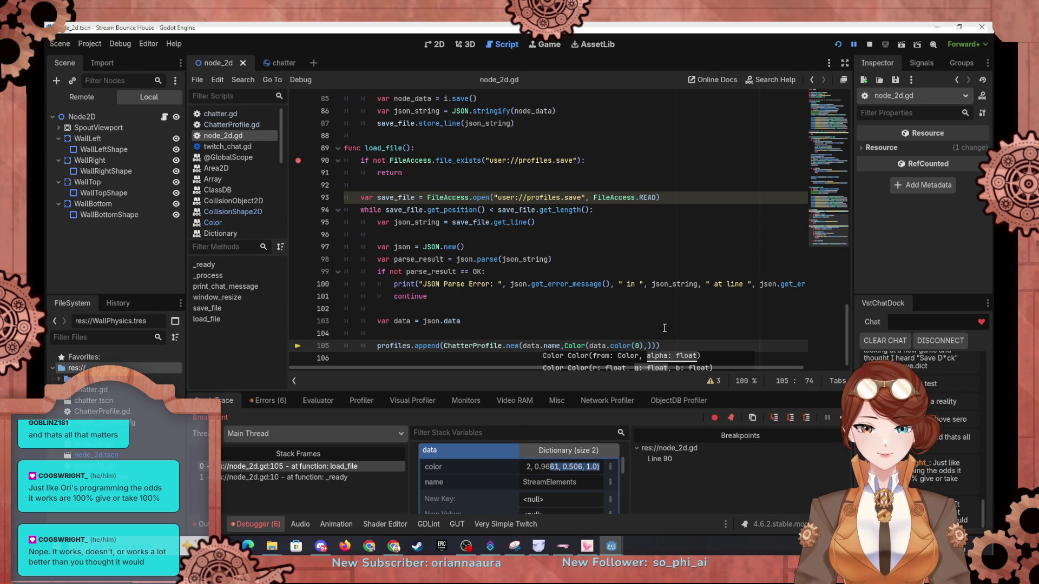
pyautogui.write('data.color')
pyautogui.write('[1]')
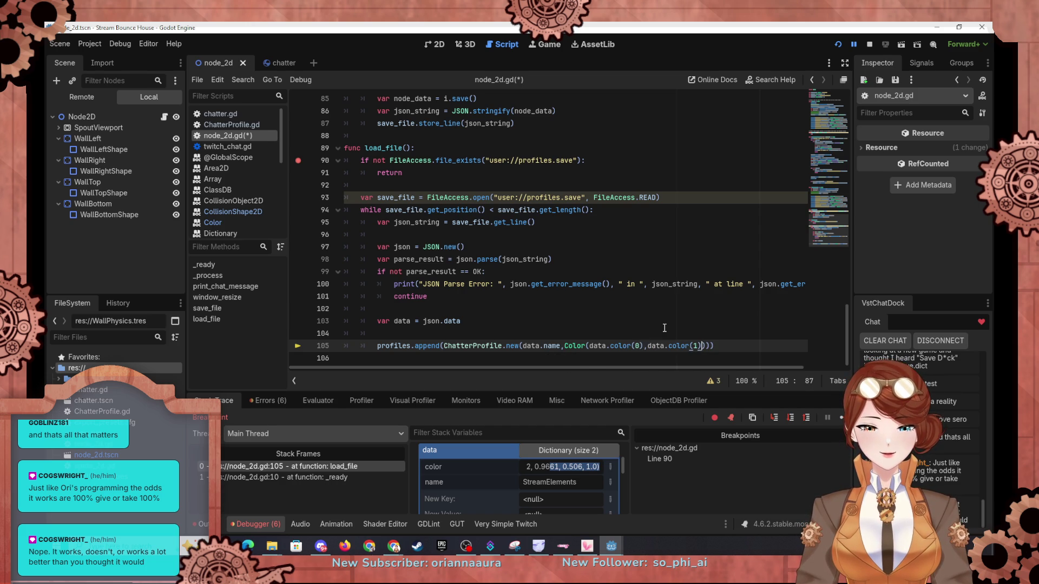
pyautogui.write(',data.color(')
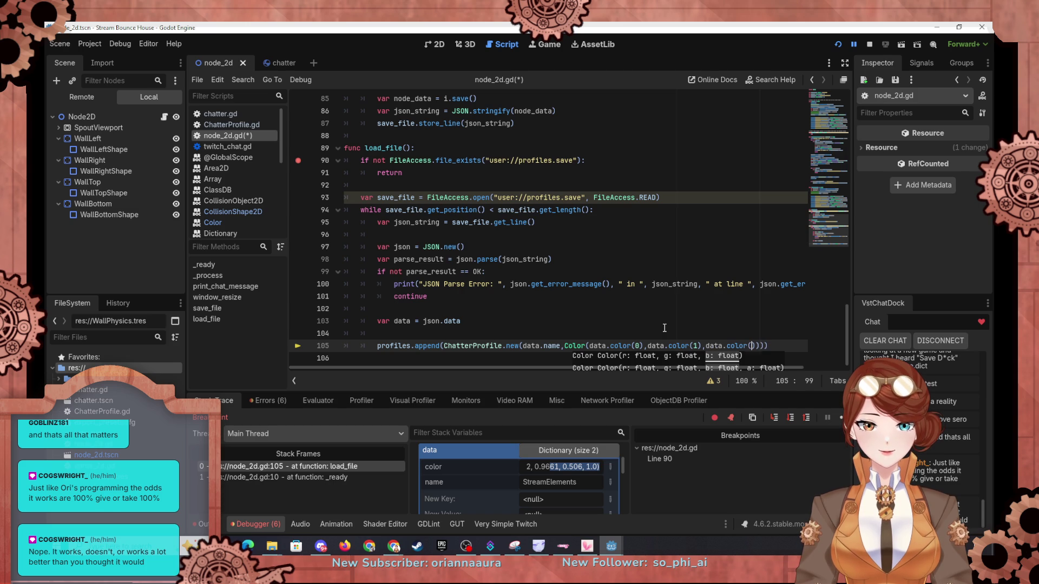
pyautogui.write('),data.color(')
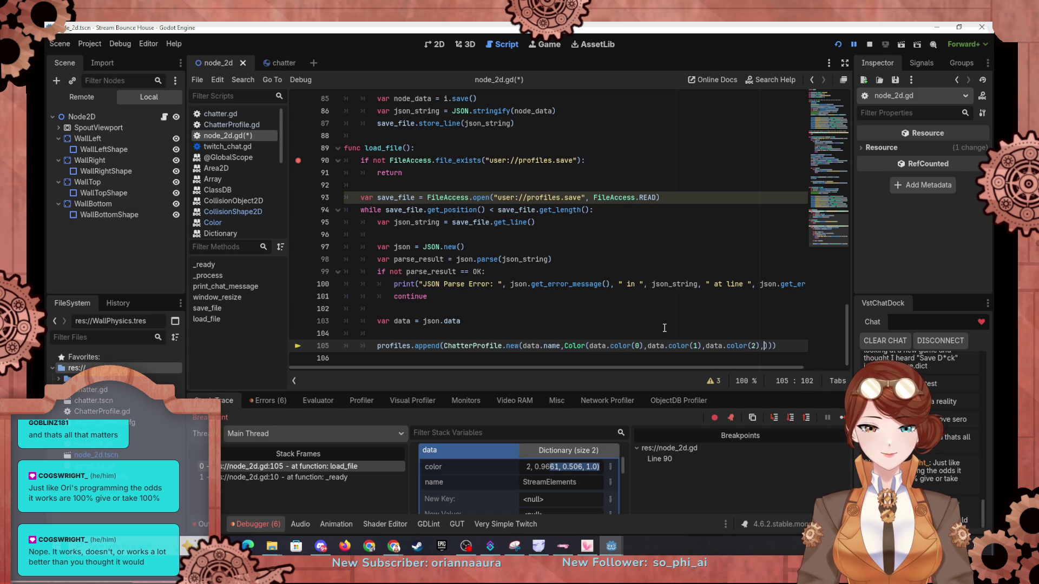
pyautogui.write('3)')
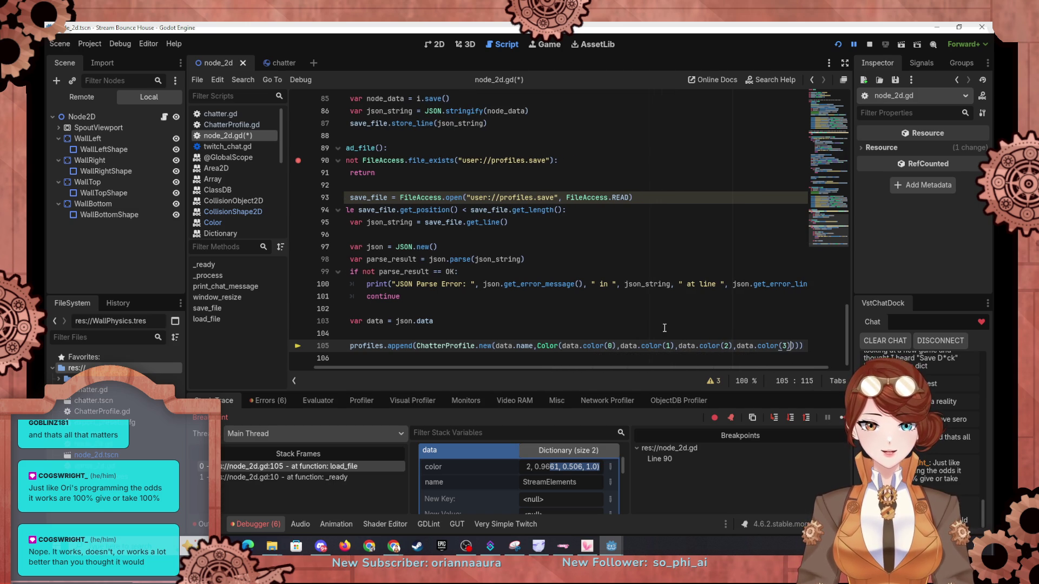
pyautogui.click(665, 324)
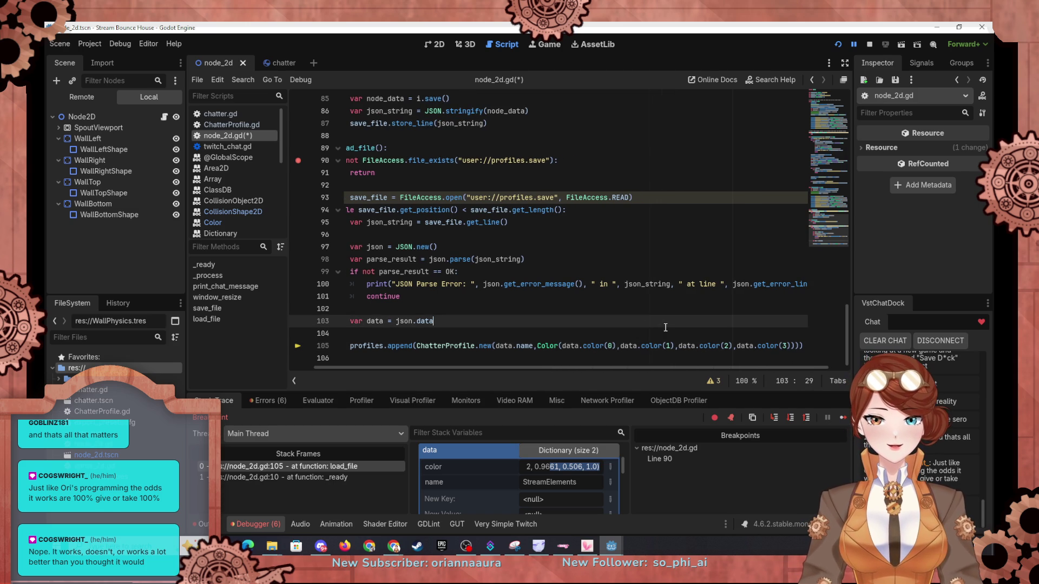
pyautogui.click(838, 44)
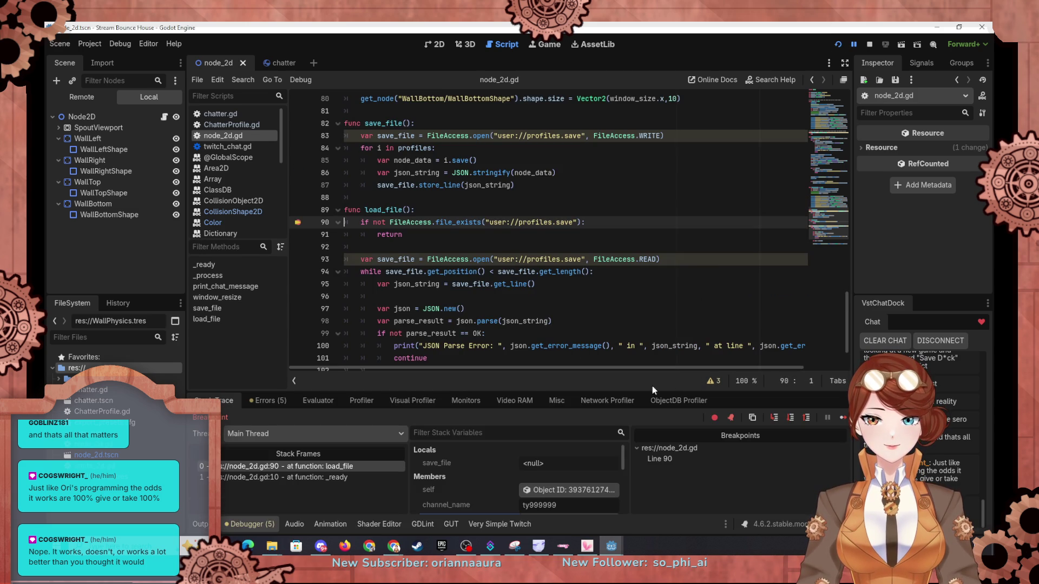
# Step: Step from the line-90 breakpoint to line 105, hitting the nonexistent 'color' function on Dictionary error
pyautogui.click(790, 418)
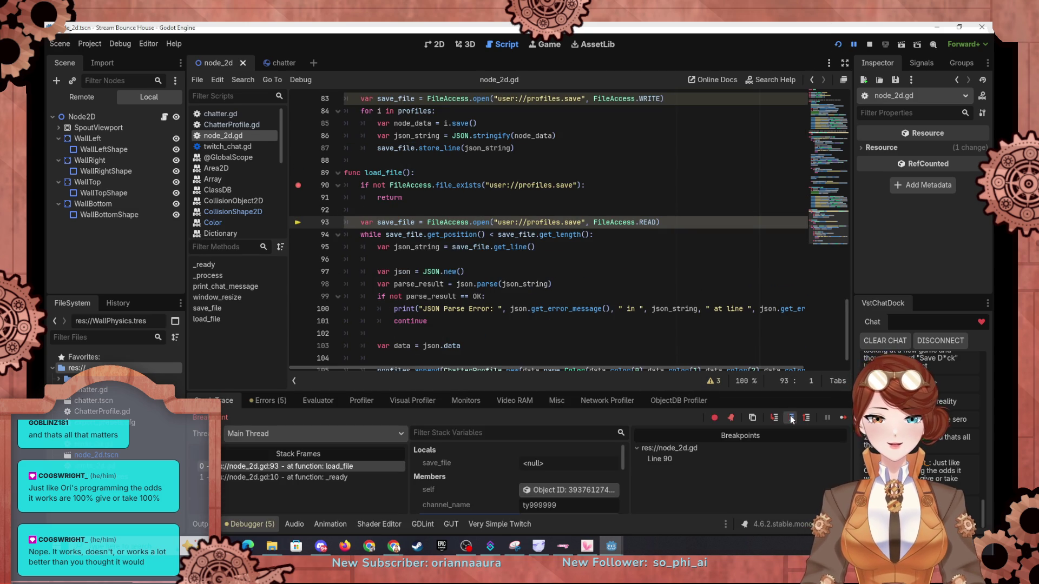
pyautogui.click(790, 418)
pyautogui.click(791, 417)
pyautogui.click(791, 418)
pyautogui.click(790, 417)
pyautogui.click(790, 417)
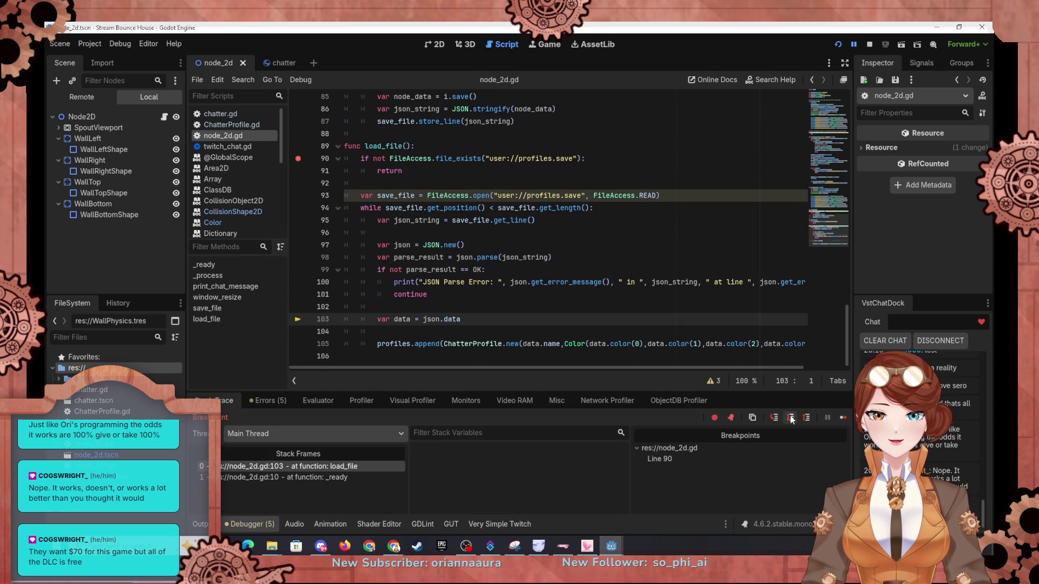
pyautogui.click(791, 417)
pyautogui.click(790, 418)
pyautogui.click(790, 418)
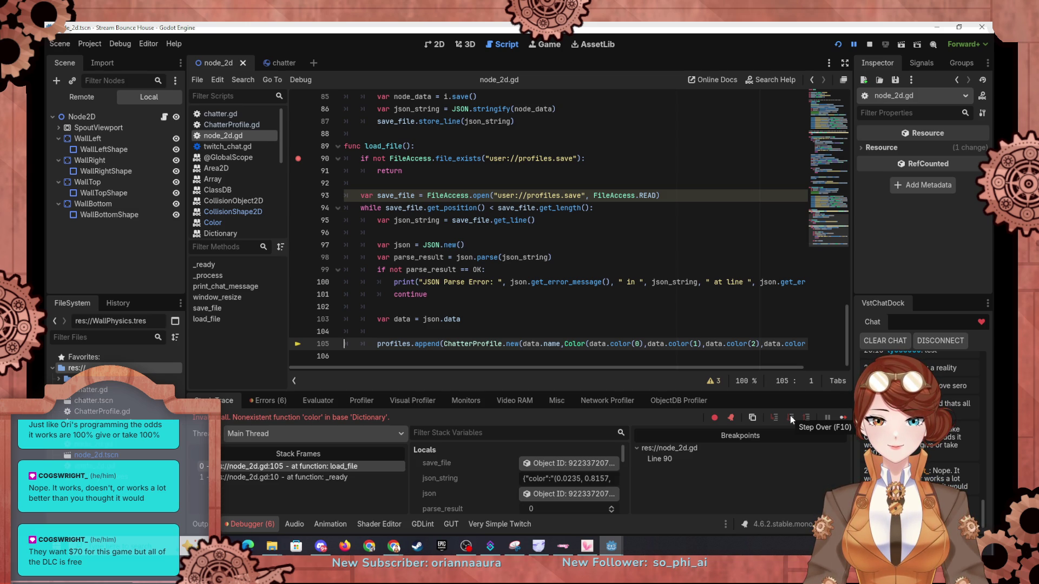
pyautogui.scroll(-3, 484, 494)
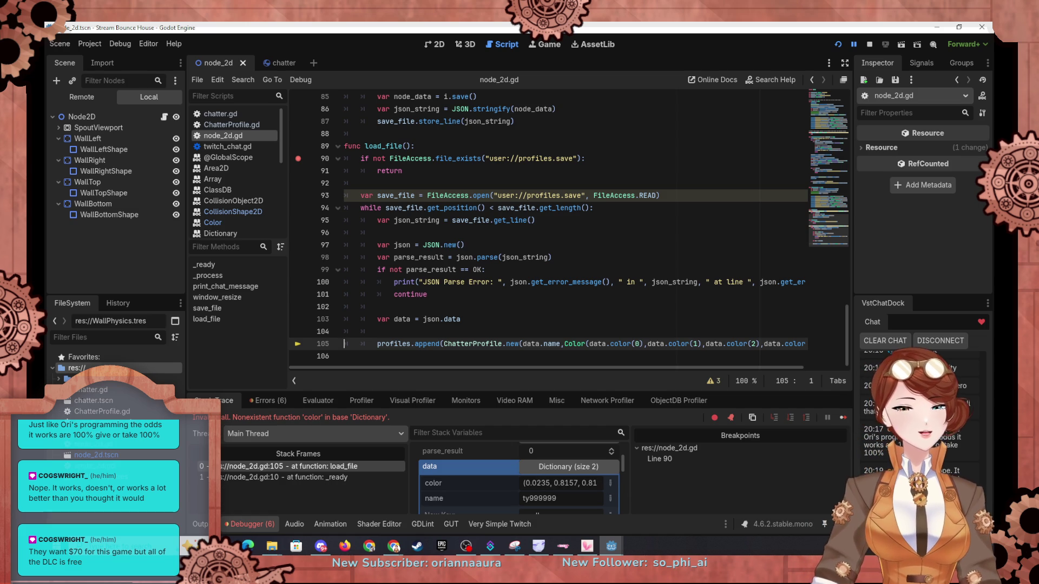
pyautogui.click(220, 224)
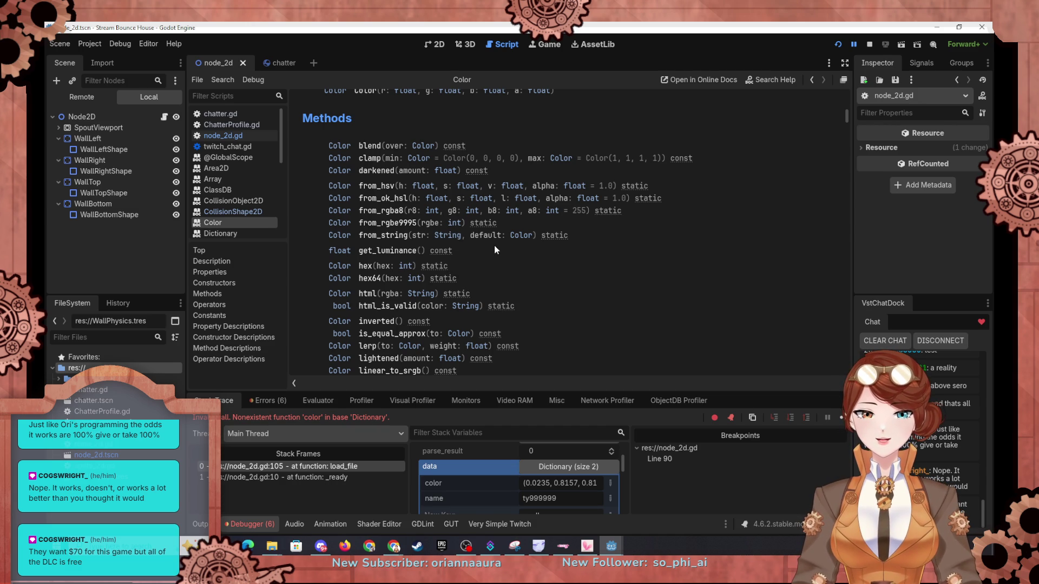
# Step: Browse the Color reference methods from from_string down to lerp, then bring up chatter.gd
pyautogui.scroll(-3, 493, 248)
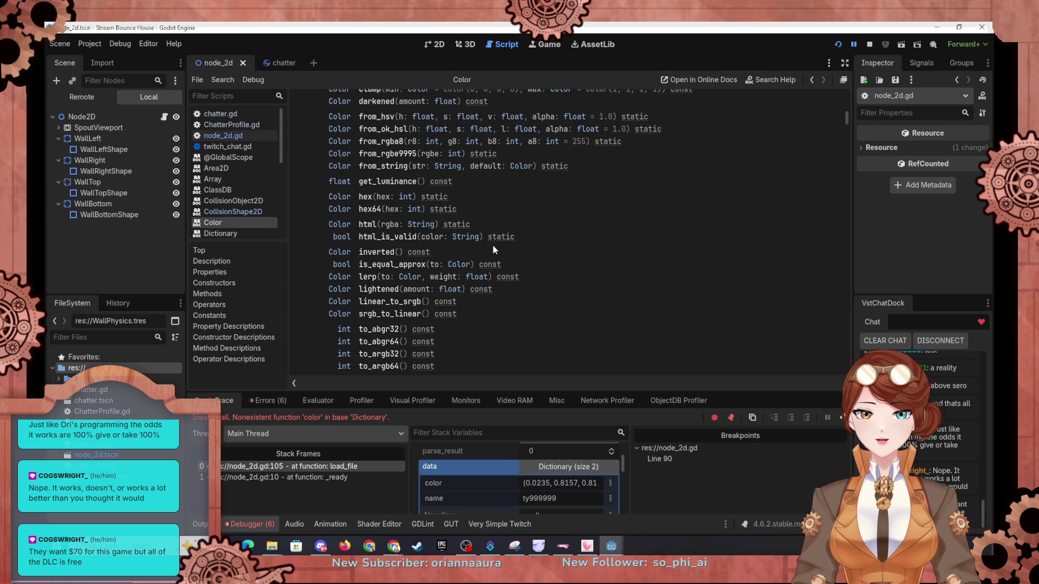
pyautogui.scroll(-2, 492, 245)
pyautogui.scroll(-2, 492, 245)
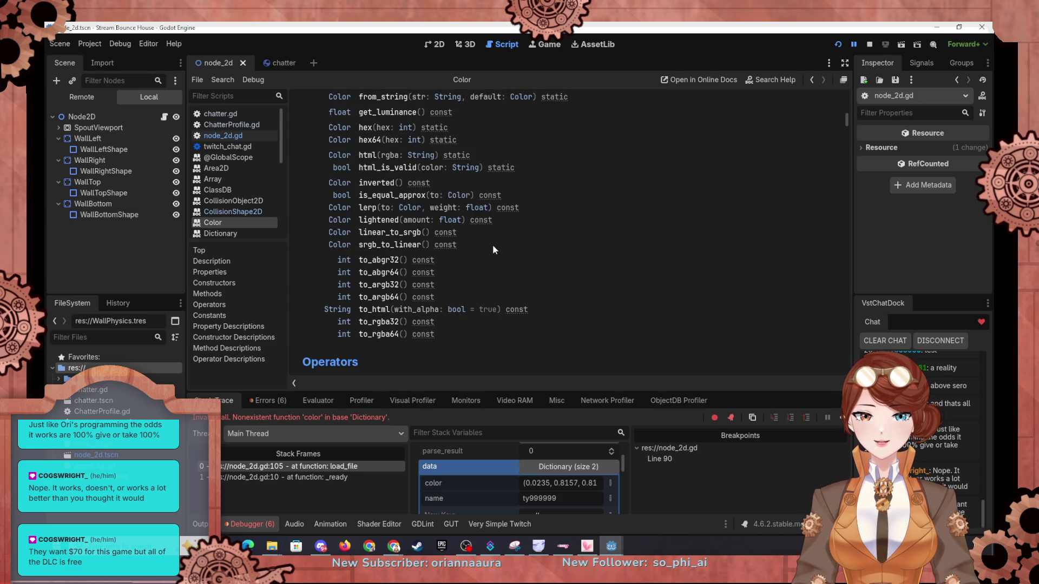
pyautogui.scroll(-10, 493, 244)
pyautogui.scroll(15, 492, 248)
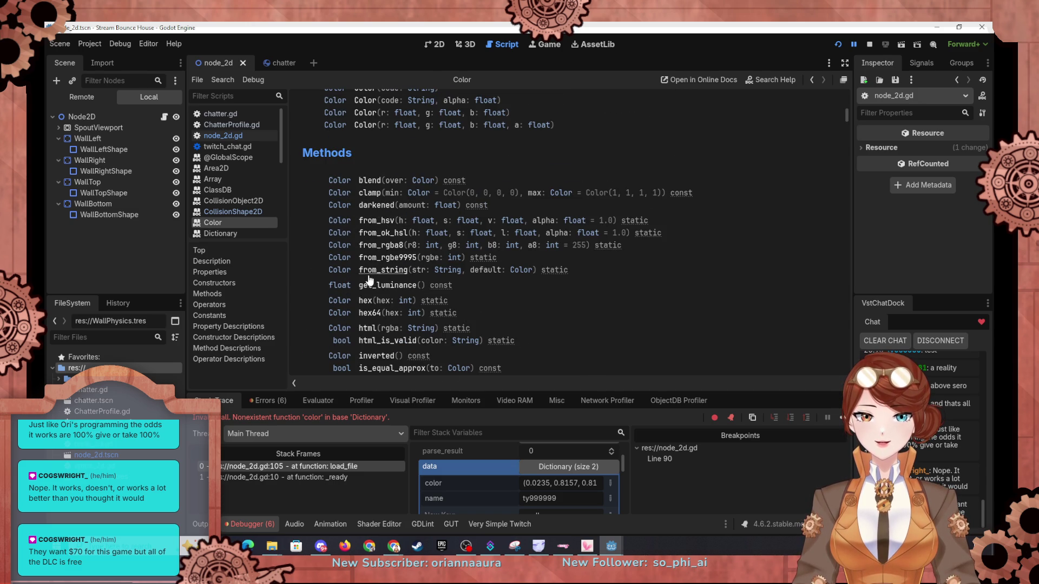
pyautogui.click(369, 272)
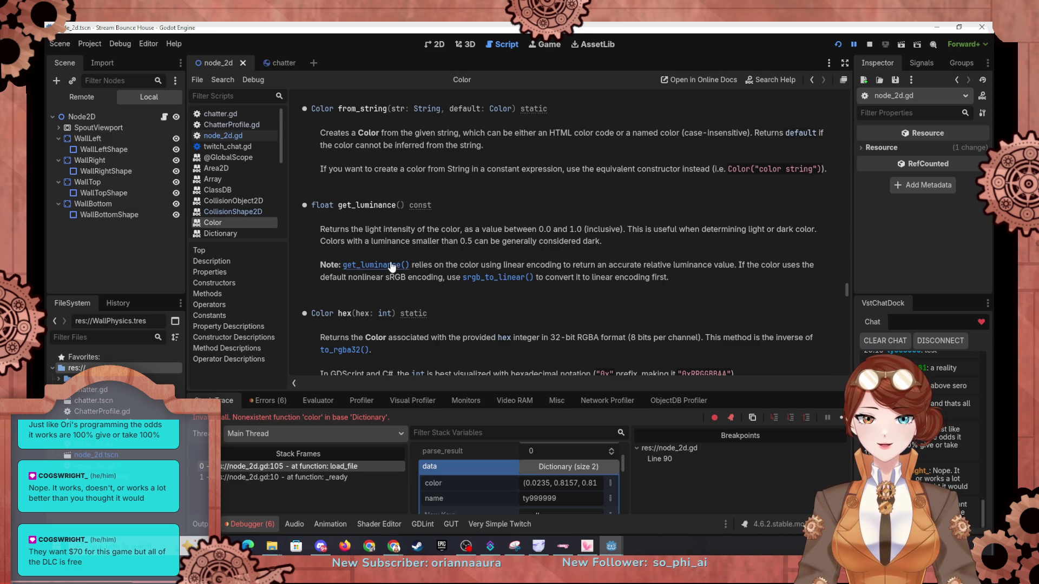
pyautogui.scroll(-5, 395, 257)
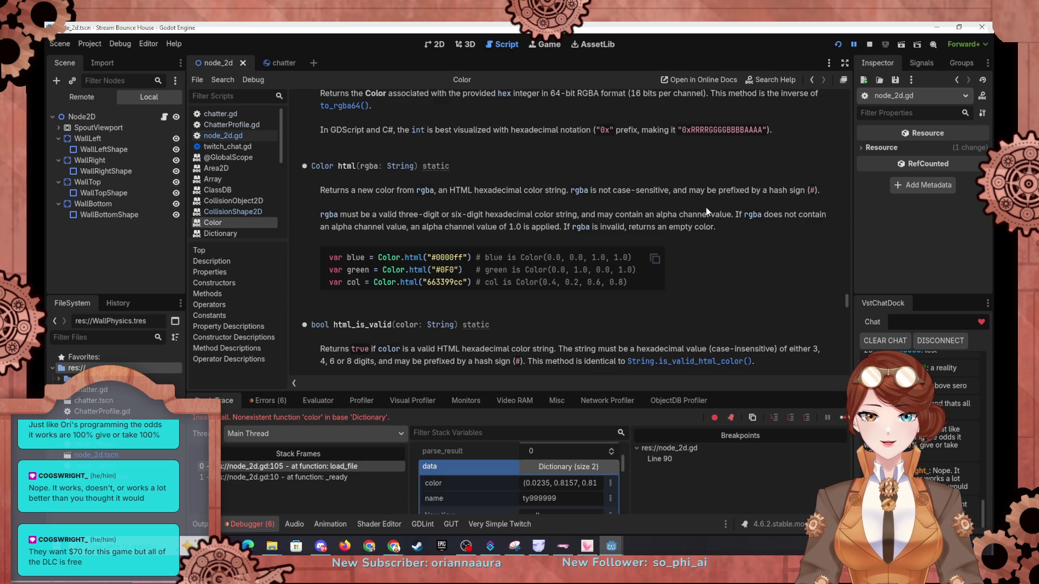
pyautogui.scroll(-5, 705, 211)
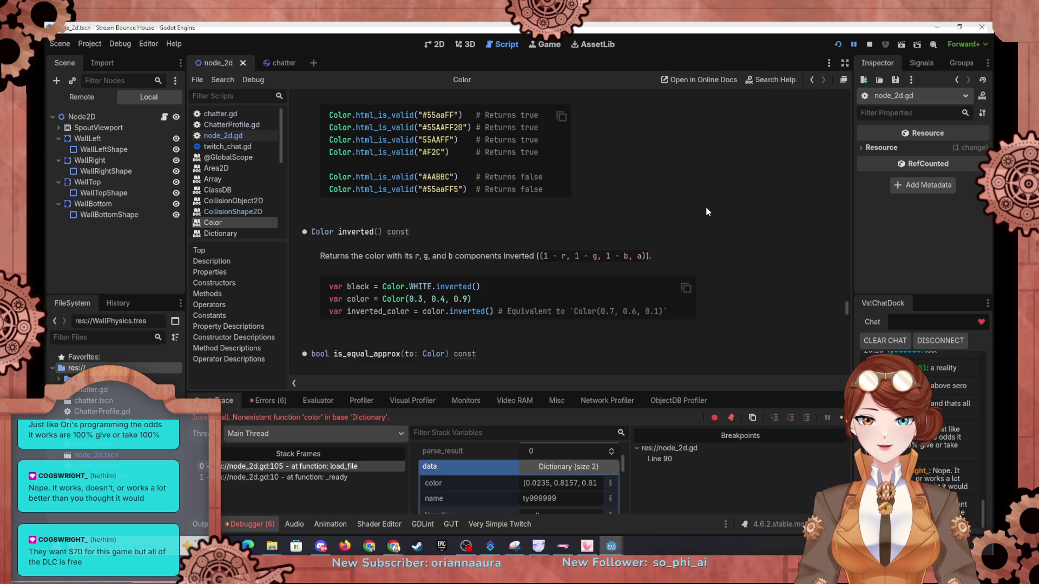
pyautogui.scroll(-5, 705, 208)
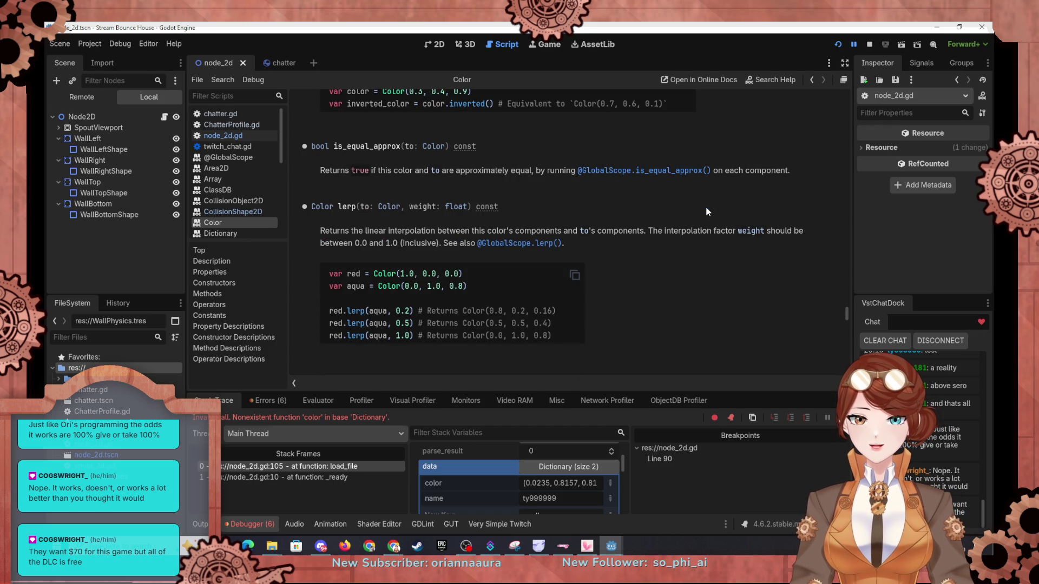
pyautogui.click(276, 66)
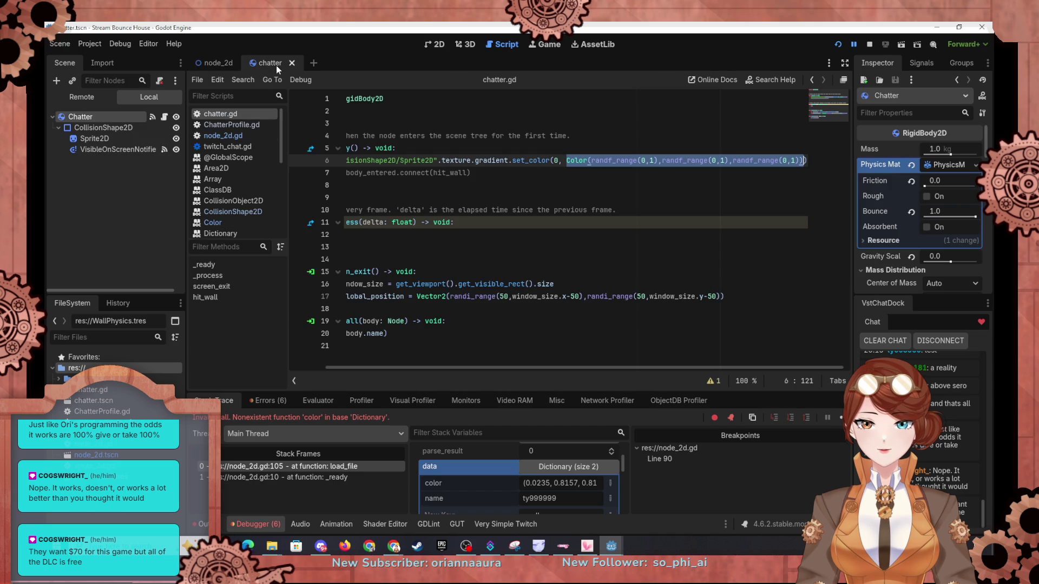
# Step: In ChatterProfile.gd's save() dictionary, rename the color key on line 15 to "r"
pyautogui.click(216, 126)
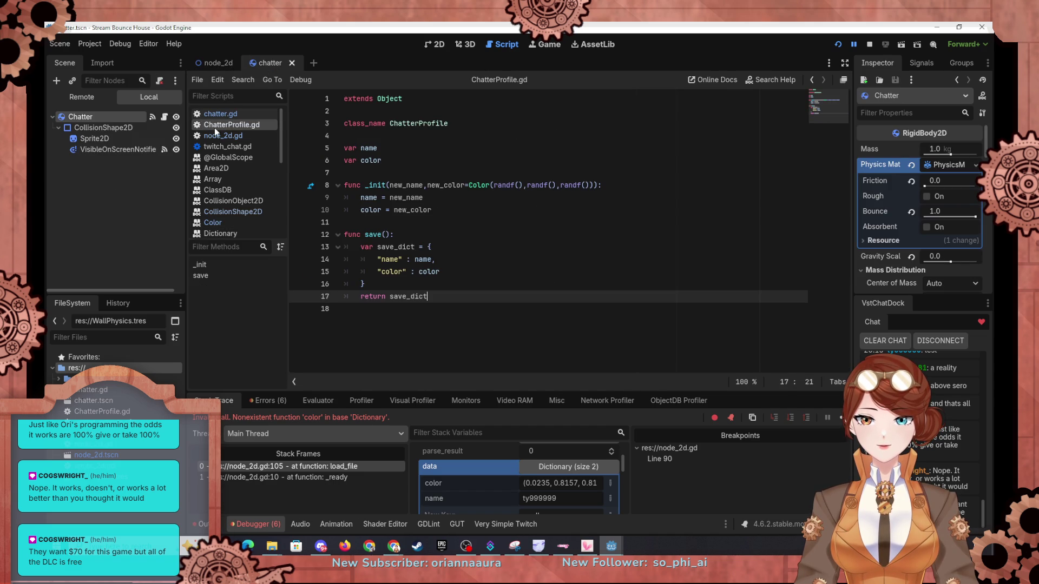
pyautogui.click(402, 271)
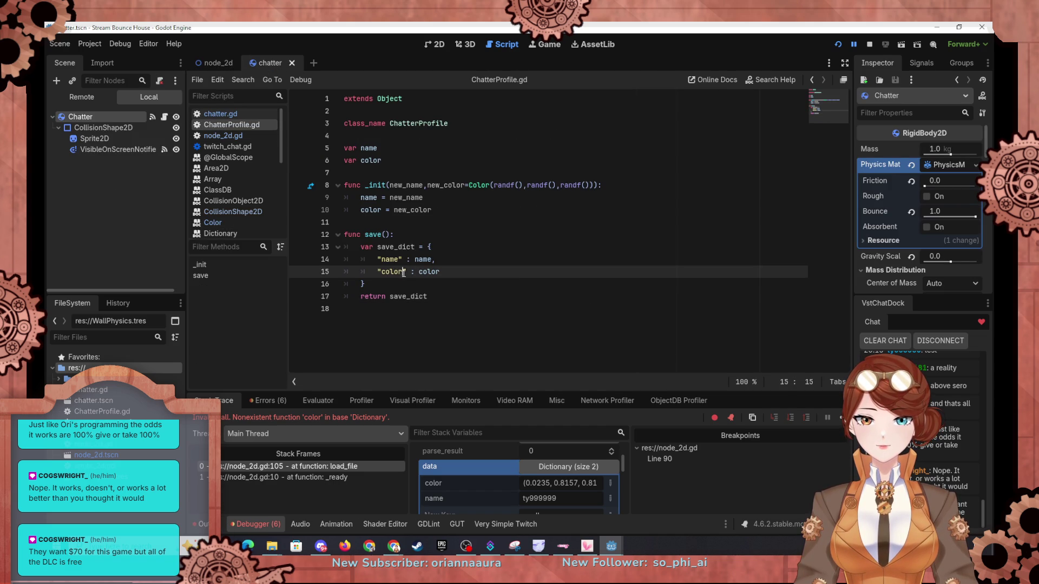
pyautogui.press('BackSpace')
pyautogui.press('BackSpace')
pyautogui.press('BackSpace')
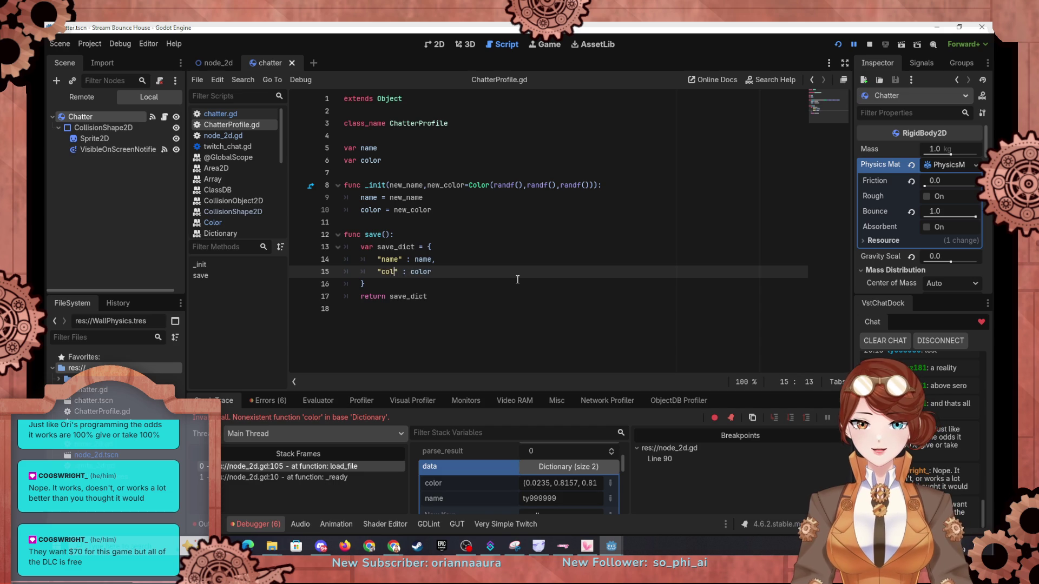
pyautogui.press('BackSpace')
pyautogui.write('r')
pyautogui.press('End')
pyautogui.write('.')
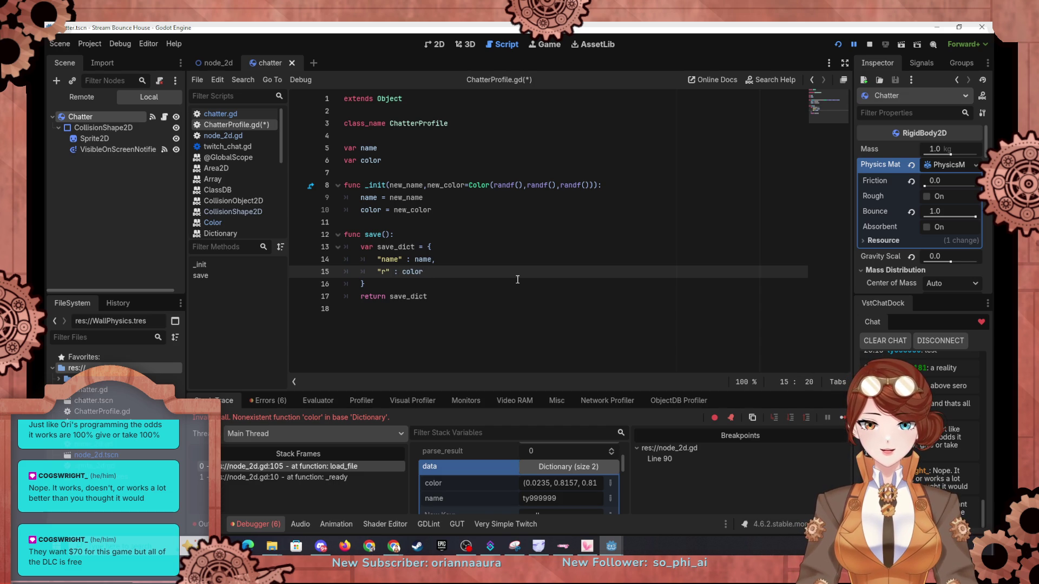
# Step: Check the Color class reference's members, then return to the ChatterProfile script
pyautogui.click(222, 221)
pyautogui.moveTo(847, 314); pyautogui.dragTo(847, 104)
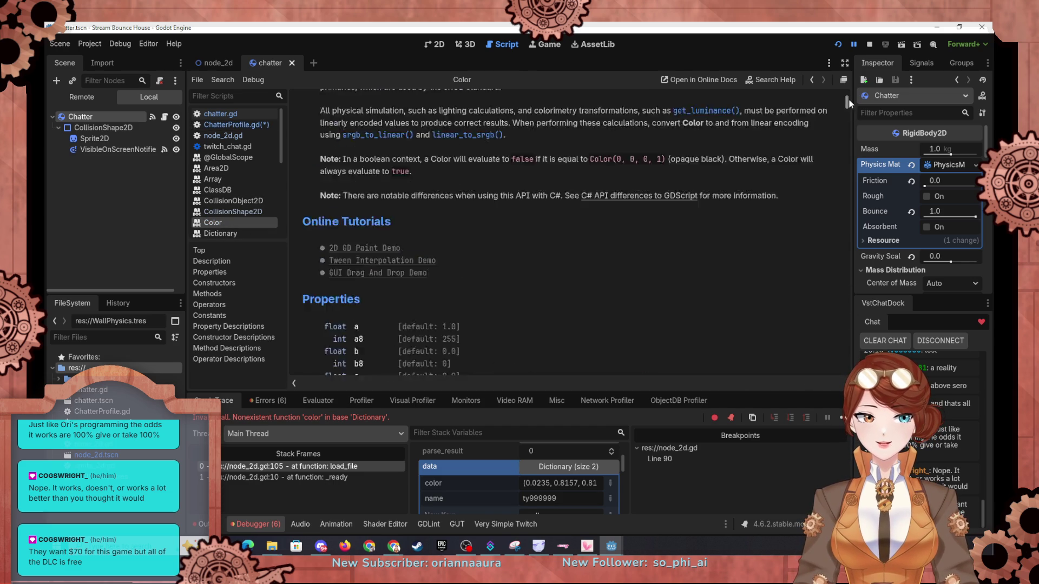
pyautogui.scroll(-3, 540, 283)
pyautogui.scroll(-2, 540, 283)
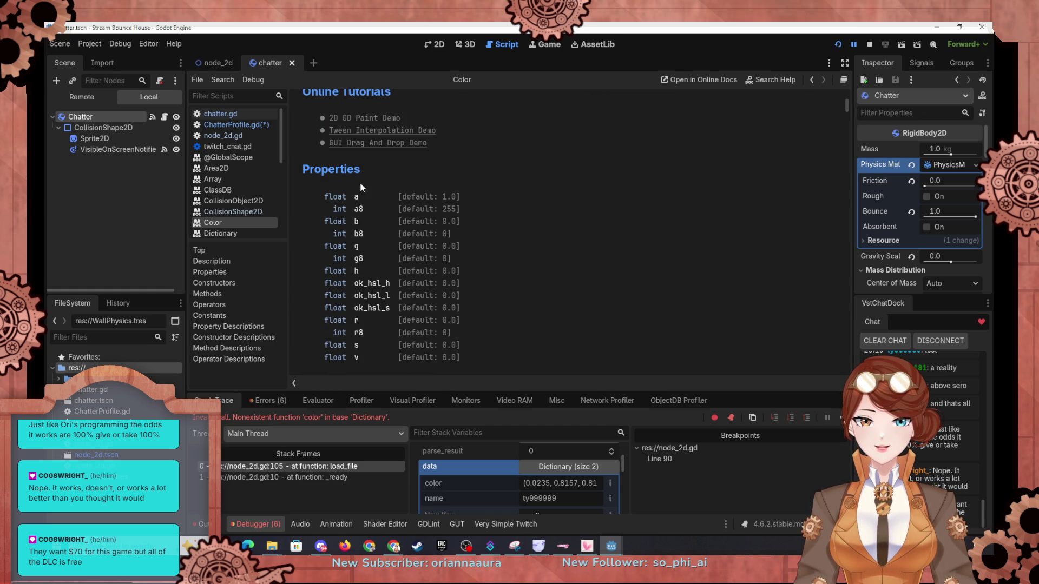
pyautogui.click(209, 65)
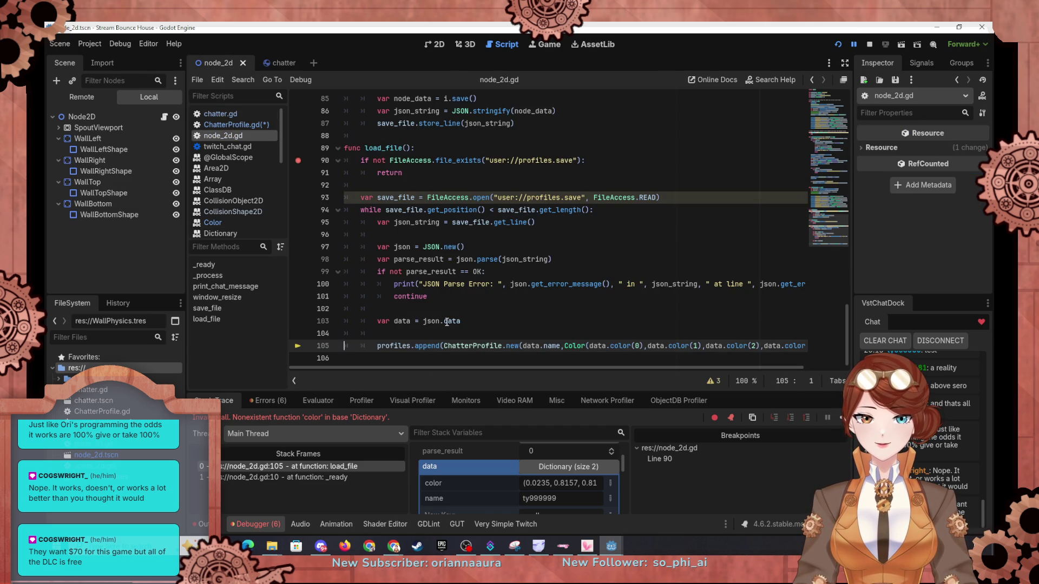
pyautogui.click(273, 63)
pyautogui.click(226, 135)
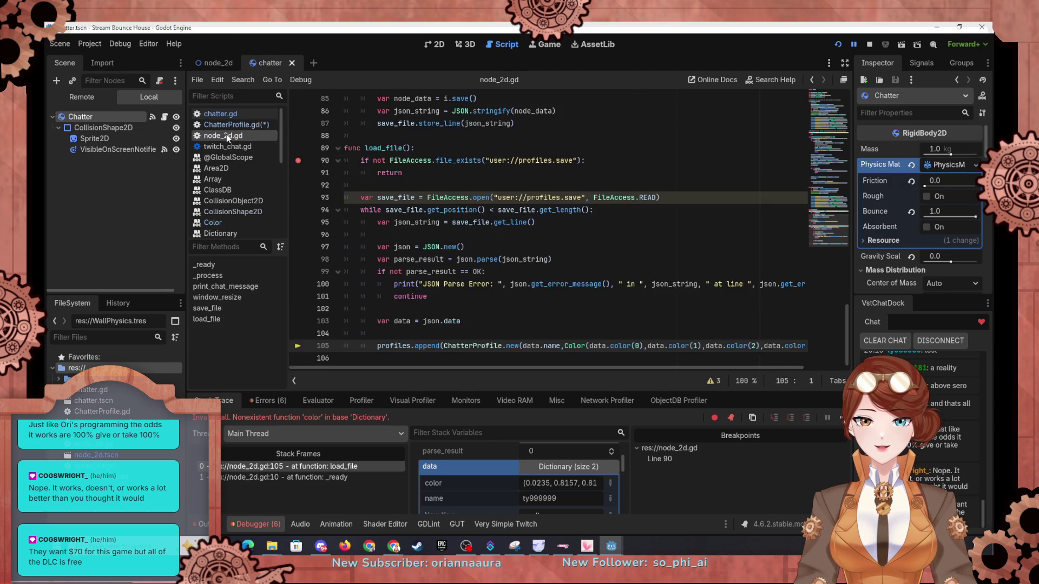
pyautogui.click(264, 125)
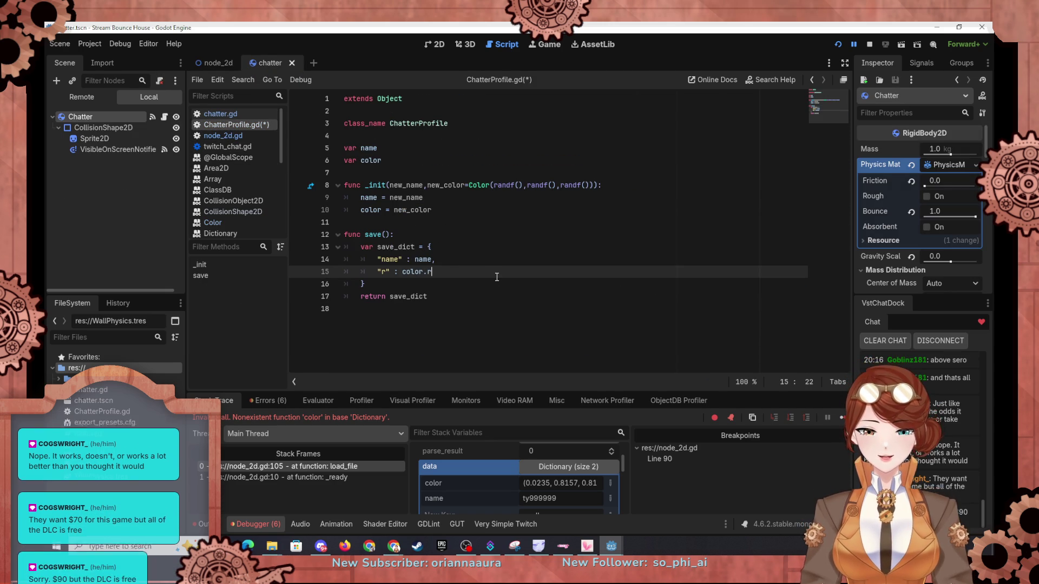
# Step: Add a "g" : color.g entry on a new line of the save dictionary
pyautogui.press('Return')
pyautogui.write("'")
pyautogui.press('BackSpace')
pyautogui.write('"g" ')
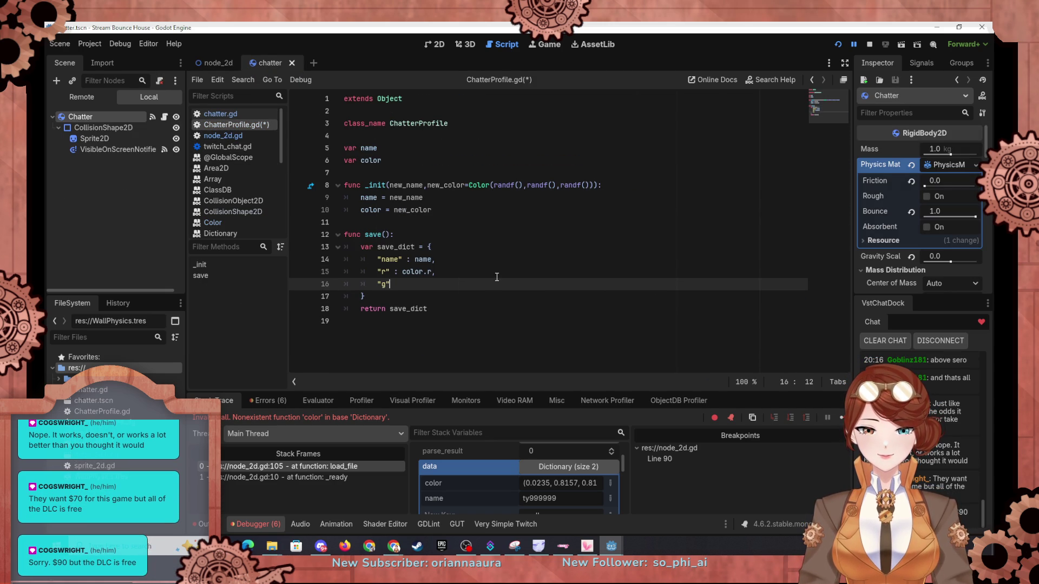
pyautogui.write(': color.g,')
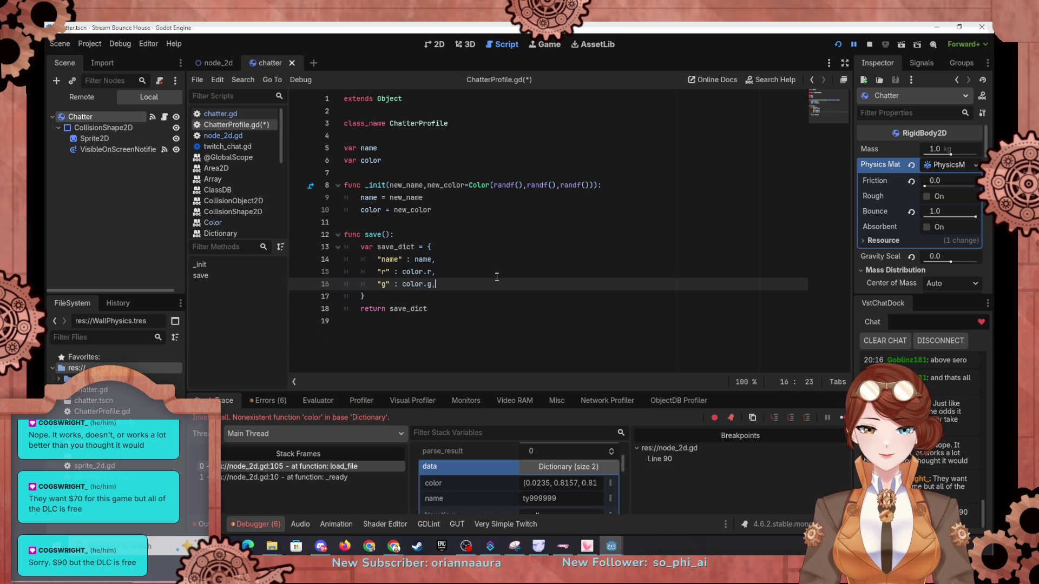
# Step: Add "b" : color.b and "a" : color.a entries to the save dictionary
pyautogui.press('Return')
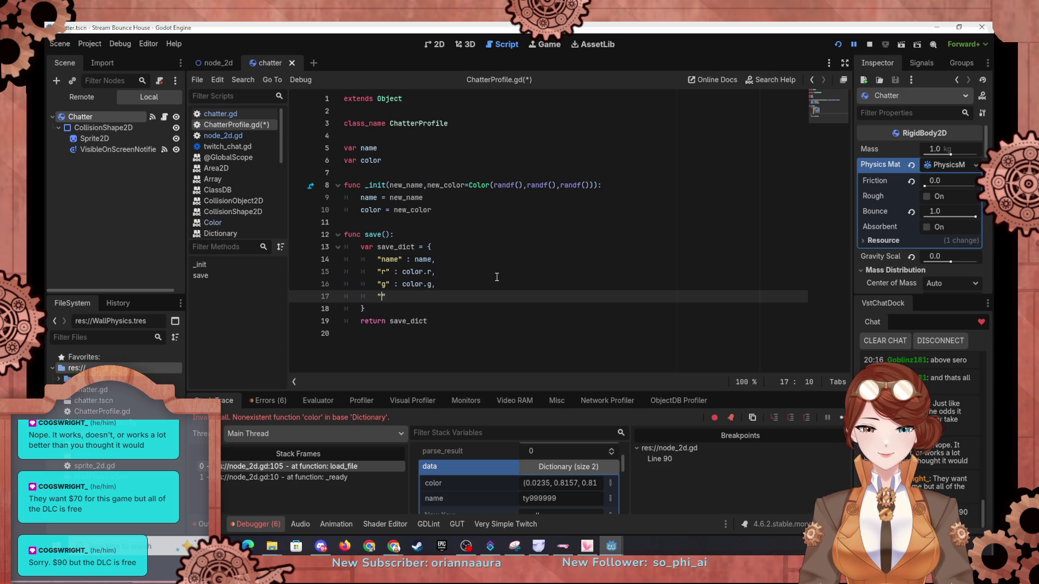
pyautogui.write('"b" : ')
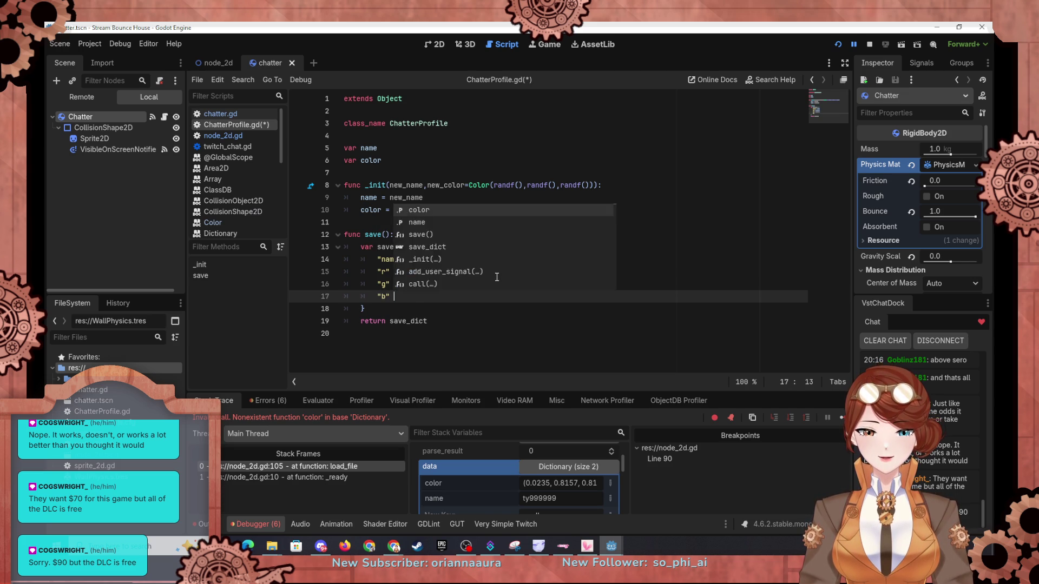
pyautogui.write('volor')
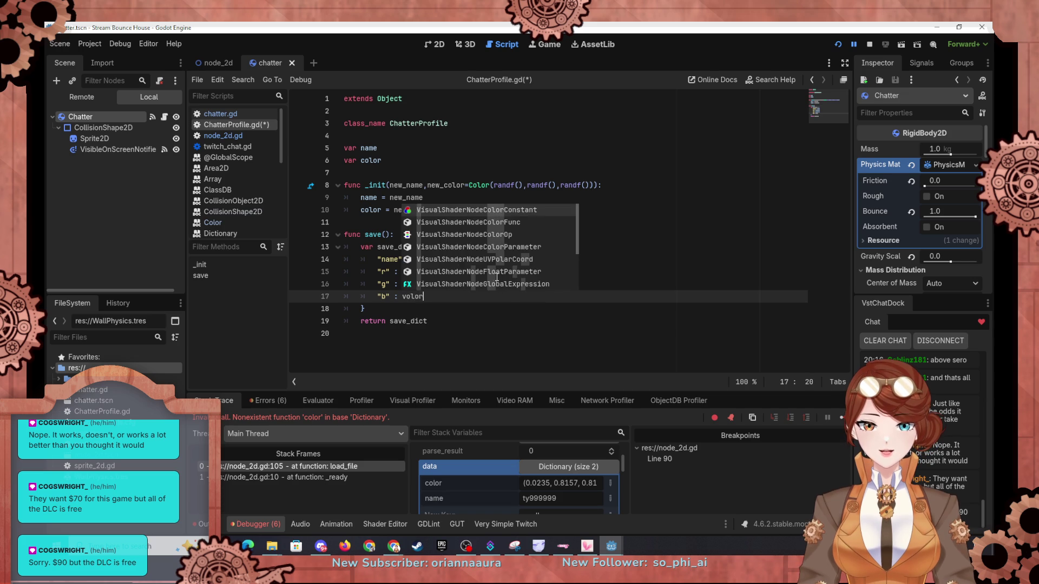
pyautogui.press('BackSpace')
pyautogui.press('BackSpace')
pyautogui.press('BackSpace')
pyautogui.press('BackSpace')
pyautogui.press('BackSpace')
pyautogui.write('color')
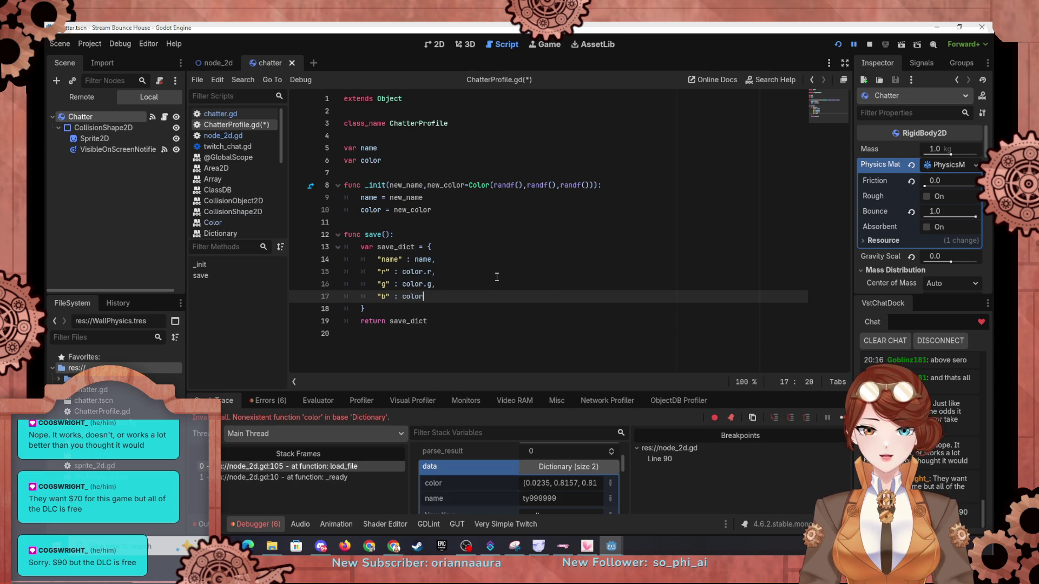
pyautogui.write('.b,')
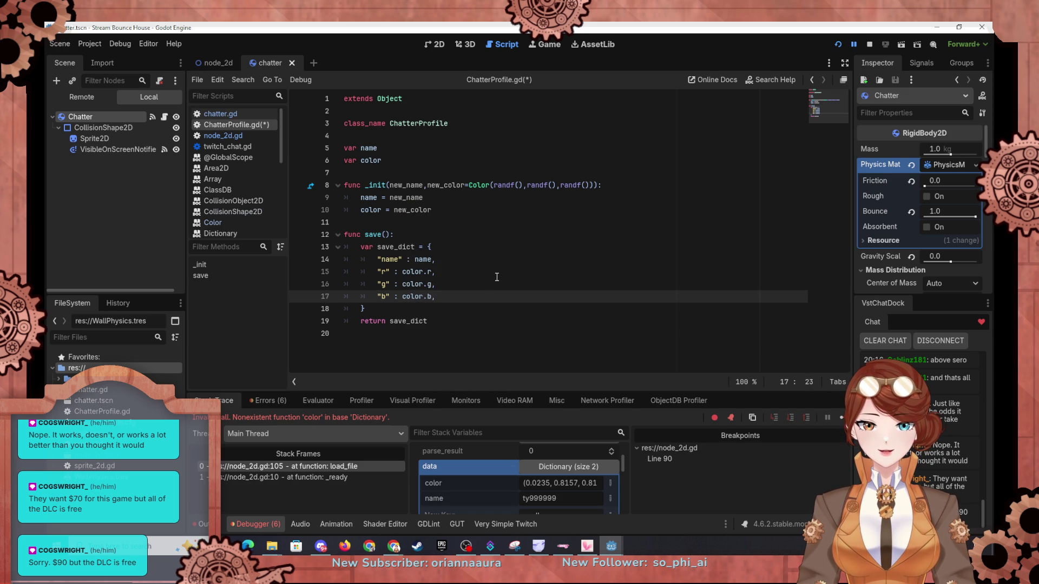
pyautogui.press('Return')
pyautogui.write('"a" ')
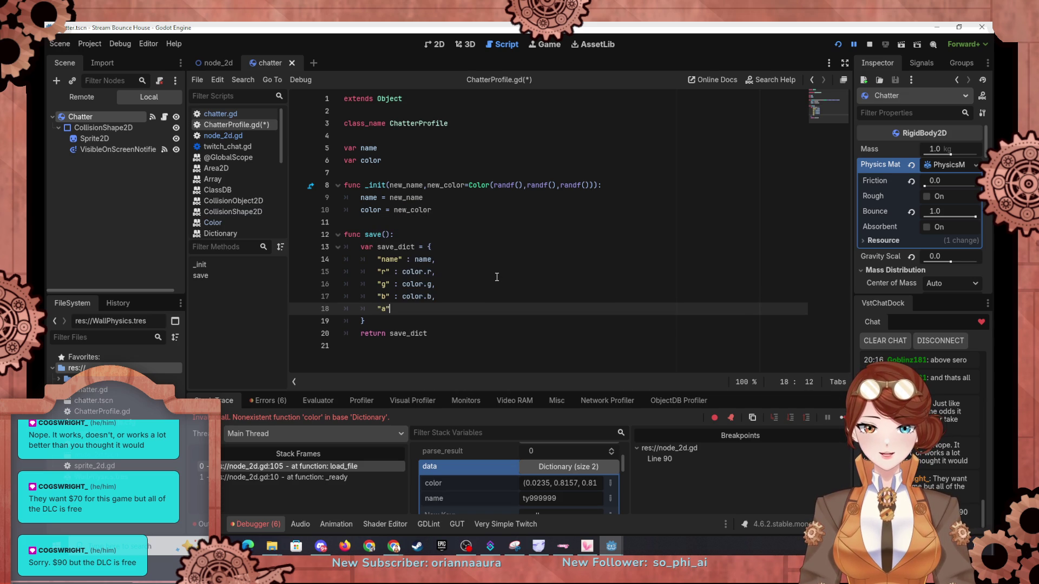
pyautogui.write(': color.a')
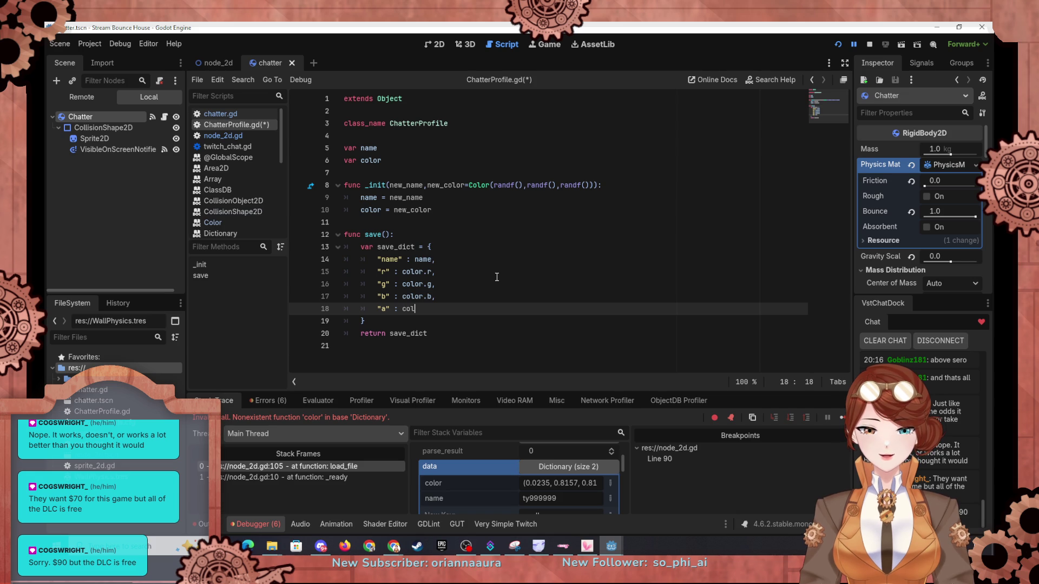
pyautogui.press('Escape')
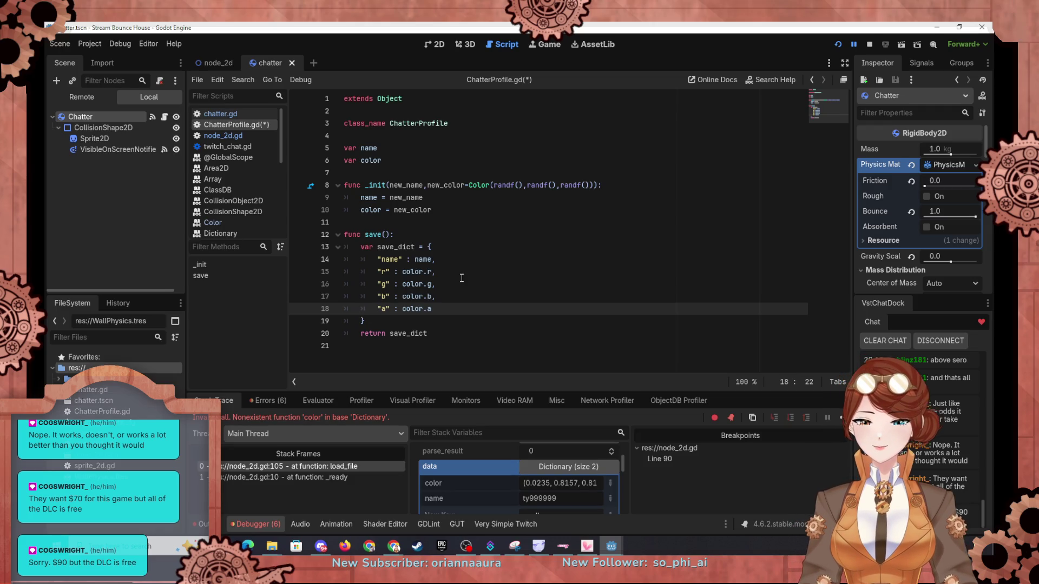
pyautogui.click(490, 258)
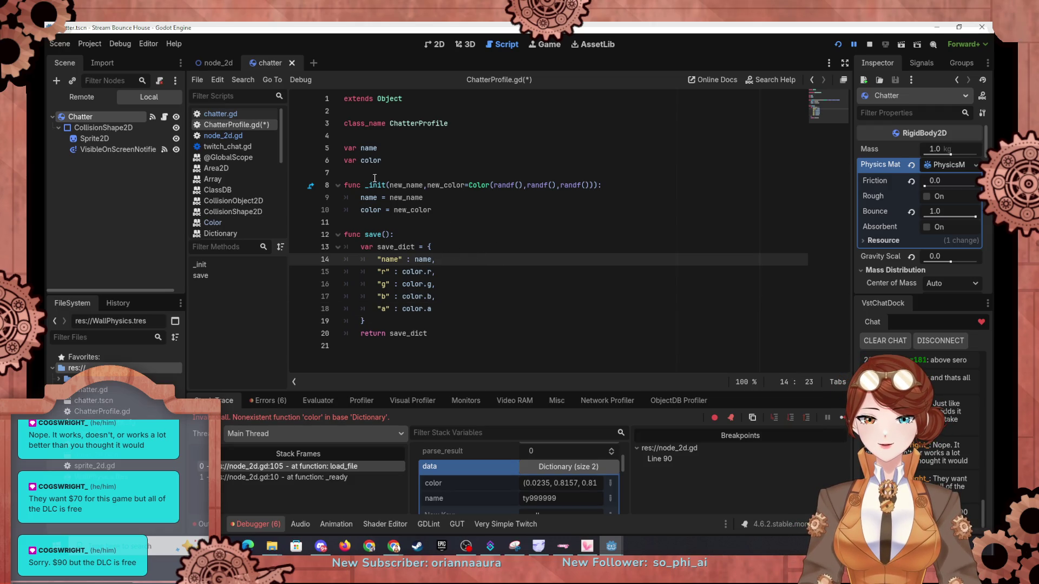
pyautogui.moveTo(274, 548)
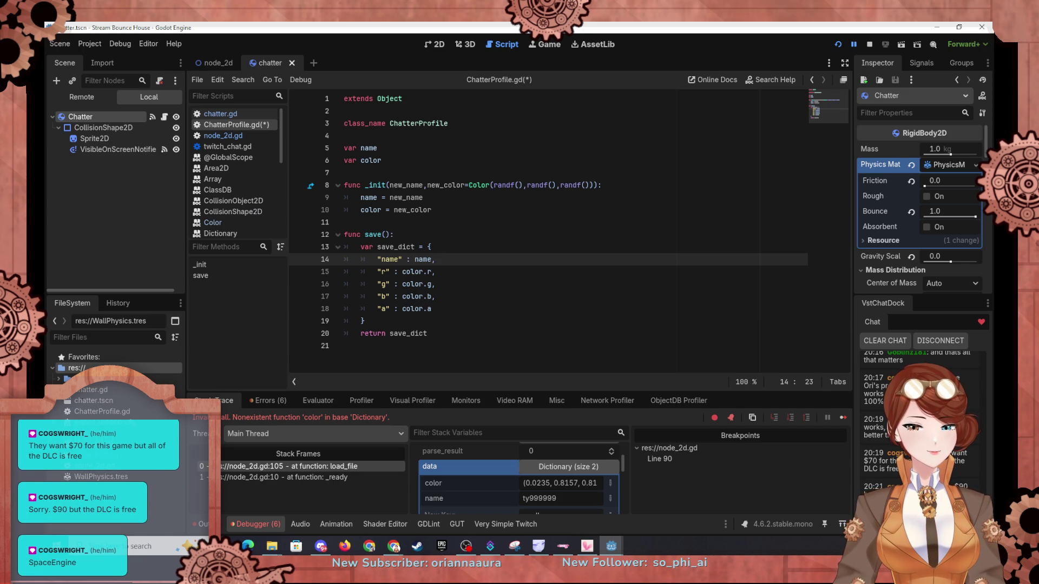
pyautogui.hotkey('alt', 'Tab')
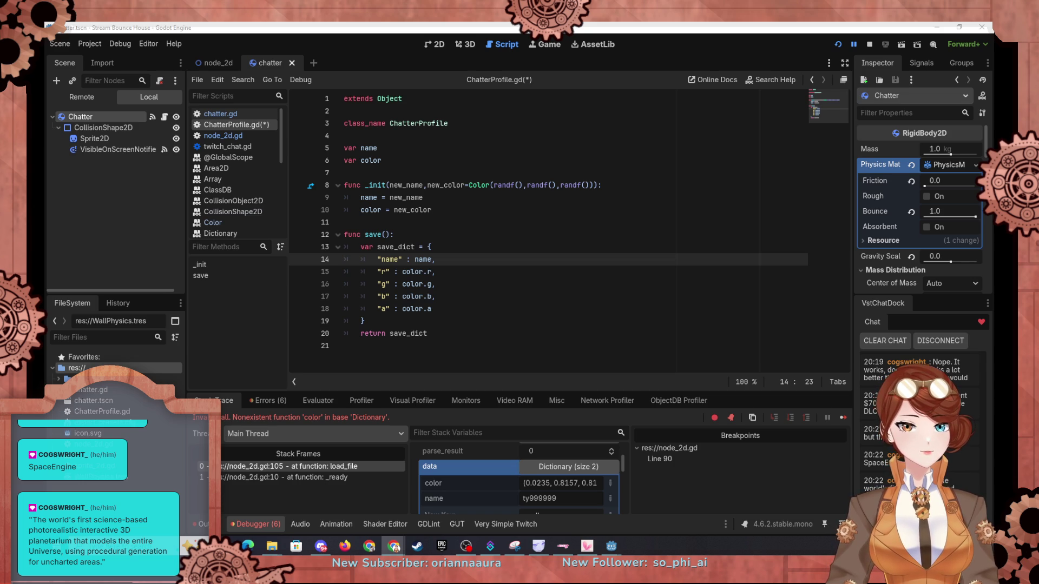
# Step: Find the always-writable user:// note under User path and follow the 'File paths in Godot projects' link
pyautogui.hotkey('alt', 'Tab')
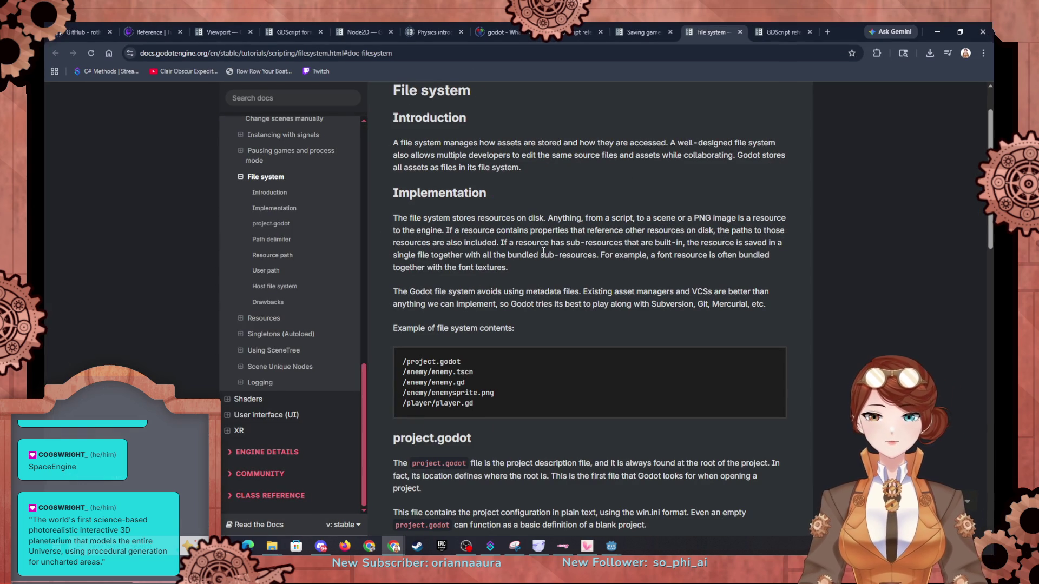
pyautogui.scroll(-5, 538, 241)
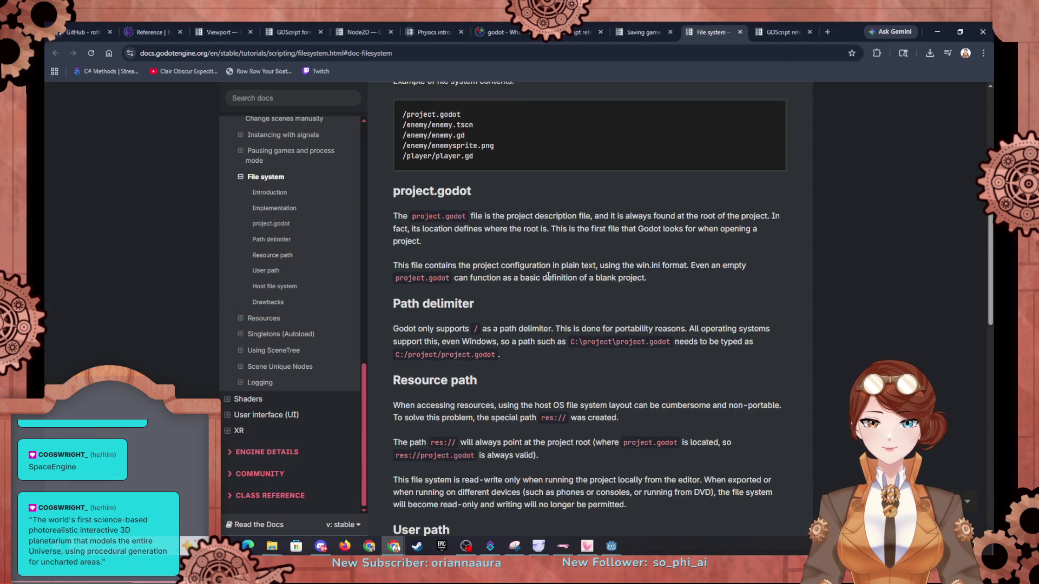
pyautogui.scroll(-3, 546, 277)
pyautogui.scroll(-3, 466, 273)
pyautogui.scroll(-2, 465, 273)
pyautogui.scroll(2, 466, 273)
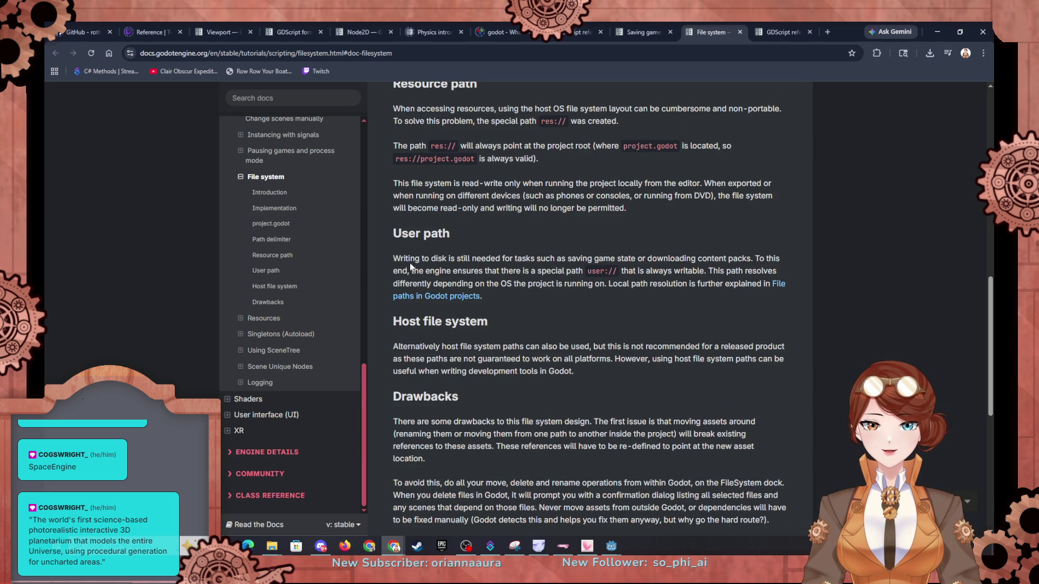
pyautogui.moveTo(457, 271); pyautogui.dragTo(766, 275)
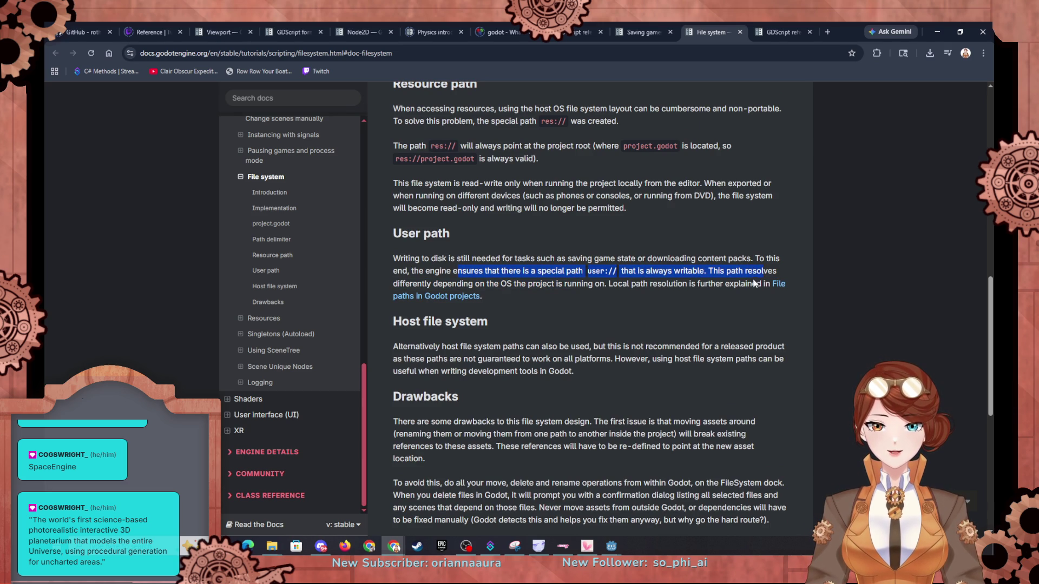
pyautogui.click(782, 285)
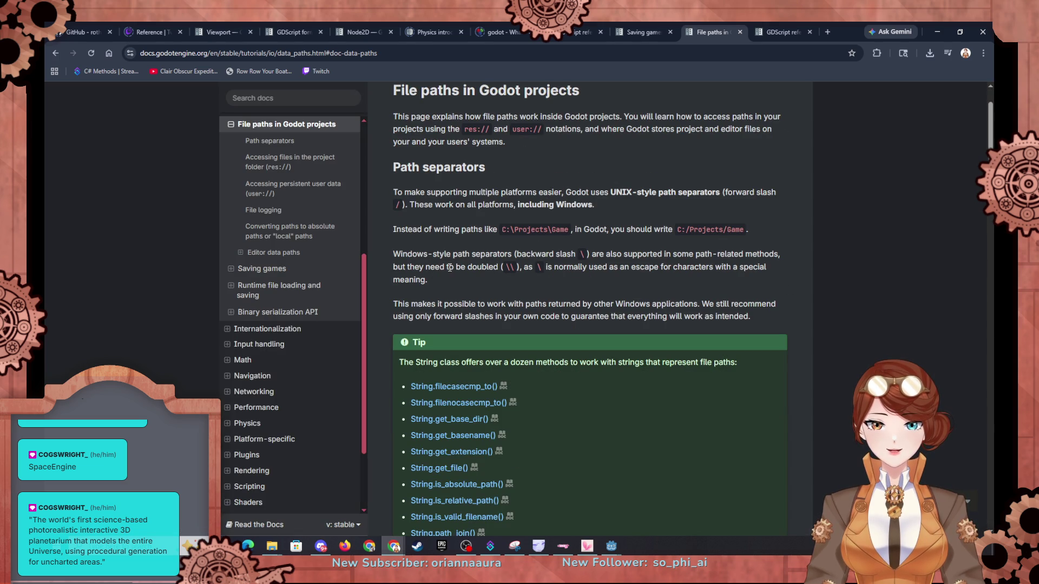
# Step: Read past the path-separator note down to 'Accessing persistent user data', briefly checking the Saving games page
pyautogui.scroll(2, 449, 267)
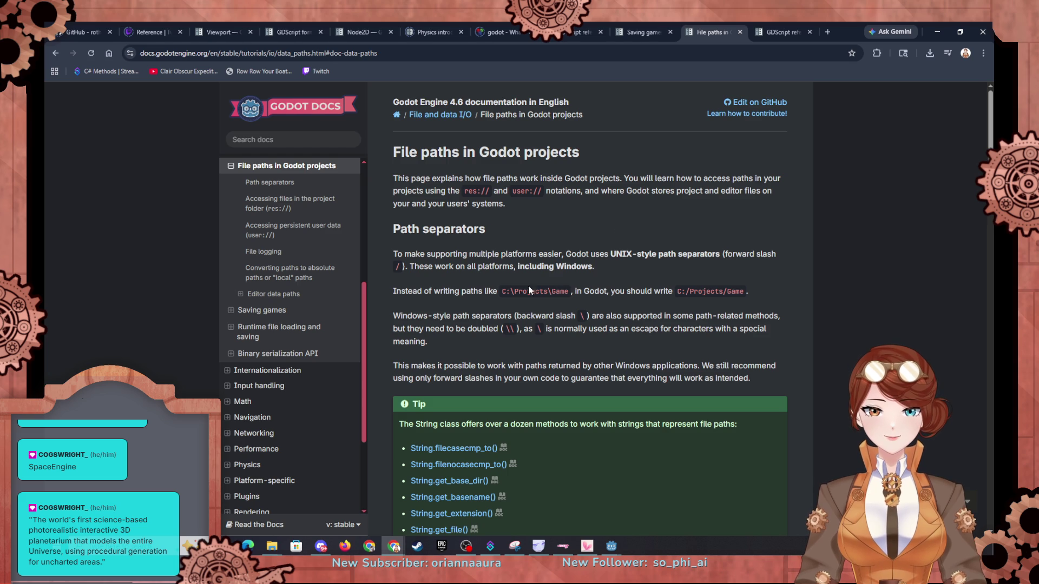
pyautogui.moveTo(420, 289)
pyautogui.mouseDown()
pyautogui.moveTo(571, 292)
pyautogui.moveTo(679, 316)
pyautogui.mouseUp()
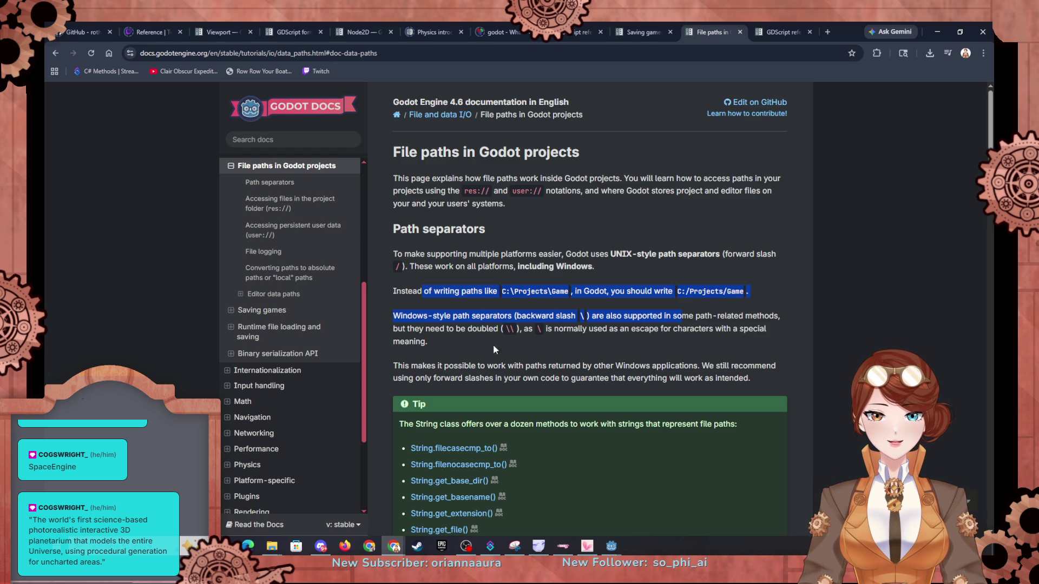
pyautogui.click(486, 349)
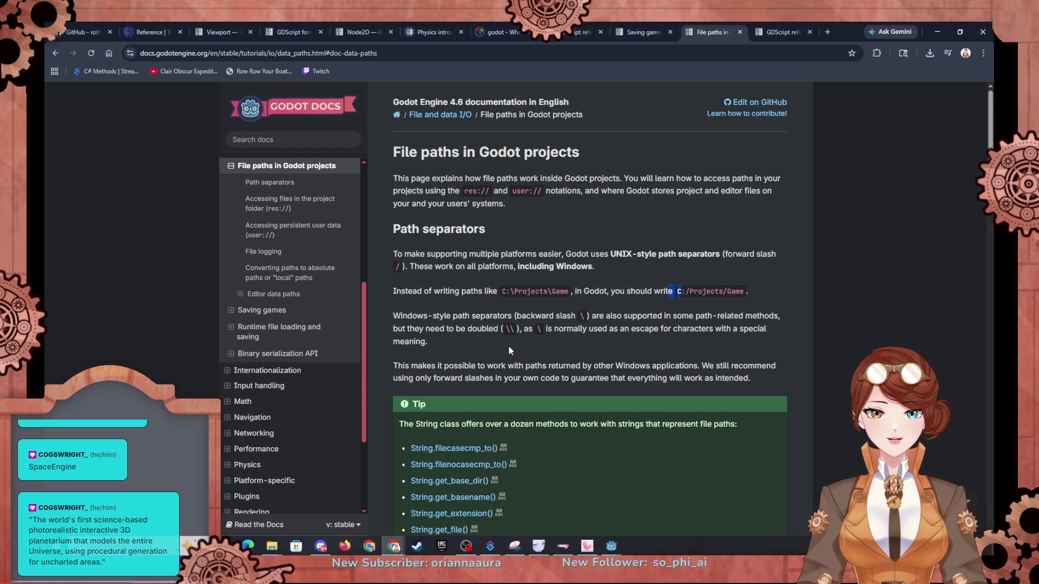
pyautogui.scroll(-6, 452, 347)
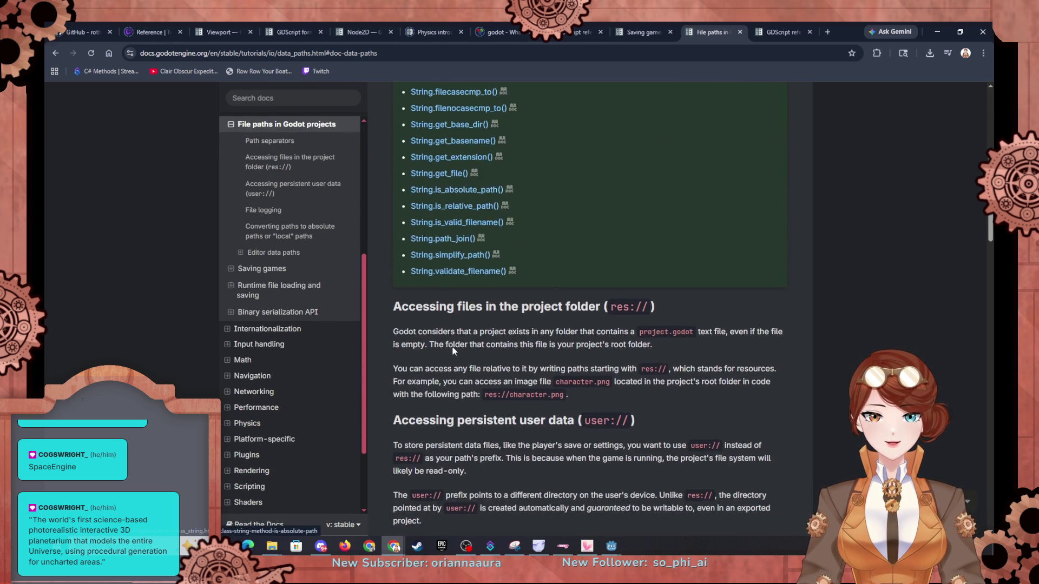
pyautogui.scroll(-2, 452, 348)
pyautogui.scroll(-1, 485, 304)
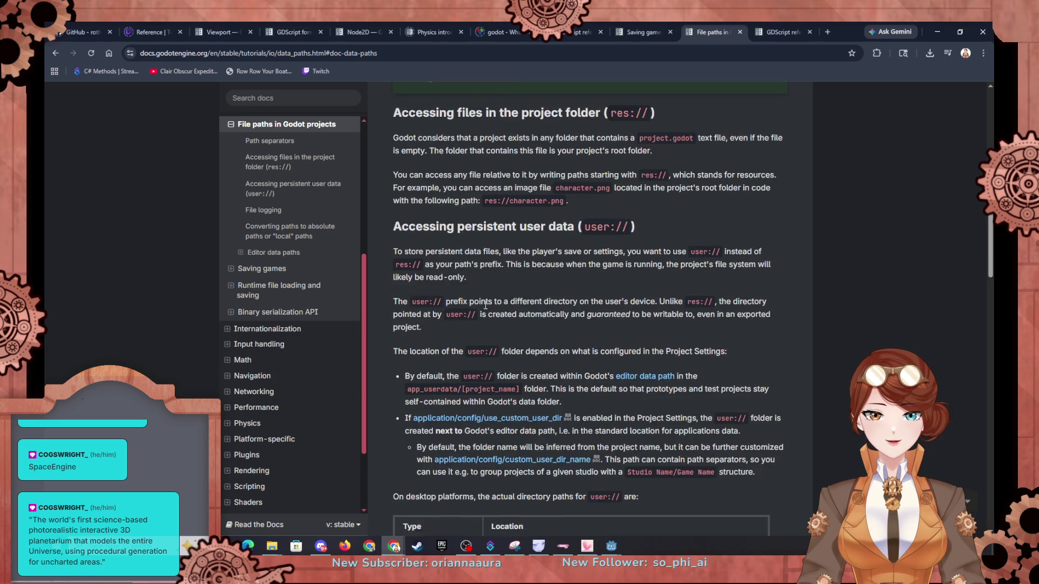
pyautogui.scroll(-1, 486, 304)
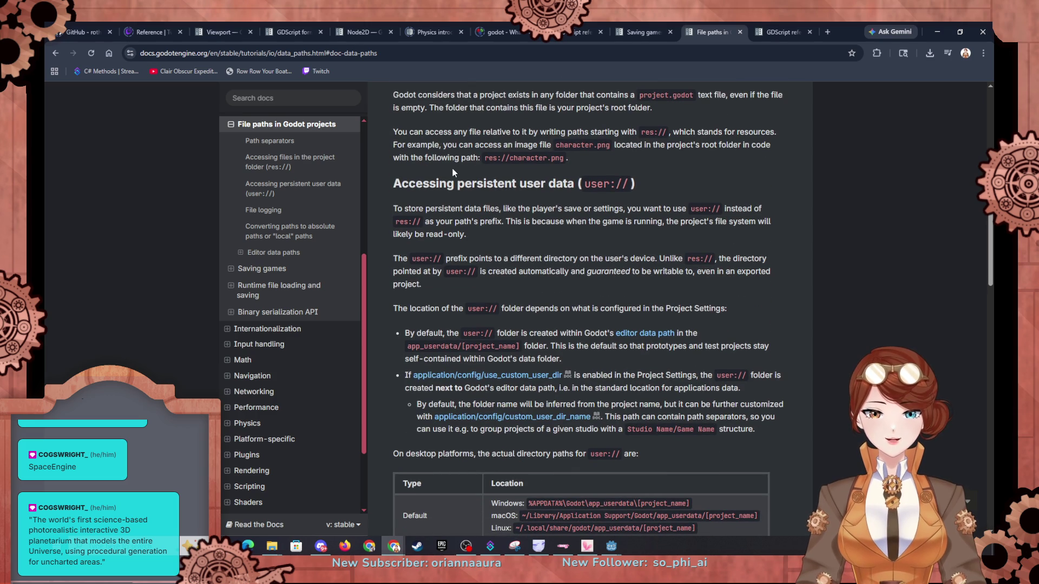
pyautogui.click(644, 26)
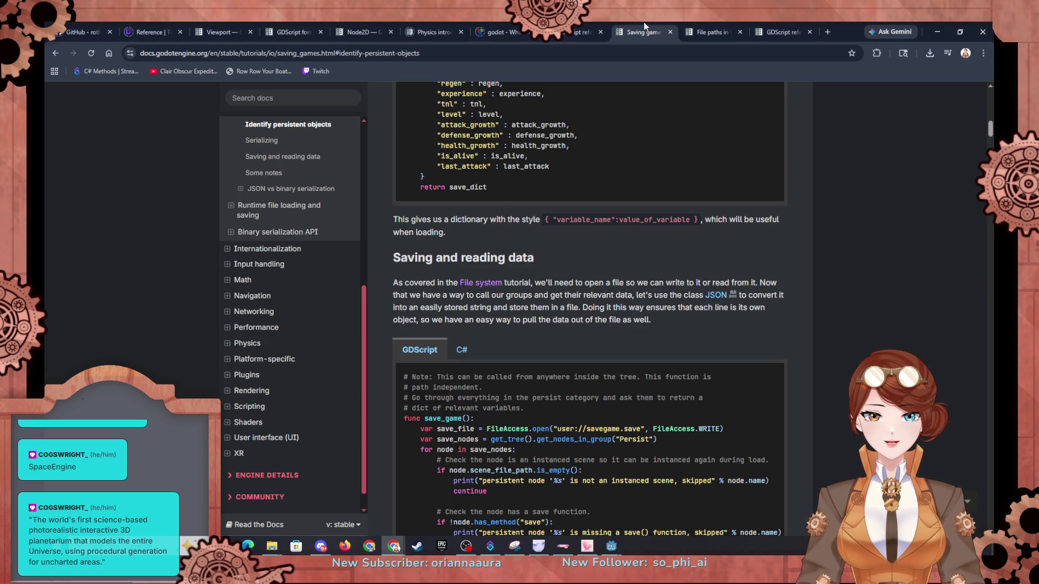
pyautogui.click(696, 28)
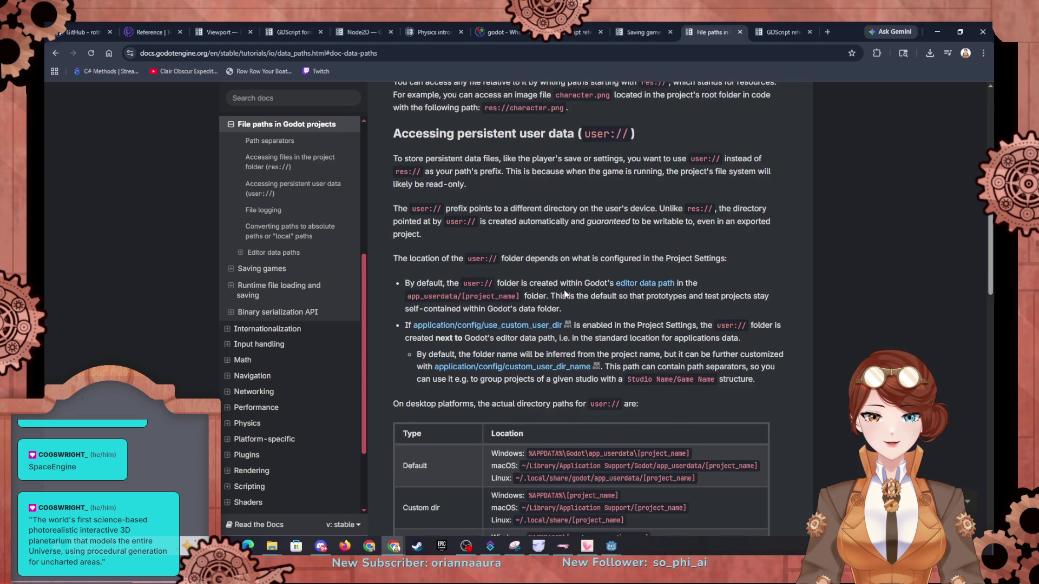
pyautogui.scroll(-1, 555, 325)
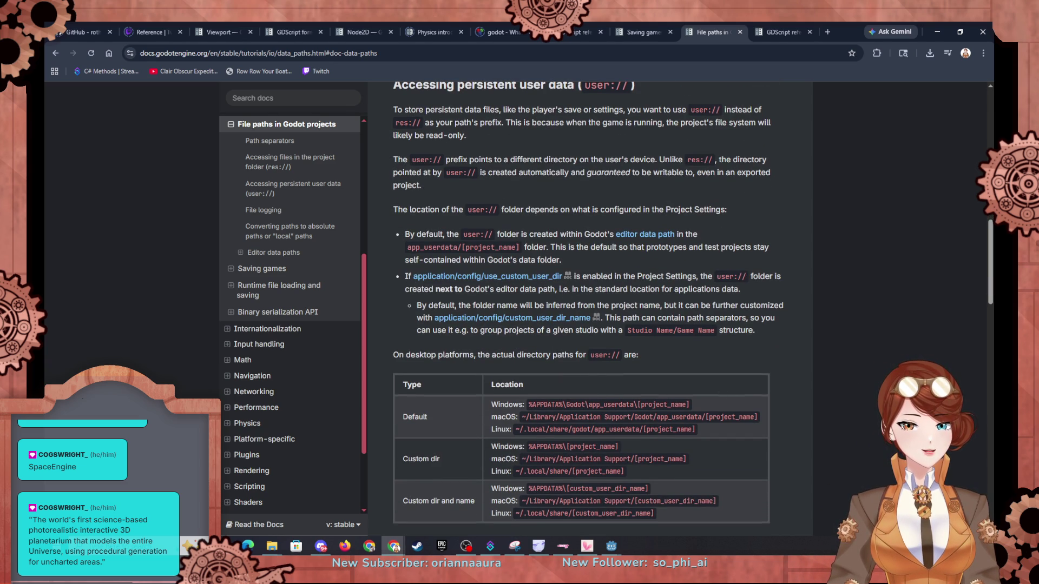
pyautogui.hotkey('alt', 'Tab')
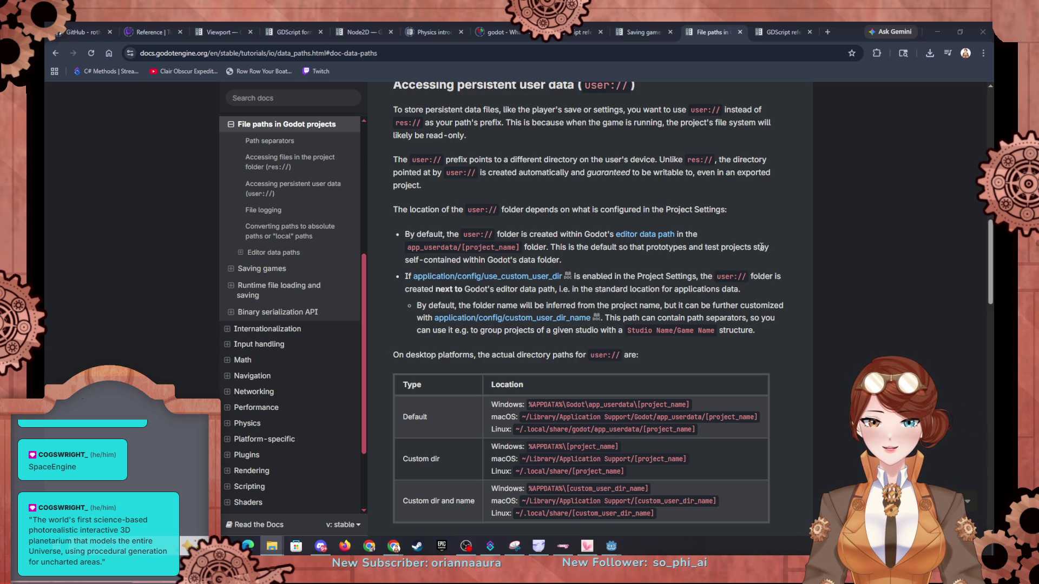
pyautogui.scroll(-1, 756, 250)
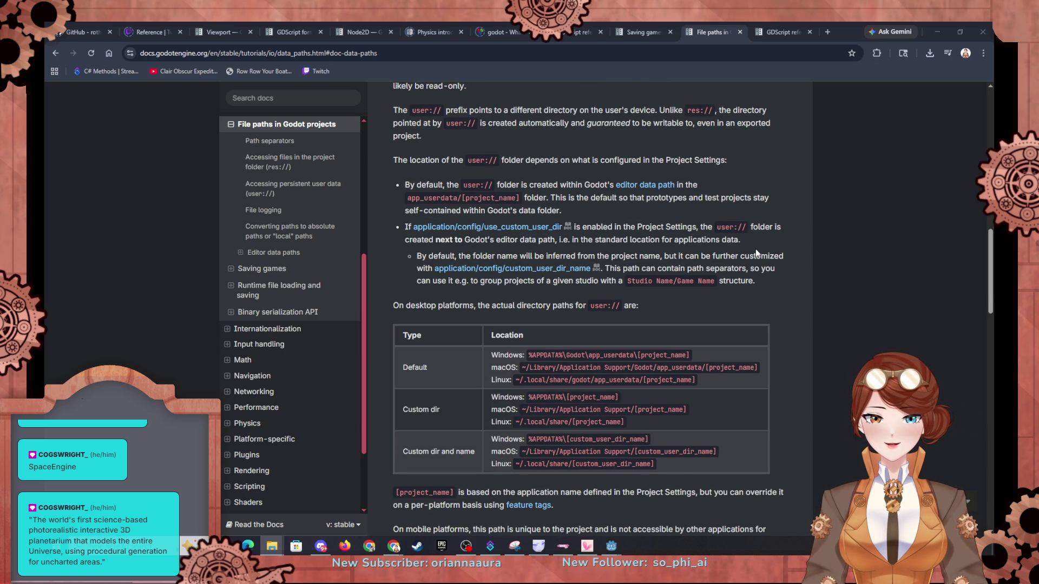
pyautogui.scroll(-1, 758, 253)
pyautogui.scroll(-3, 757, 253)
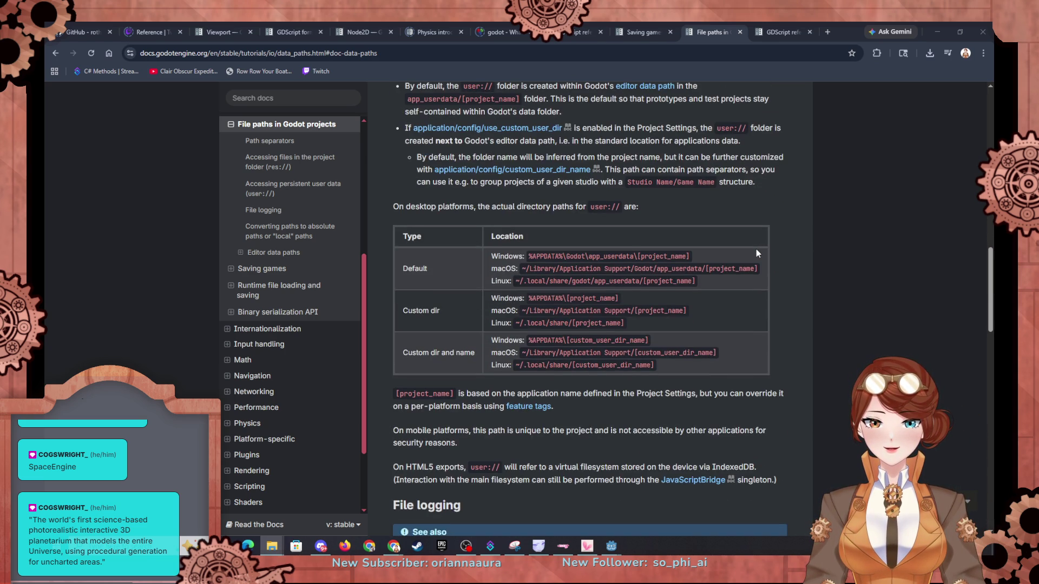
pyautogui.scroll(-1, 756, 253)
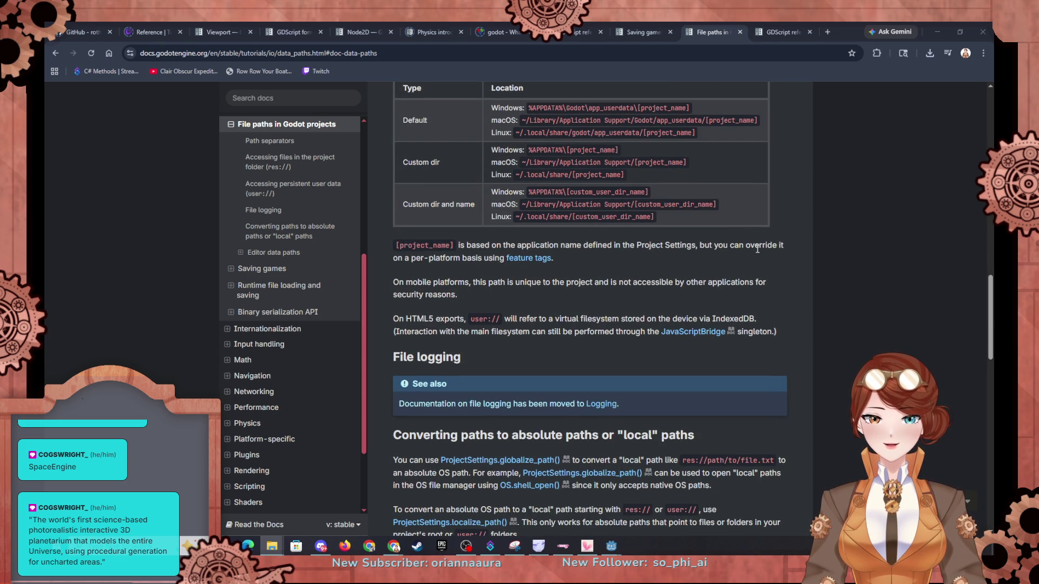
pyautogui.scroll(3, 757, 250)
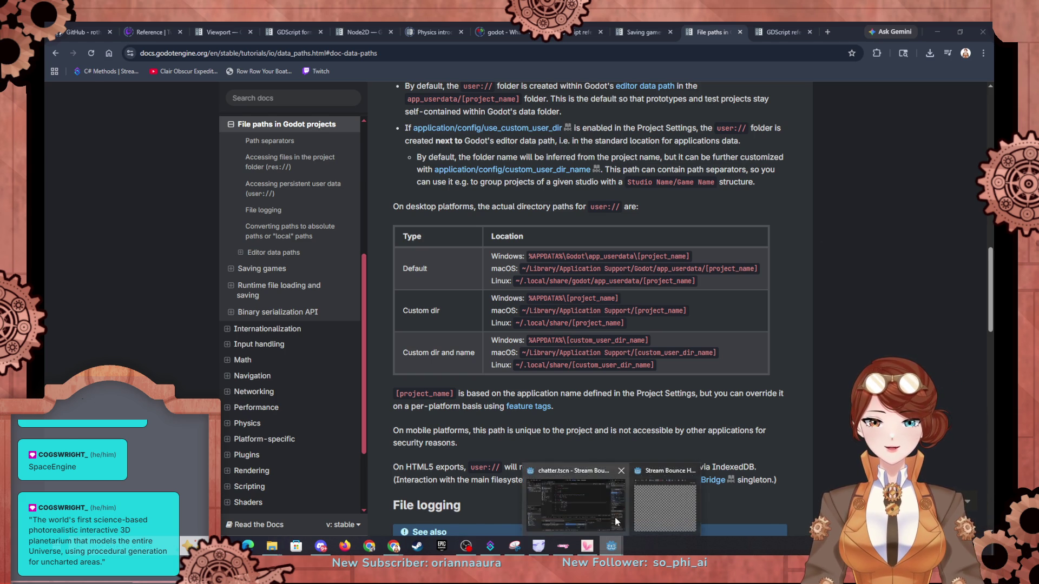
# Step: Restart the game past the line-90 breakpoint and select the first data.color(0) call on line 105
pyautogui.click(610, 547)
pyautogui.click(869, 44)
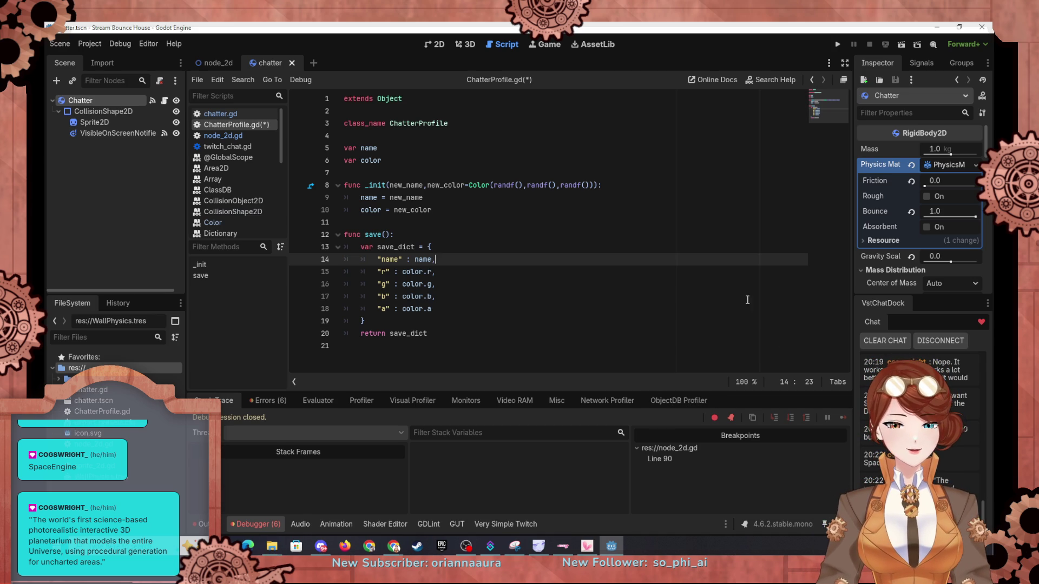
pyautogui.click(837, 44)
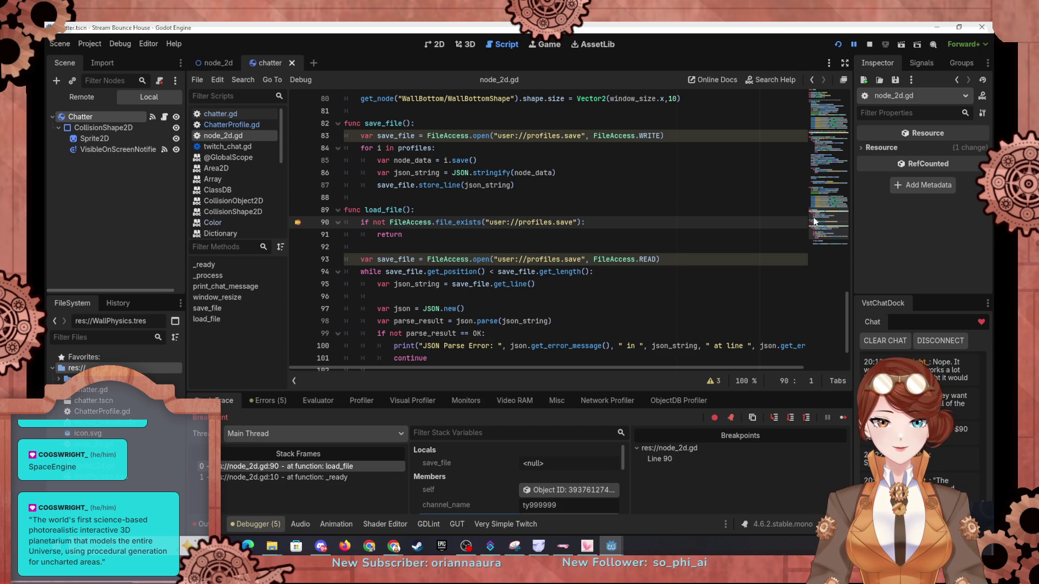
pyautogui.click(840, 414)
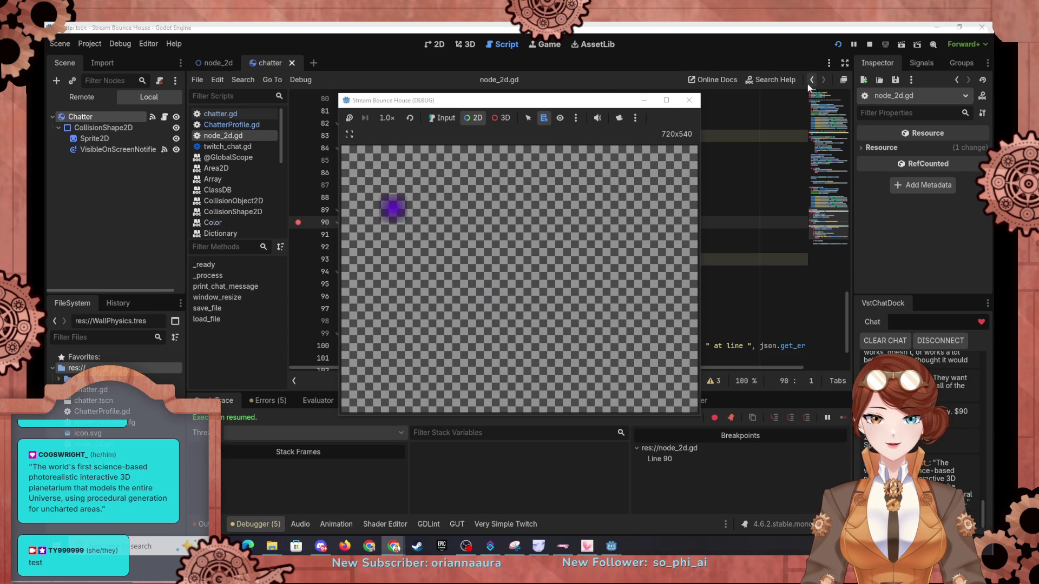
pyautogui.click(746, 296)
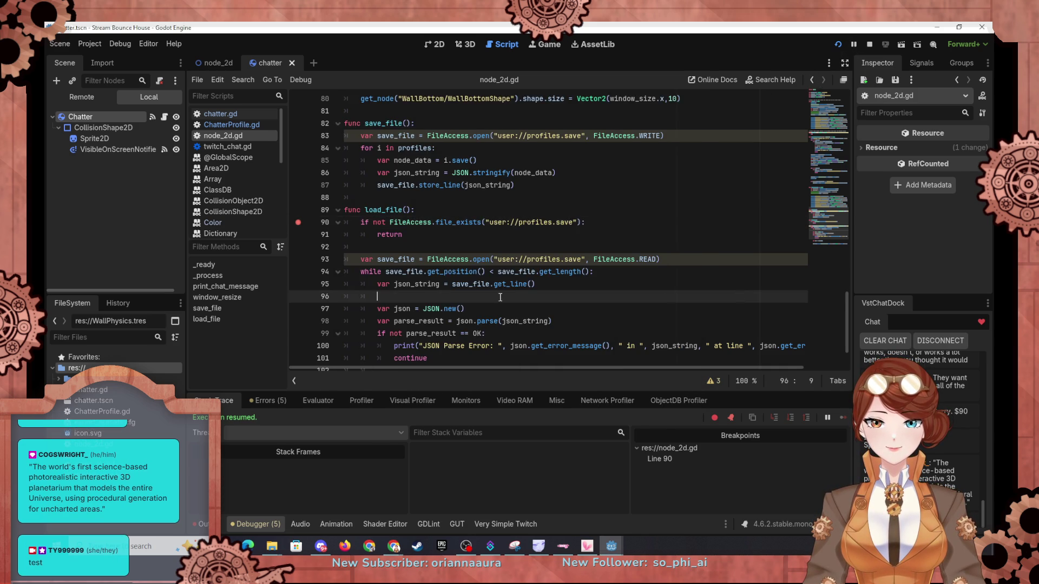
pyautogui.scroll(-2, 656, 341)
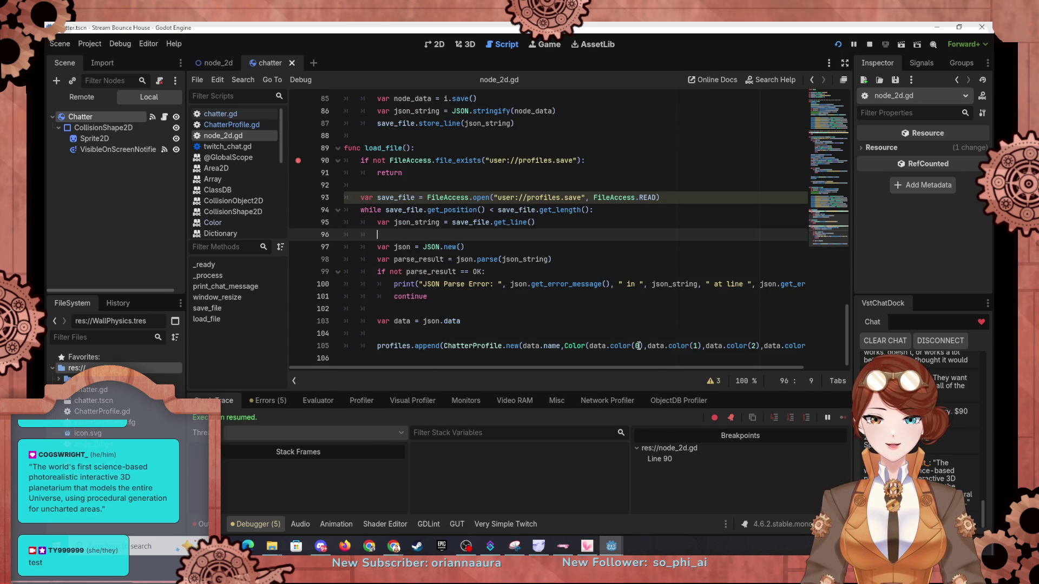
pyautogui.moveTo(642, 344); pyautogui.dragTo(611, 346)
# Step: Delete color(0) from line 105 and check the Color constructors in the built-in help
pyautogui.press('BackSpace')
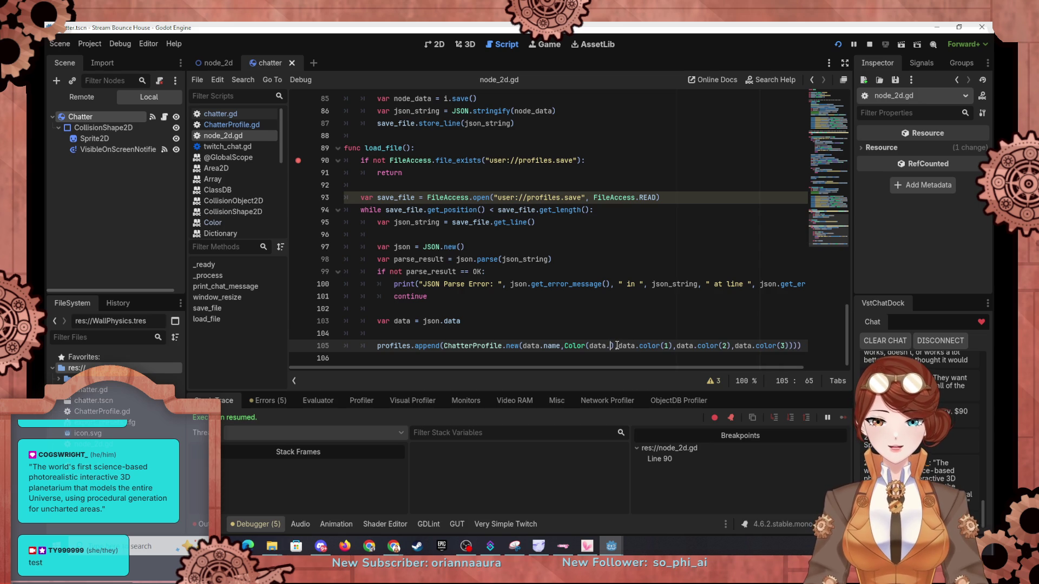
pyautogui.keyDown('ctrl'); pyautogui.click(572, 346); pyautogui.keyUp('ctrl')
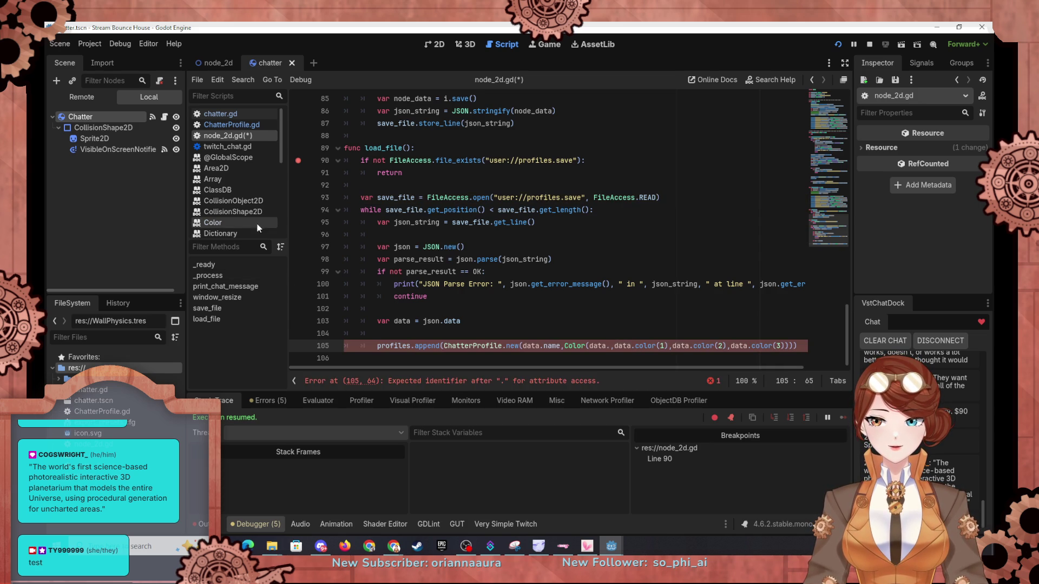
pyautogui.scroll(-2, 533, 272)
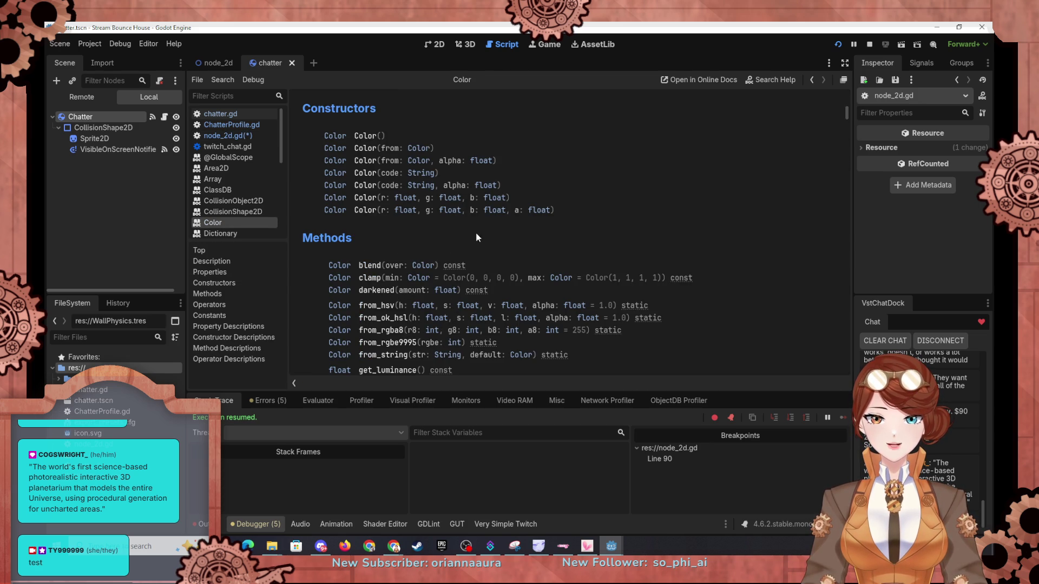
pyautogui.click(222, 135)
# Step: Replace the indexed color values with data.r, data.g, data.b and data.a, then save and run
pyautogui.write('r')
pyautogui.press('Right')
pyautogui.press('Right')
pyautogui.press('Delete')
pyautogui.press('Delete')
pyautogui.press('Delete')
pyautogui.write('g')
pyautogui.press('Right')
pyautogui.press('Right')
pyautogui.press('Right')
pyautogui.press('Right')
pyautogui.press('Delete')
pyautogui.press('Delete')
pyautogui.press('Delete')
pyautogui.write('b')
pyautogui.press('Right')
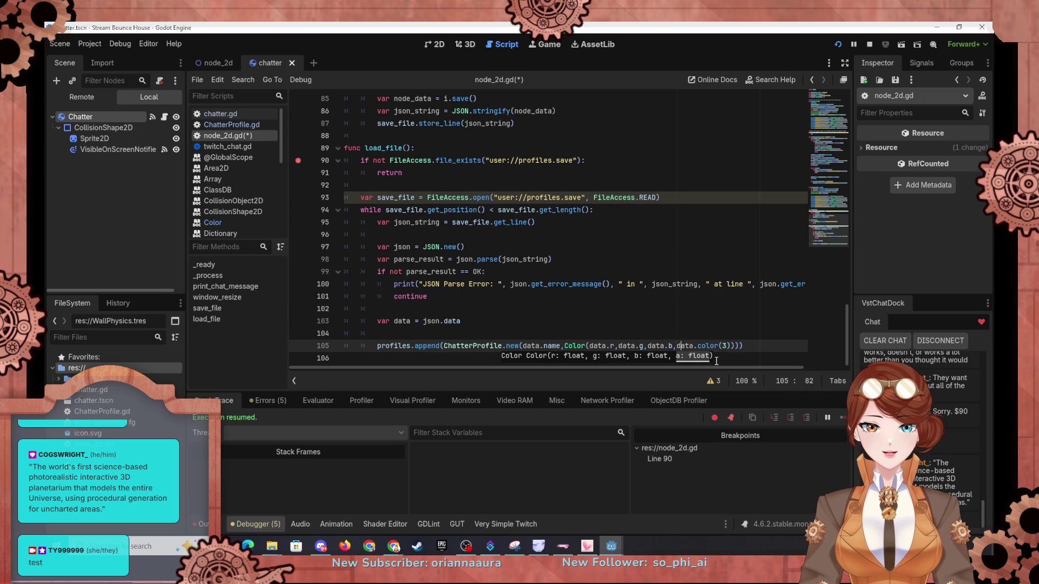
pyautogui.press('Delete')
pyautogui.press('Delete')
pyautogui.press('Delete')
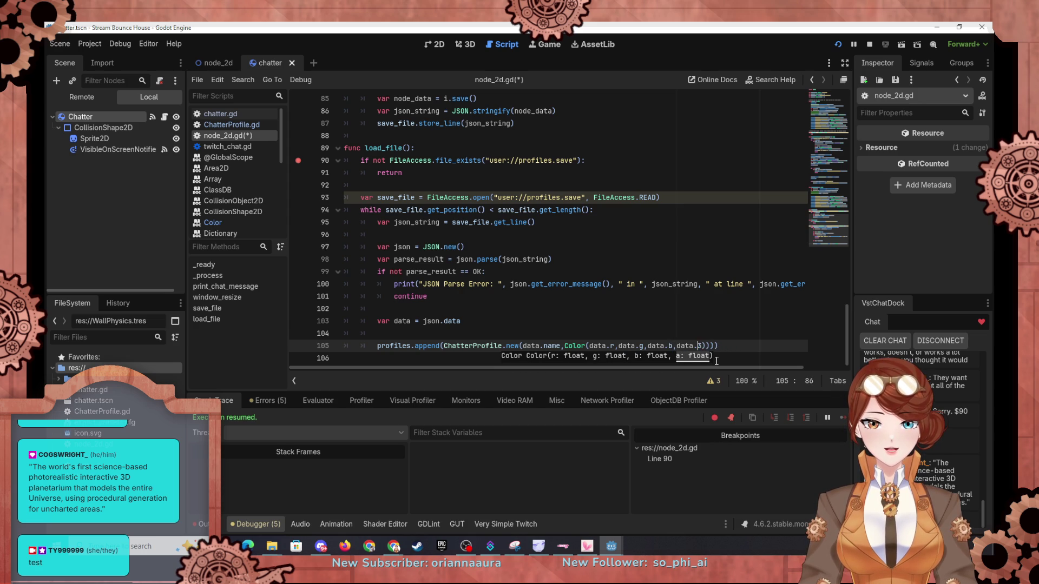
pyautogui.write('a')
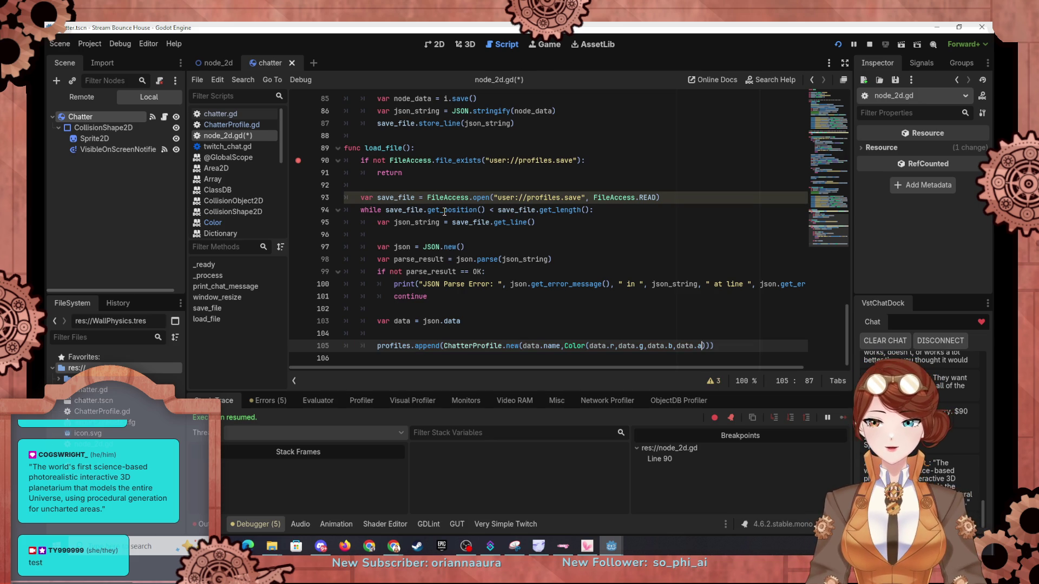
pyautogui.click(838, 44)
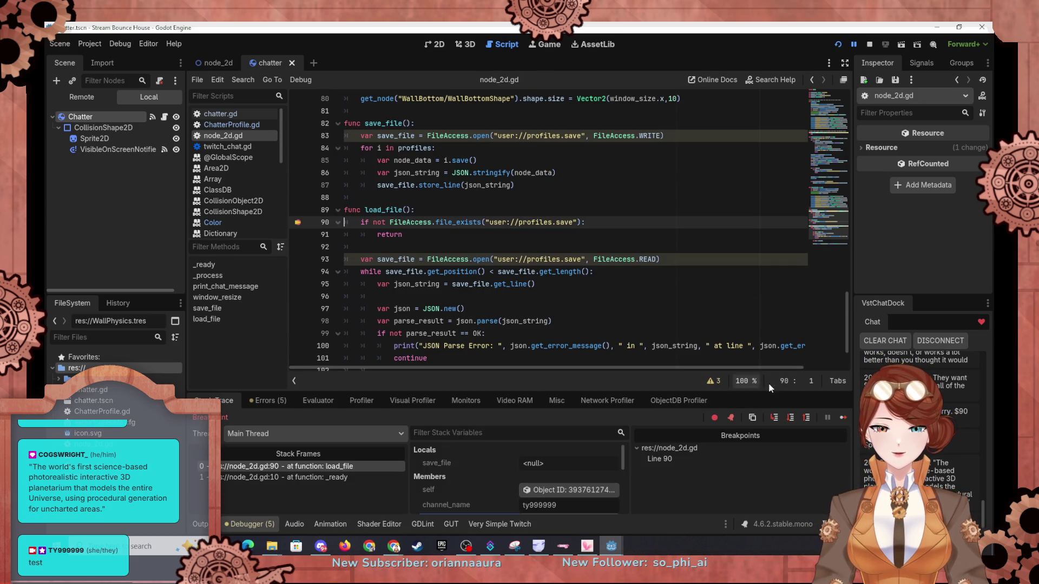
# Step: Decline the Notepad++ update prompt, stop the session, and relaunch with F5 into load_file
pyautogui.hotkey('alt', 'Tab')
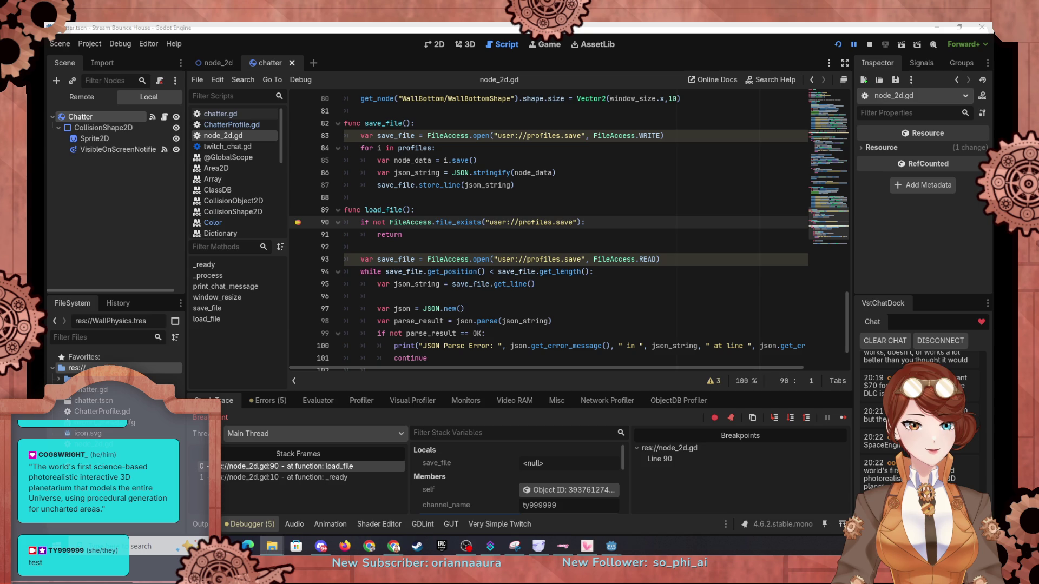
pyautogui.click(589, 313)
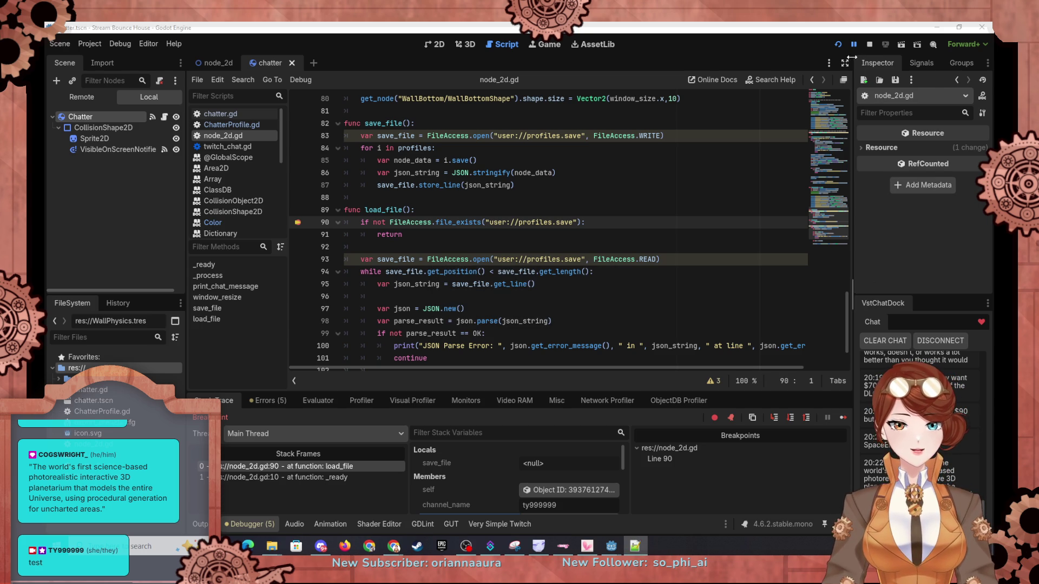
pyautogui.click(869, 44)
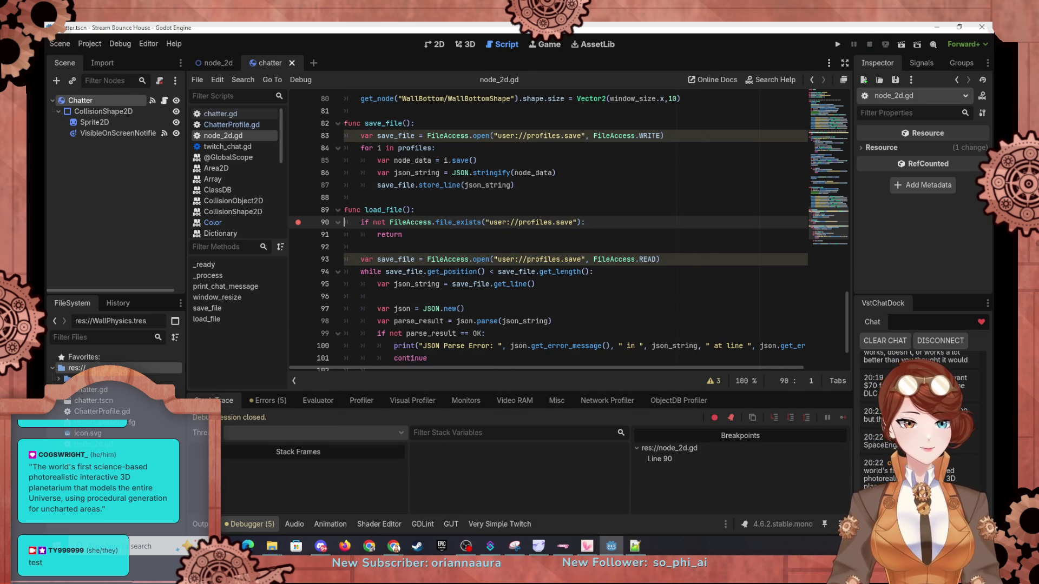
pyautogui.click(634, 546)
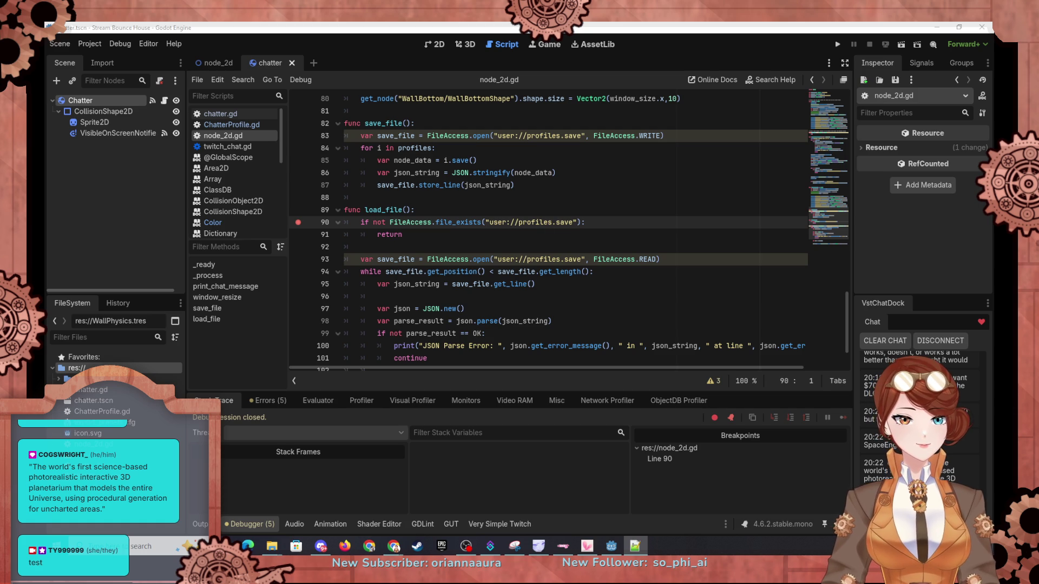
pyautogui.press('F5')
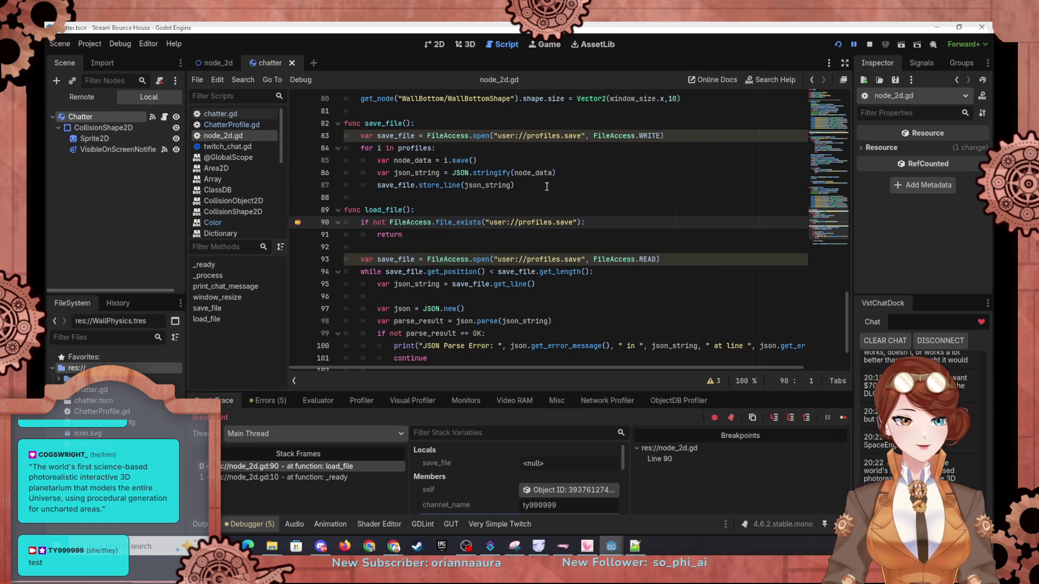
pyautogui.click(789, 420)
# Step: Step through load_file back into _ready and inspect the first loaded profile's name and color
pyautogui.click(790, 420)
pyautogui.click(790, 420)
pyautogui.click(790, 420)
pyautogui.click(790, 420)
pyautogui.click(790, 420)
pyautogui.click(789, 420)
pyautogui.click(790, 419)
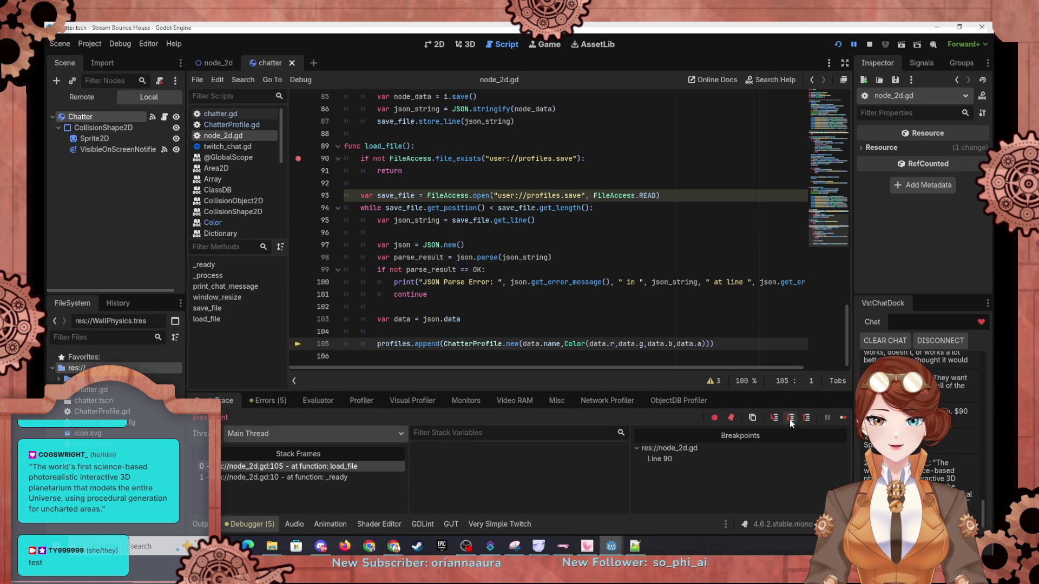
pyautogui.click(789, 420)
pyautogui.scroll(-2, 514, 481)
pyautogui.click(520, 476)
pyautogui.scroll(-2, 509, 478)
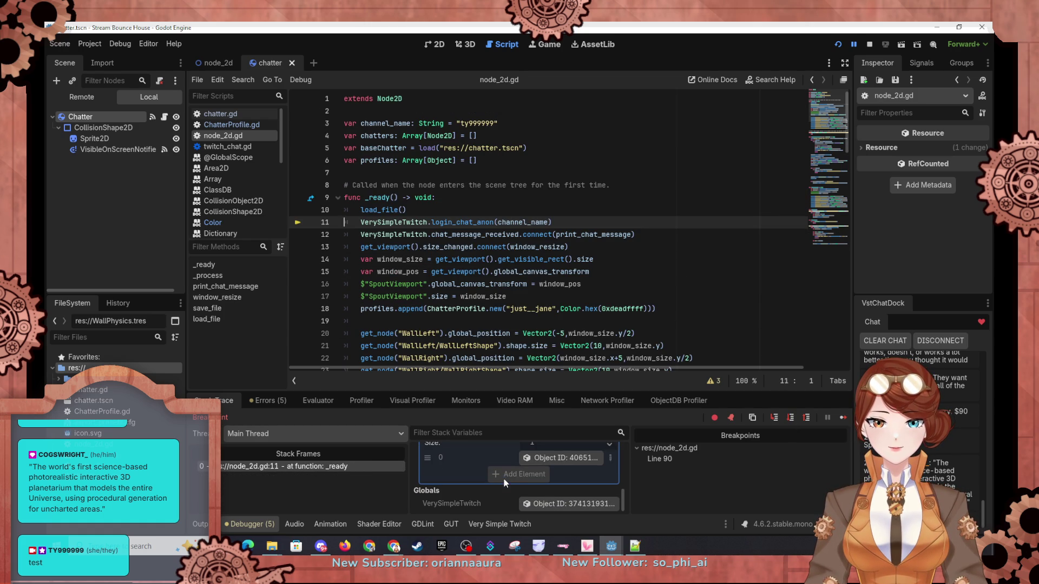
pyautogui.click(557, 458)
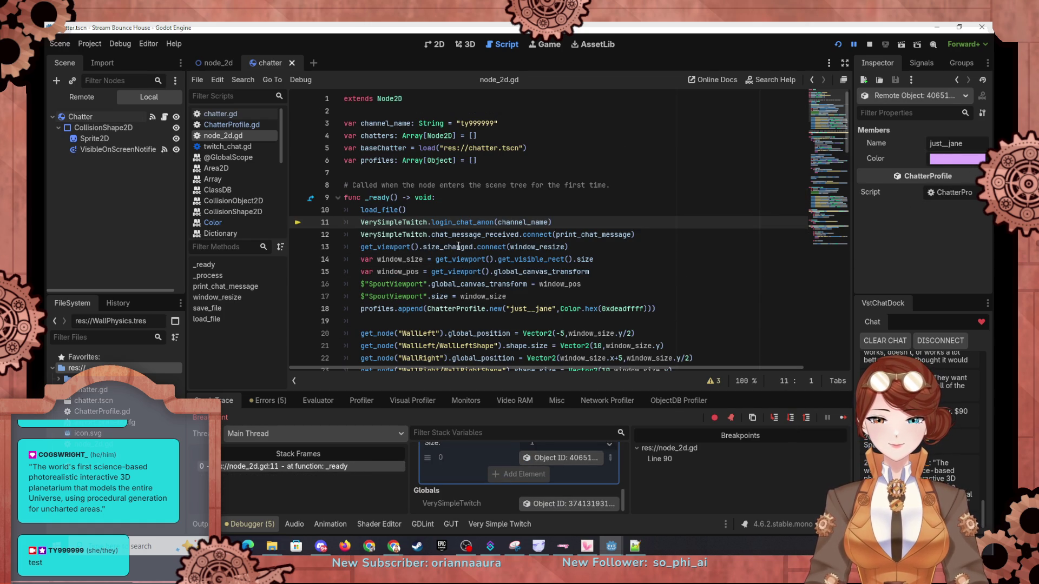
# Step: Change line 18 to the channel name with Color.hex(0x06D0D0FF), then save and restart the project
pyautogui.click(492, 223)
pyautogui.moveTo(510, 309); pyautogui.dragTo(550, 309)
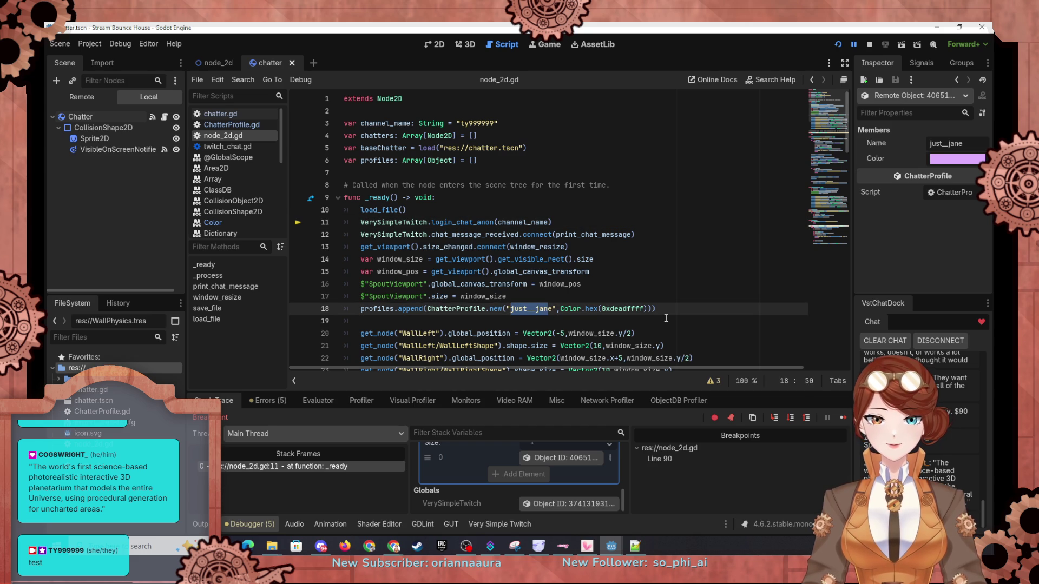
pyautogui.write('ty999999')
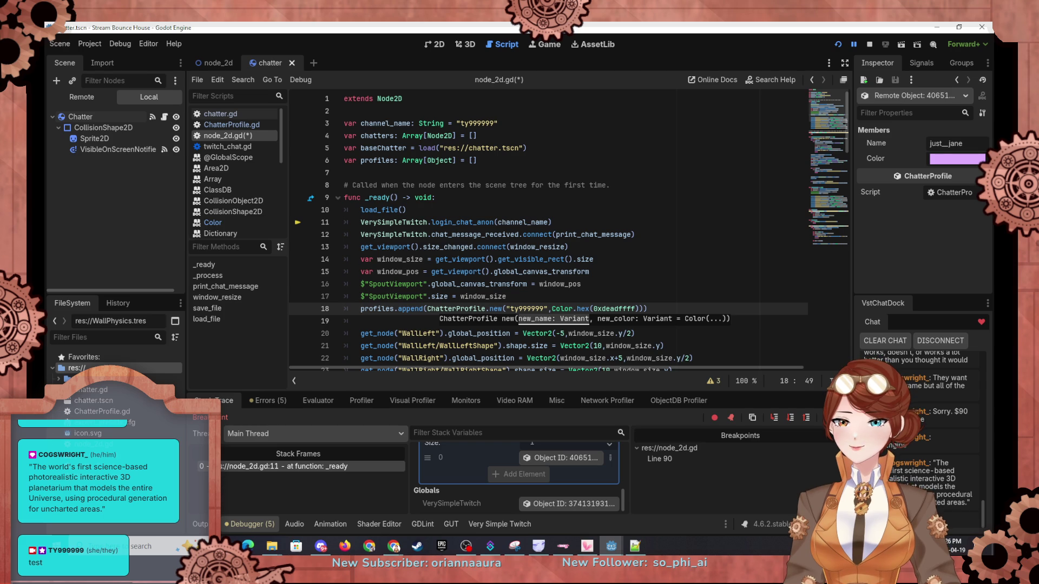
pyautogui.hotkey('alt', 'Tab')
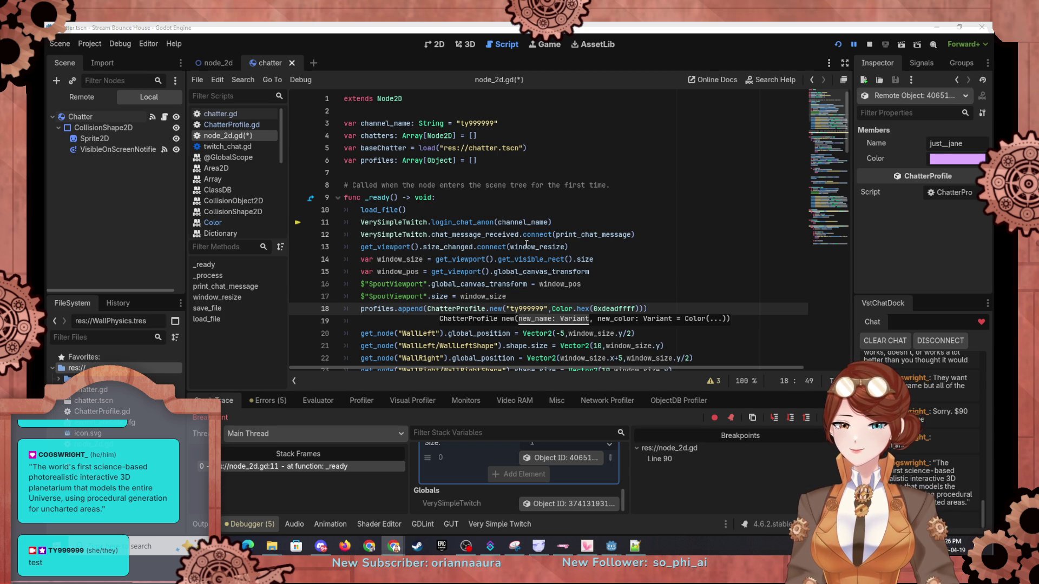
pyautogui.moveTo(594, 308); pyautogui.dragTo(636, 309)
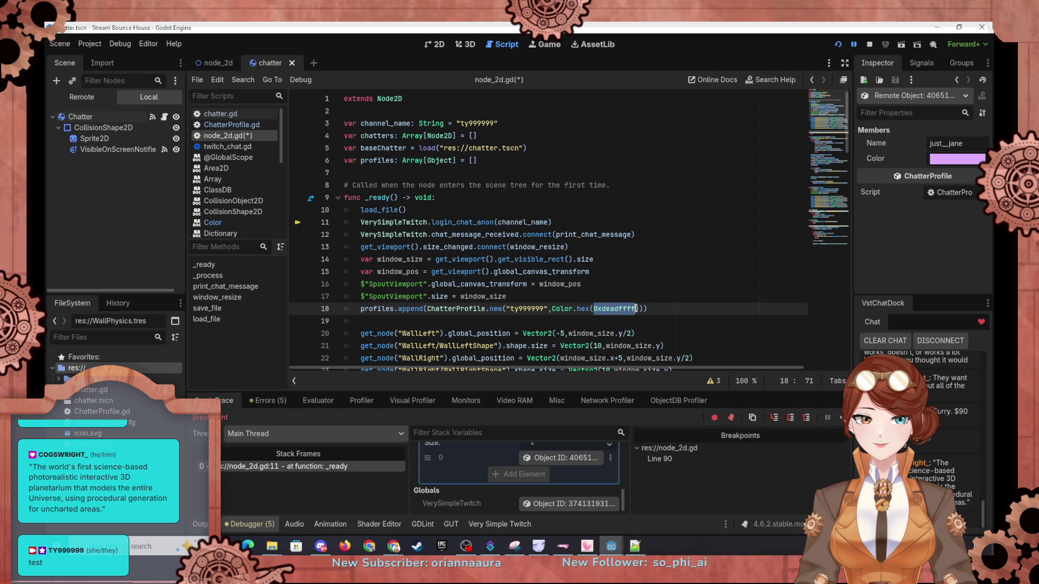
pyautogui.write('#06D0D0')
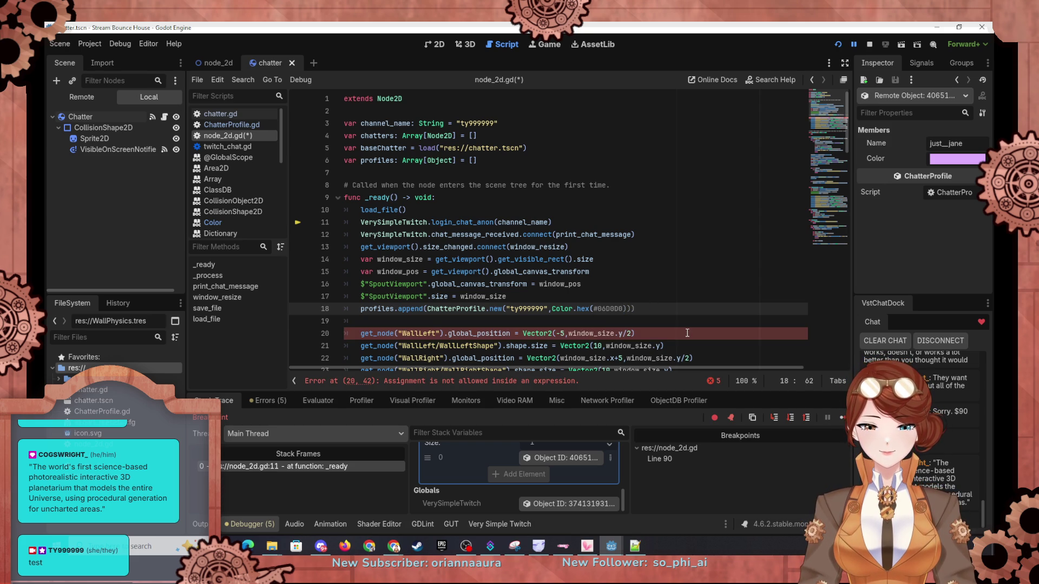
pyautogui.press('BackSpace')
pyautogui.press('Escape')
pyautogui.write('0x')
pyautogui.press('Right')
pyautogui.press('Right')
pyautogui.press('Right')
pyautogui.write('FF')
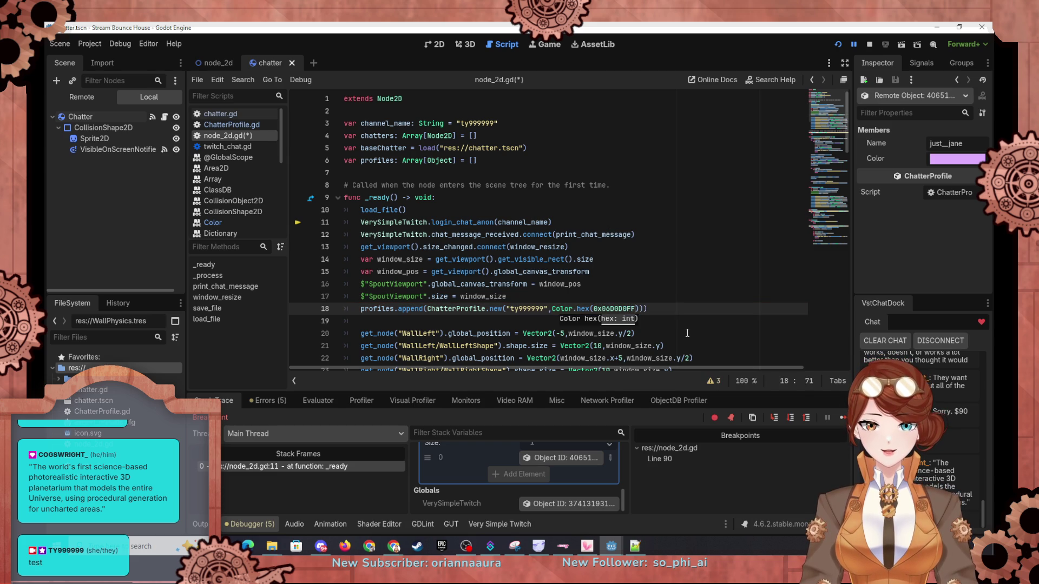
pyautogui.click(837, 46)
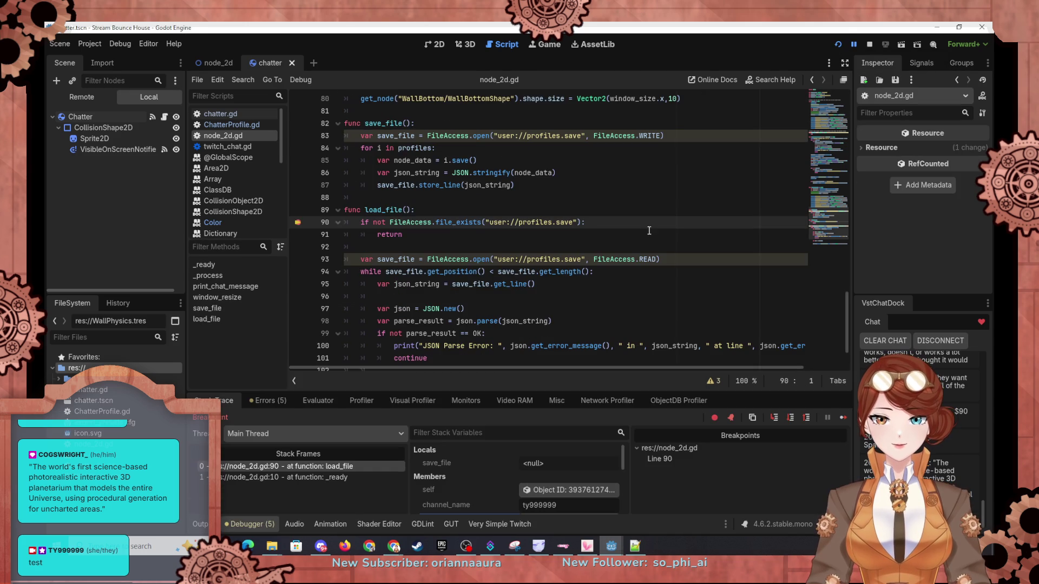
# Step: Restart the game, step into load_file, and inspect the first loaded chatter profile
pyautogui.click(840, 418)
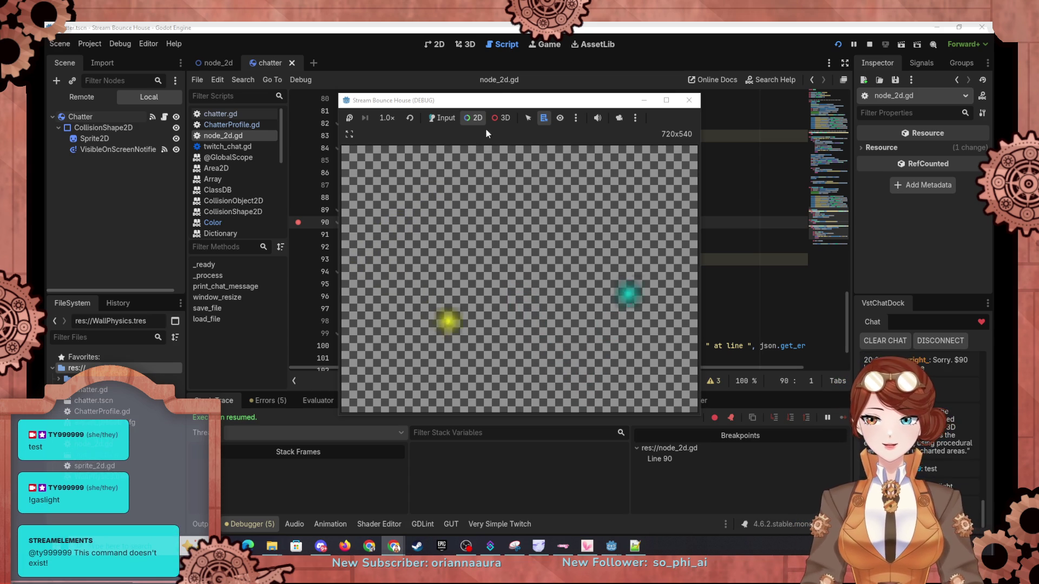
pyautogui.click(838, 46)
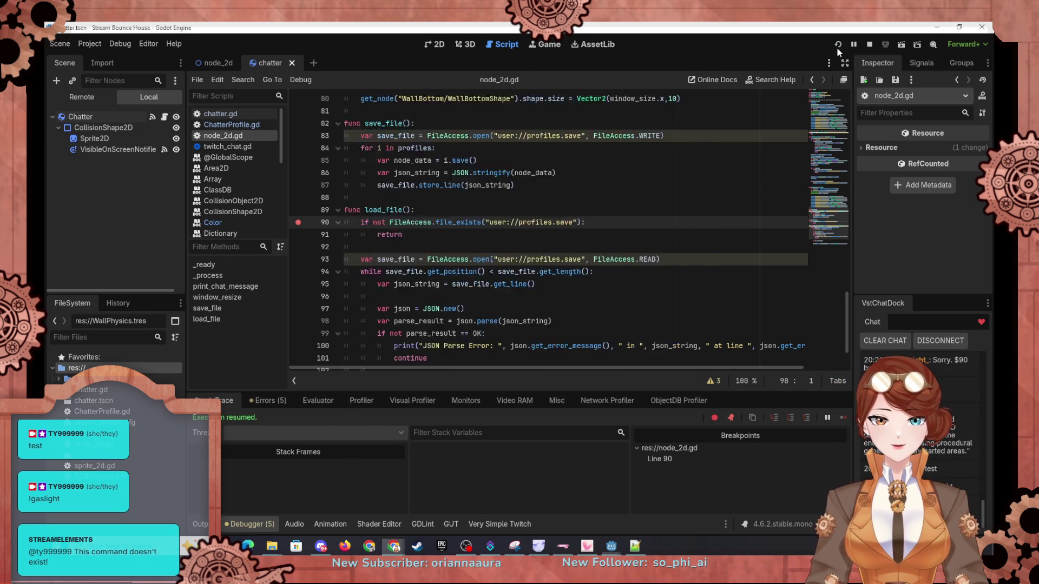
pyautogui.click(791, 418)
pyautogui.click(791, 417)
pyautogui.click(792, 418)
pyautogui.click(791, 418)
pyautogui.click(791, 418)
pyautogui.click(792, 418)
pyautogui.click(792, 417)
pyautogui.click(792, 417)
pyautogui.click(791, 418)
pyautogui.scroll(-5, 543, 457)
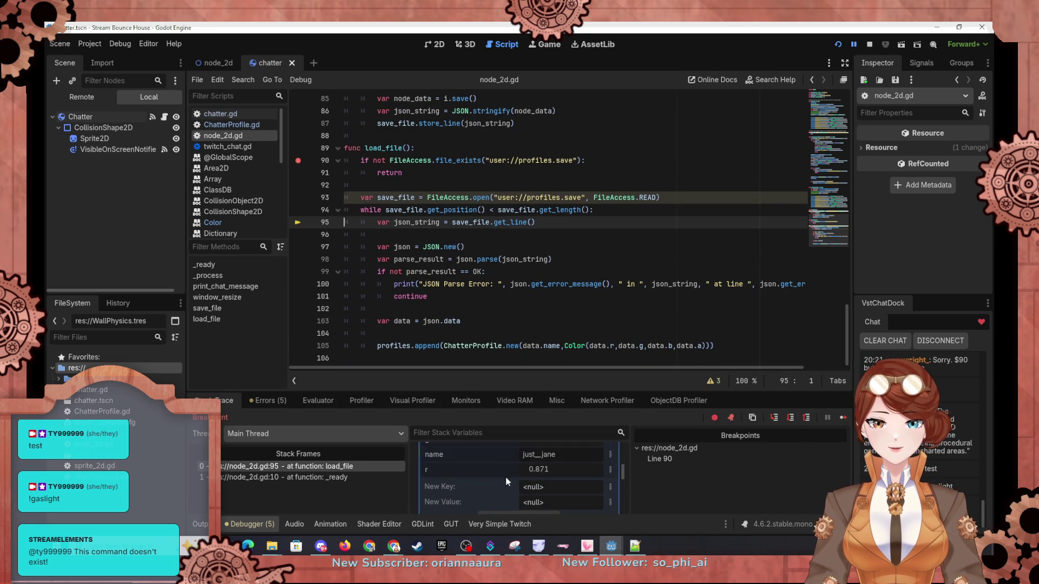
pyautogui.click(495, 484)
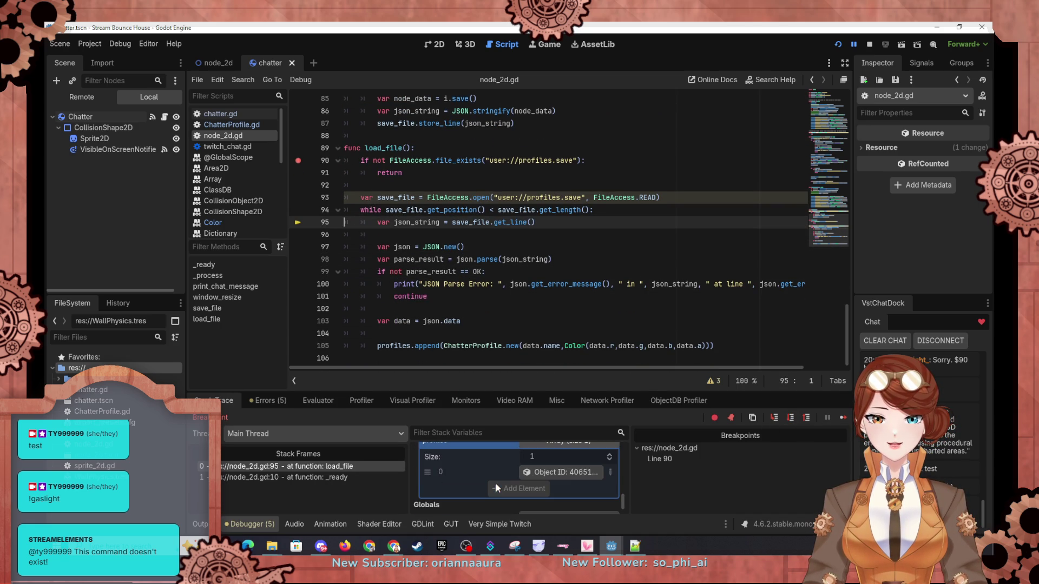
pyautogui.click(543, 473)
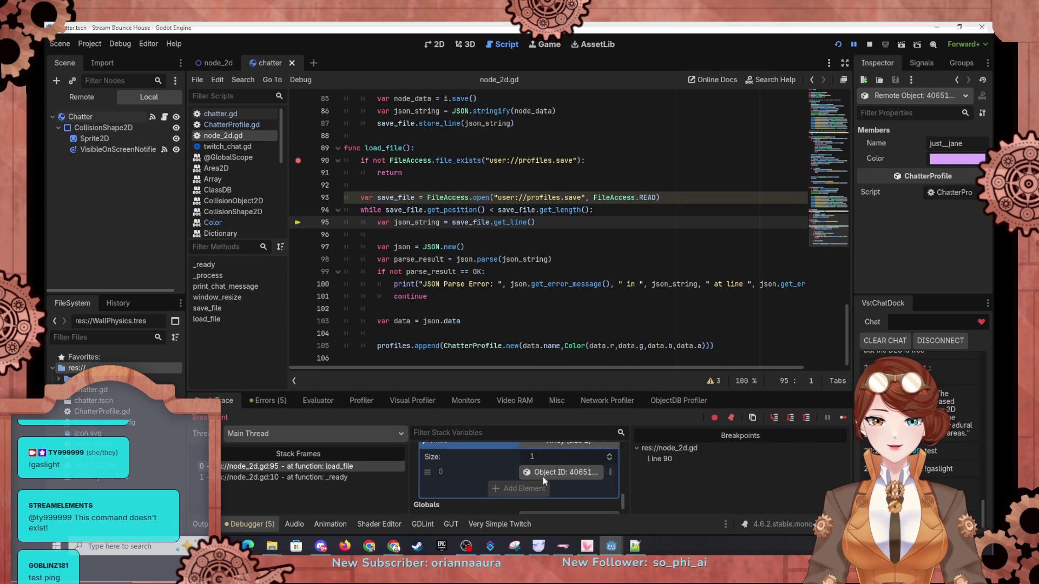
# Step: Step through another loop iteration and inspect the second profile in the expanded profiles array
pyautogui.click(790, 418)
pyautogui.click(790, 418)
pyautogui.click(790, 418)
pyautogui.click(790, 418)
pyautogui.click(789, 418)
pyautogui.click(790, 418)
pyautogui.scroll(-5, 547, 464)
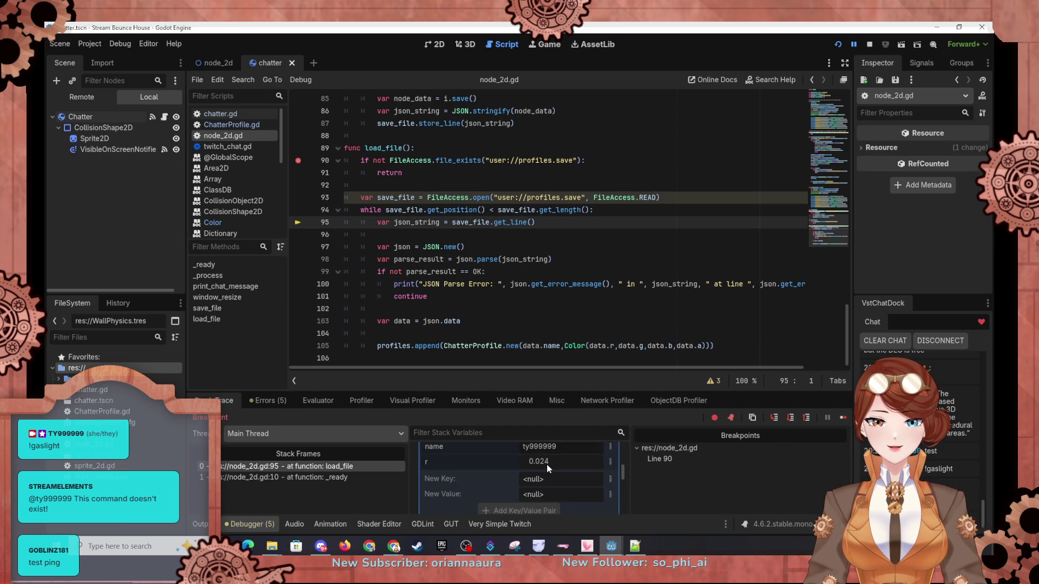
pyautogui.click(548, 466)
pyautogui.scroll(-2, 557, 478)
pyautogui.click(560, 475)
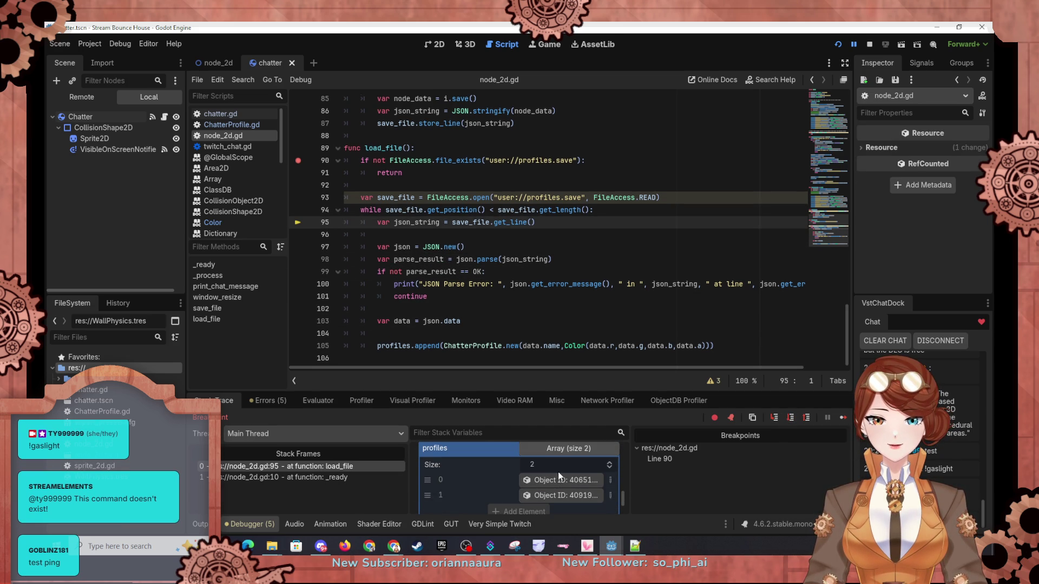
pyautogui.click(559, 497)
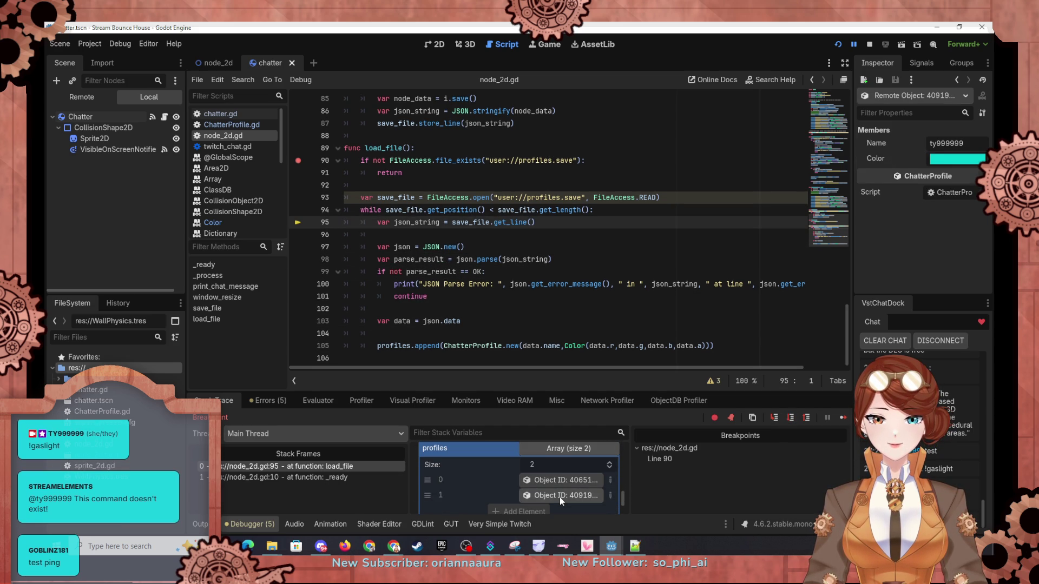
# Step: Step out of load_file into _ready, check the third loaded profile, and continue execution
pyautogui.click(790, 419)
pyautogui.click(790, 420)
pyautogui.click(790, 420)
pyautogui.click(790, 420)
pyautogui.click(790, 420)
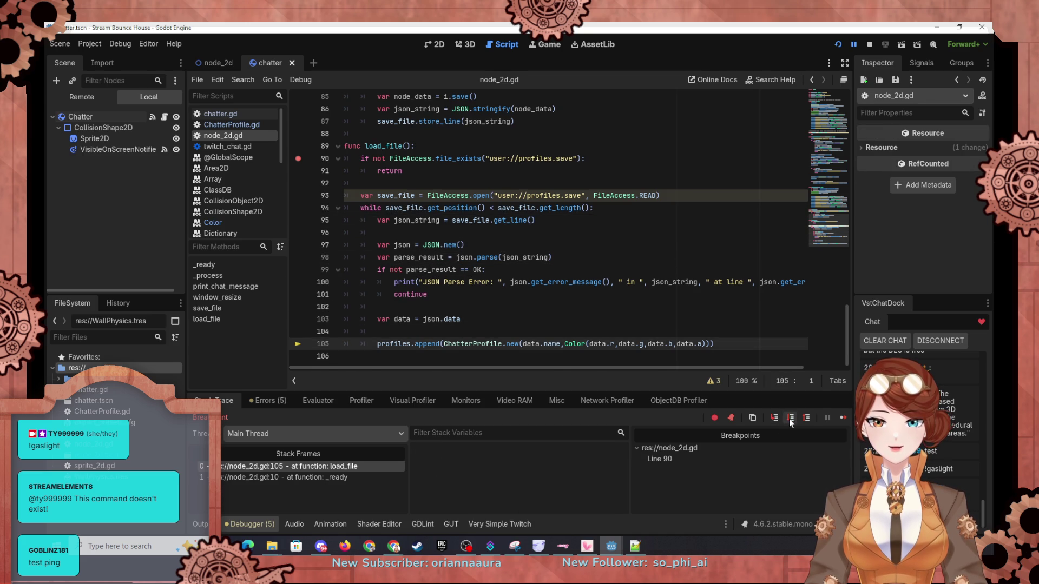
pyautogui.click(790, 420)
pyautogui.click(789, 420)
pyautogui.scroll(-4, 591, 480)
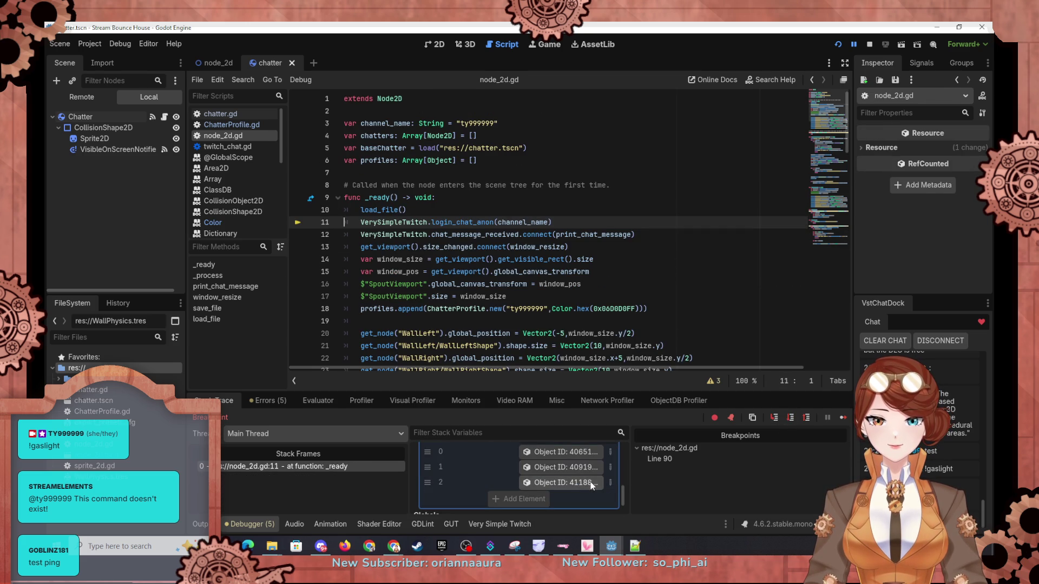
pyautogui.click(591, 483)
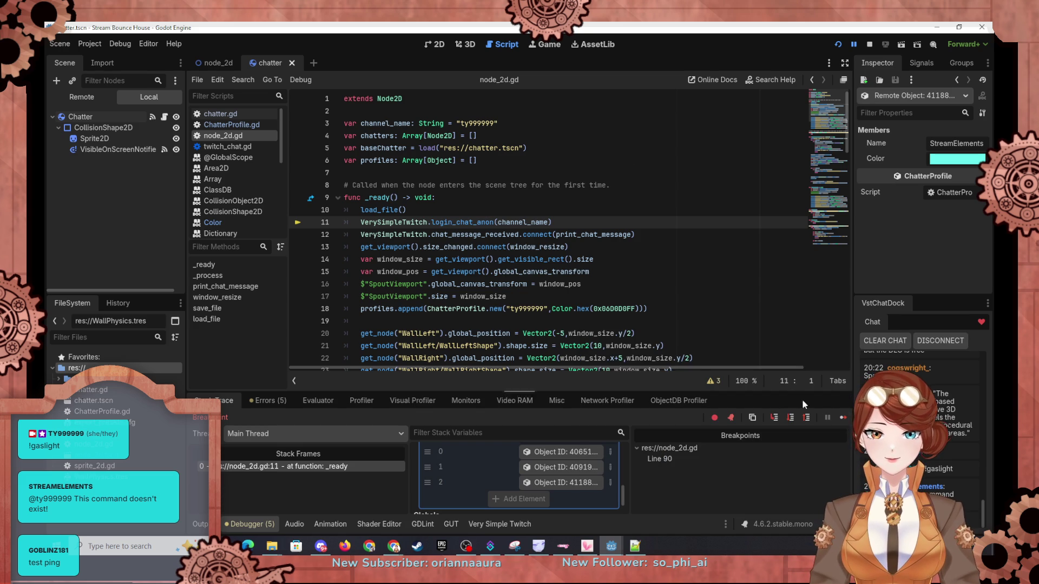
pyautogui.click(841, 417)
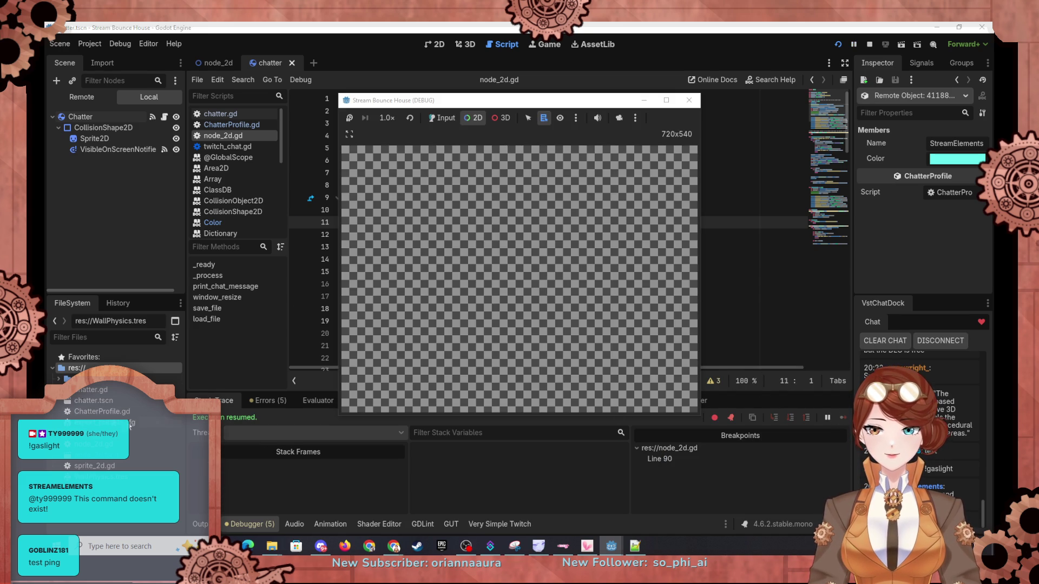
# Step: Clear the red breakpoint dot on line 90, then open Color from the scripts list
pyautogui.click(231, 357)
pyautogui.scroll(-19, 354, 256)
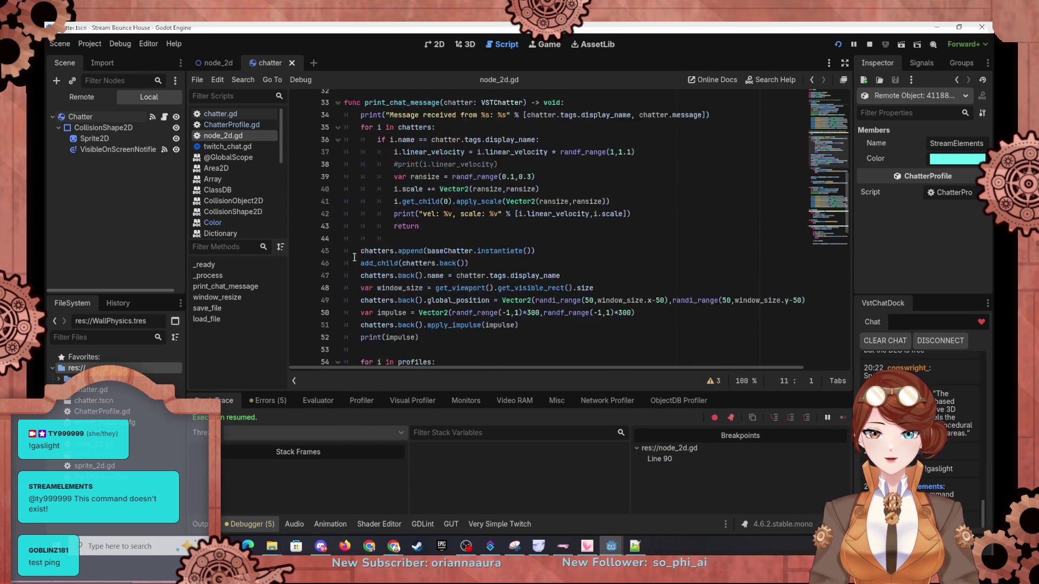
pyautogui.scroll(-7, 354, 256)
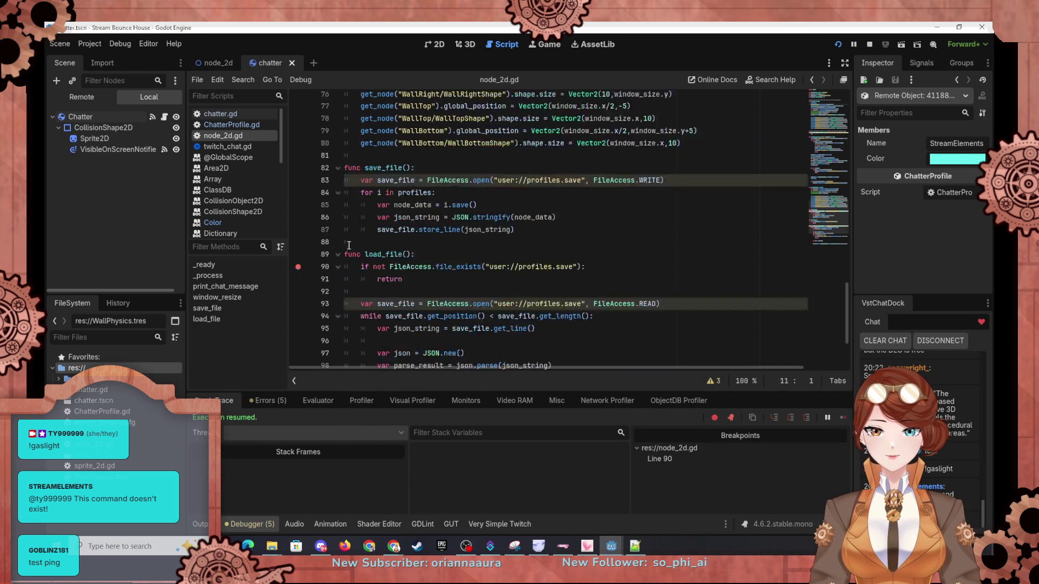
pyautogui.click(297, 235)
pyautogui.scroll(12, 557, 247)
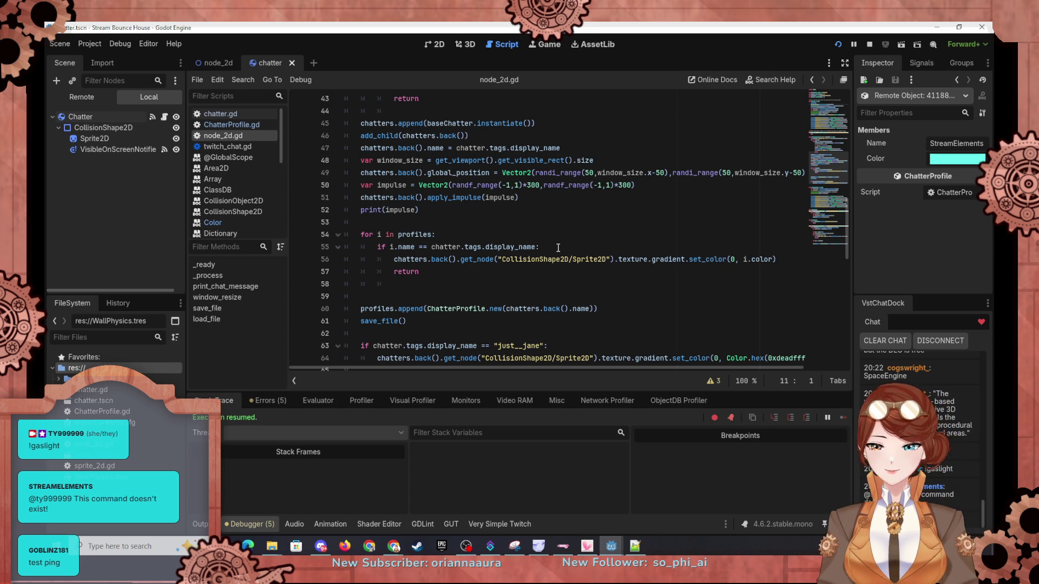
pyautogui.click(226, 223)
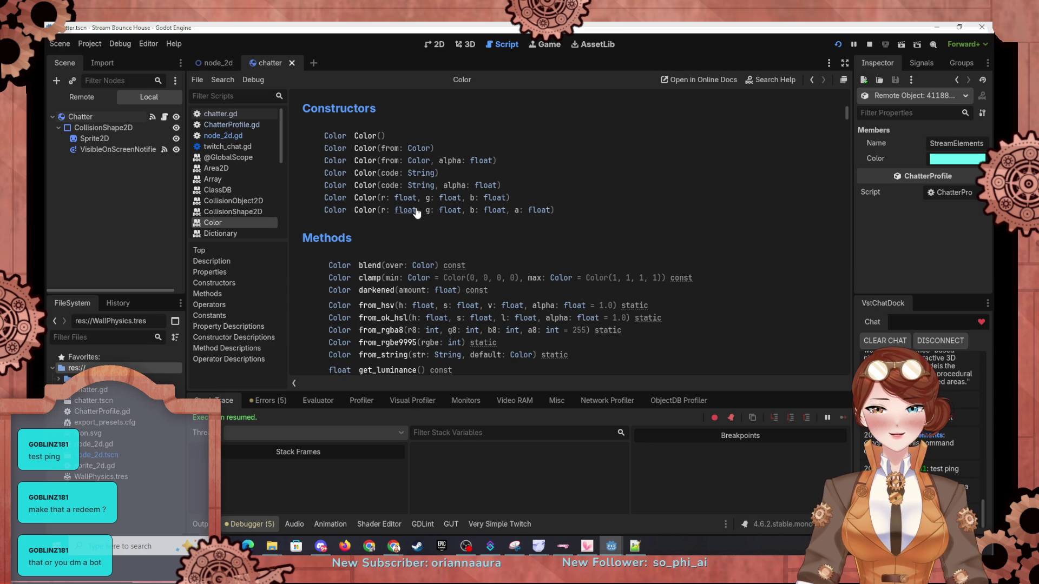
# Step: Scroll the Color docs and jump to the html_is_valid method description
pyautogui.scroll(-3, 440, 214)
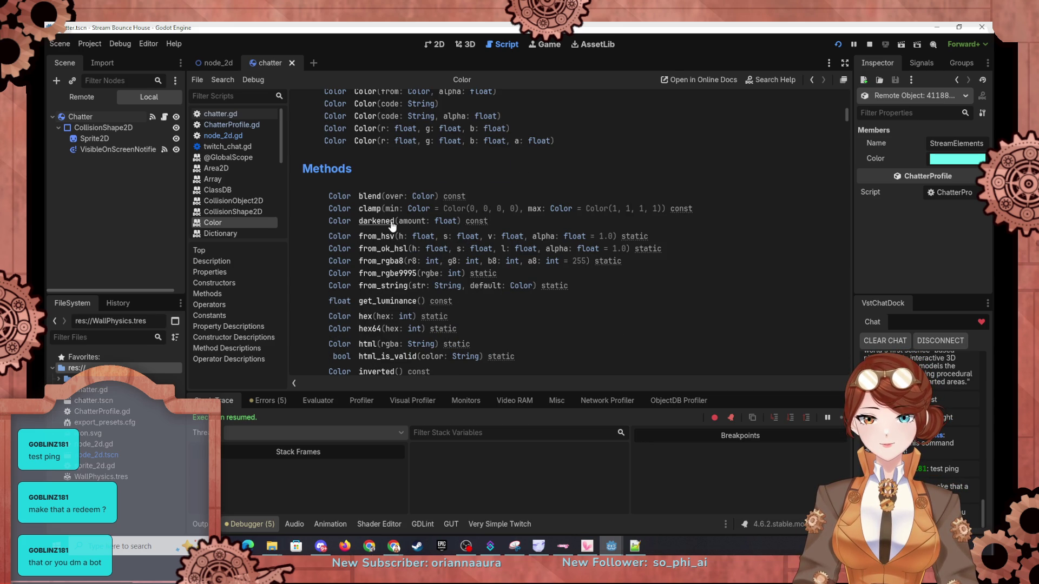
pyautogui.scroll(-2, 375, 199)
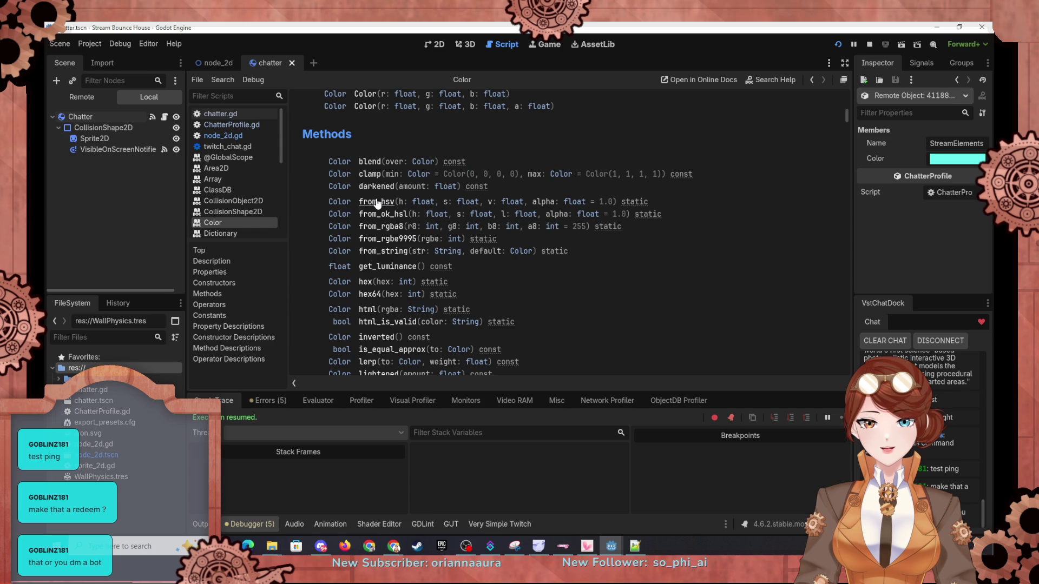
pyautogui.scroll(-2, 439, 244)
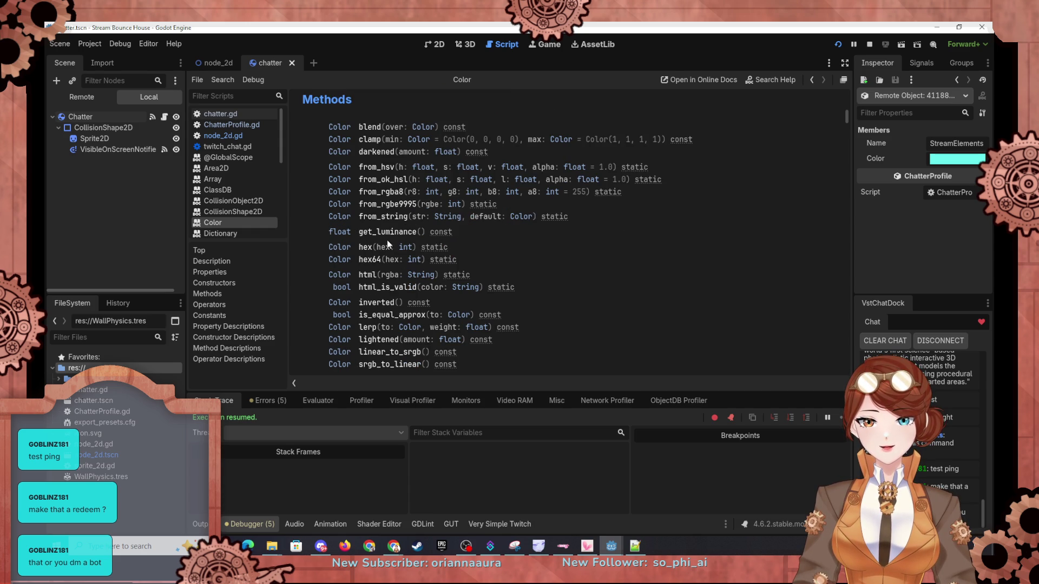
pyautogui.scroll(-2, 387, 246)
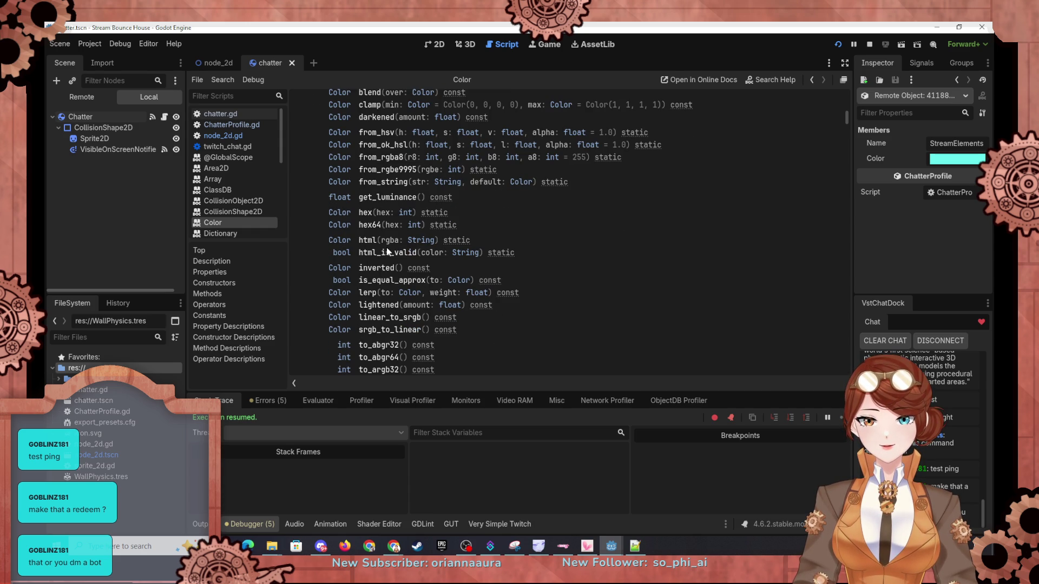
pyautogui.click(384, 256)
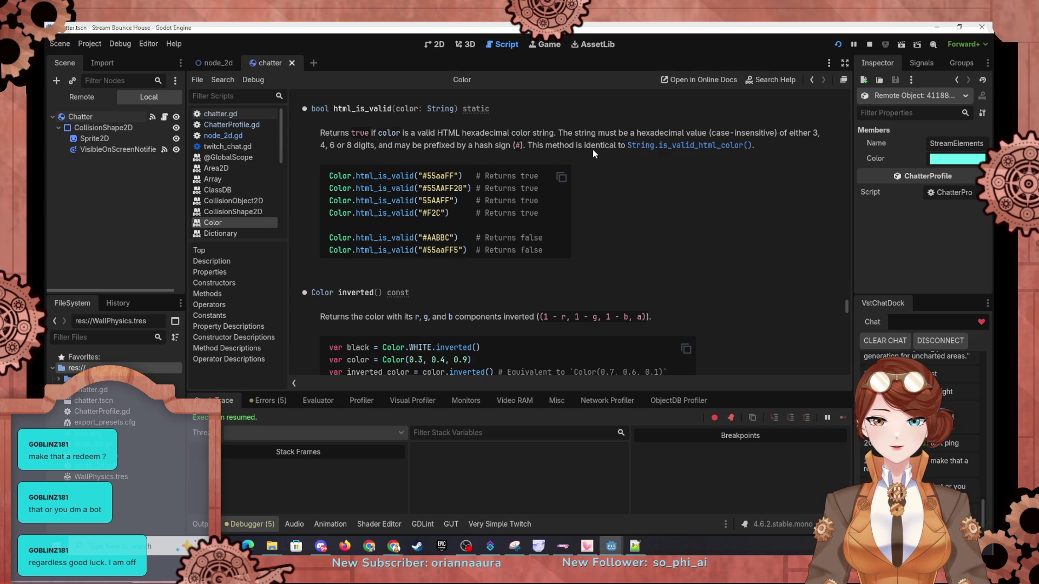
# Step: Scroll up to read the html() constructor, then return to the node_2d.gd script
pyautogui.scroll(2, 593, 153)
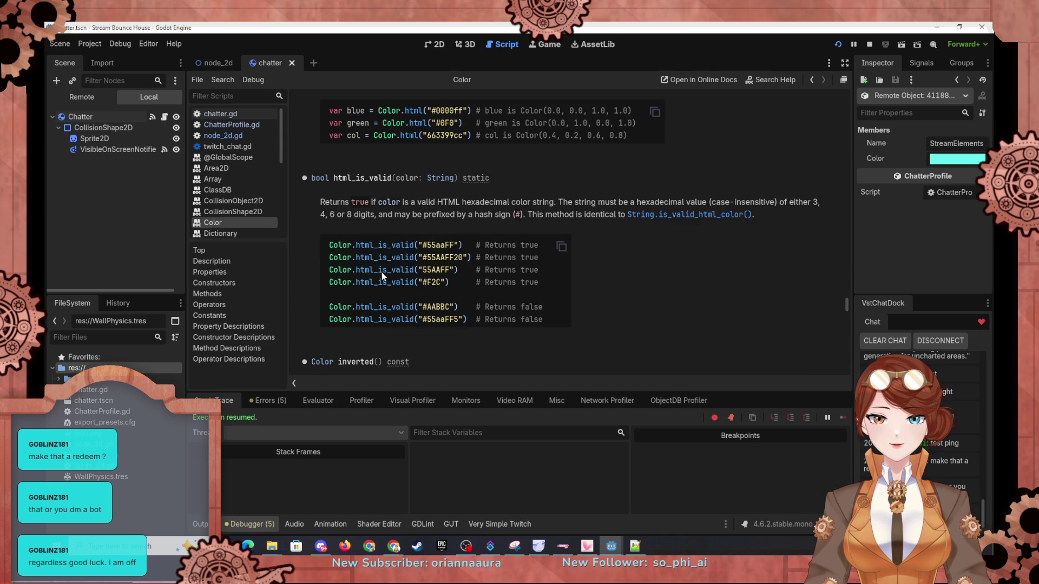
pyautogui.scroll(4, 463, 229)
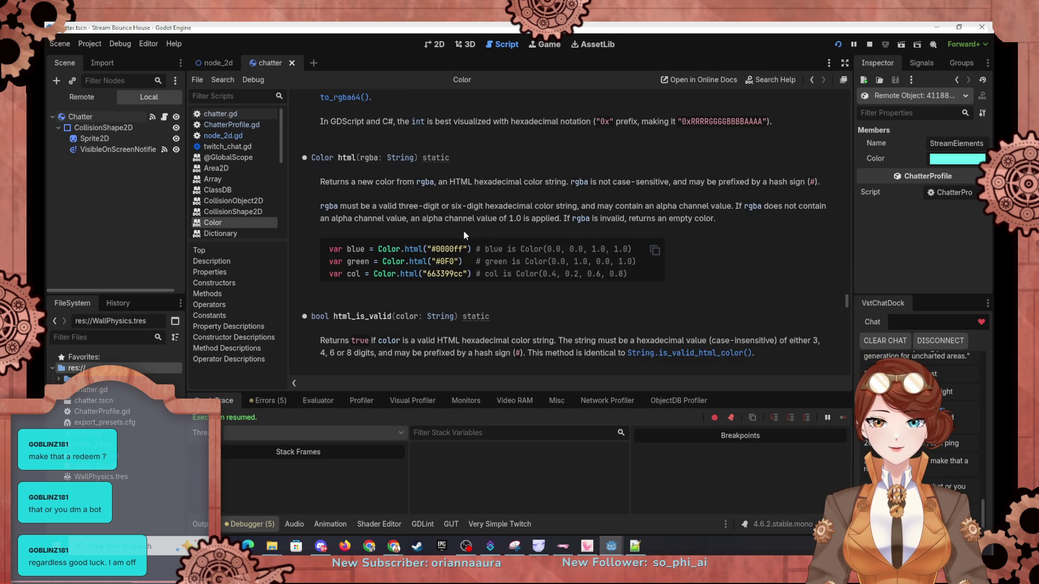
pyautogui.scroll(5, 463, 229)
pyautogui.scroll(5, 464, 235)
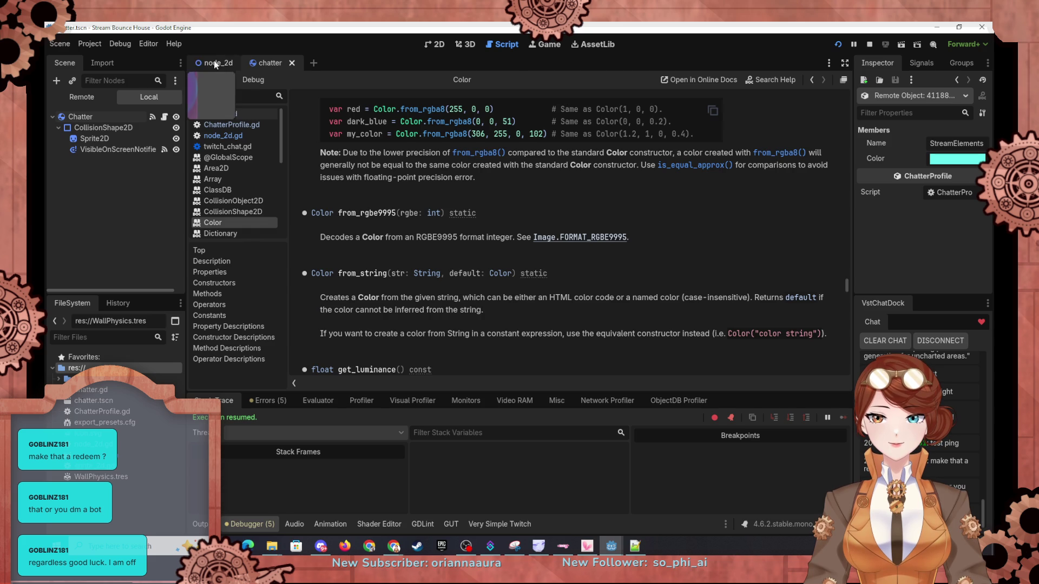
pyautogui.click(214, 63)
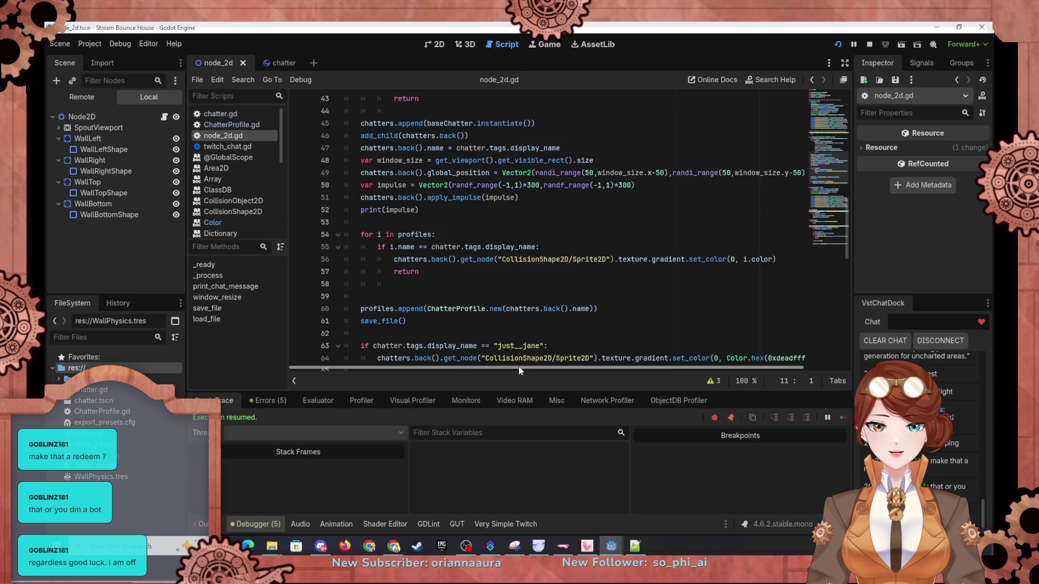
pyautogui.scroll(5, 449, 290)
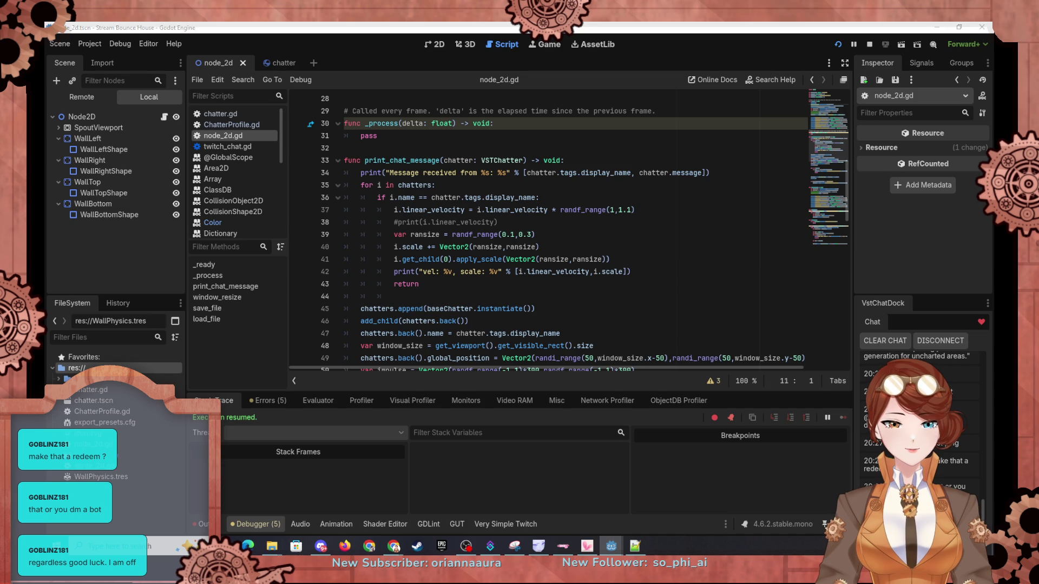
# Step: Search the Godot docs site for 'string' and open the String class reference
pyautogui.hotkey('alt', 'Tab')
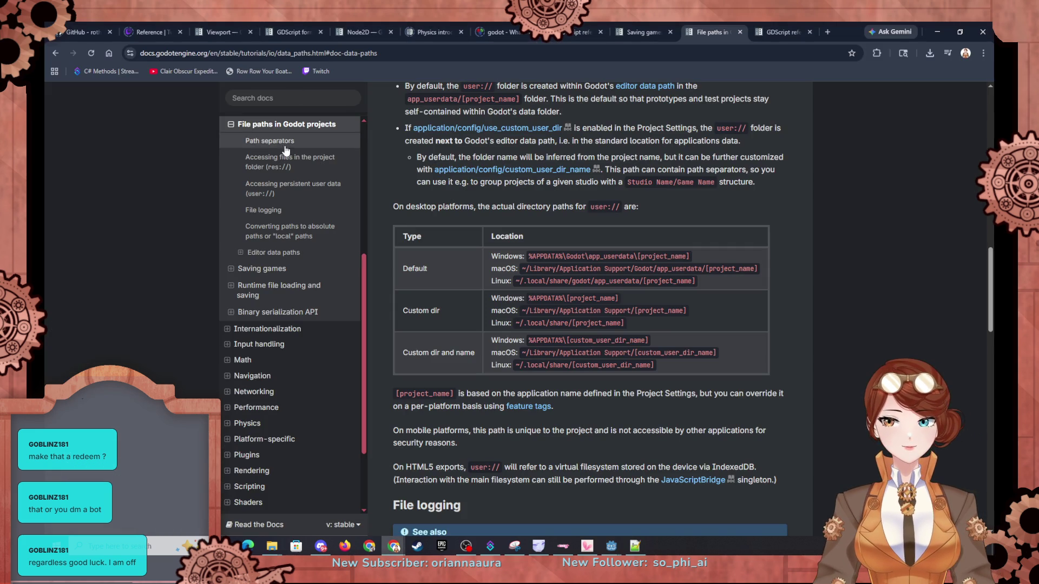
pyautogui.click(281, 99)
pyautogui.write('string')
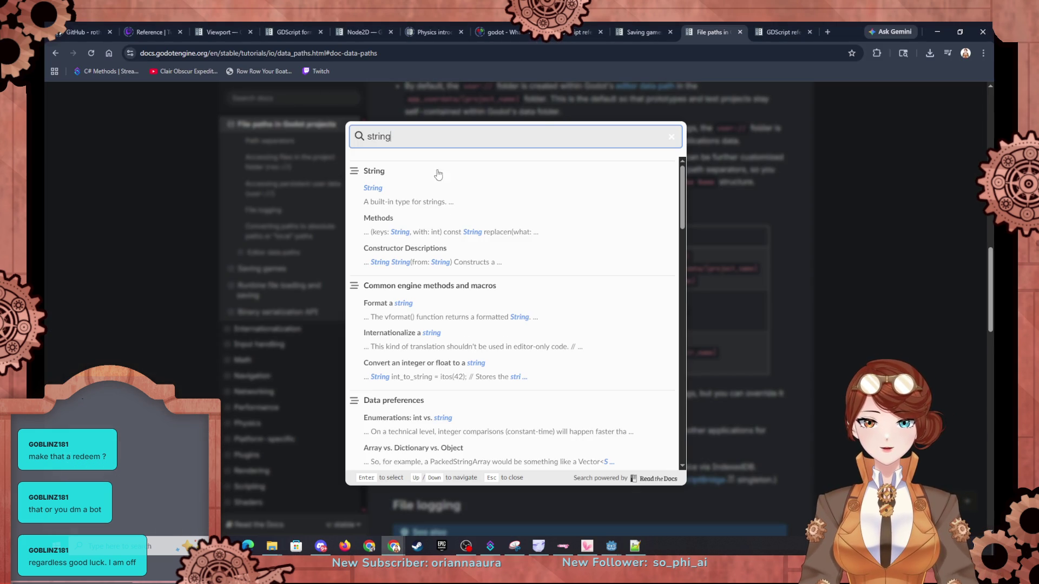
pyautogui.click(444, 197)
# Step: Browse the String Methods table for get_slice and is_valid_html_color, then return to Godot
pyautogui.scroll(-6, 511, 306)
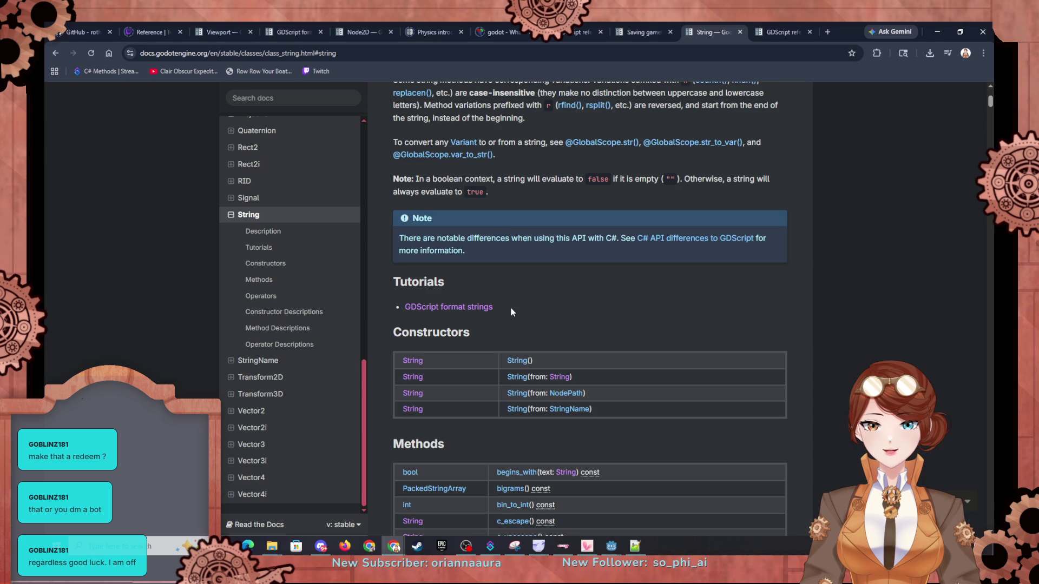
pyautogui.scroll(-1, 519, 312)
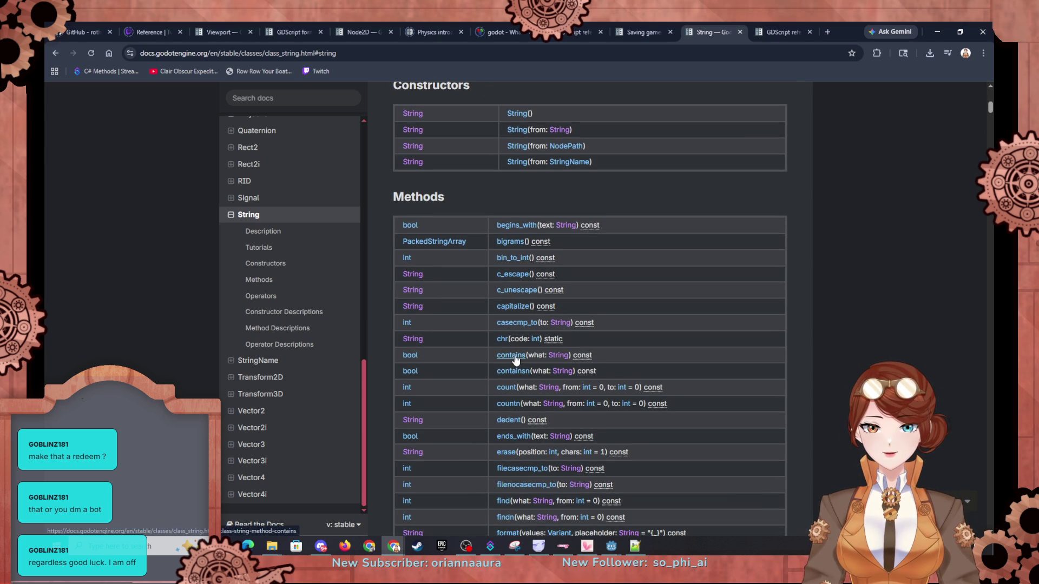
pyautogui.scroll(-5, 515, 360)
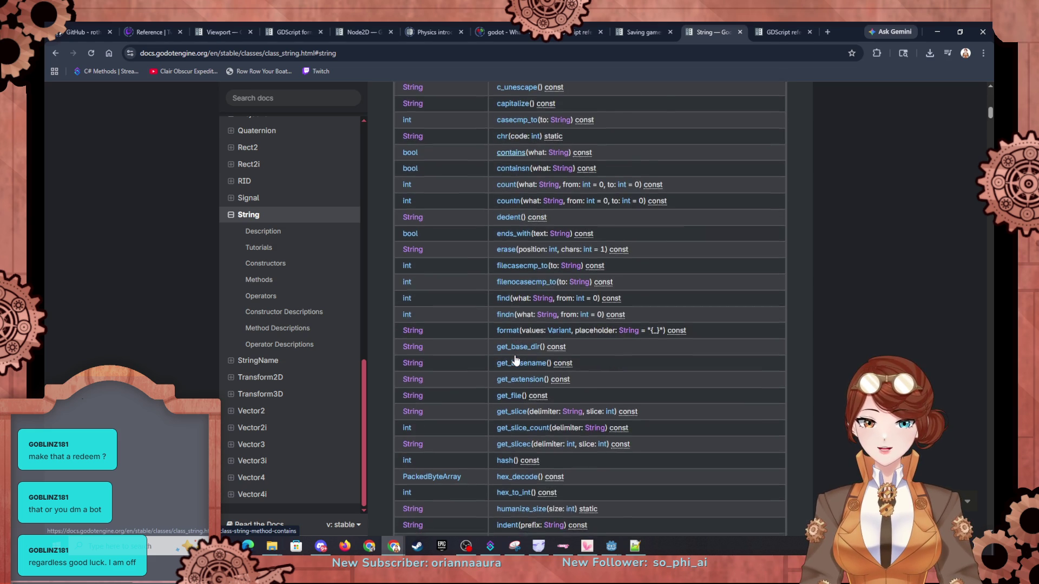
pyautogui.scroll(-8, 515, 359)
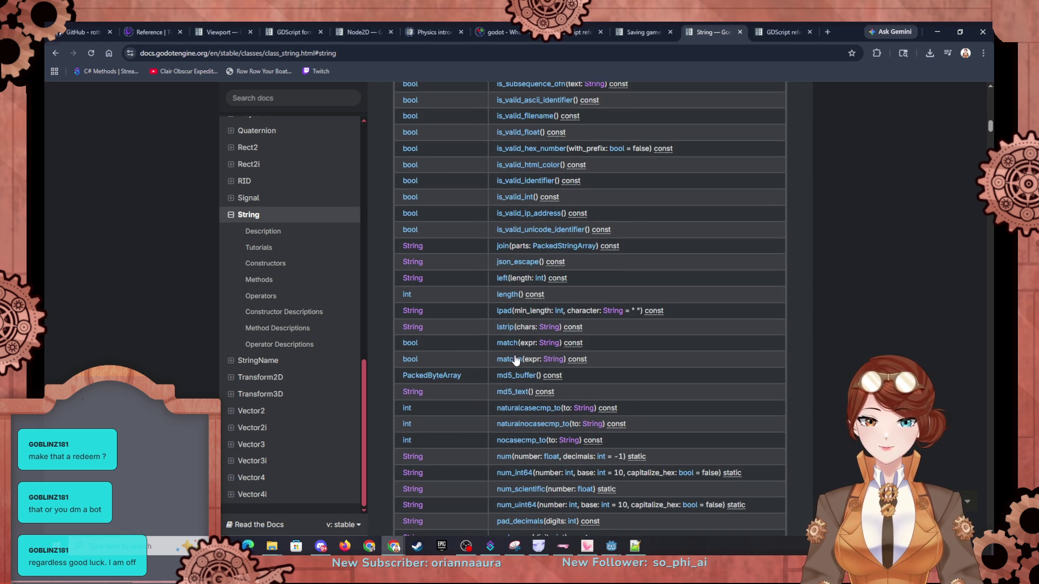
pyautogui.scroll(-9, 515, 359)
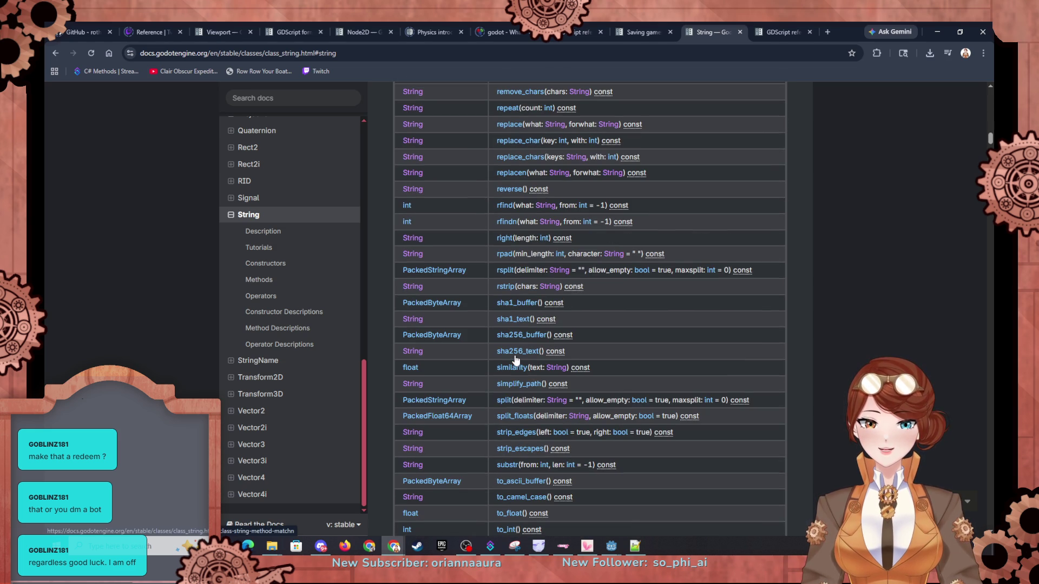
pyautogui.scroll(-2, 515, 359)
pyautogui.scroll(-1, 515, 359)
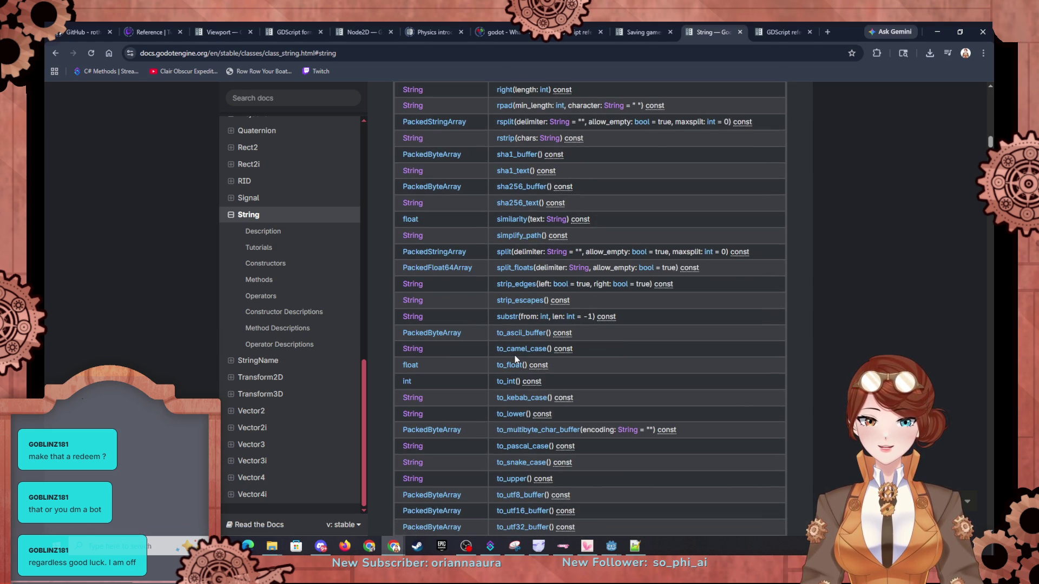
pyautogui.scroll(13, 514, 355)
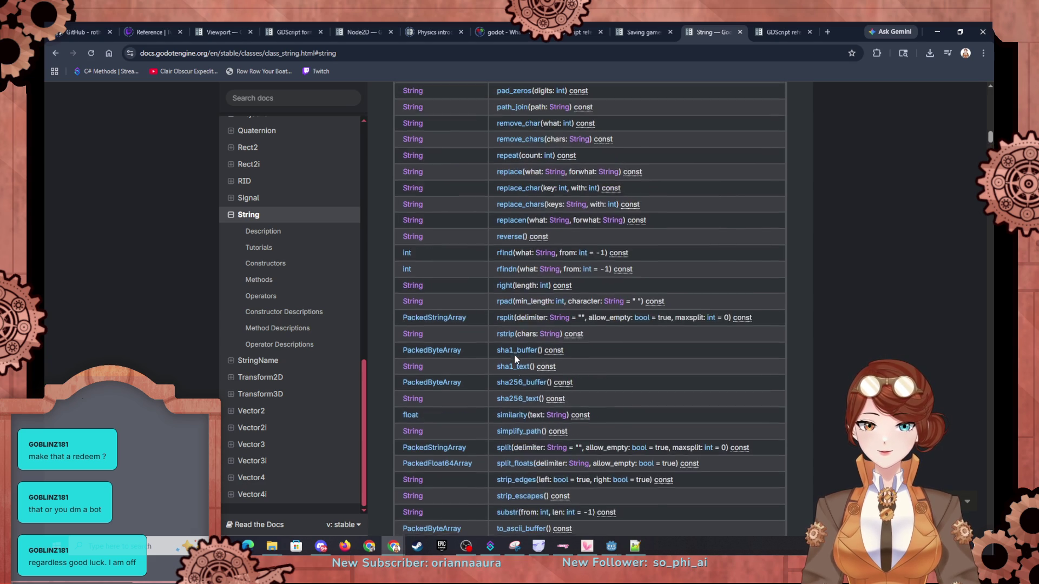
pyautogui.scroll(4, 515, 357)
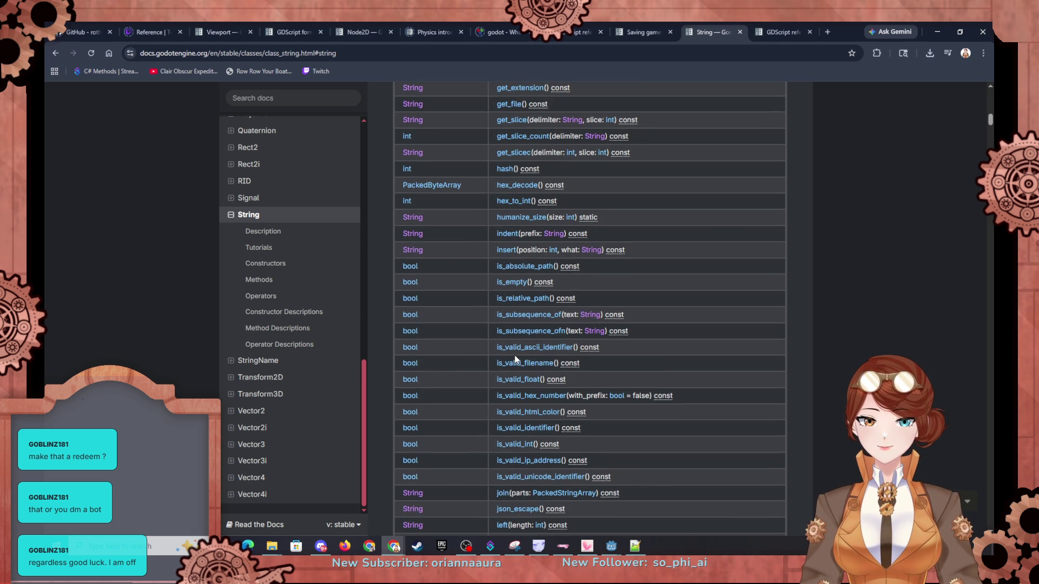
pyautogui.scroll(3, 515, 355)
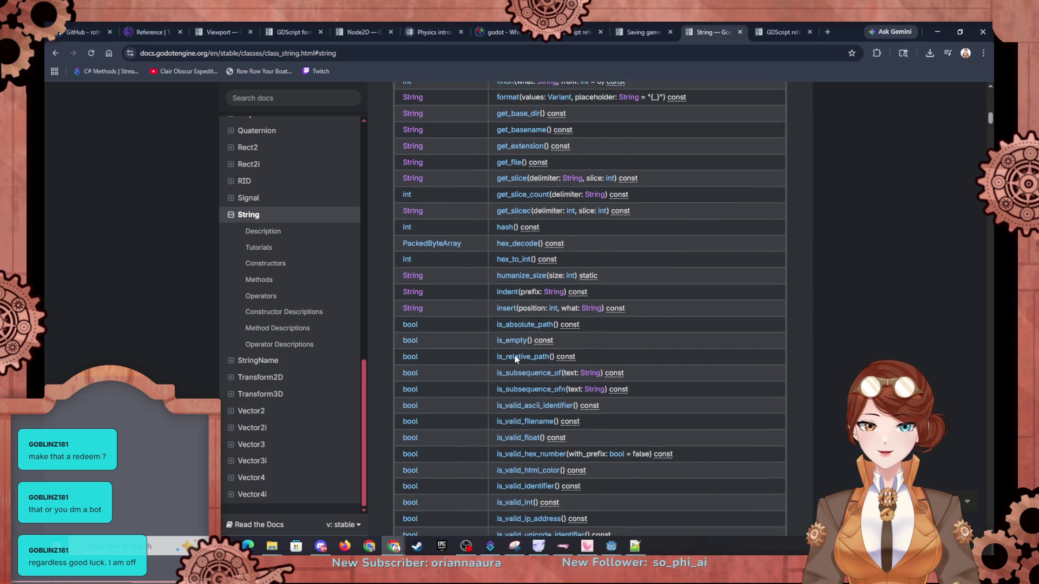
pyautogui.scroll(1, 514, 355)
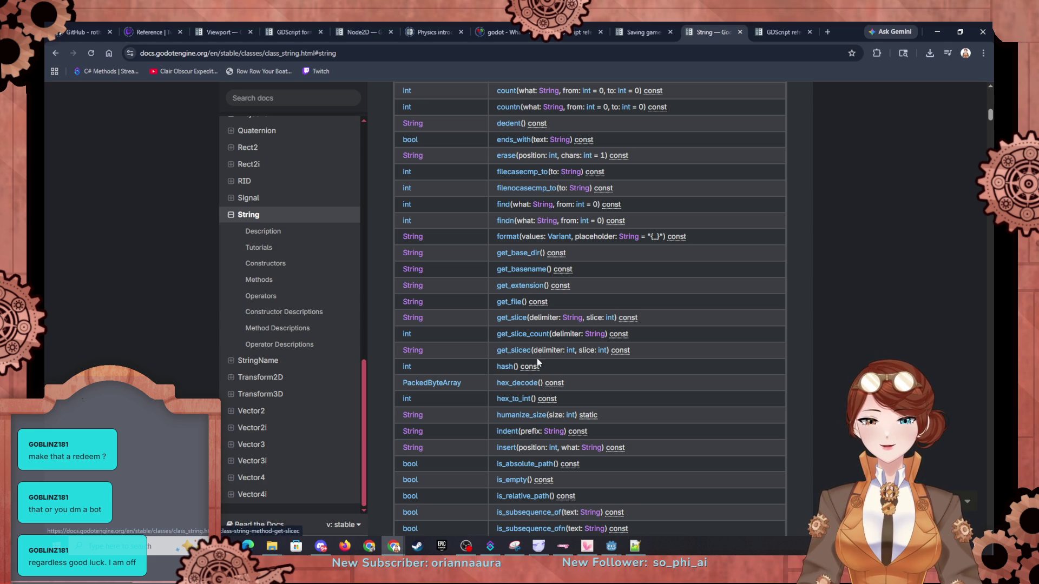
pyautogui.scroll(1, 541, 354)
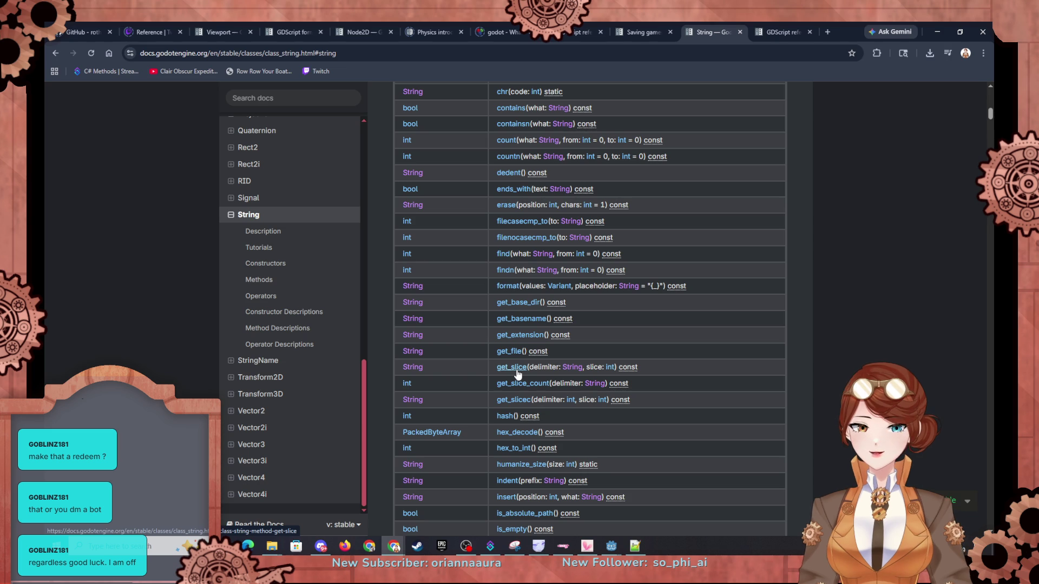
pyautogui.scroll(-3, 518, 374)
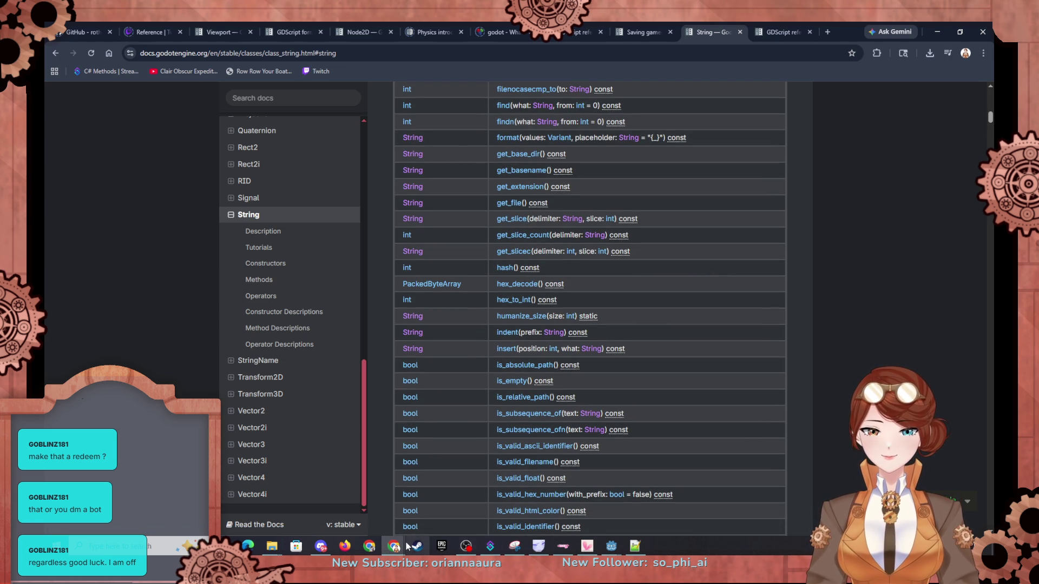
pyautogui.moveTo(611, 546)
pyautogui.click(576, 498)
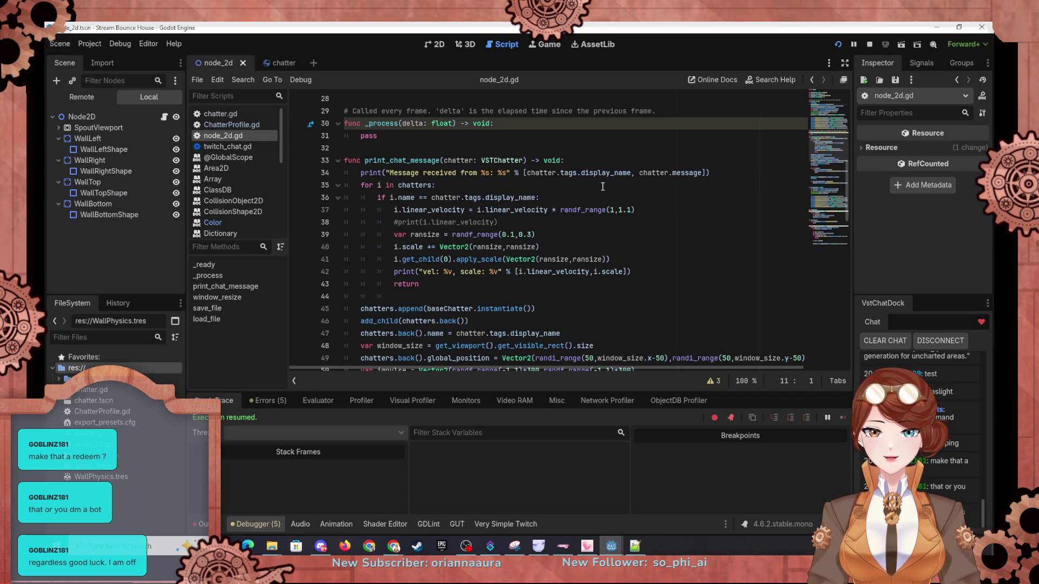
# Step: Add line 35 'if chatter.message.contains("!BounceColor"):' after the print, with an indented line below
pyautogui.click(742, 172)
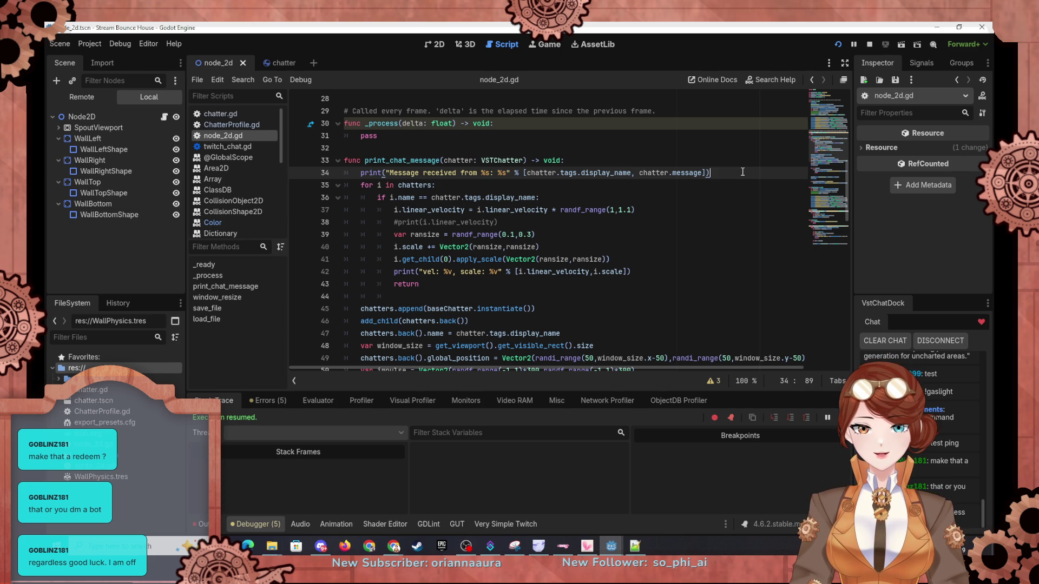
pyautogui.press('Return')
pyautogui.write('if')
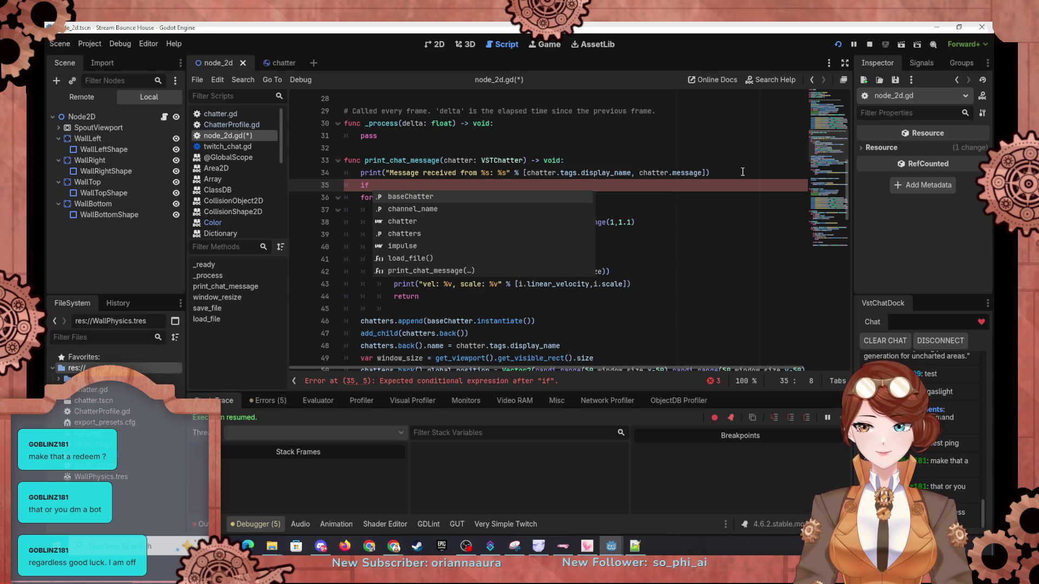
pyautogui.write(' chatt')
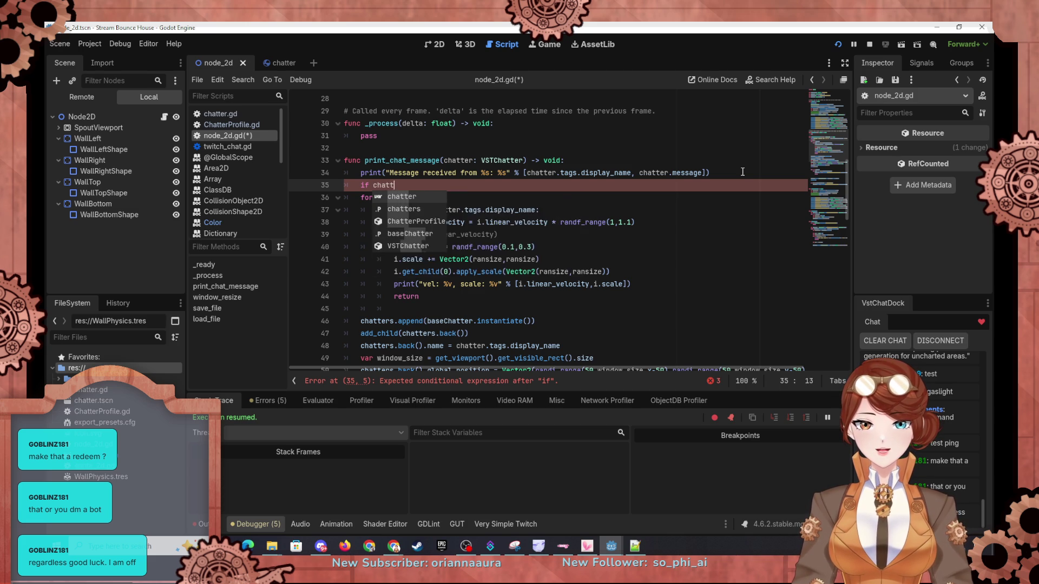
pyautogui.write('er.message')
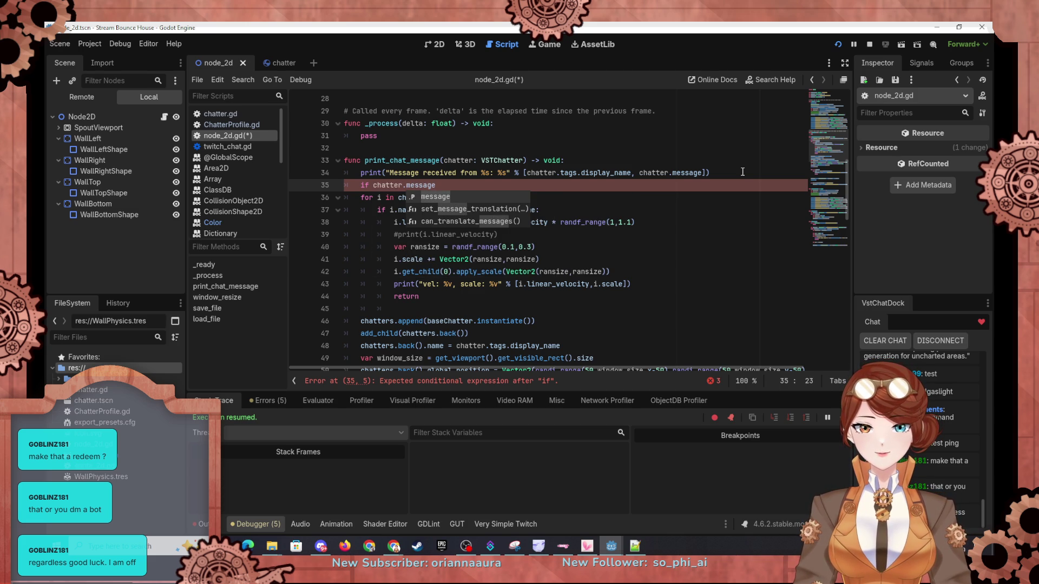
pyautogui.write('.contains')
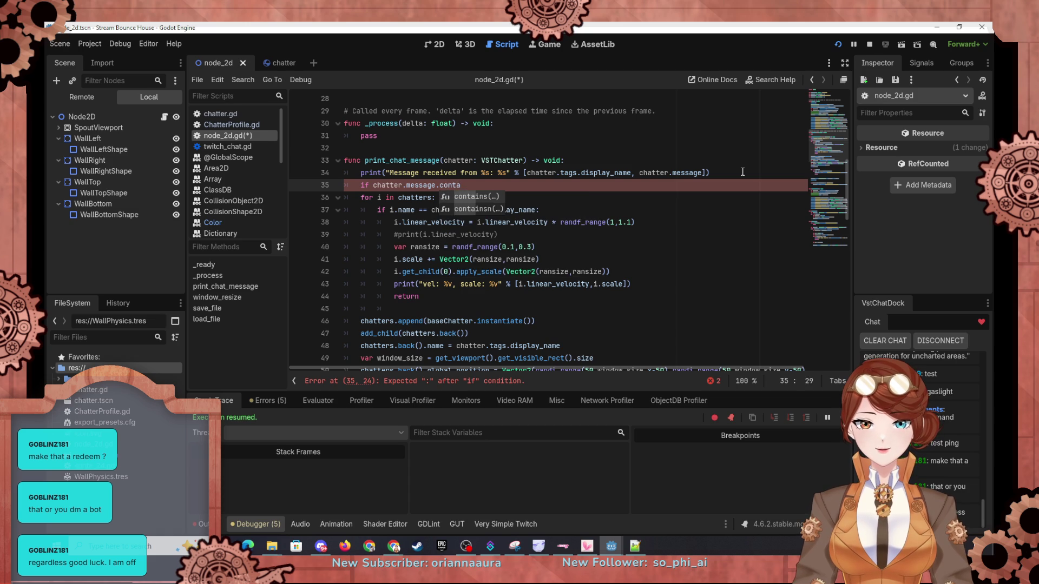
pyautogui.press('Return')
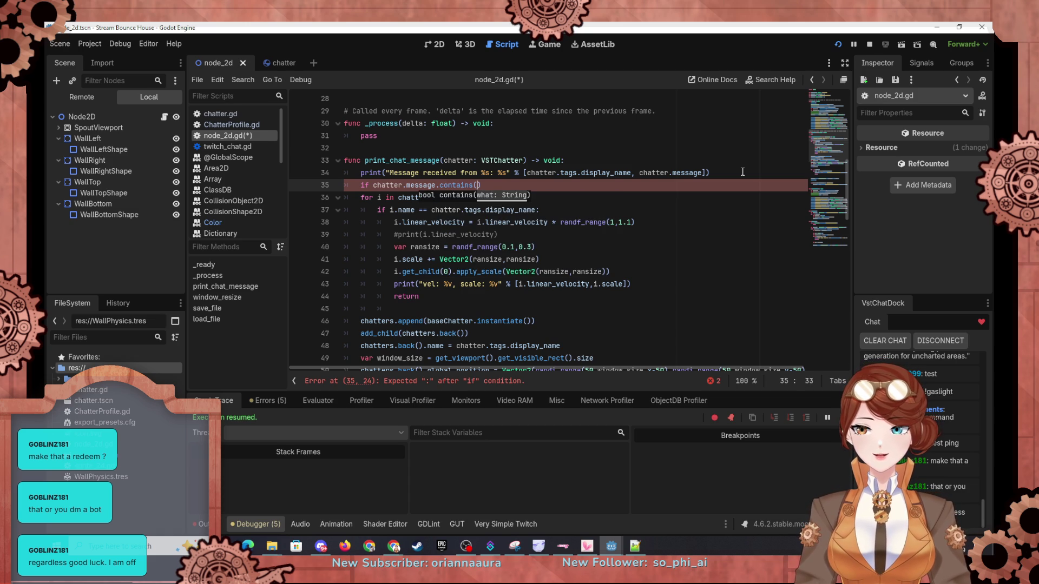
pyautogui.write('"!')
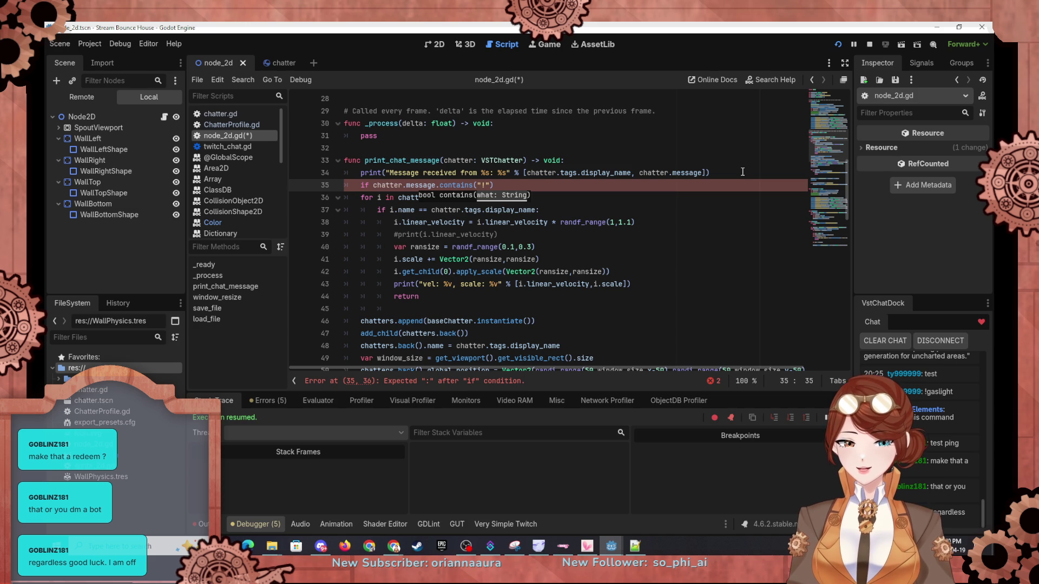
pyautogui.write('BounceCo')
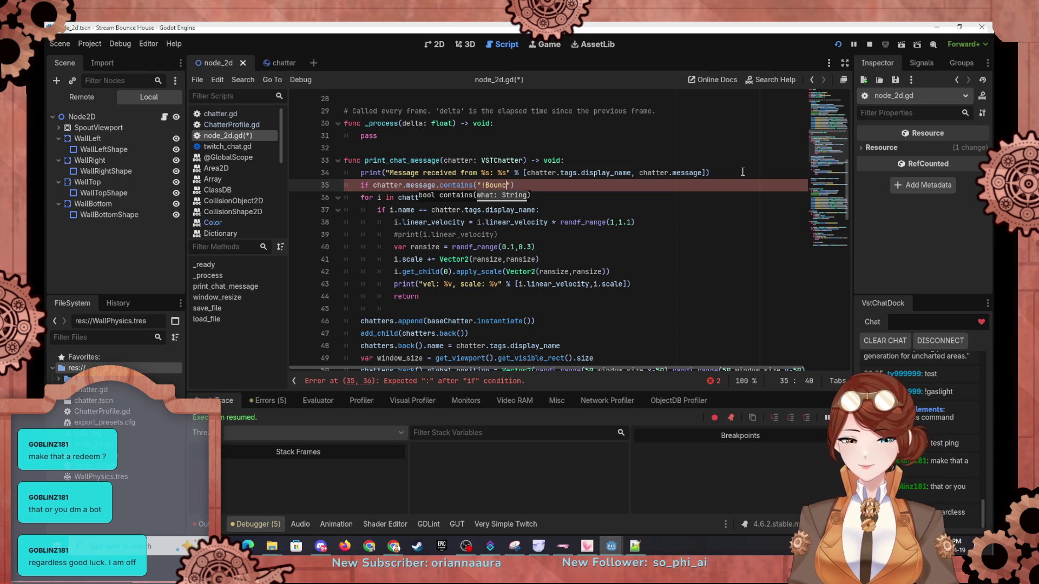
pyautogui.write('lor')
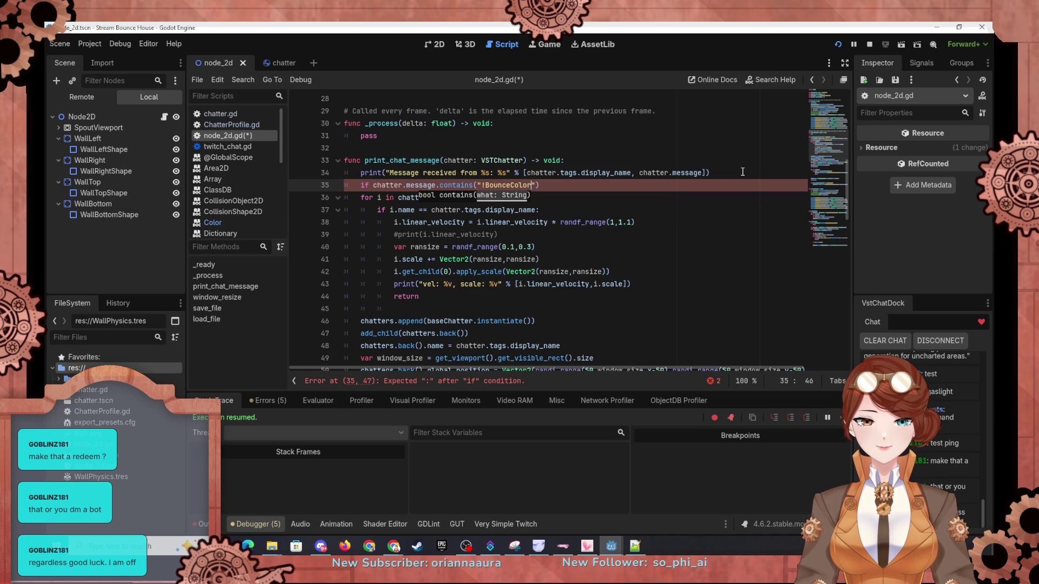
pyautogui.press('Down')
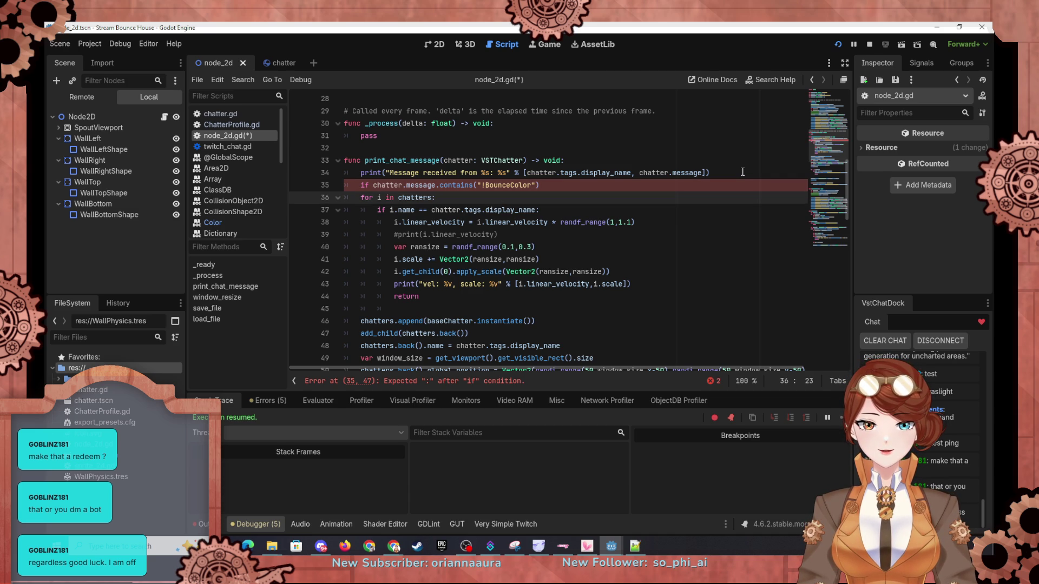
pyautogui.click(599, 186)
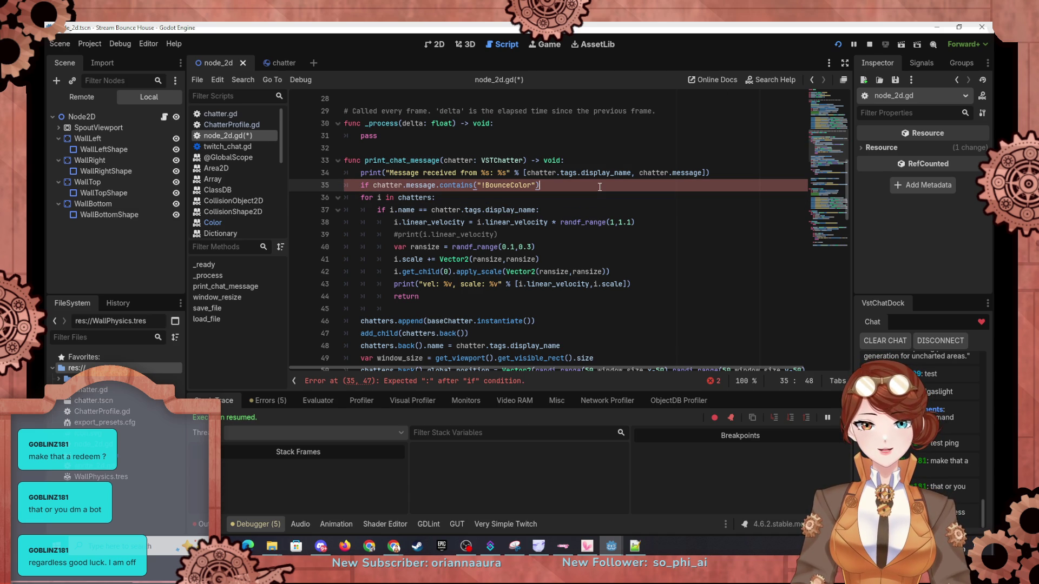
pyautogui.write(':')
pyautogui.press('Return')
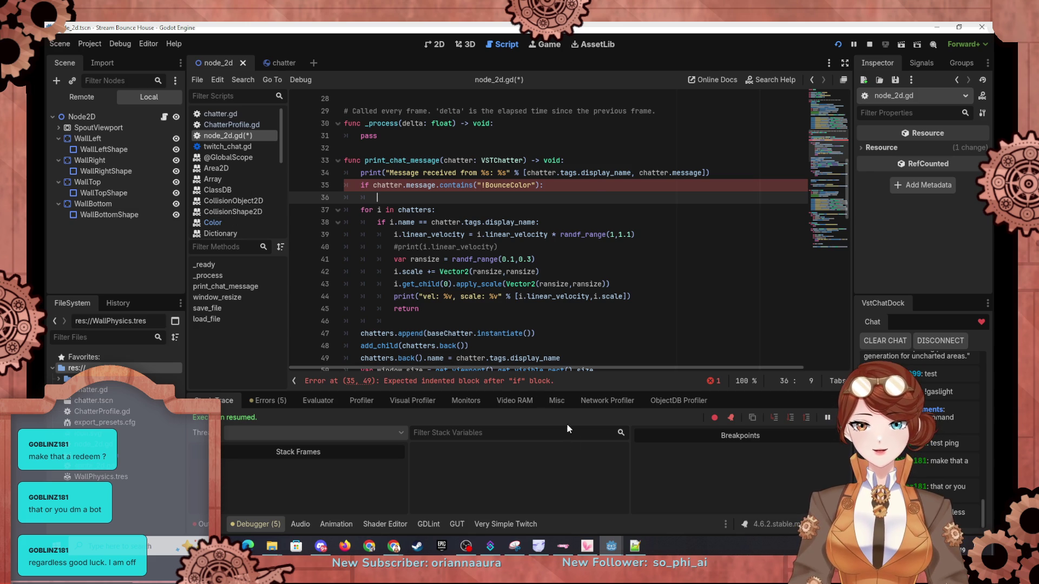
pyautogui.moveTo(401, 549)
pyautogui.click(965, 506)
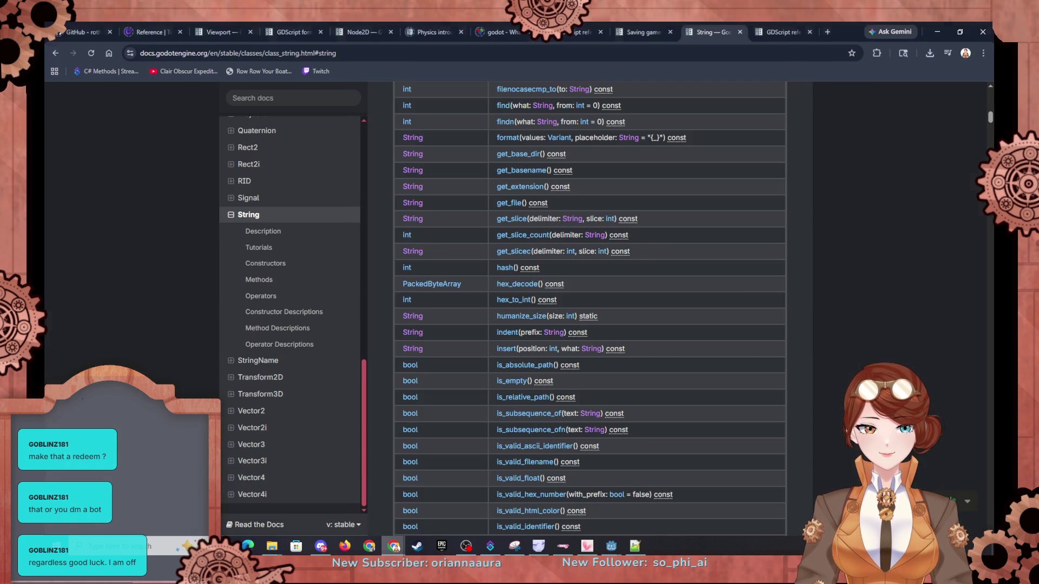
# Step: On line 36 write print(chatter.message.get_slice(" ", 1)) and run the game
pyautogui.hotkey('alt', 'Tab')
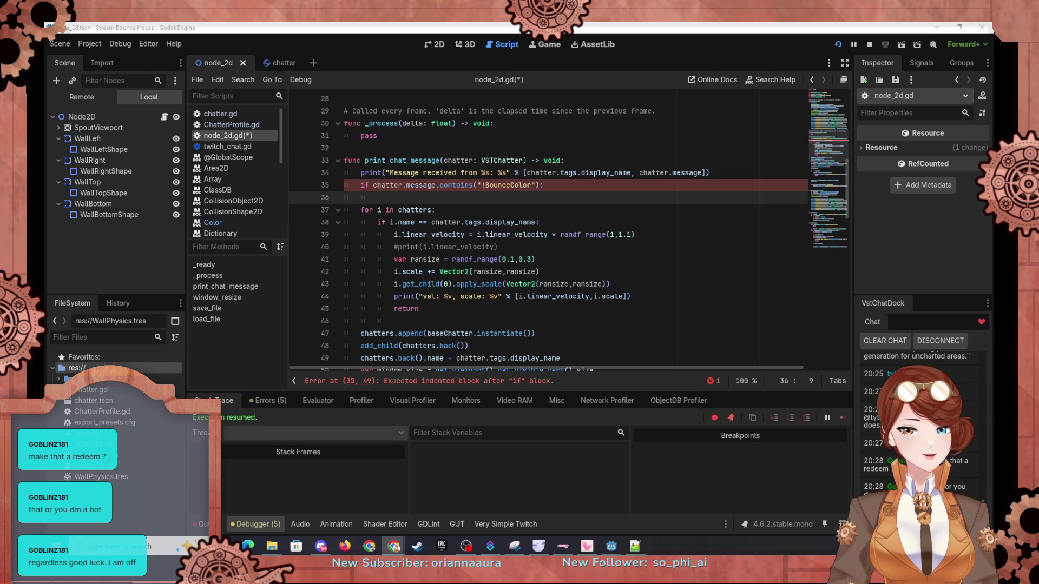
pyautogui.click(565, 197)
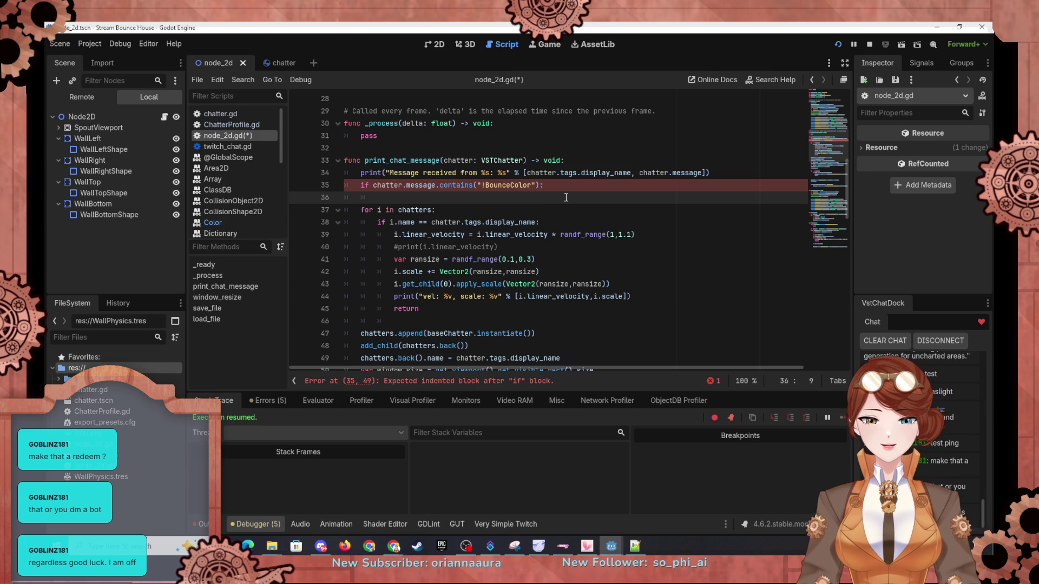
pyautogui.write('print')
pyautogui.press('Return')
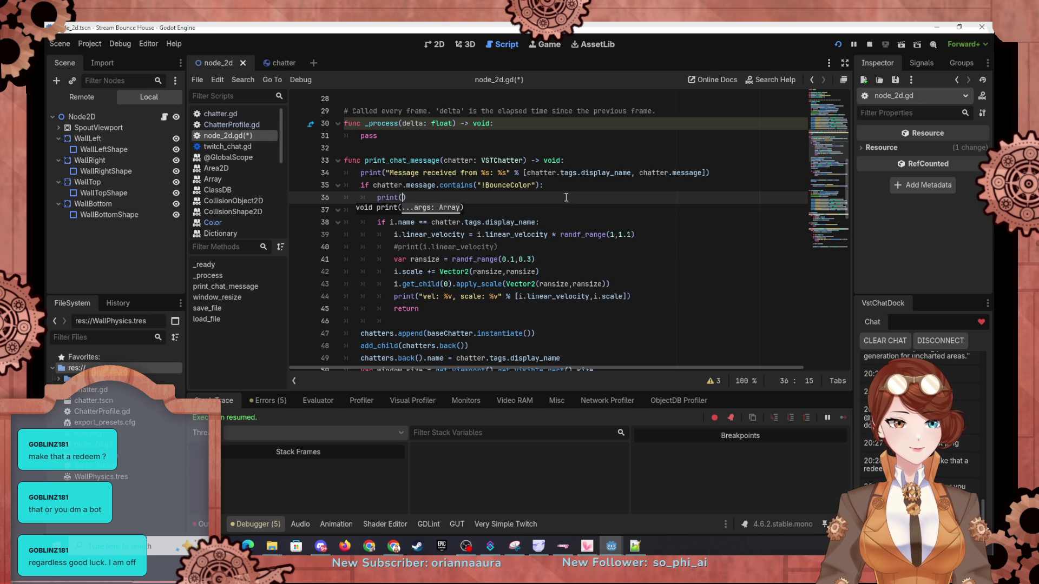
pyautogui.write('chatter.m')
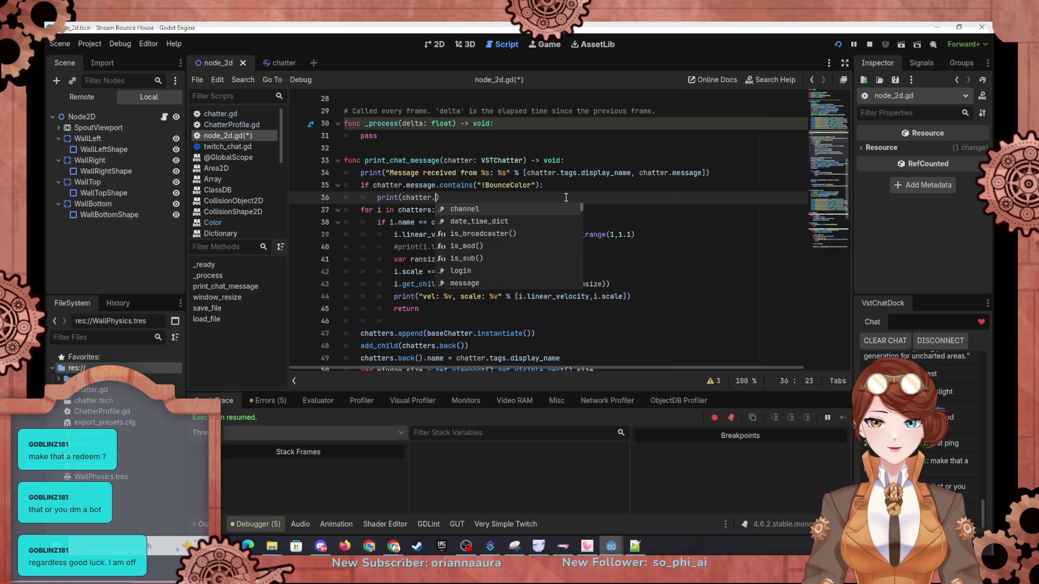
pyautogui.write('essage')
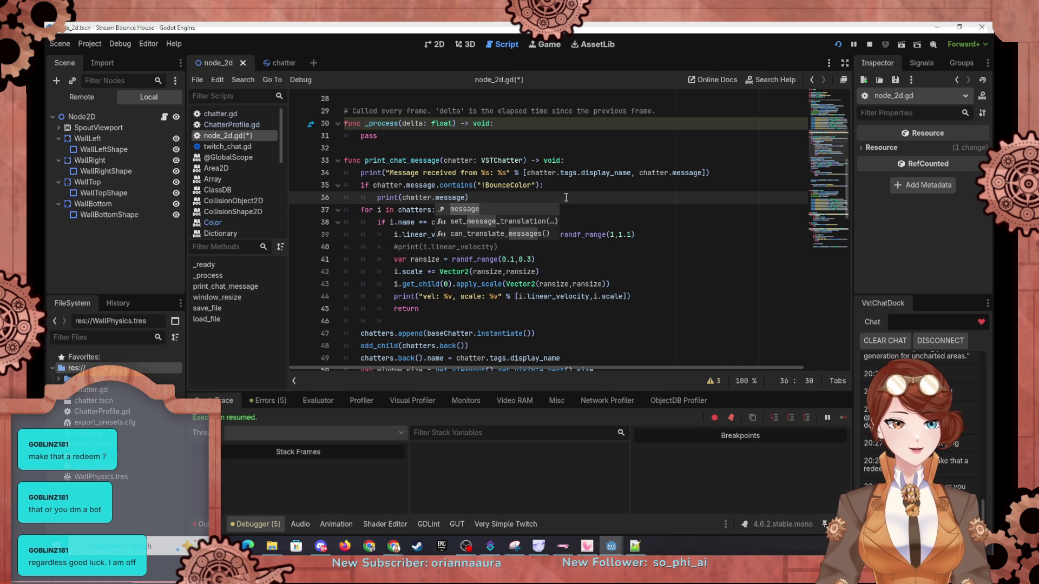
pyautogui.write('.get_slice')
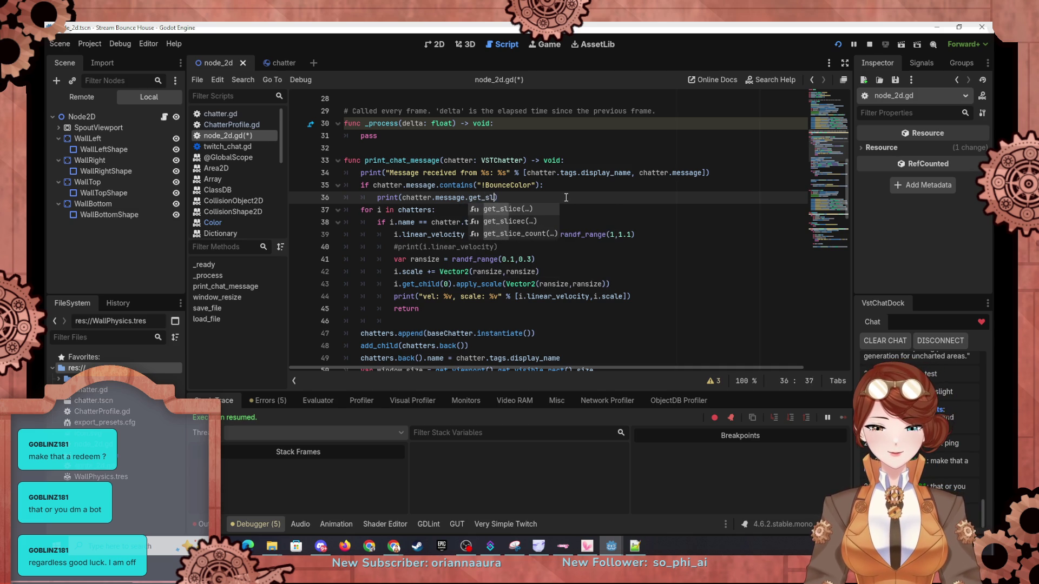
pyautogui.write('(')
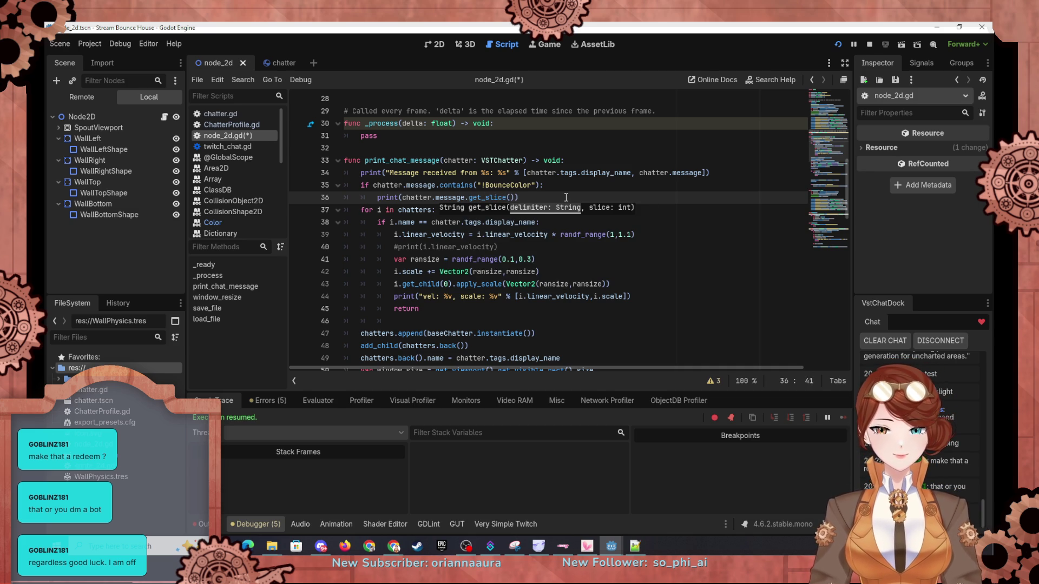
pyautogui.write('" "')
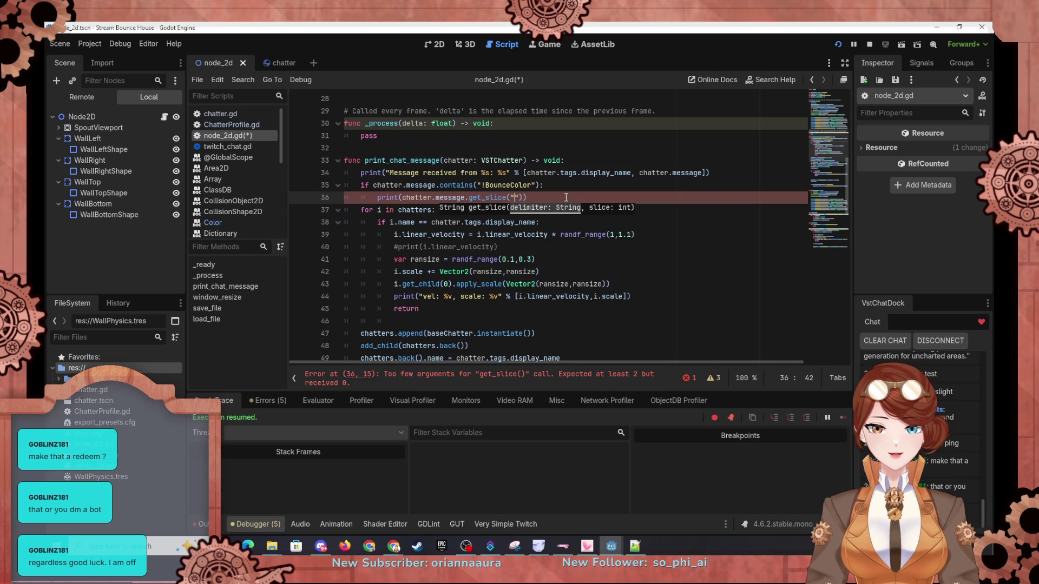
pyautogui.write(', ')
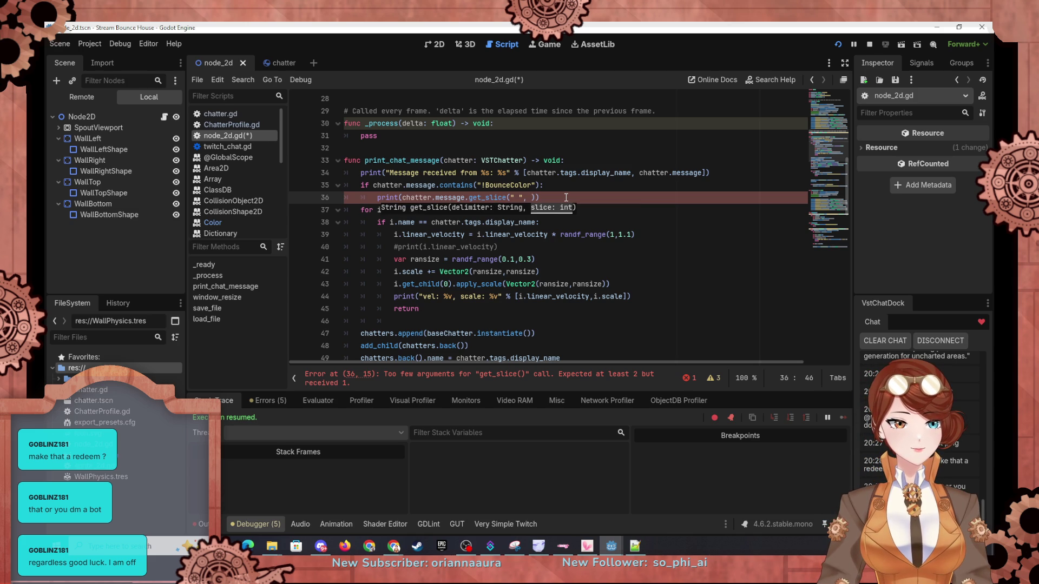
pyautogui.write('1')
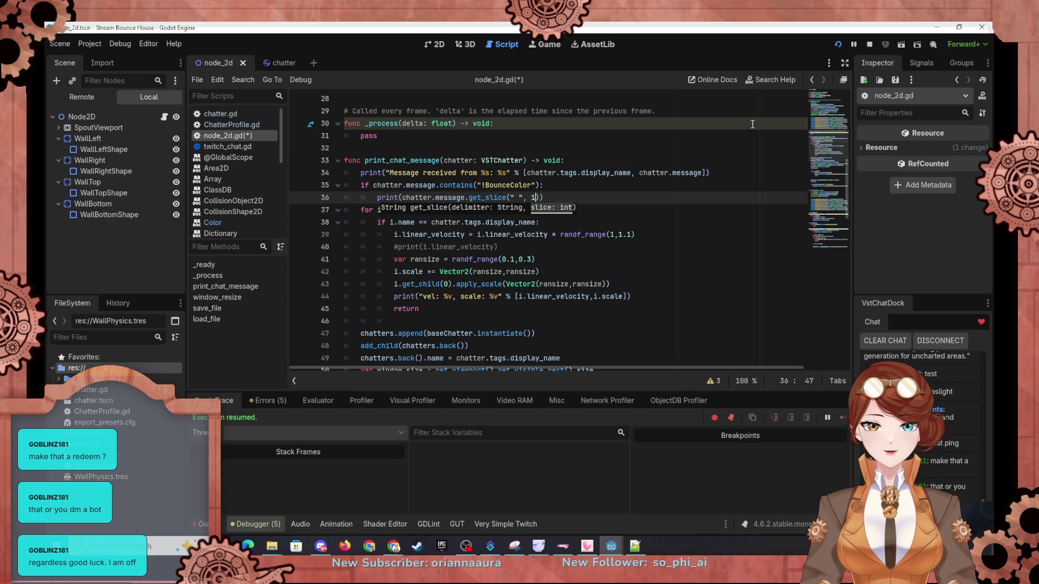
pyautogui.click(837, 44)
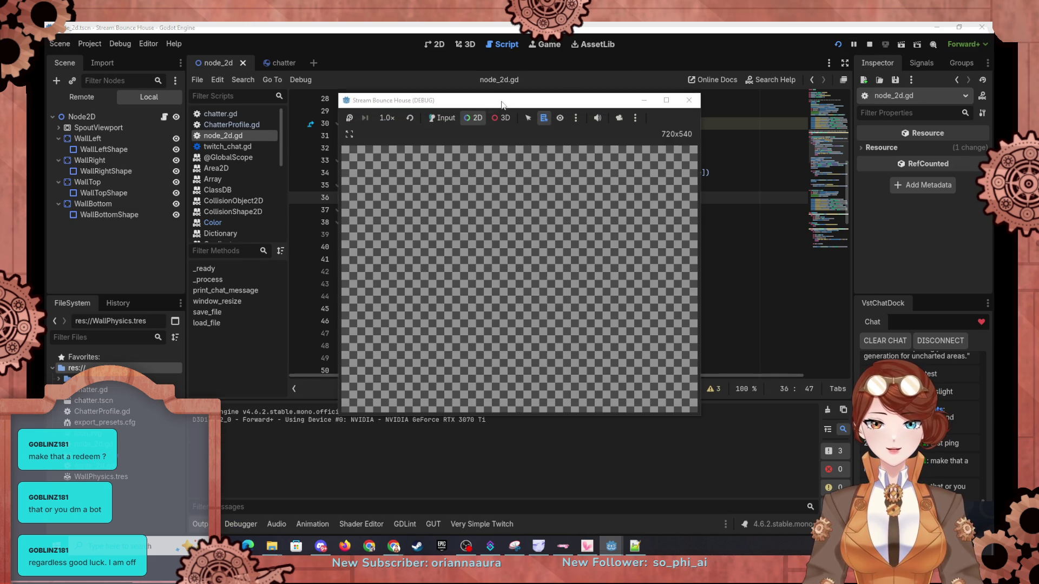
# Step: Send a !BounceColor test chat, then reduce line 36 to chatter.message.get_slice(" ", 1)
pyautogui.moveTo(501, 105); pyautogui.dragTo(749, 95)
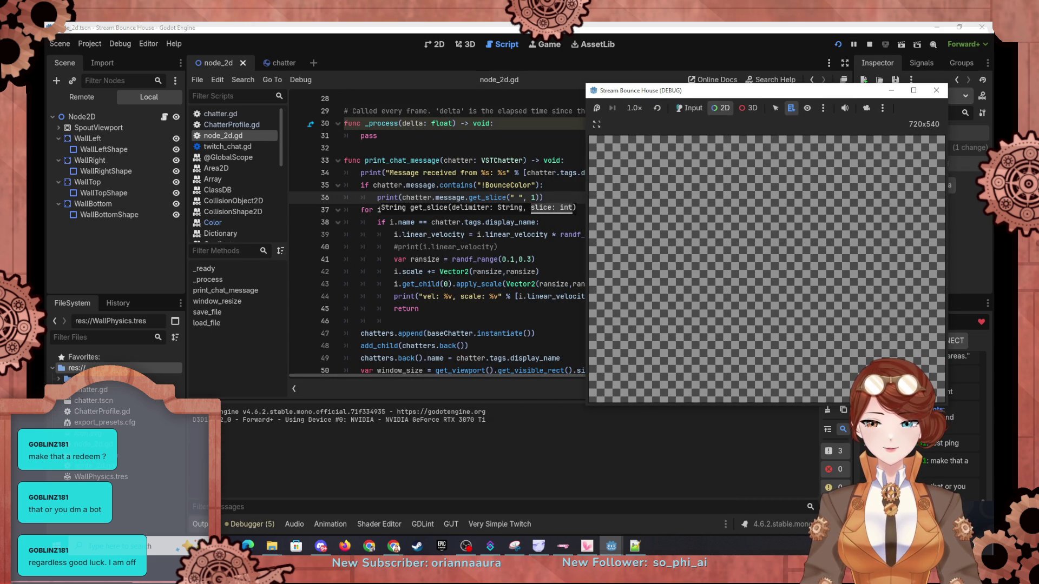
pyautogui.hotkey('alt', 'Tab')
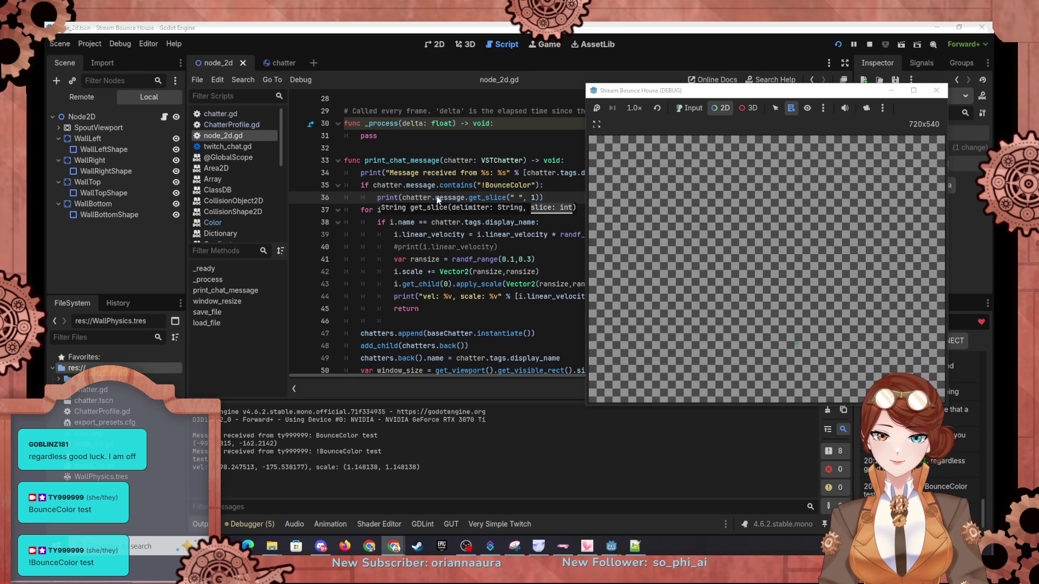
pyautogui.click(405, 197)
pyautogui.press('BackSpace')
pyautogui.press('BackSpace')
pyautogui.press('BackSpace')
pyautogui.press('BackSpace')
pyautogui.click(536, 199)
pyautogui.press('BackSpace')
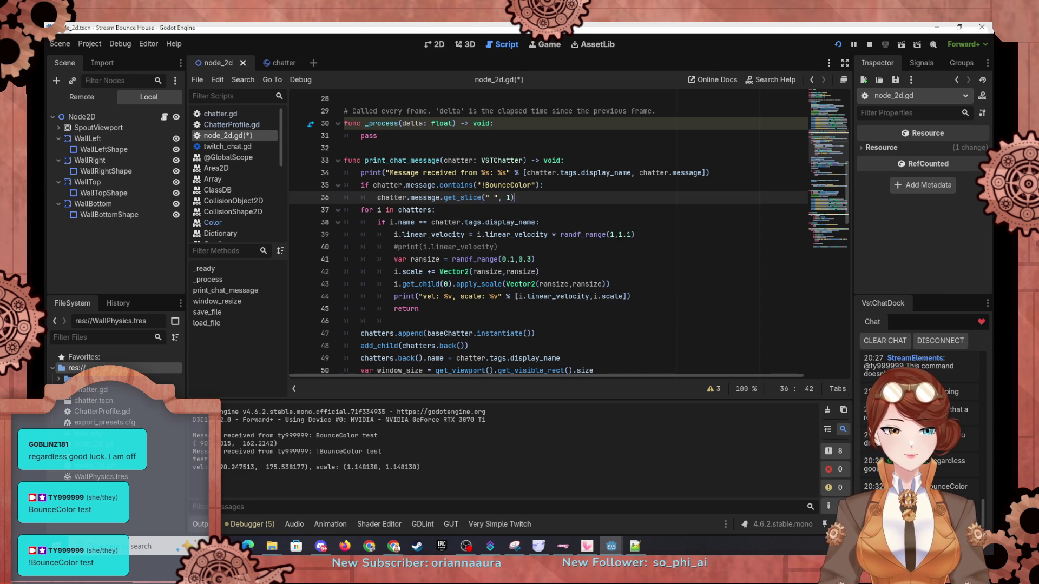
# Step: Prefix line 36 with 'var user_color =' and open an empty line 37 beneath it
pyautogui.click(376, 198)
pyautogui.write('var ')
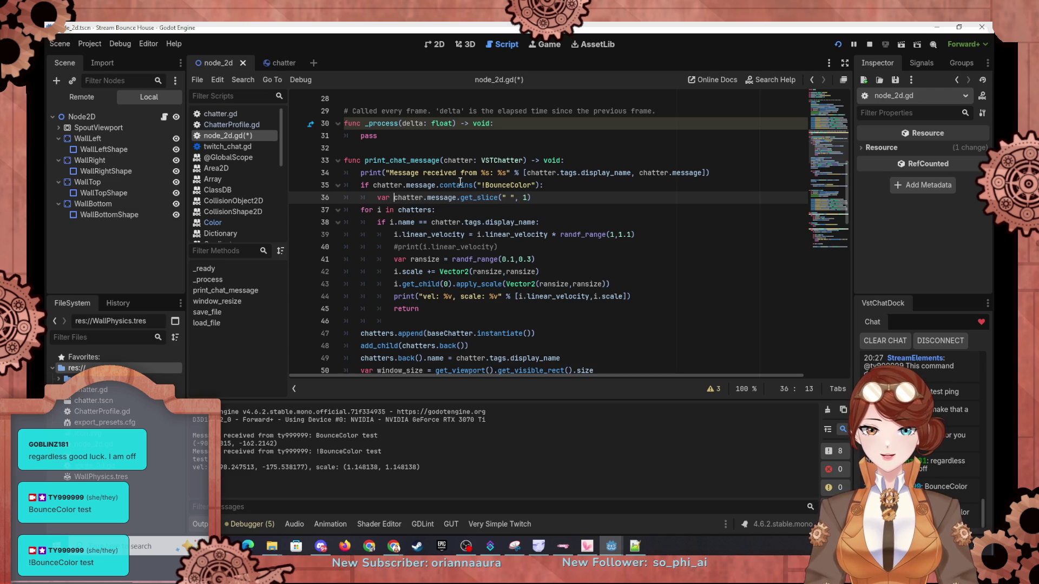
pyautogui.write('user_color')
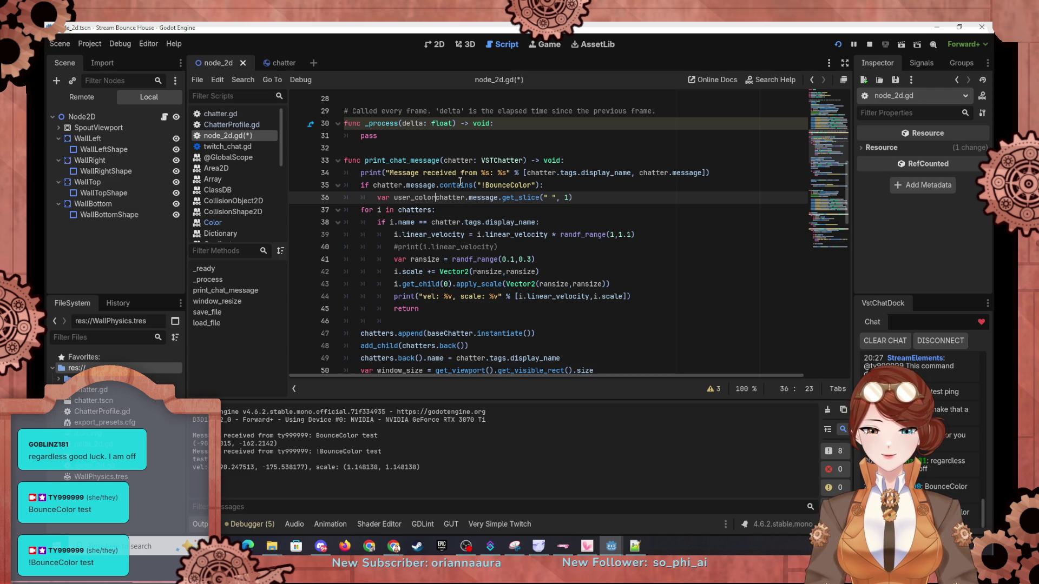
pyautogui.write(' =')
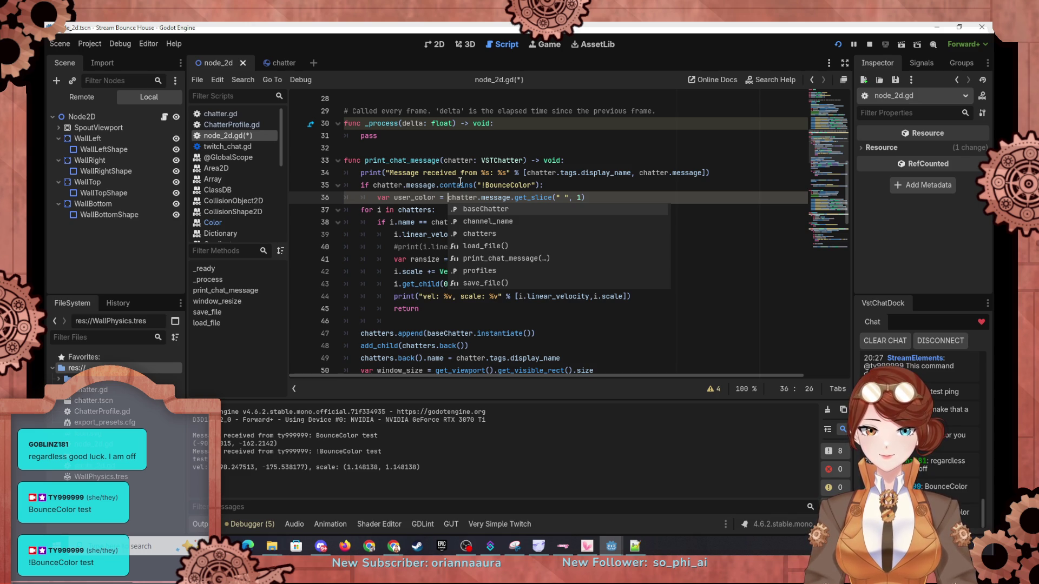
pyautogui.press('End')
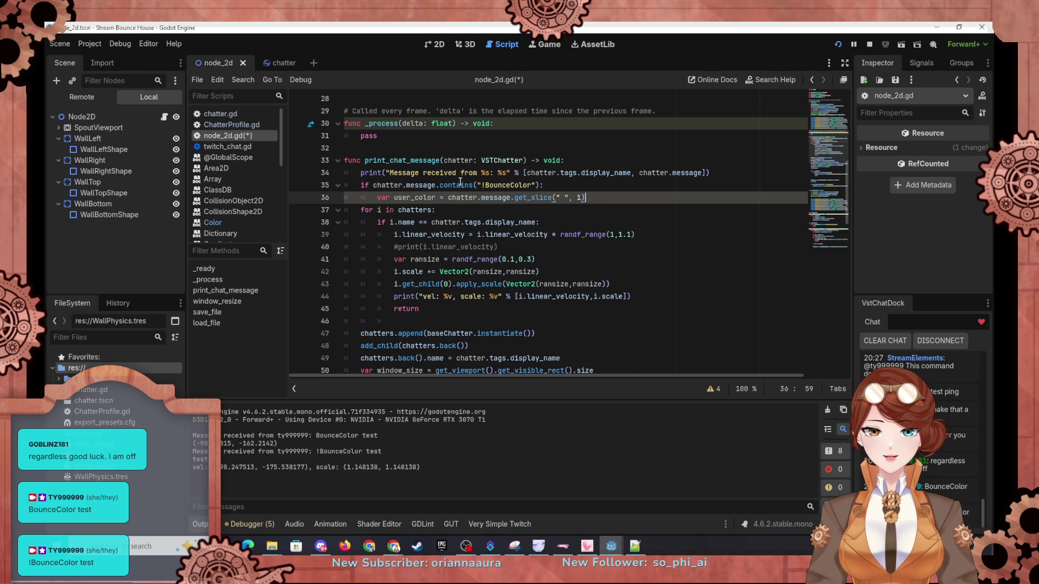
pyautogui.press('Return')
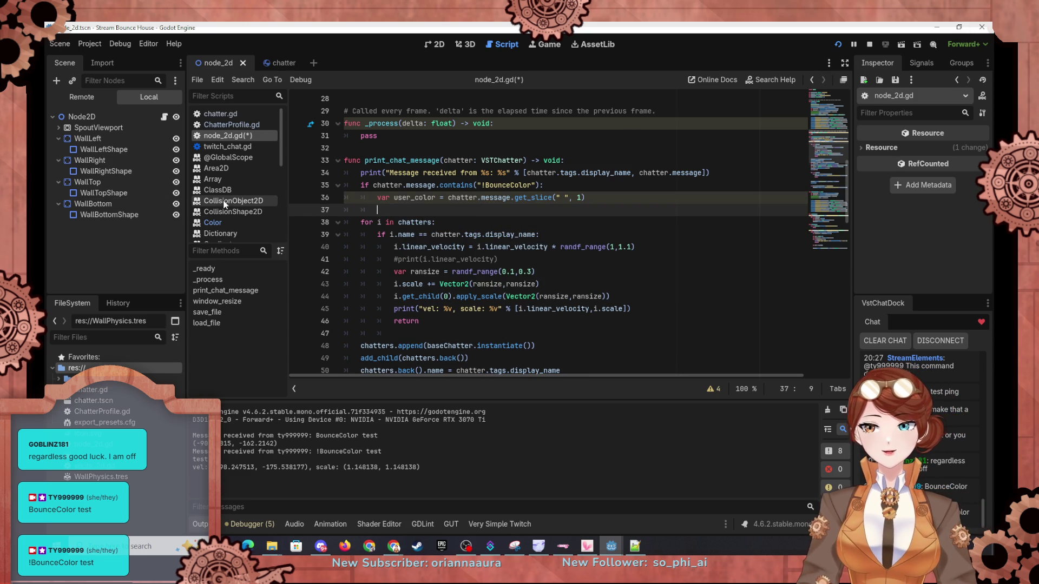
pyautogui.click(214, 222)
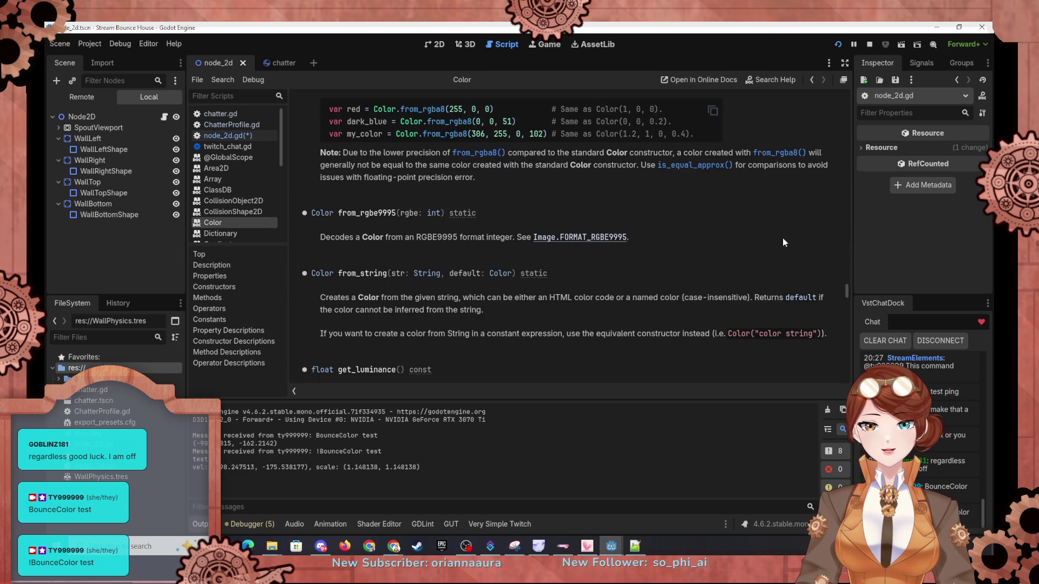
pyautogui.scroll(3, 662, 252)
pyautogui.scroll(-6, 639, 252)
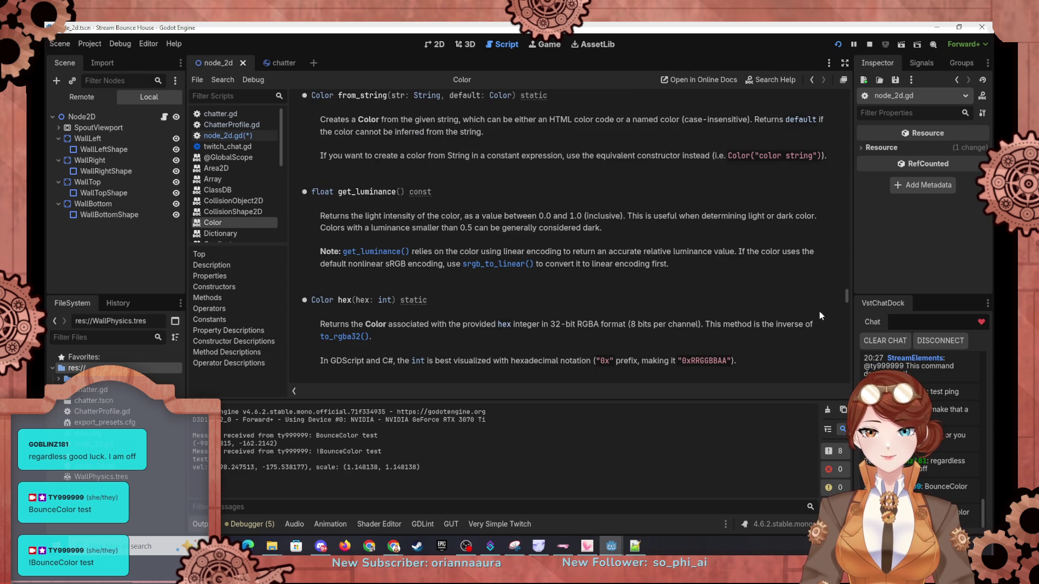
pyautogui.scroll(2, 843, 296)
pyautogui.scroll(-5, 626, 315)
pyautogui.scroll(-6, 626, 318)
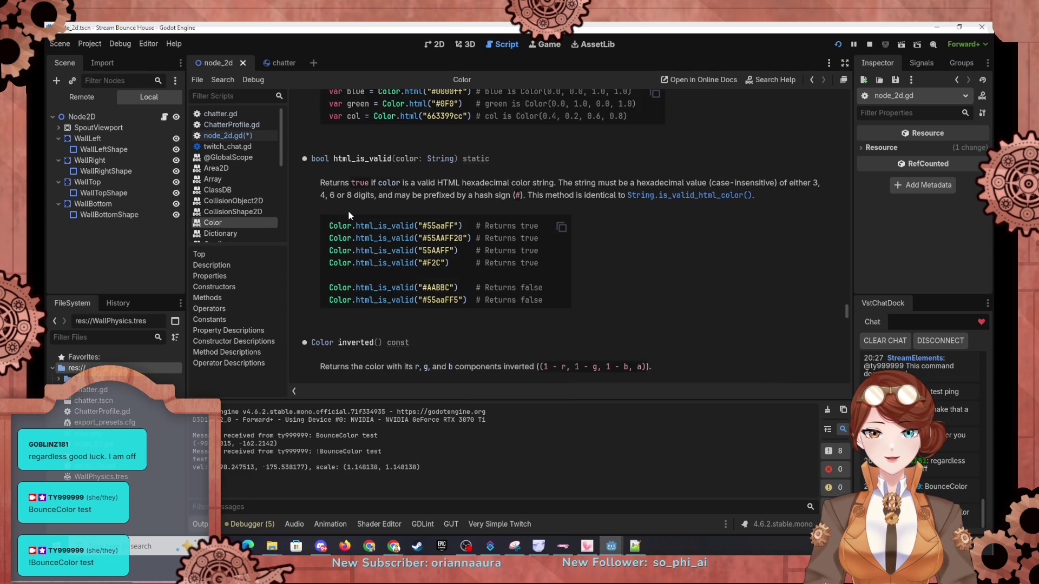
pyautogui.click(269, 64)
pyautogui.click(228, 67)
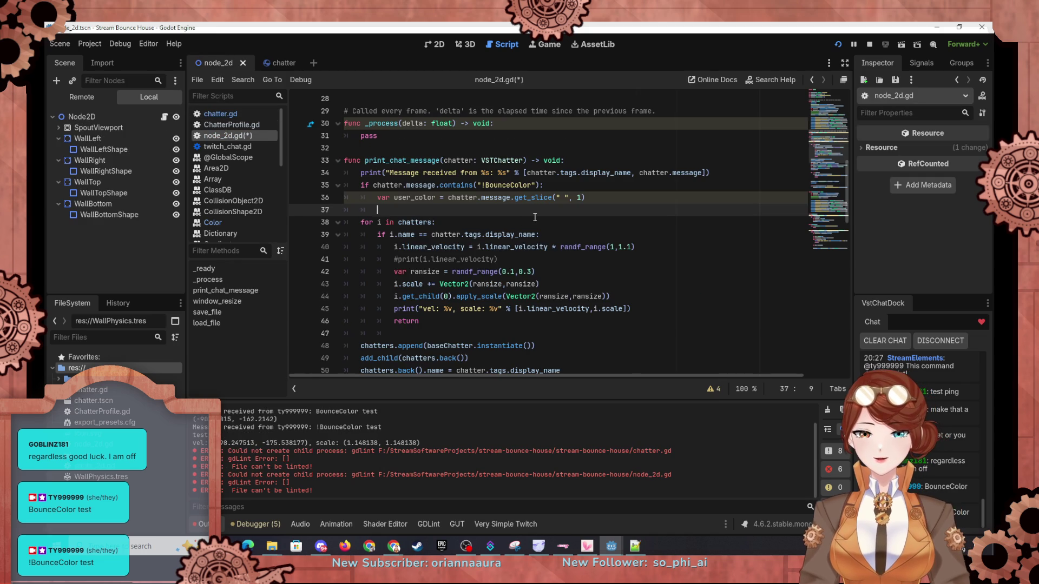
# Step: Write line 37 as 'if Color.html_is_valid(user_color):' with an indented empty line below
pyautogui.write('if ')
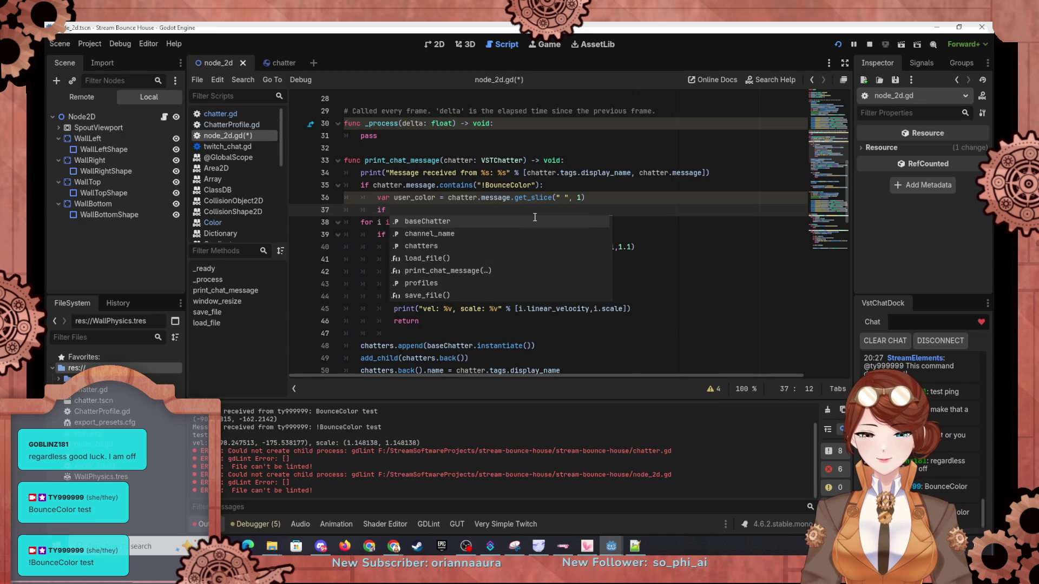
pyautogui.write('color')
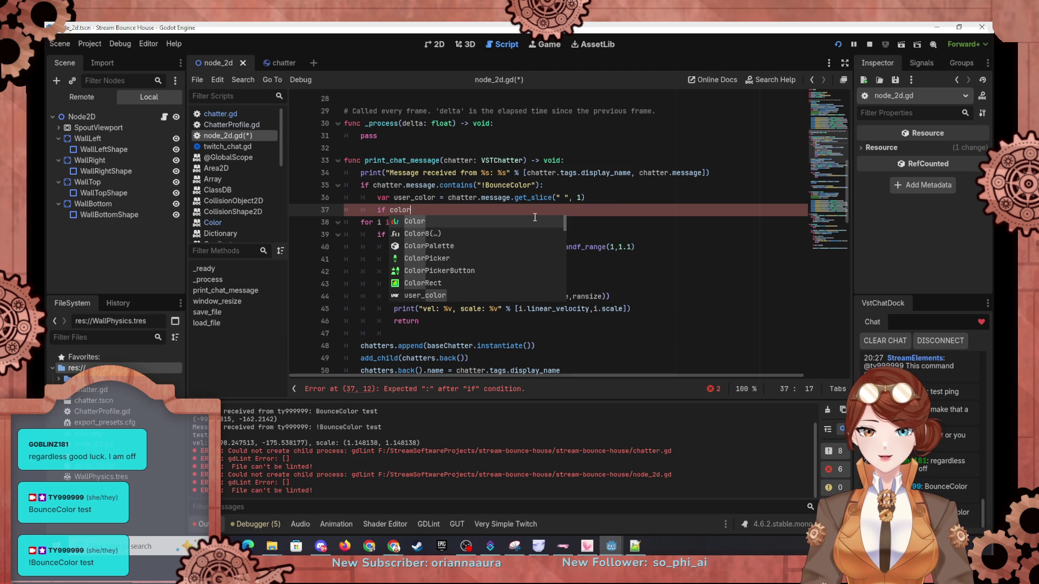
pyautogui.press('Return')
pyautogui.write('.h')
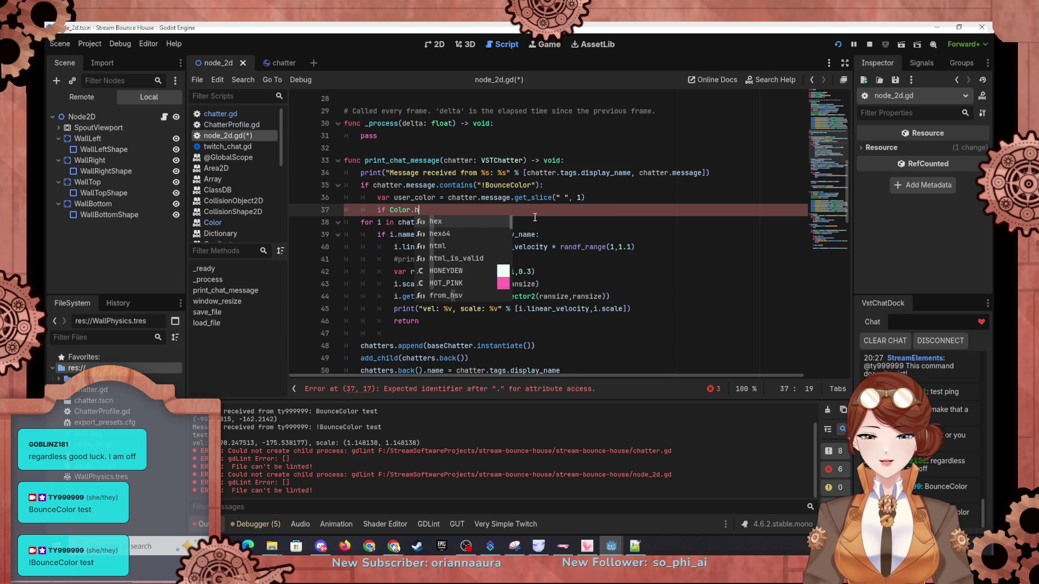
pyautogui.write('tml_')
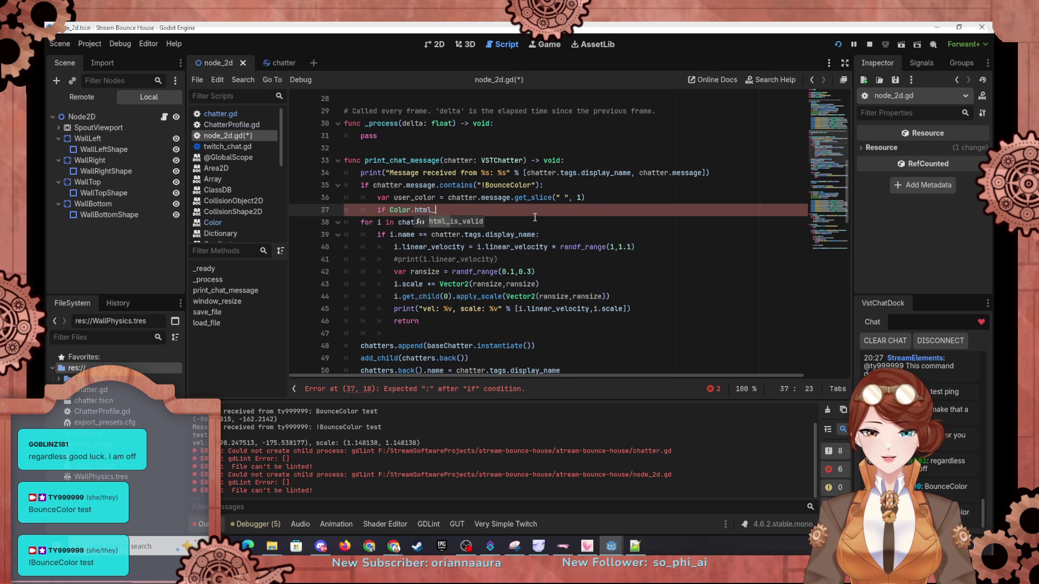
pyautogui.press('Return')
pyautogui.write('user_')
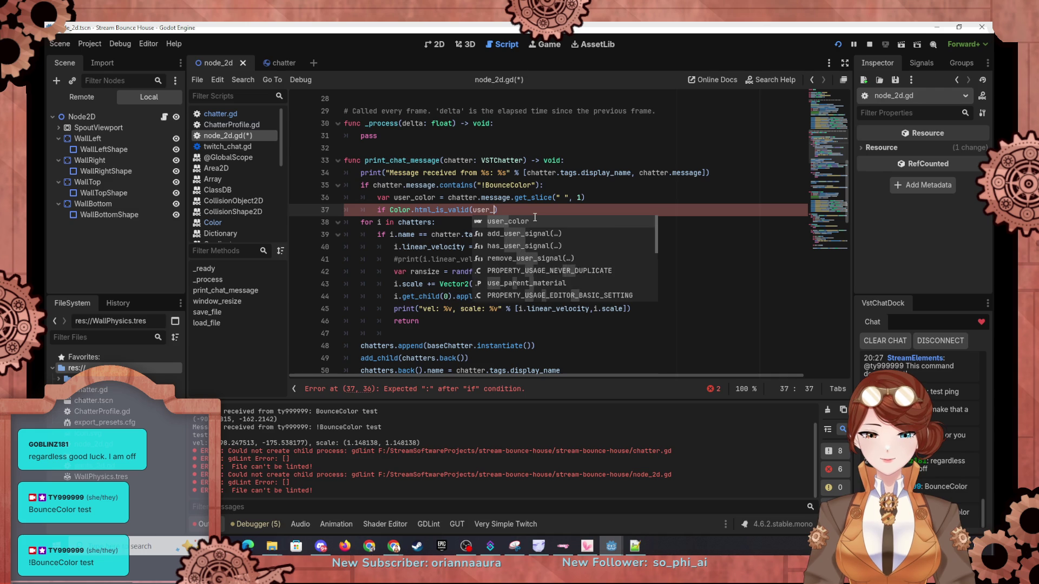
pyautogui.write('color)')
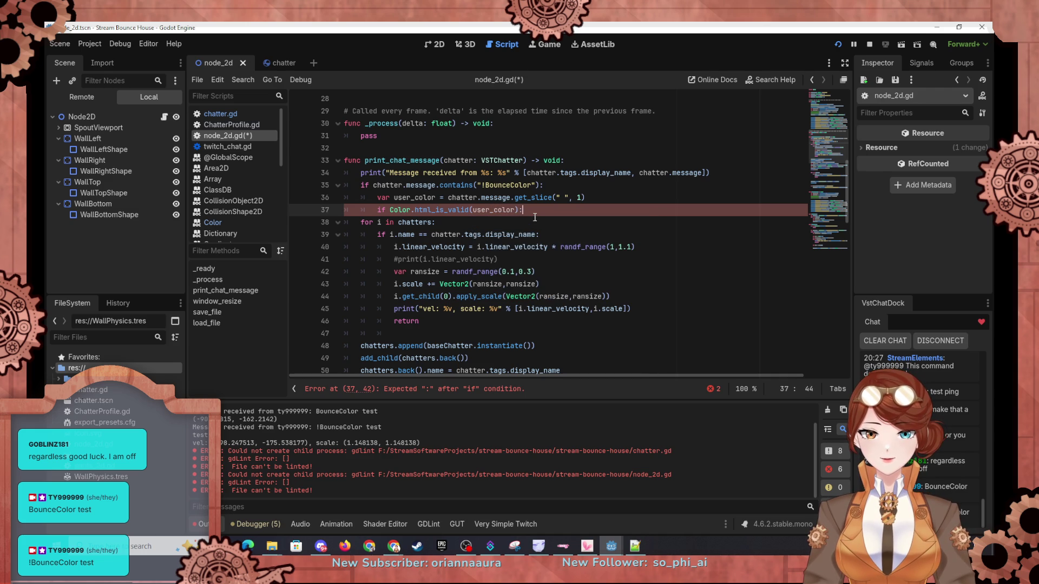
pyautogui.write(':')
pyautogui.press('Return')
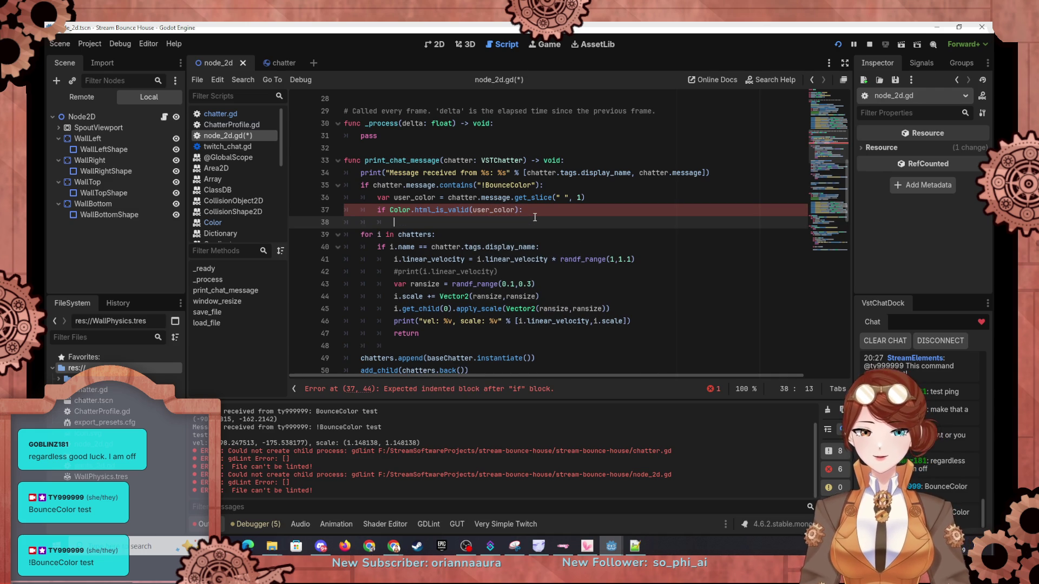
pyautogui.scroll(-6, 534, 217)
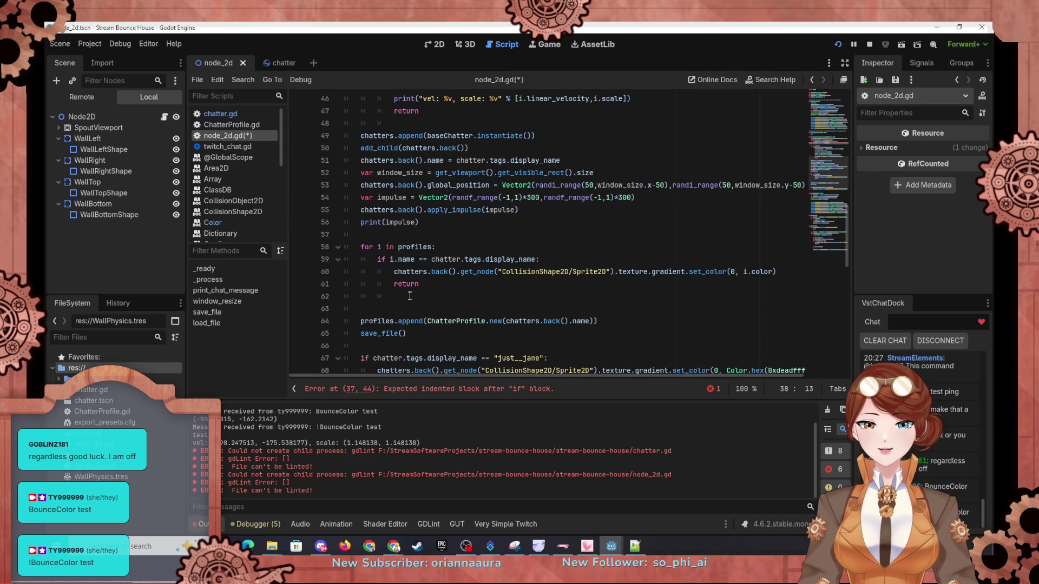
# Step: Copy the profile-matching loop from lines 58-60 into empty line 38 under the valid-colour check
pyautogui.moveTo(361, 247); pyautogui.dragTo(787, 271)
pyautogui.hotkey('ctrl', 'c')
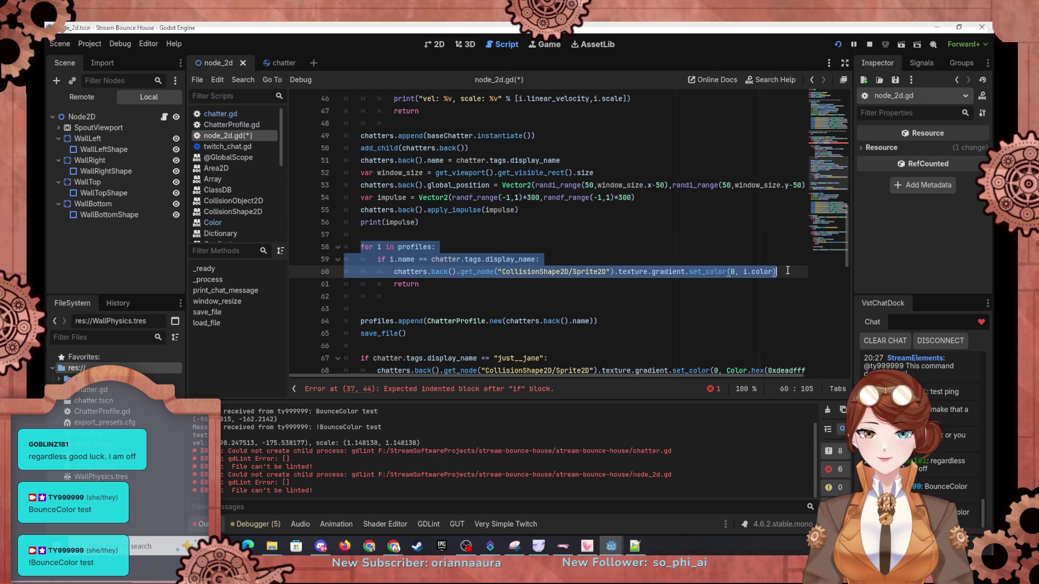
pyautogui.scroll(3, 468, 166)
pyautogui.scroll(1, 468, 167)
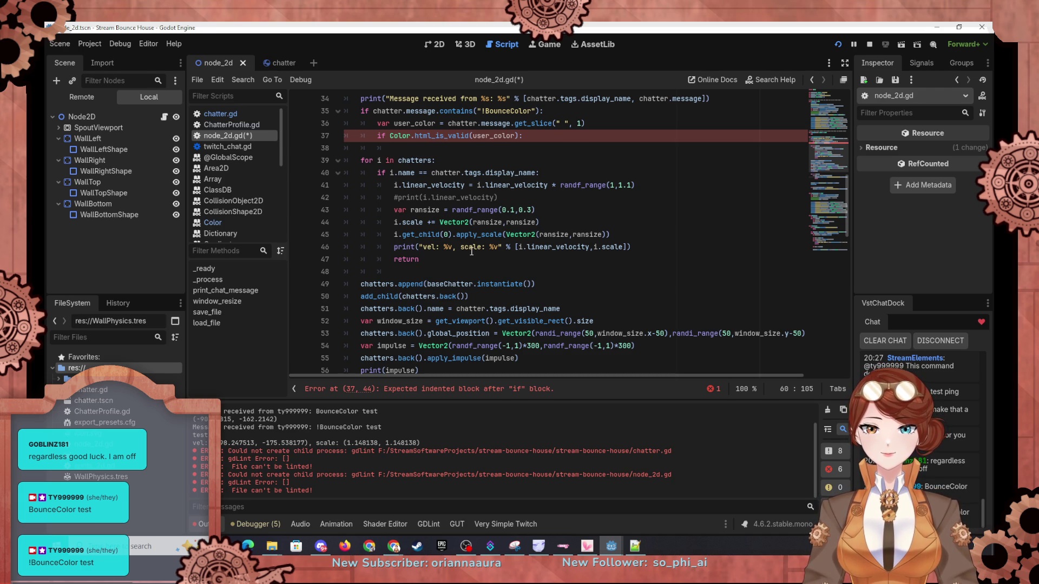
pyautogui.scroll(2, 471, 251)
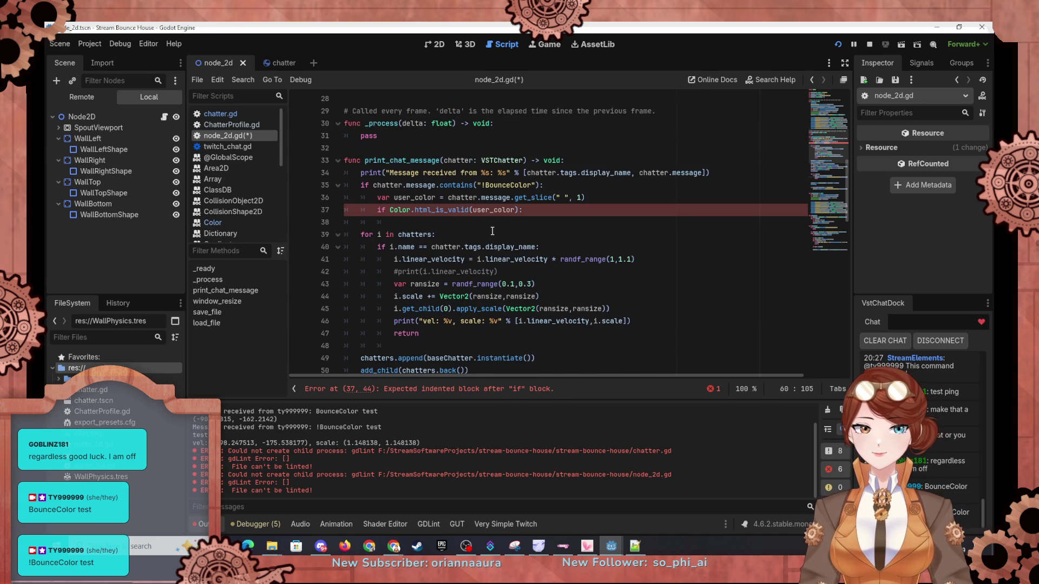
pyautogui.click(508, 222)
pyautogui.hotkey('ctrl', 'v')
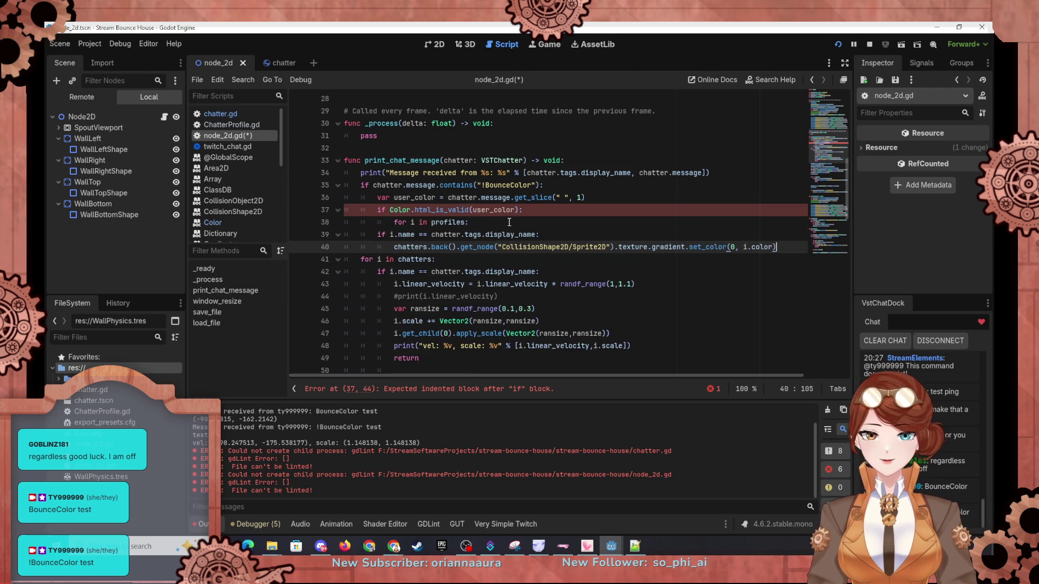
# Step: Indent the pasted loop lines and clear the old recolouring code on line 40
pyautogui.click(378, 237)
pyautogui.press('Tab')
pyautogui.press('Tab')
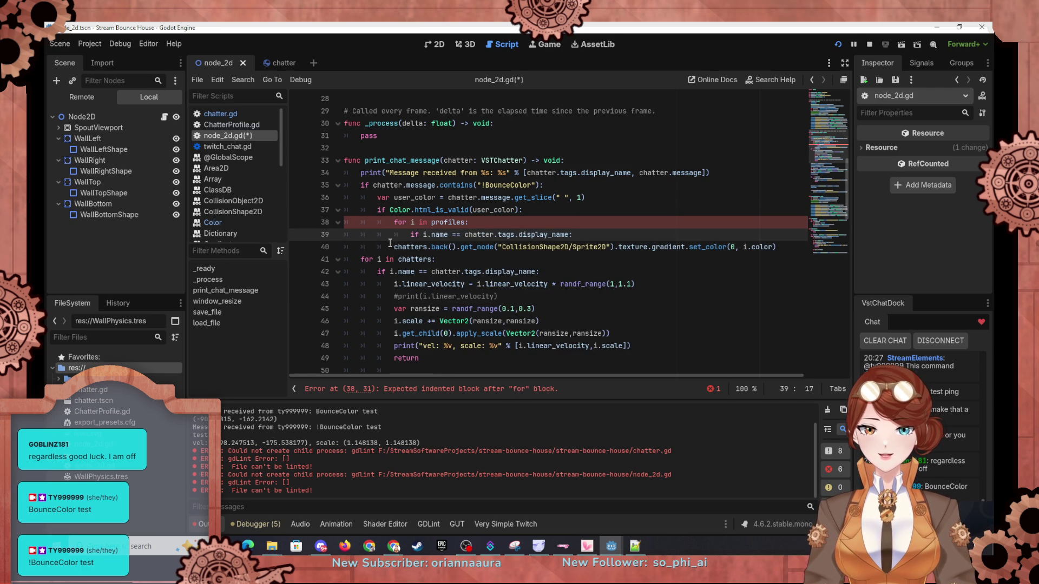
pyautogui.click(394, 247)
pyautogui.press('Tab')
pyautogui.press('Tab')
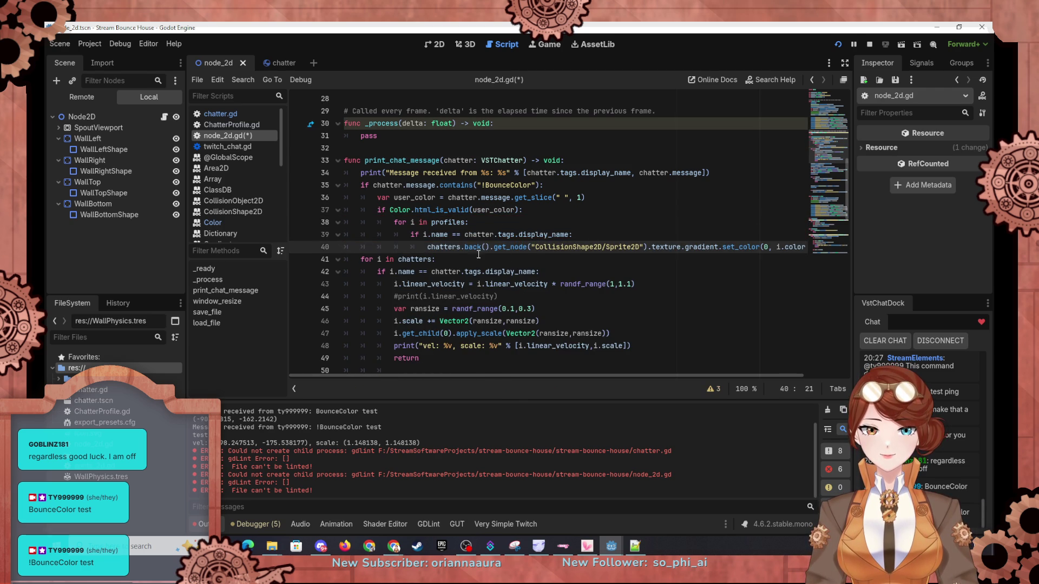
pyautogui.hotkey('shift', 'End')
pyautogui.press('Delete')
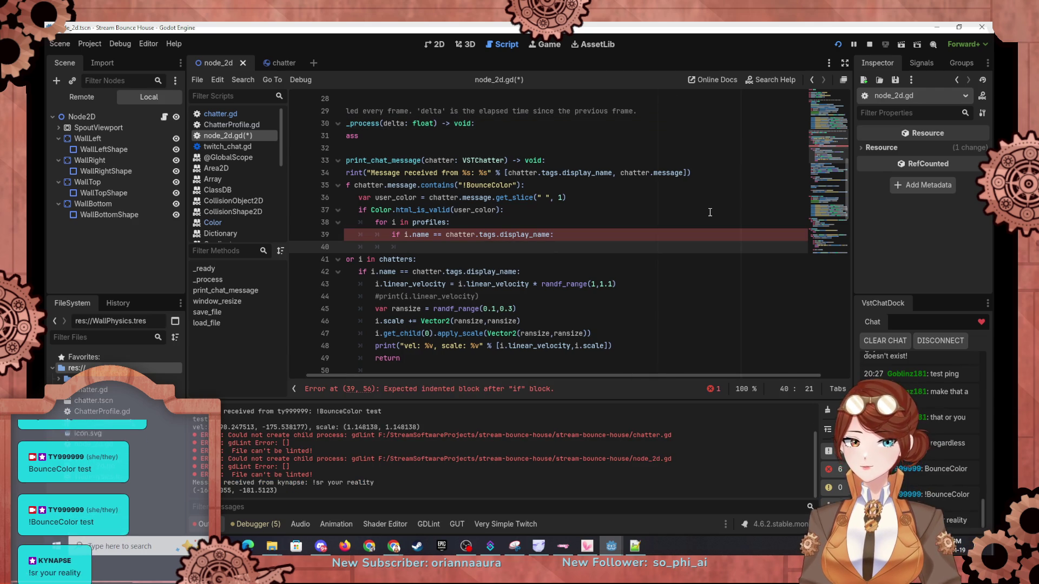
# Step: Set i.color = Color.html(user_color) for the matched profile and open a line above the loop
pyautogui.write('i.color = ')
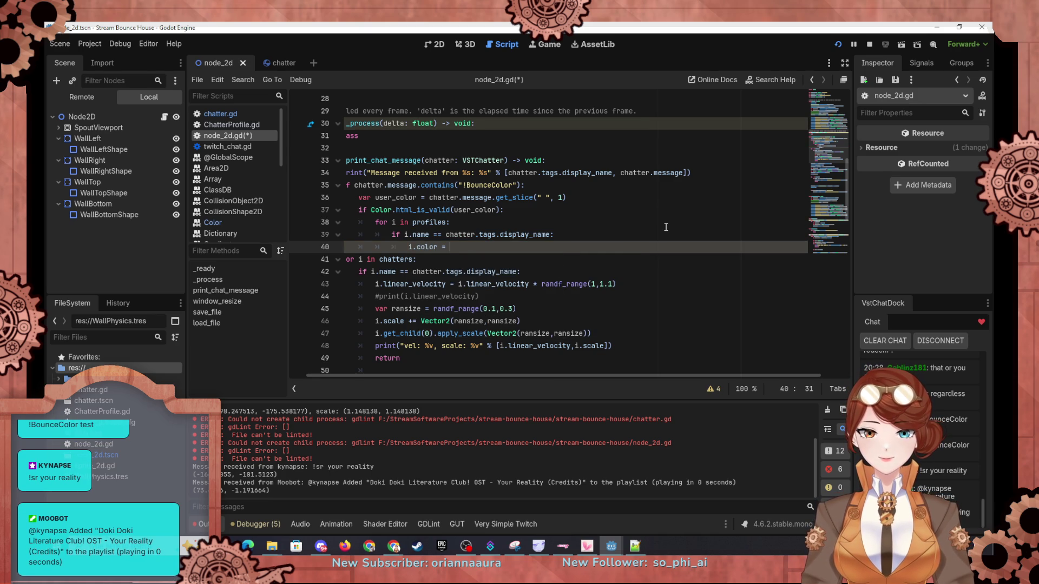
pyautogui.write('Color')
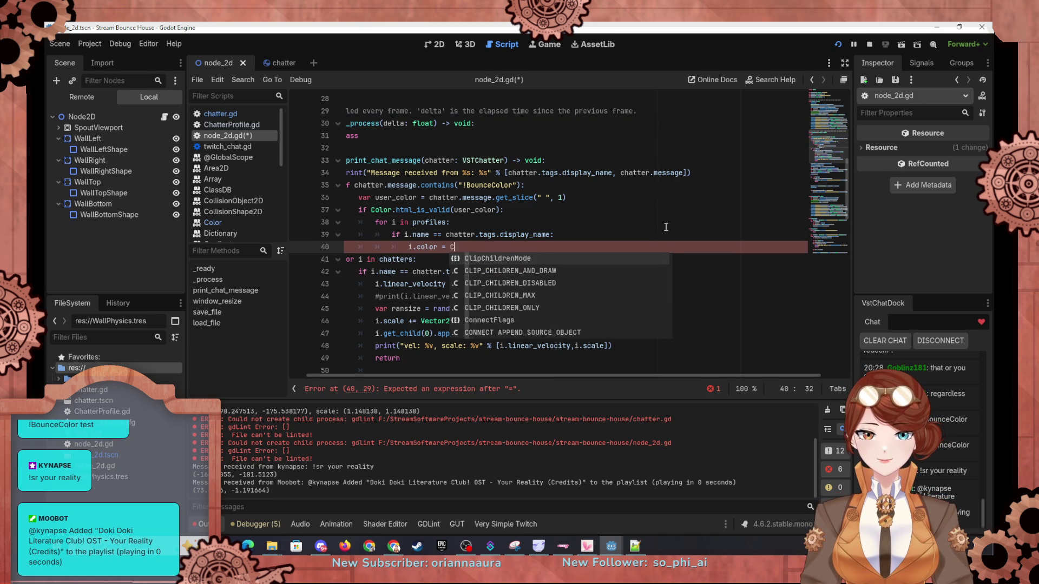
pyautogui.write('.html(')
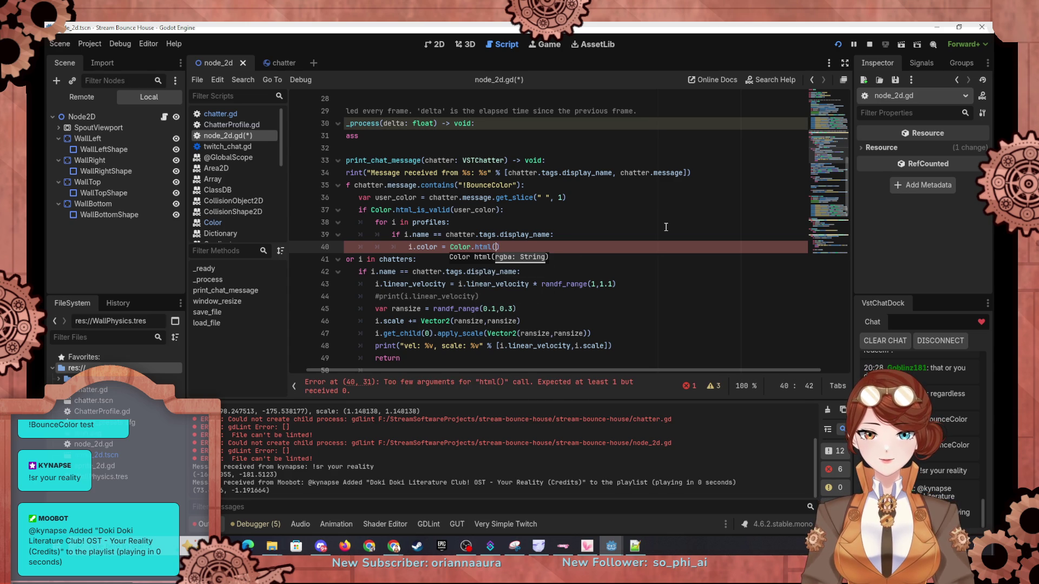
pyautogui.write('user_')
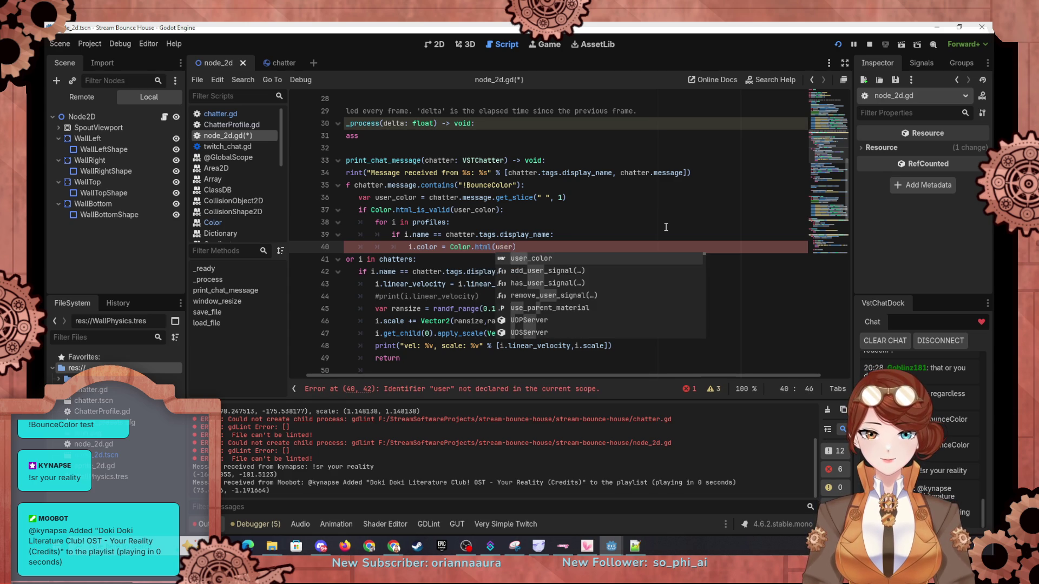
pyautogui.write('color')
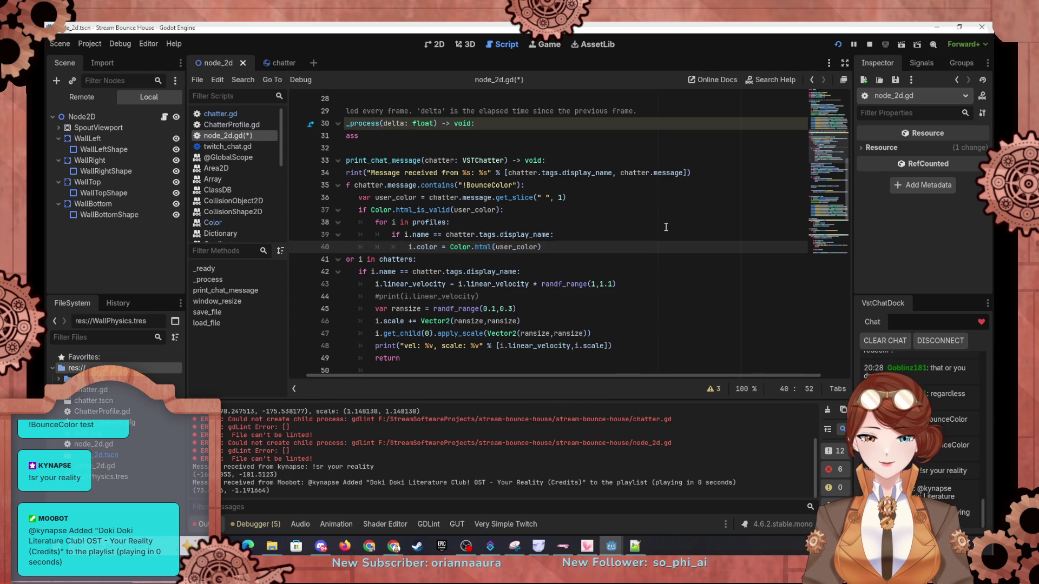
pyautogui.click(666, 227)
pyautogui.press('Up')
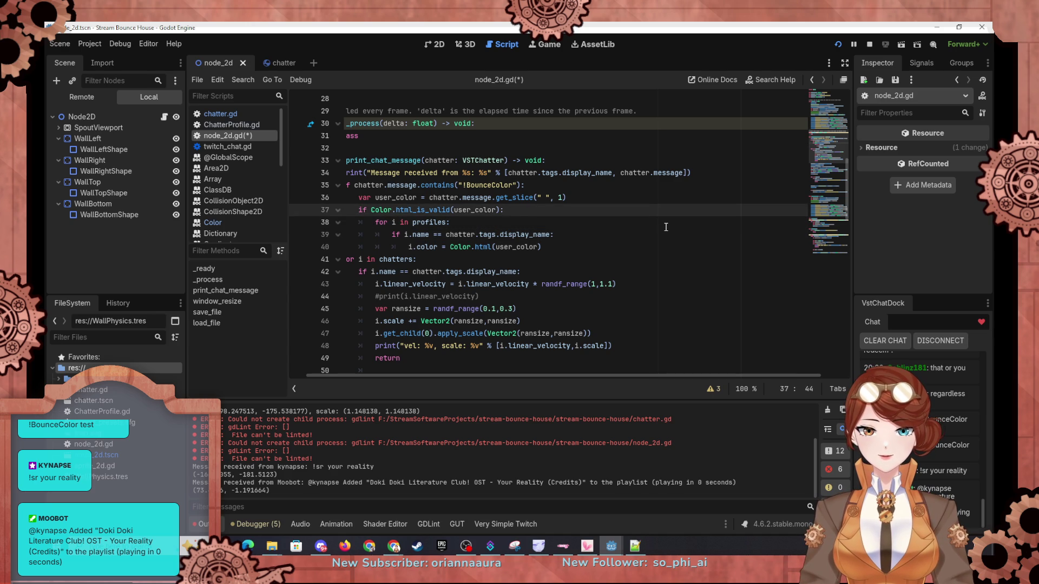
pyautogui.press('Return')
# Step: Declare var profile_found = false above the loop and set profile_found = true on a match
pyautogui.write('var ')
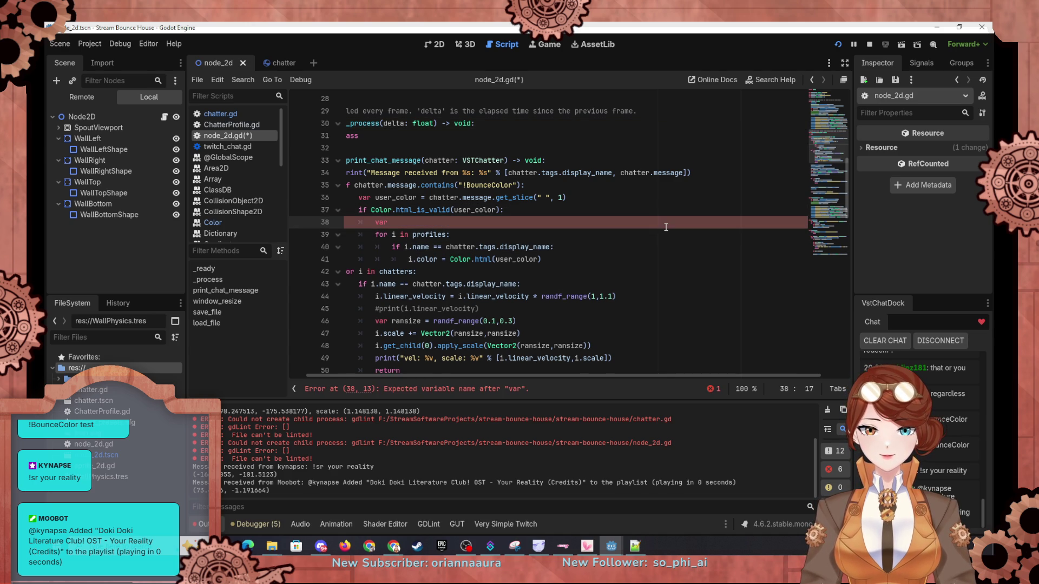
pyautogui.write('profile_found')
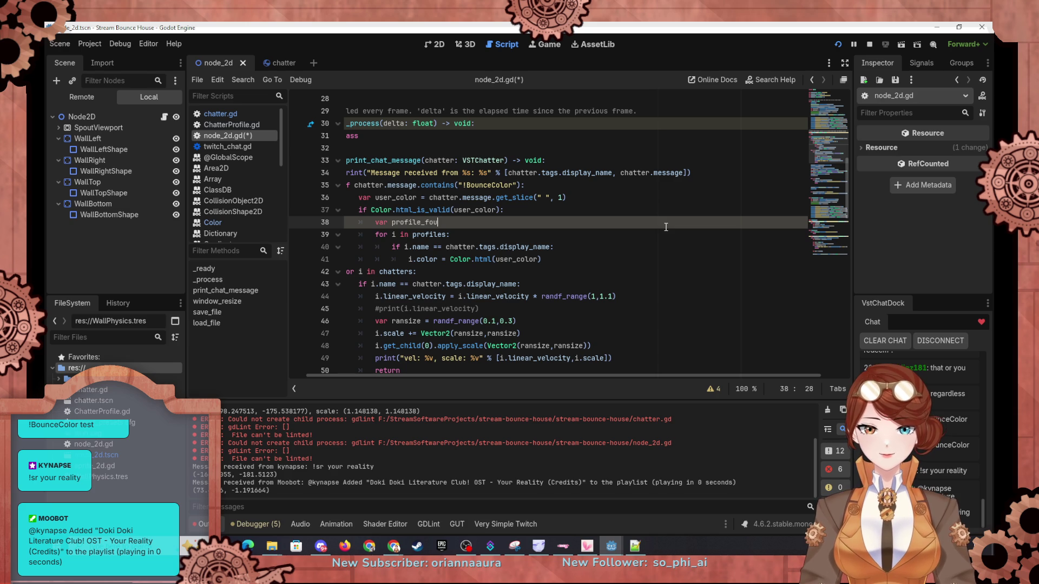
pyautogui.write(' = false')
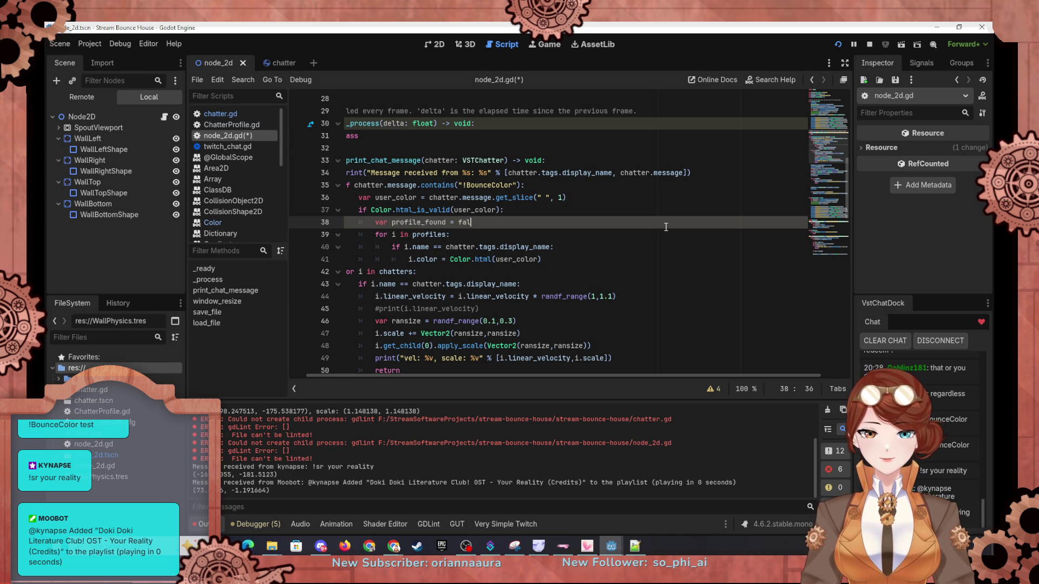
pyautogui.press('Down')
pyautogui.press('Down')
pyautogui.press('Down')
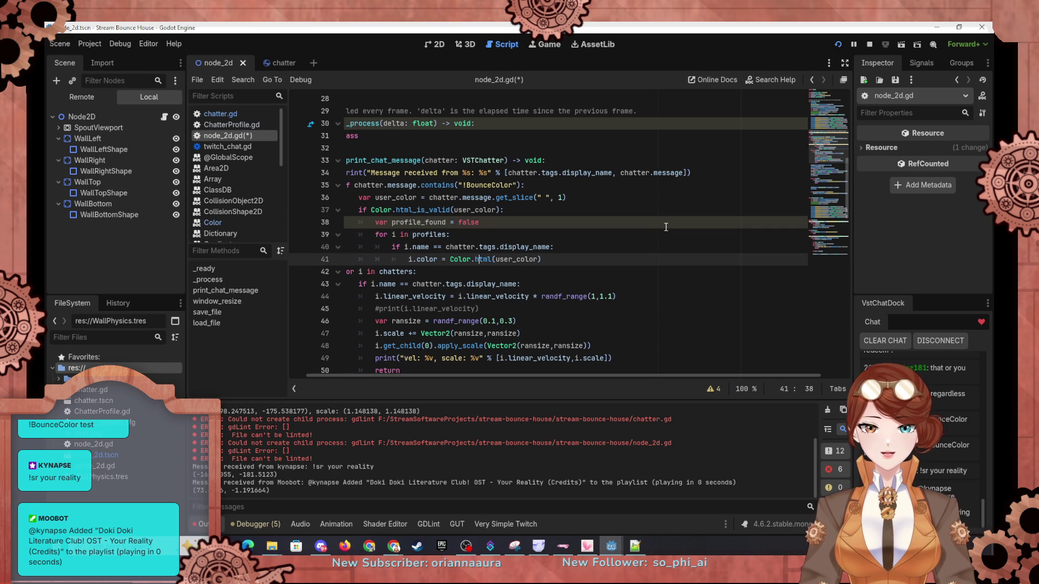
pyautogui.press('Return')
pyautogui.write('profile_')
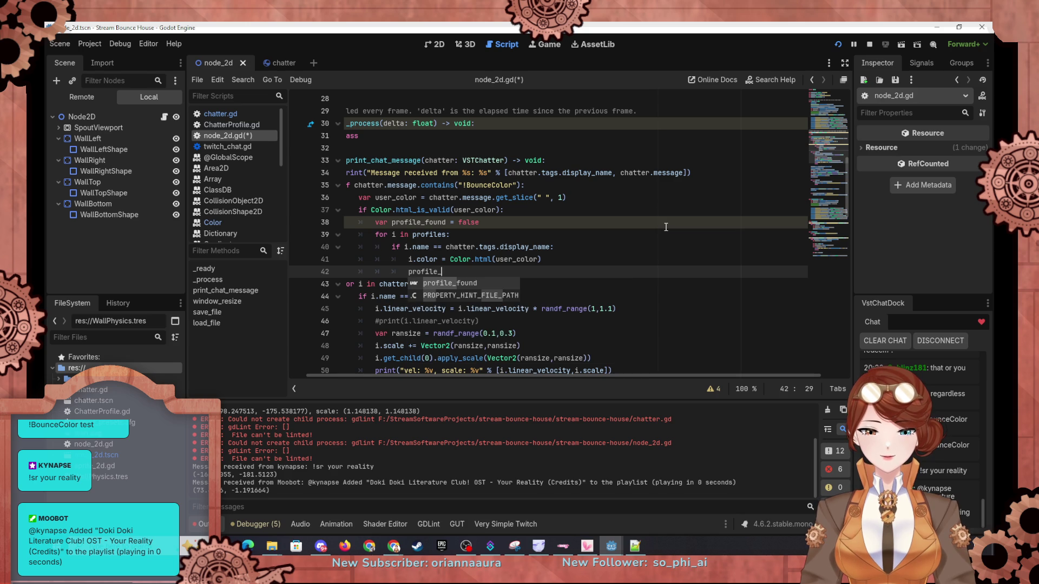
pyautogui.write('fou')
pyautogui.press('Return')
pyautogui.write('= true')
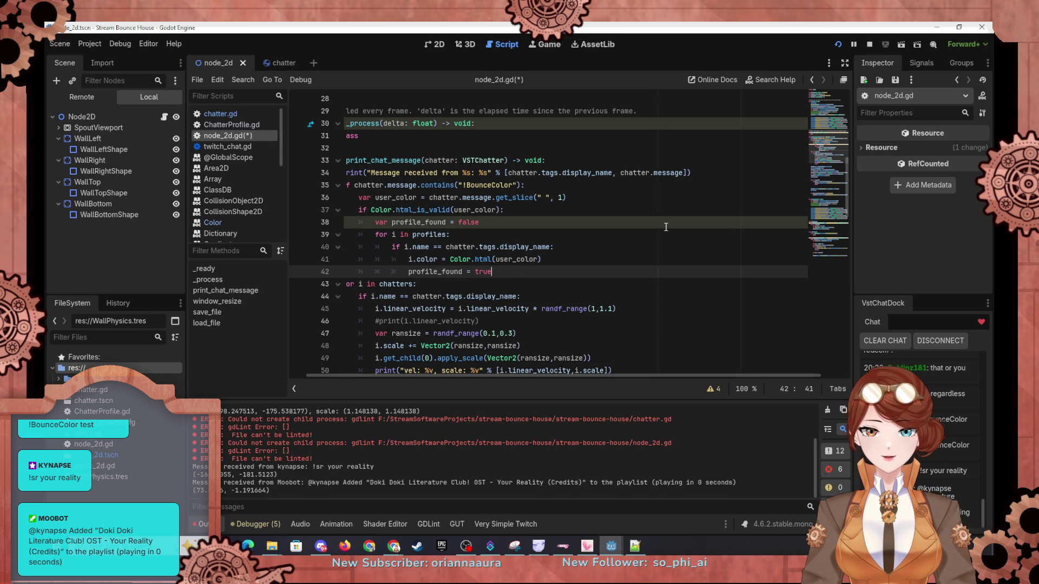
# Step: Add an empty 'if not profile_found:' check after the profile loop
pyautogui.press('Return')
pyautogui.press('Return')
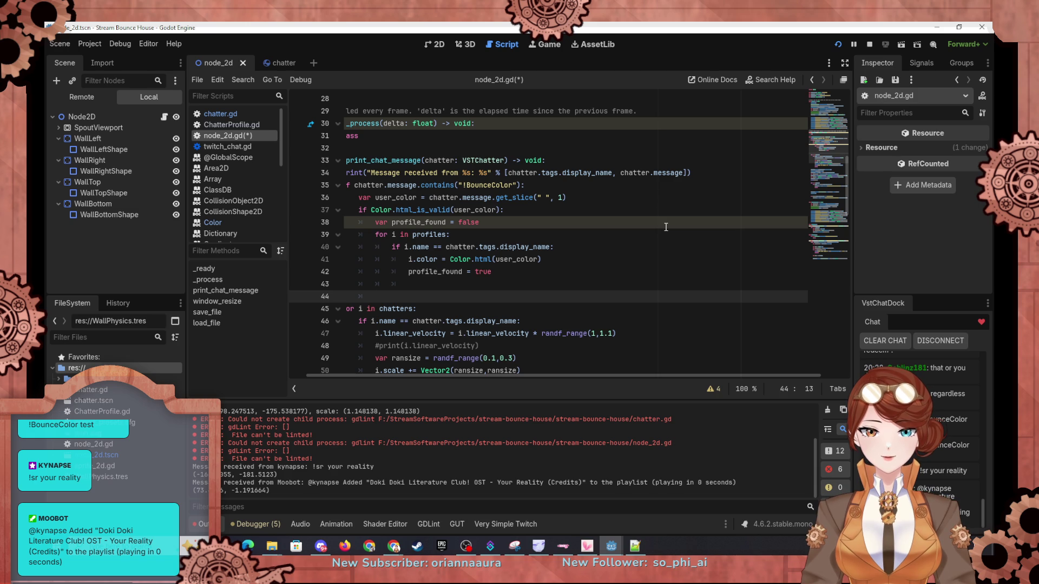
pyautogui.press('Up')
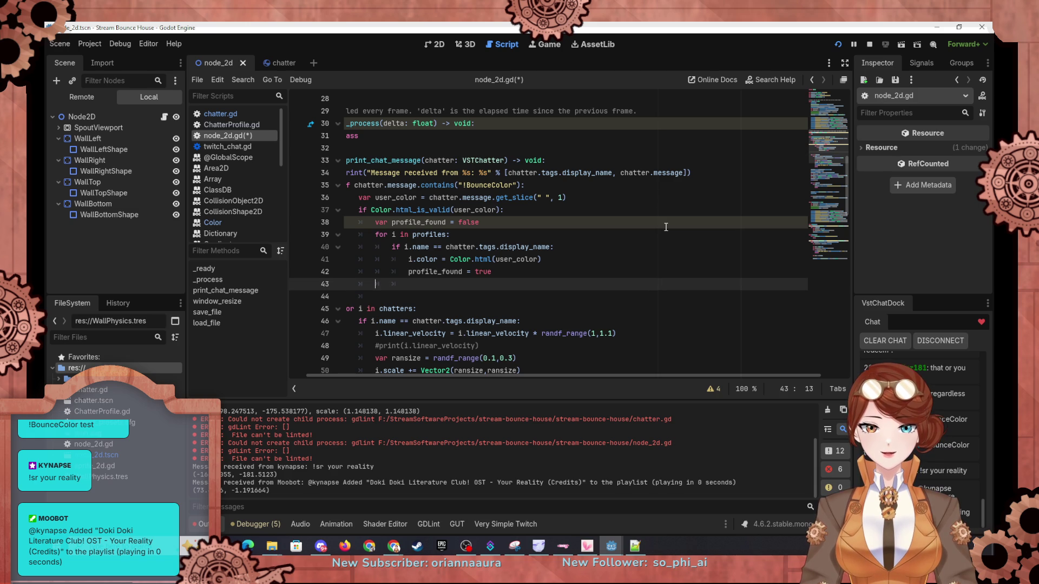
pyautogui.write('i')
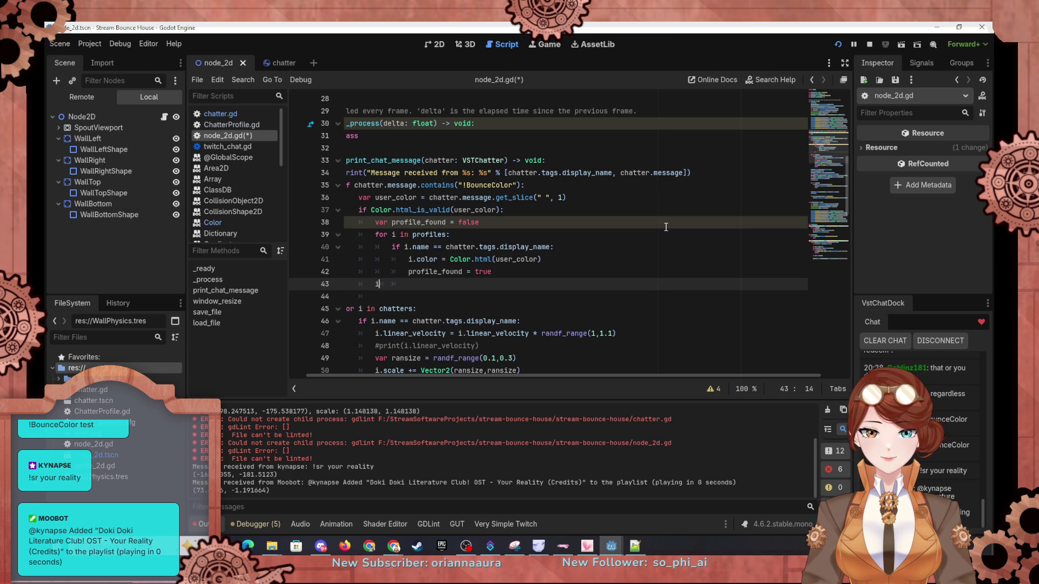
pyautogui.write('f not pr')
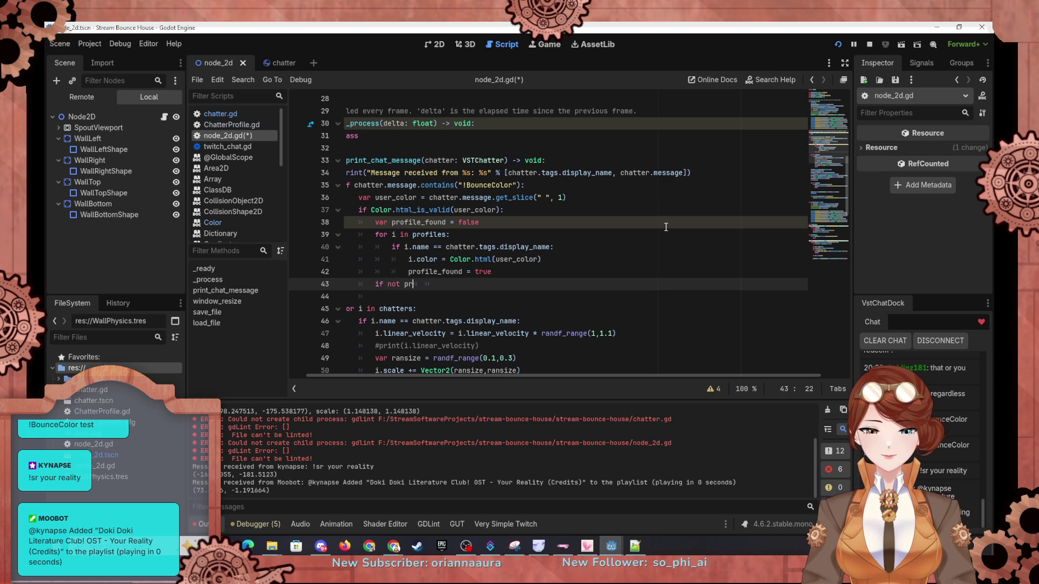
pyautogui.write('ofile_found:')
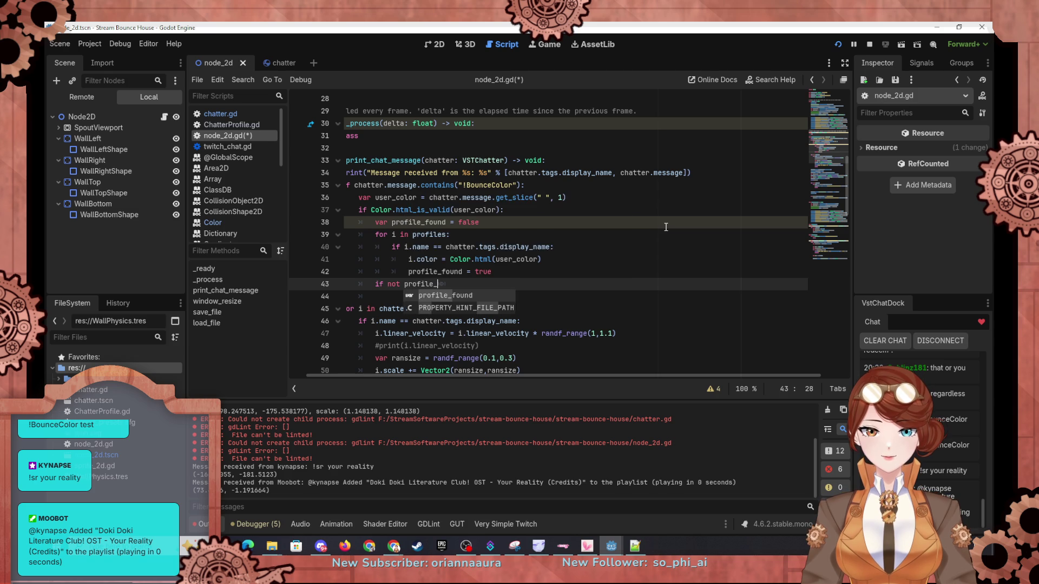
pyautogui.press('Return')
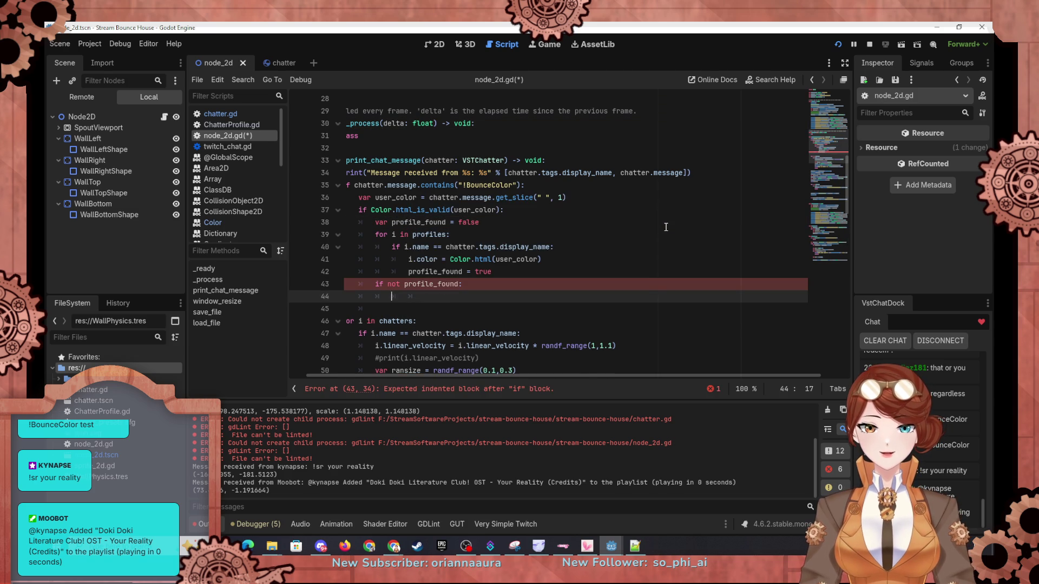
pyautogui.scroll(-5, 640, 204)
# Step: Move the profiles.append(...) and save_file() lines into the if-not-profile_found branch, indenting save_file()
pyautogui.scroll(-3, 640, 205)
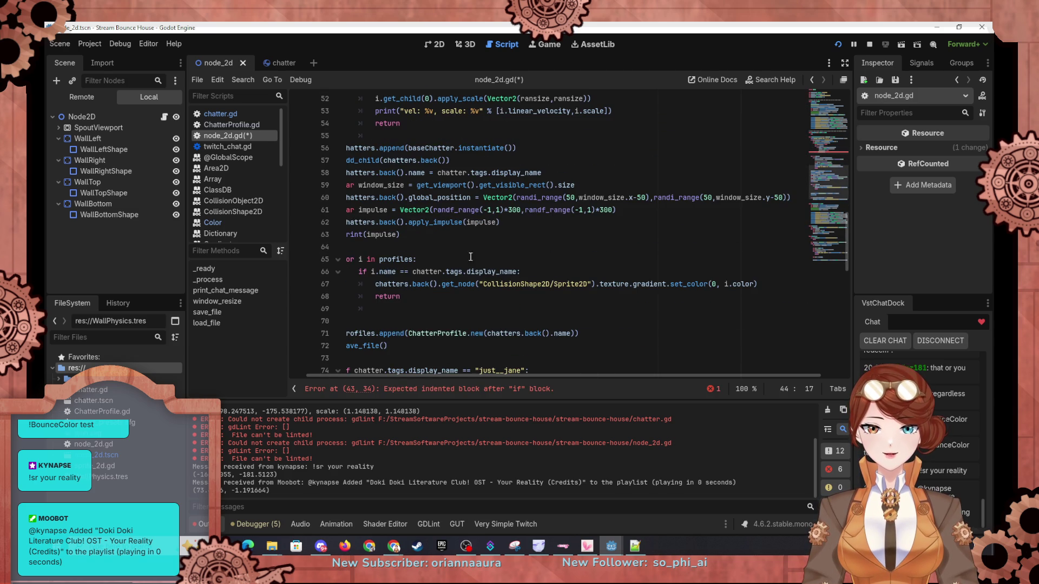
pyautogui.scroll(1, 364, 222)
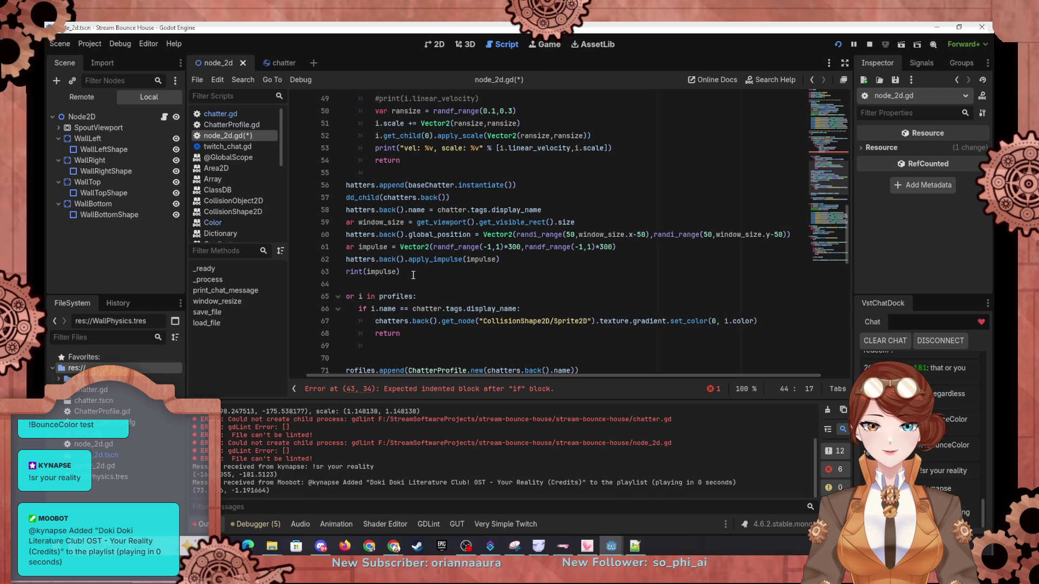
pyautogui.scroll(-2, 409, 281)
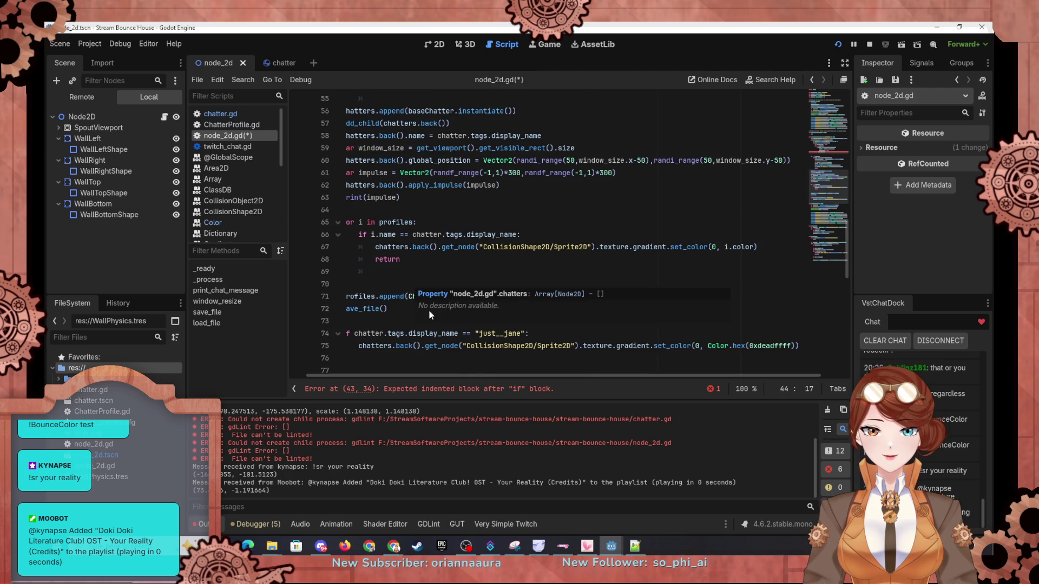
pyautogui.moveTo(594, 295)
pyautogui.mouseDown()
pyautogui.moveTo(314, 296)
pyautogui.moveTo(361, 303)
pyautogui.moveTo(357, 292)
pyautogui.mouseUp()
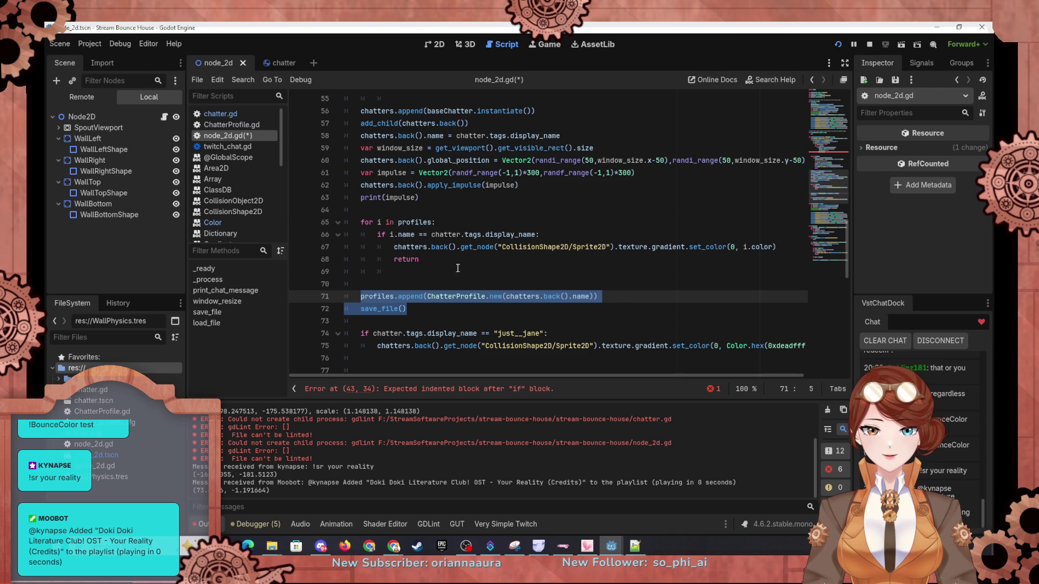
pyautogui.scroll(7, 460, 187)
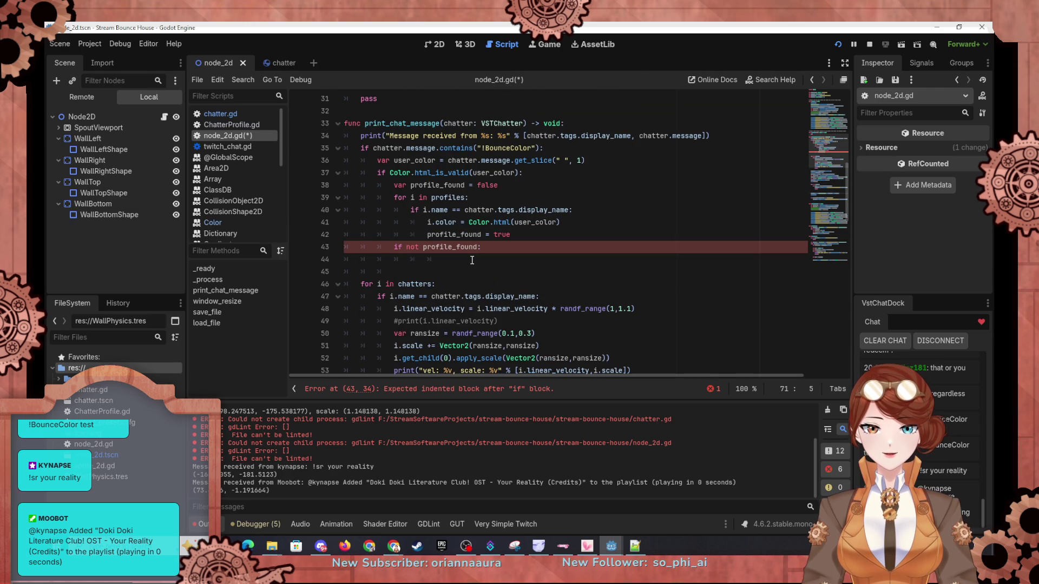
pyautogui.click(472, 259)
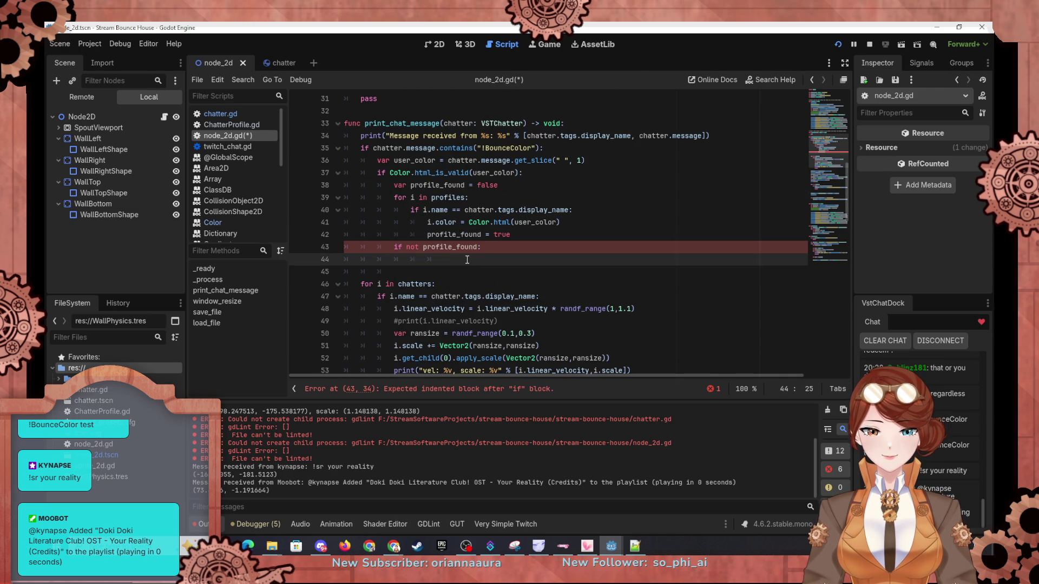
pyautogui.write('profiles.append(ChatterProfile.new(chatters.back().name)) \tsave_file()')
pyautogui.press('Home')
pyautogui.press('Tab')
pyautogui.press('Tab')
pyautogui.press('Tab')
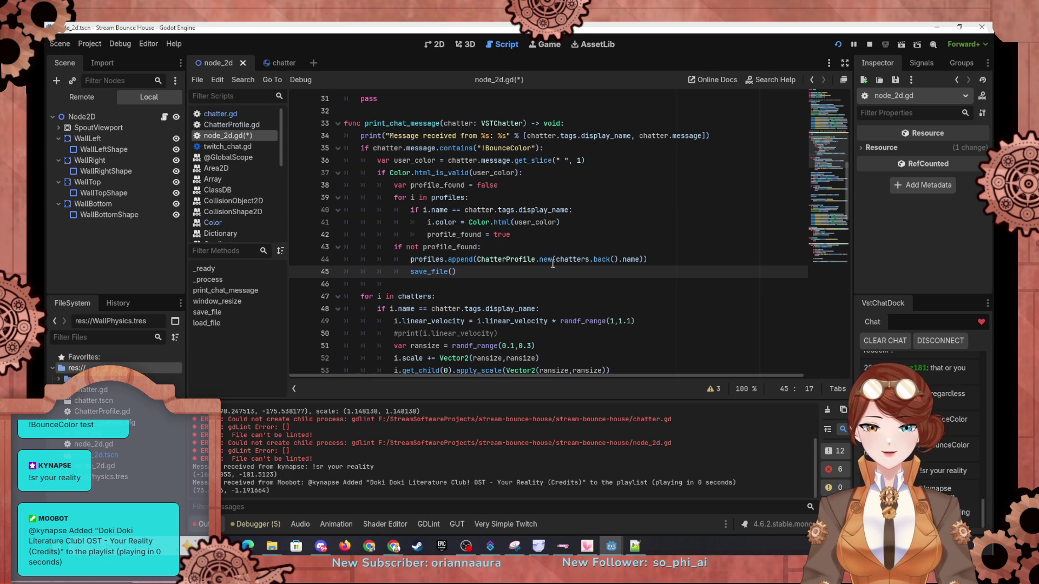
pyautogui.scroll(1, 617, 274)
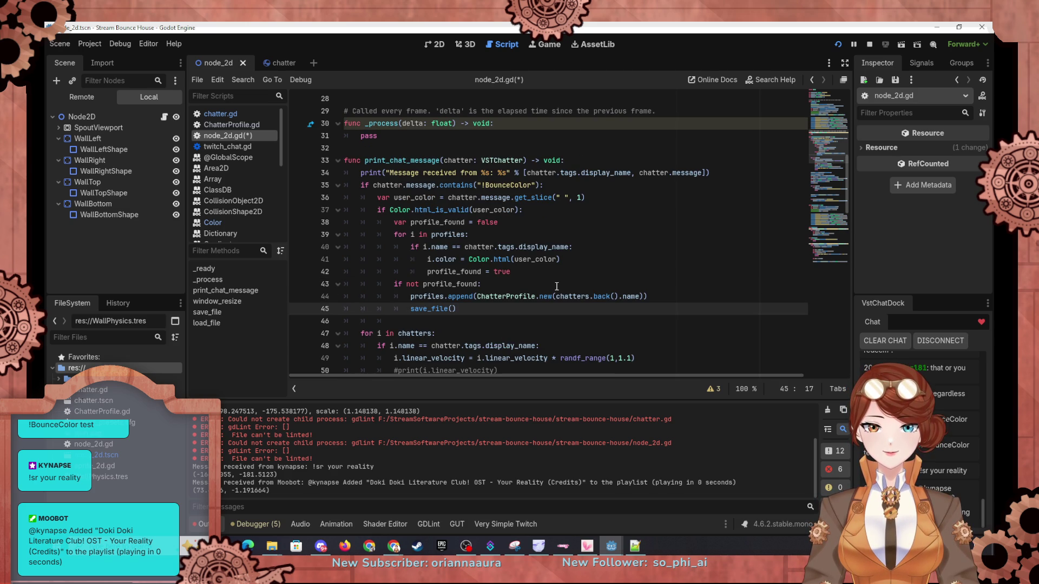
# Step: Start replacing chatters.back().name in the ChatterProfile constructor with chatter.tags.display_name
pyautogui.moveTo(556, 296); pyautogui.dragTo(643, 296)
pyautogui.scroll(1, 694, 268)
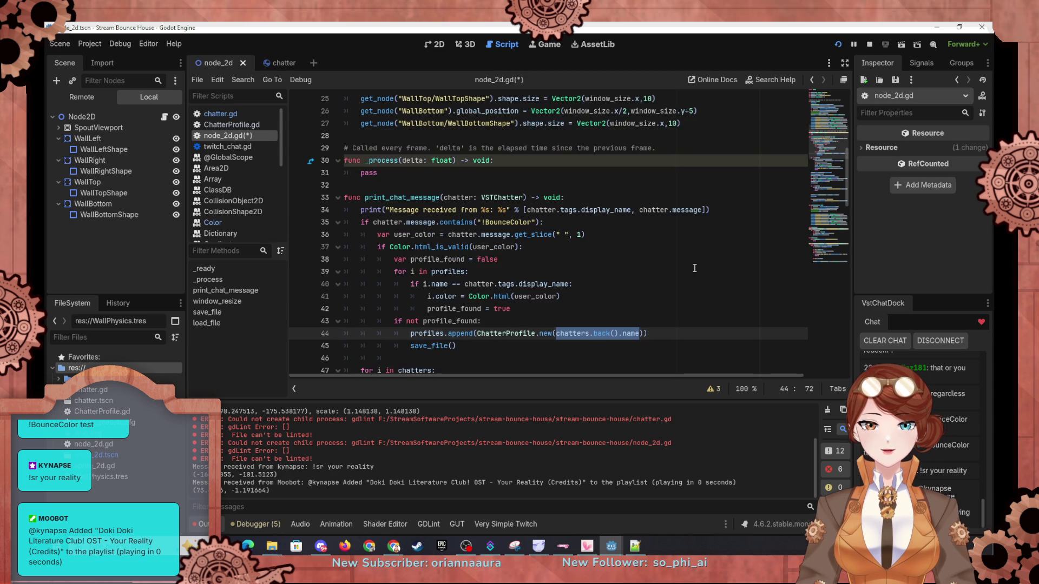
pyautogui.scroll(-1, 713, 265)
pyautogui.press('BackSpace')
pyautogui.write('chatter.ta')
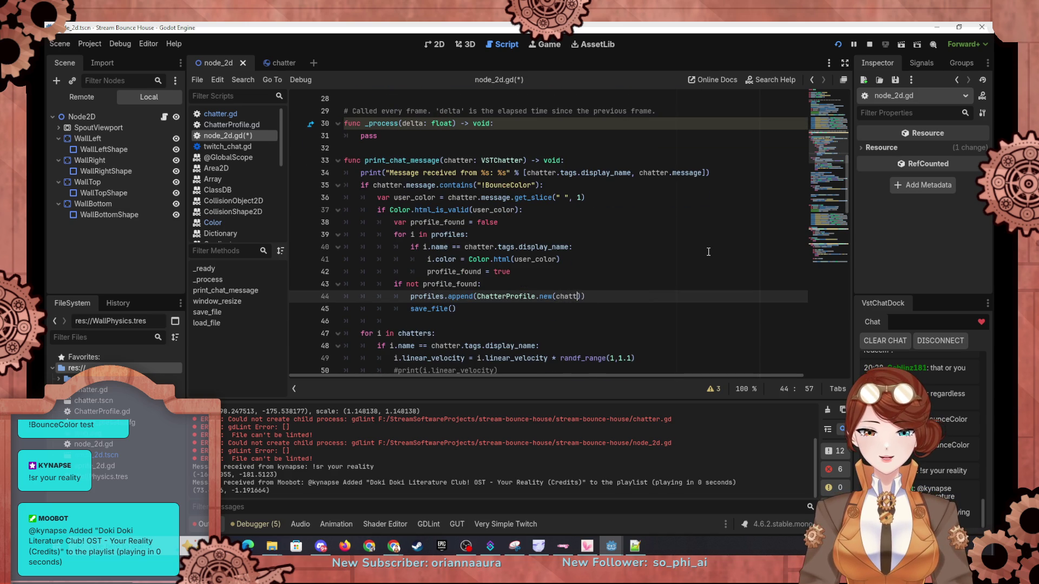
pyautogui.write('gs.di')
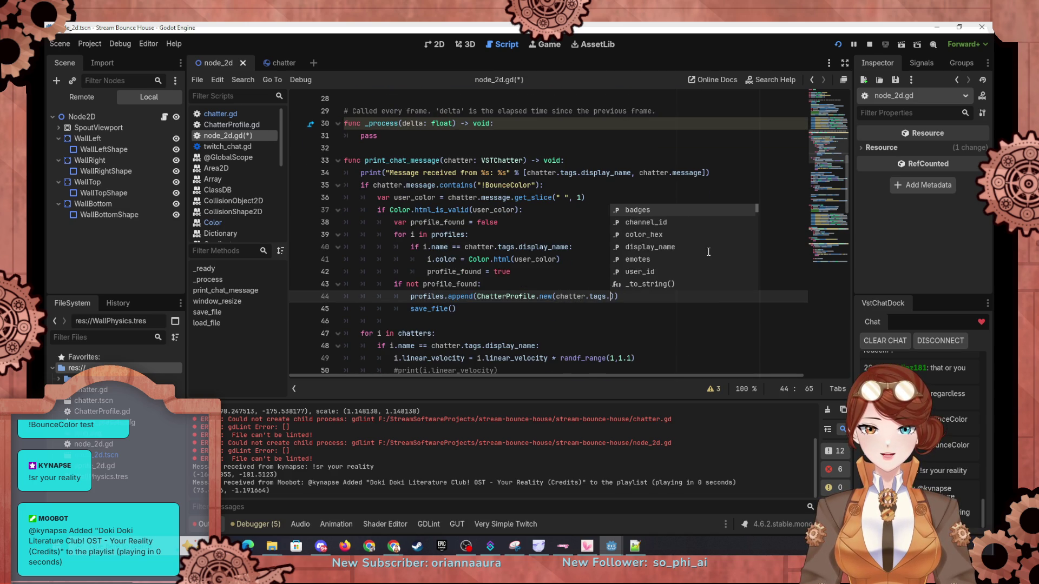
# Step: Finish chatter.tags.display_name, add Color.html(user_color) as the colour argument, and run the project
pyautogui.press('Return')
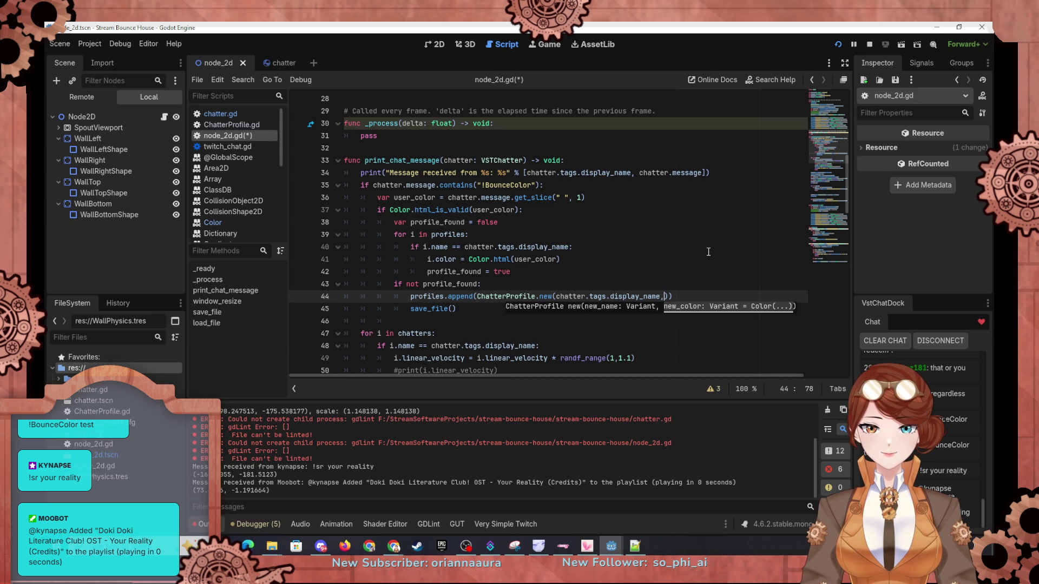
pyautogui.write('or.html(user')
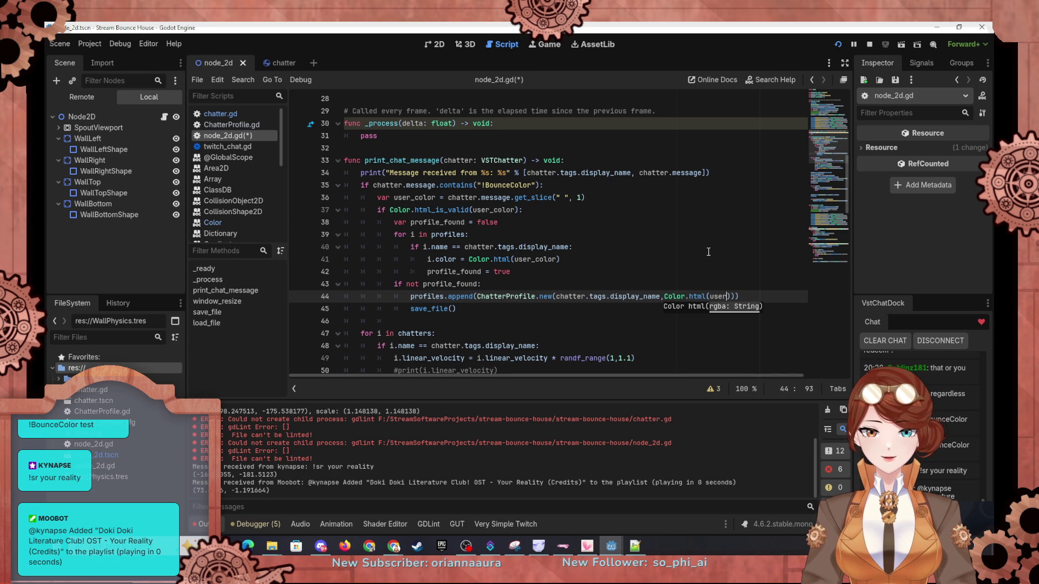
pyautogui.write('_')
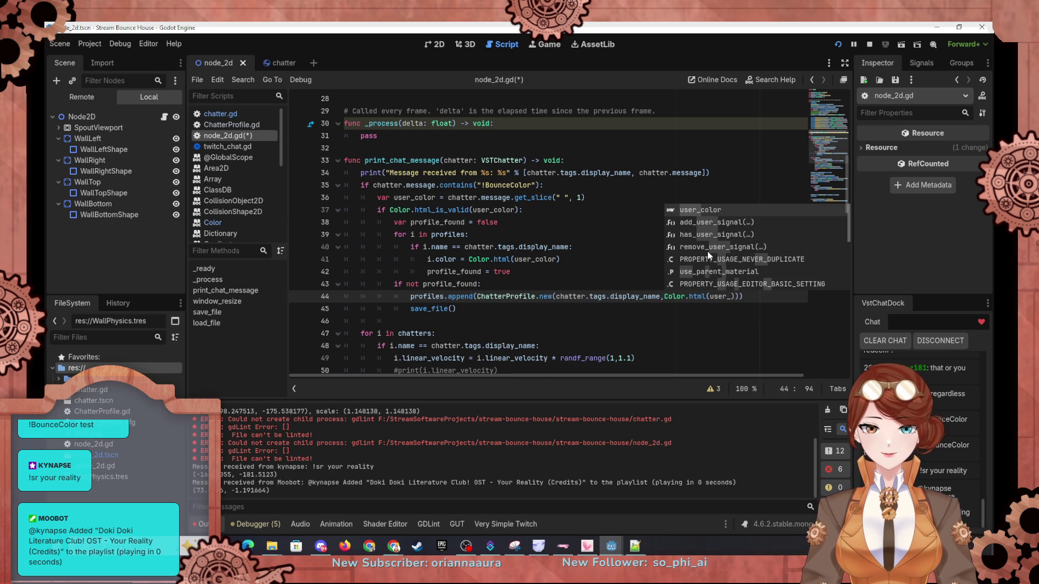
pyautogui.press('Return')
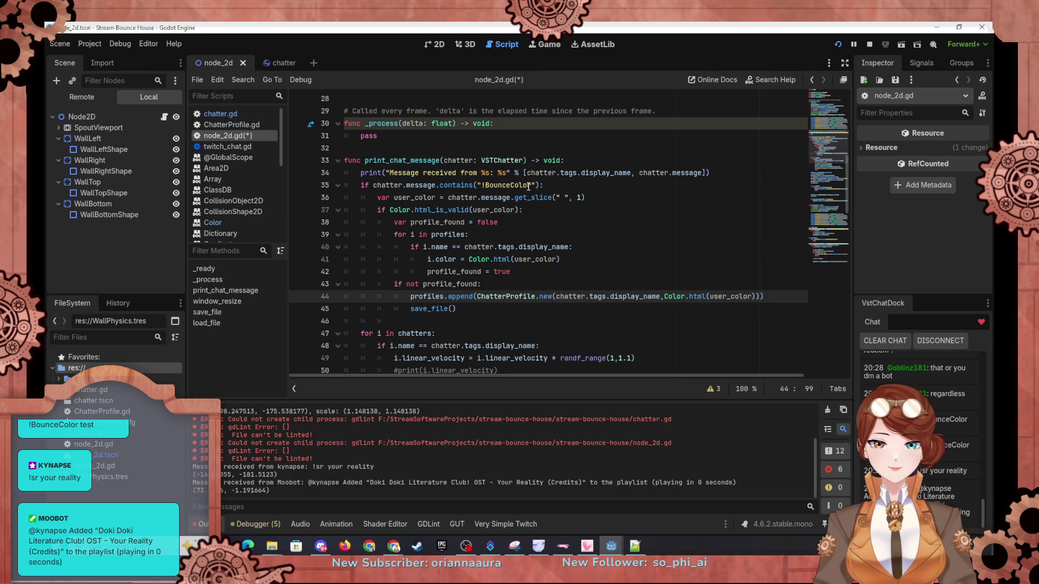
pyautogui.click(549, 270)
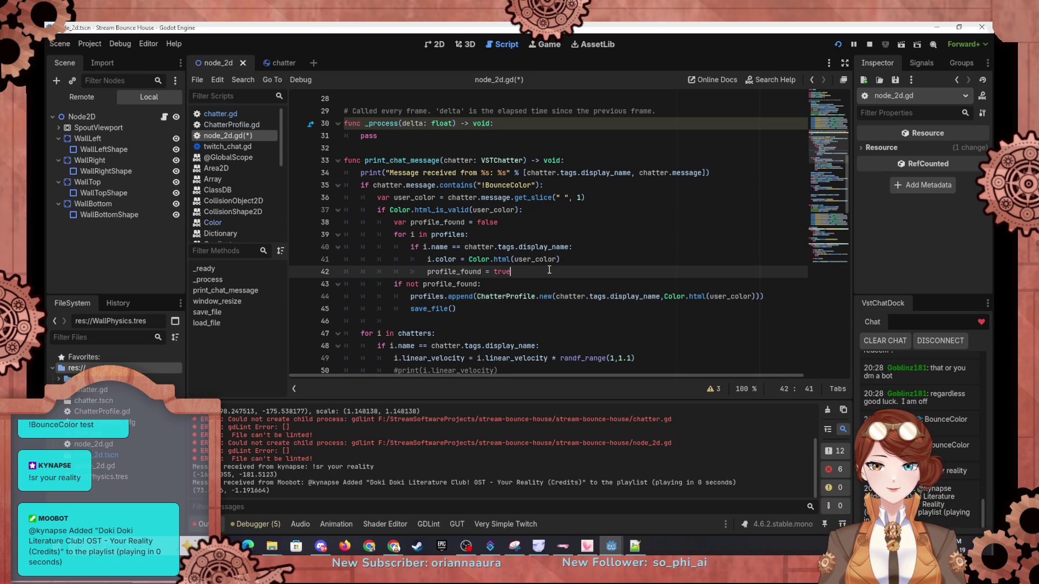
pyautogui.click(837, 45)
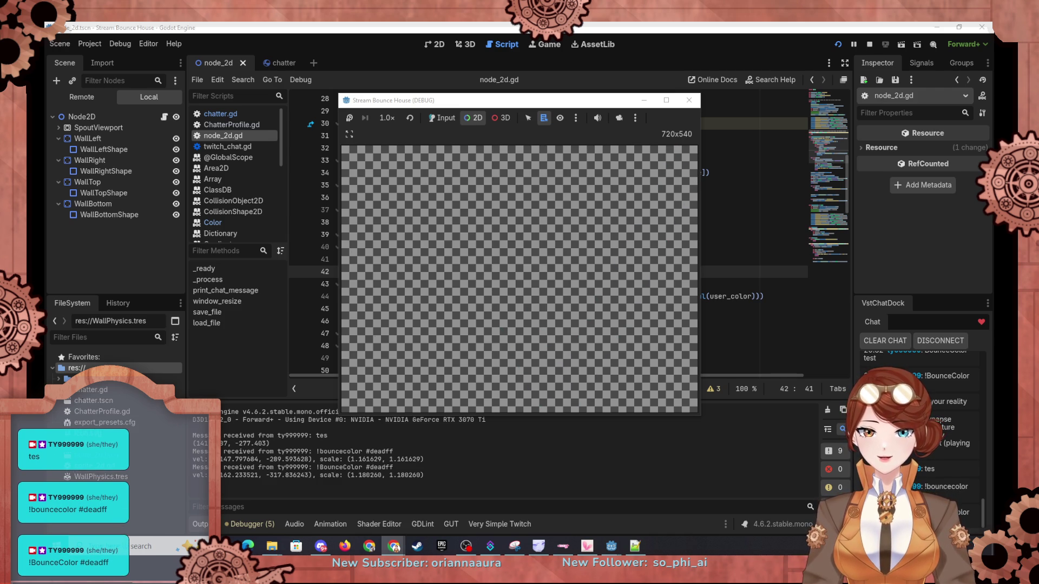
# Step: Bring the node_2d.gd script editor back in front of the running game
pyautogui.click(216, 391)
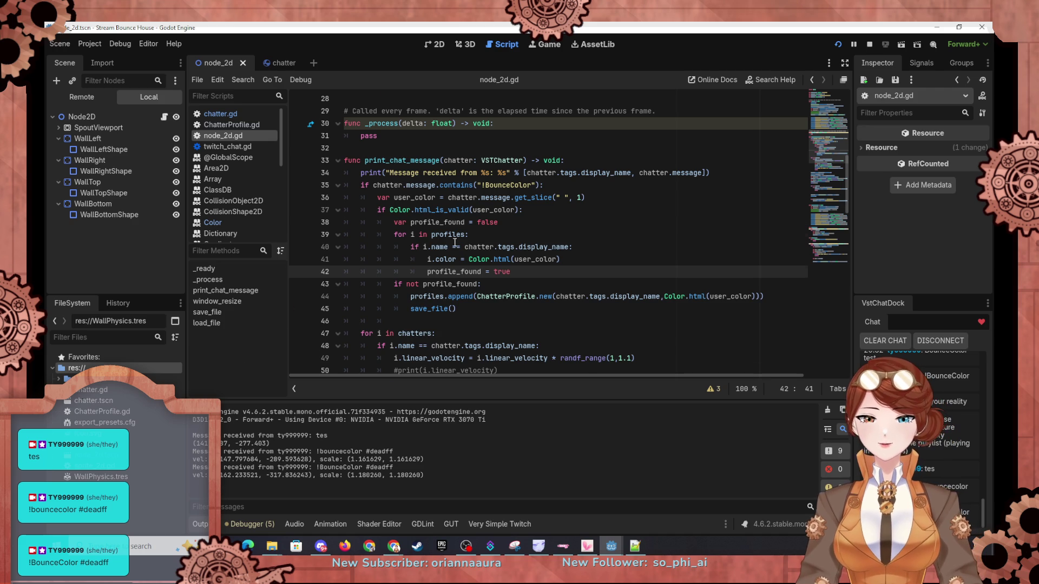
# Step: Comment out the apply_scale line 53, make line 52 scale i.get_child(0).scale, and relaunch the game
pyautogui.scroll(-5, 452, 250)
pyautogui.scroll(4, 442, 222)
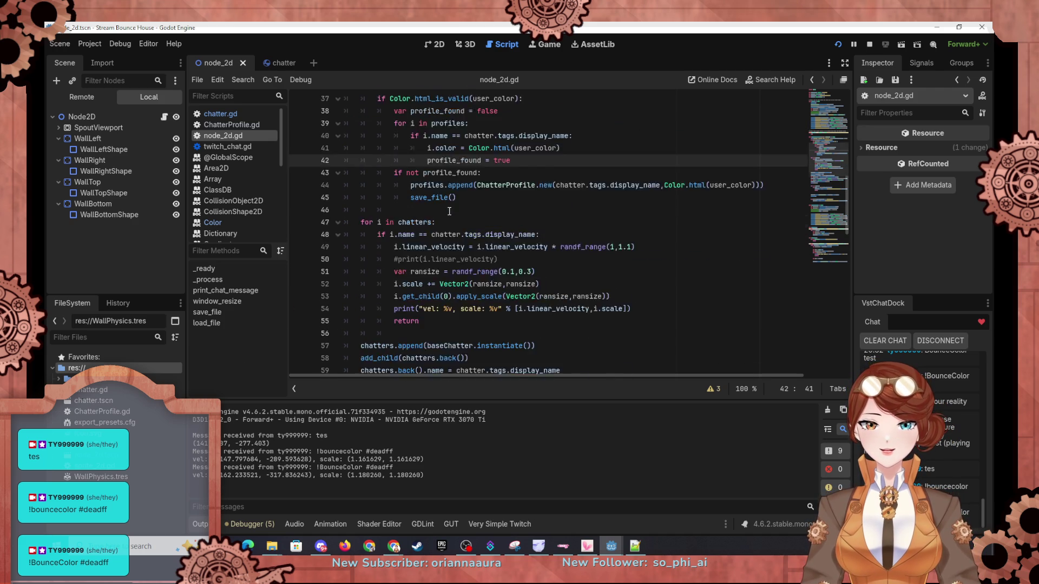
pyautogui.scroll(-2, 452, 304)
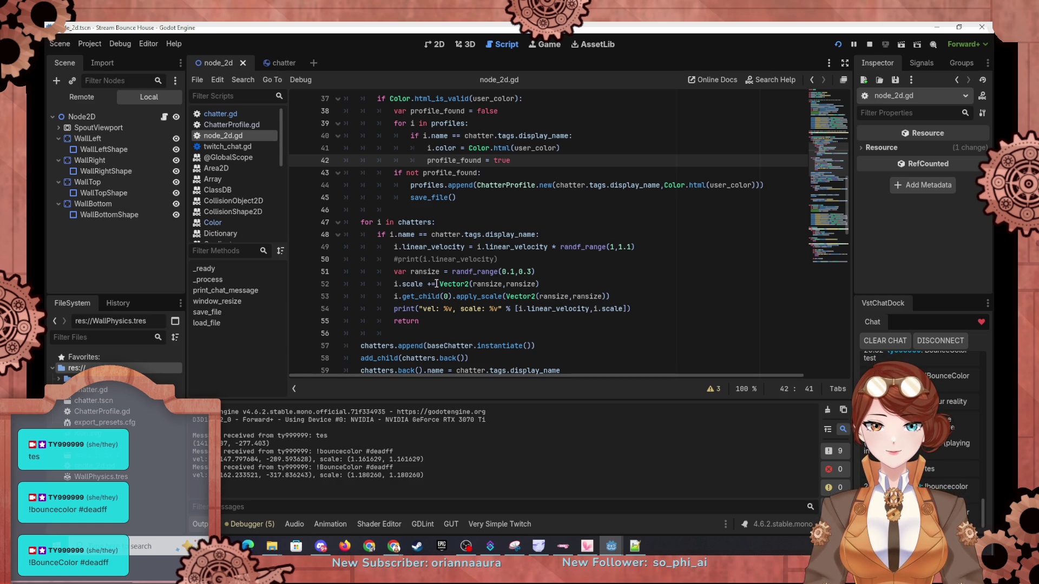
pyautogui.click(394, 296)
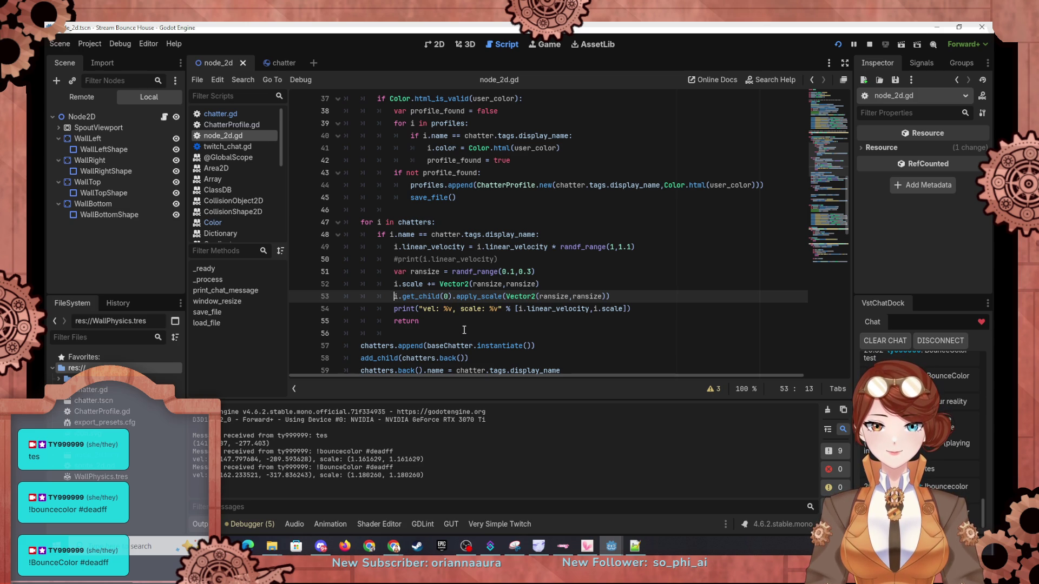
pyautogui.click(402, 284)
pyautogui.click(395, 296)
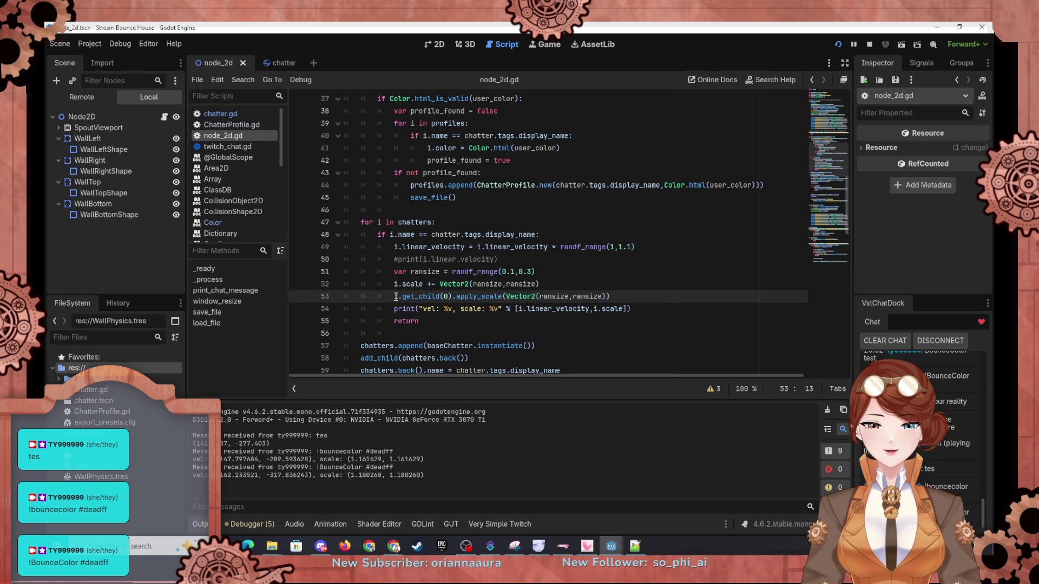
pyautogui.write('#')
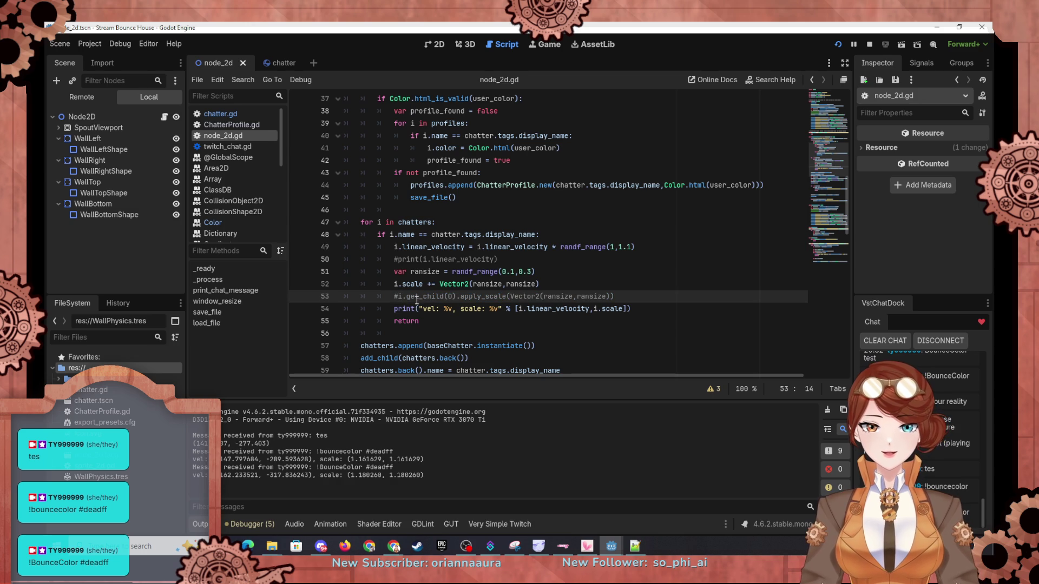
pyautogui.moveTo(406, 296); pyautogui.dragTo(459, 297)
pyautogui.hotkey('ctrl', 'c')
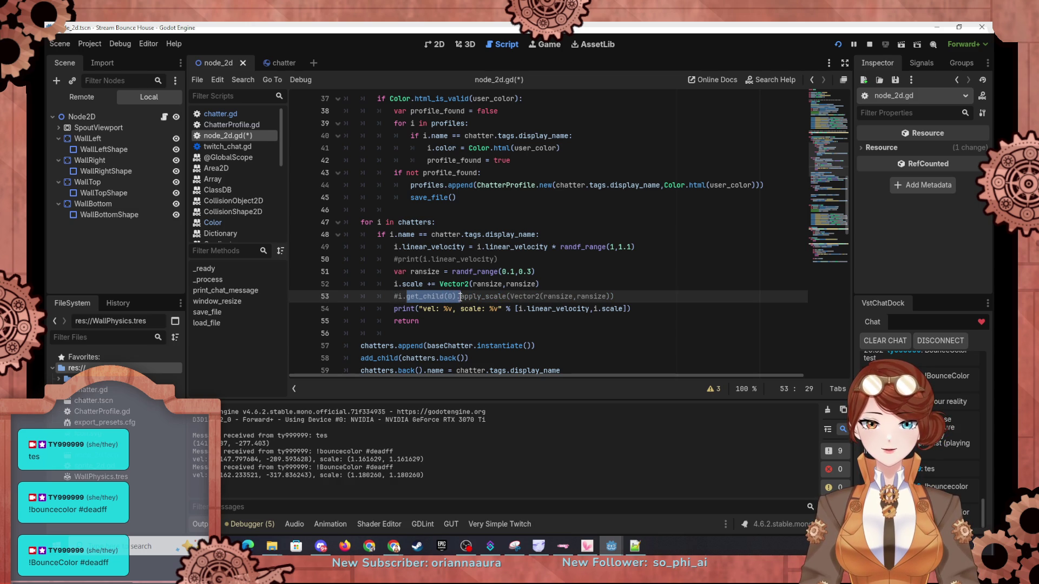
pyautogui.click(402, 285)
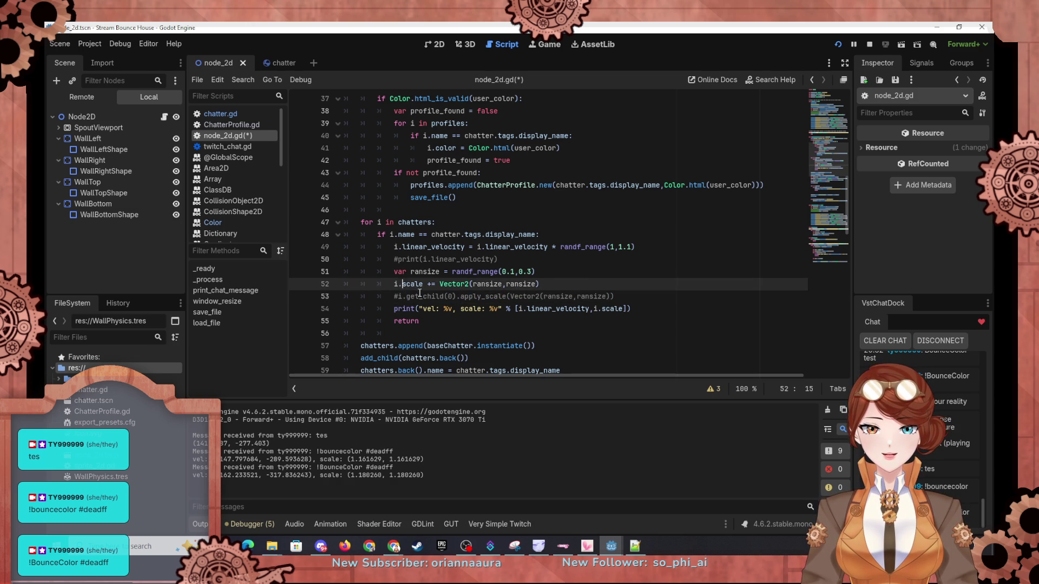
pyautogui.hotkey('ctrl', 'v')
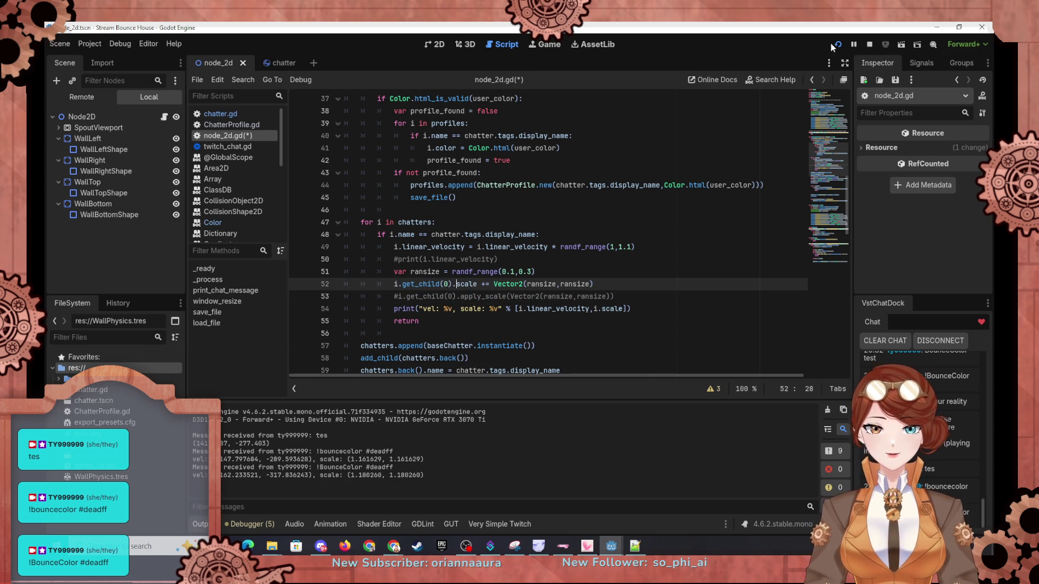
pyautogui.click(838, 45)
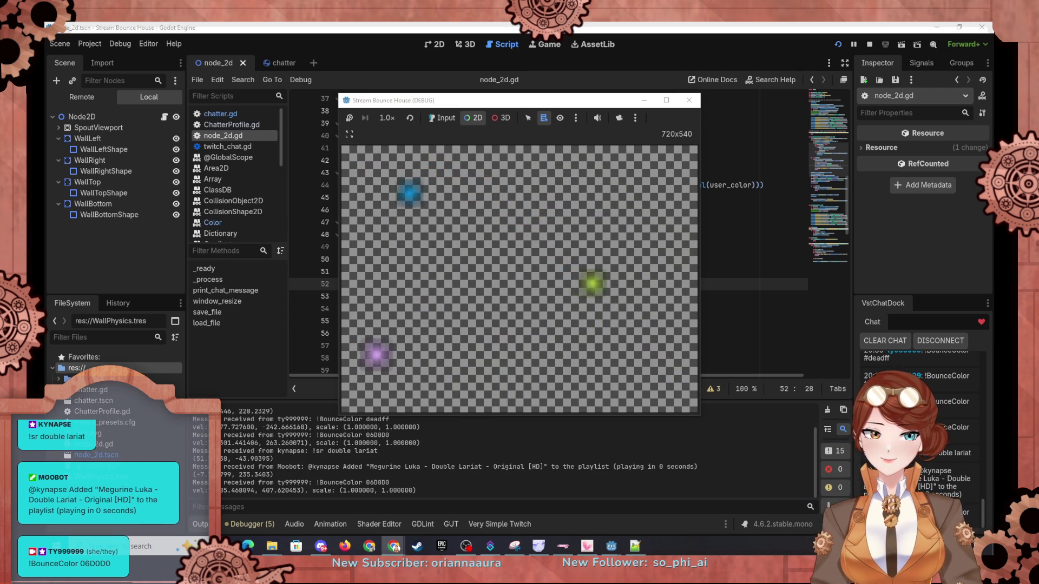
# Step: Return focus to the script editor after the game reacts to the !BounceColor chat commands
pyautogui.click(189, 358)
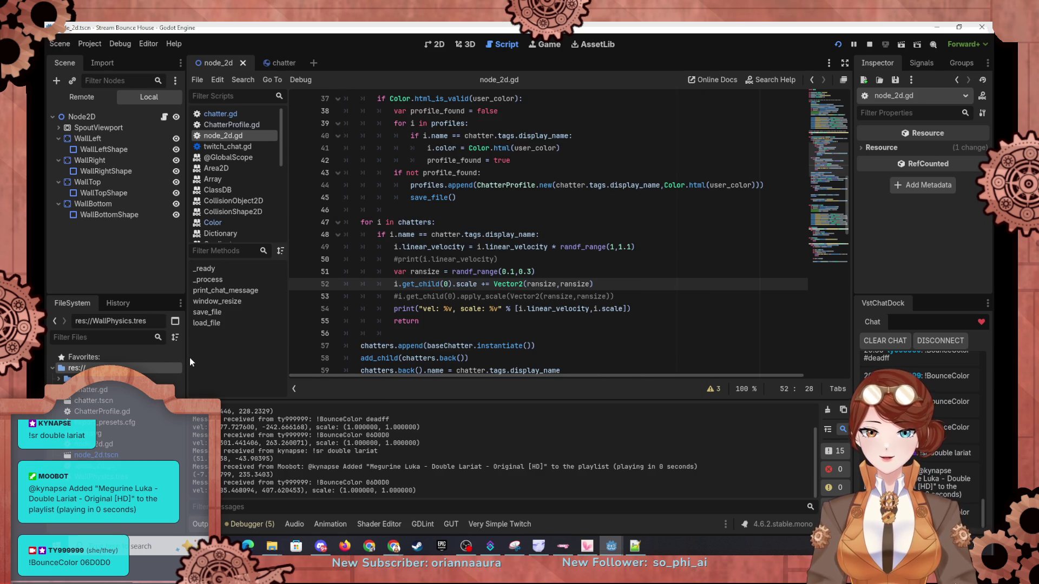
# Step: Add an else branch printing "Color %s not valid" % user_color on line 47, then launch the game
pyautogui.scroll(2, 500, 303)
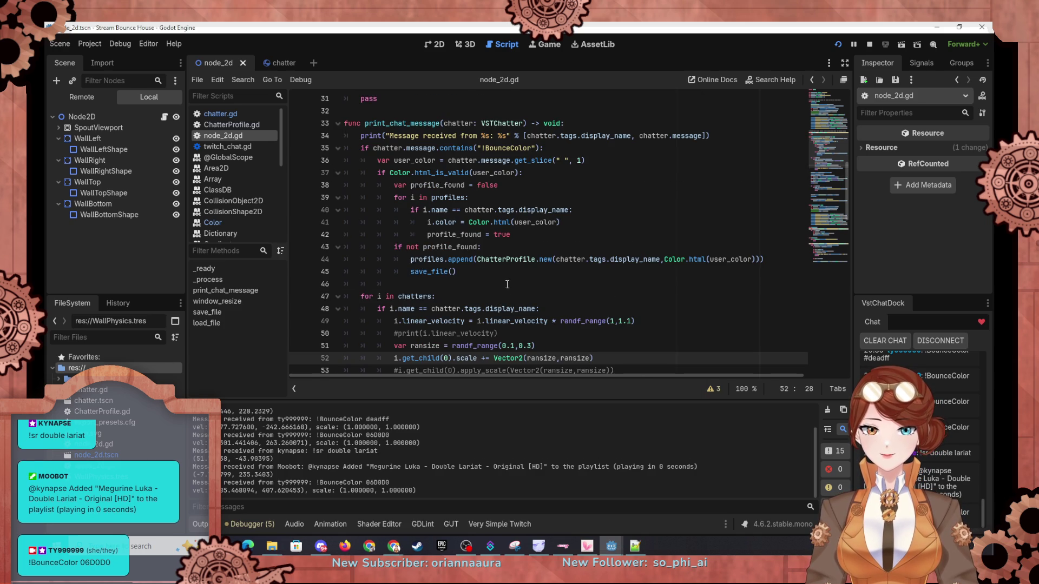
pyautogui.scroll(1, 511, 276)
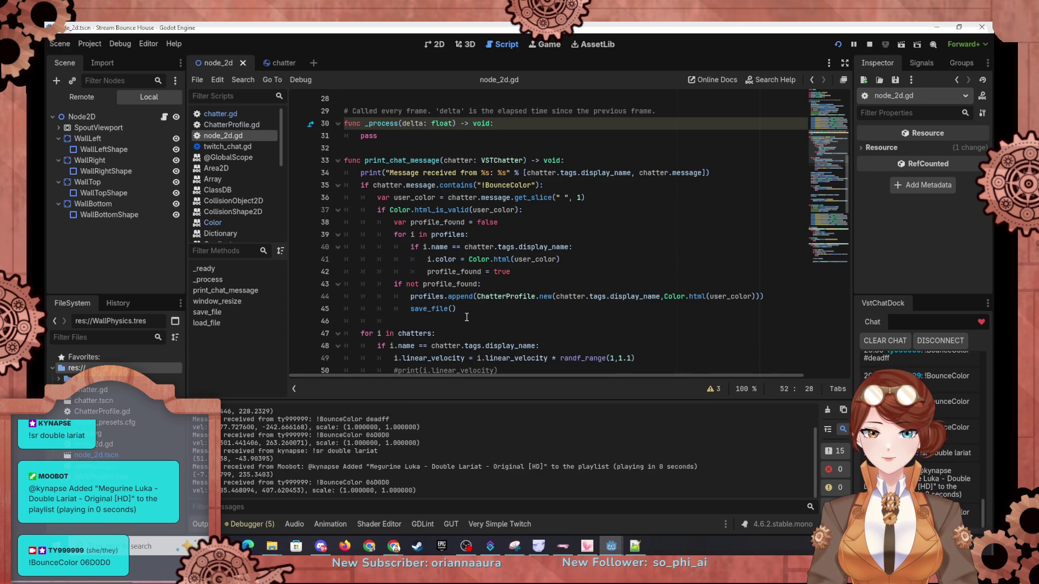
pyautogui.click(497, 322)
pyautogui.write('else')
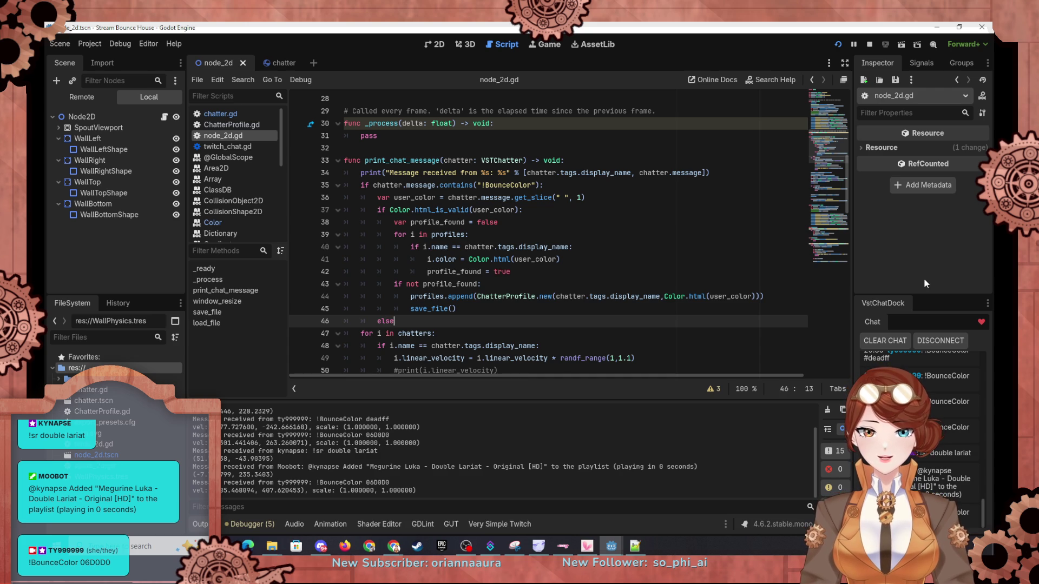
pyautogui.write(':')
pyautogui.press('Return')
pyautogui.write('print')
pyautogui.press('Return')
pyautogui.write('"Color not valid")')
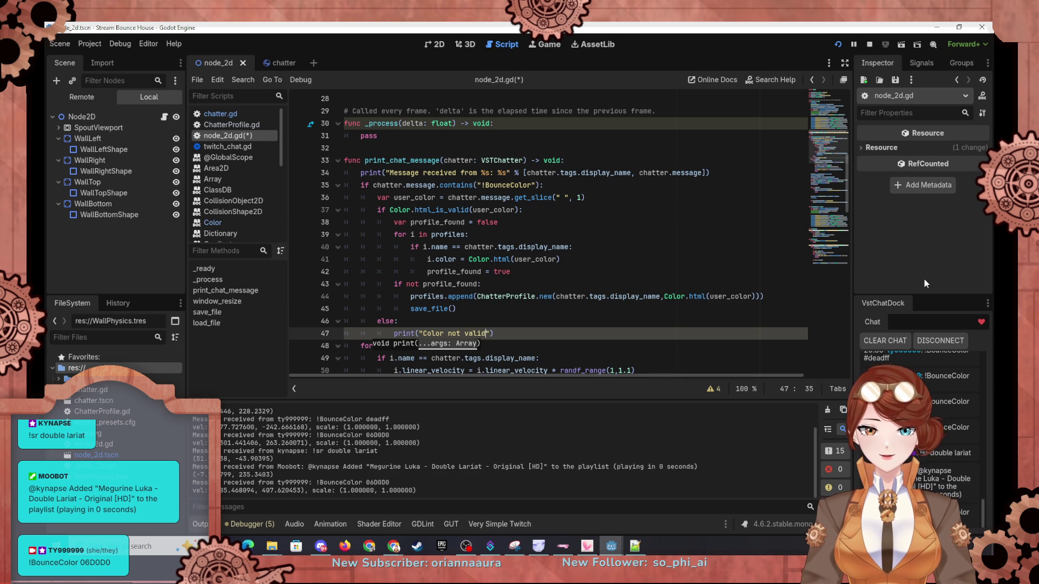
pyautogui.press('BackSpace')
pyautogui.press('BackSpace')
pyautogui.press('BackSpace')
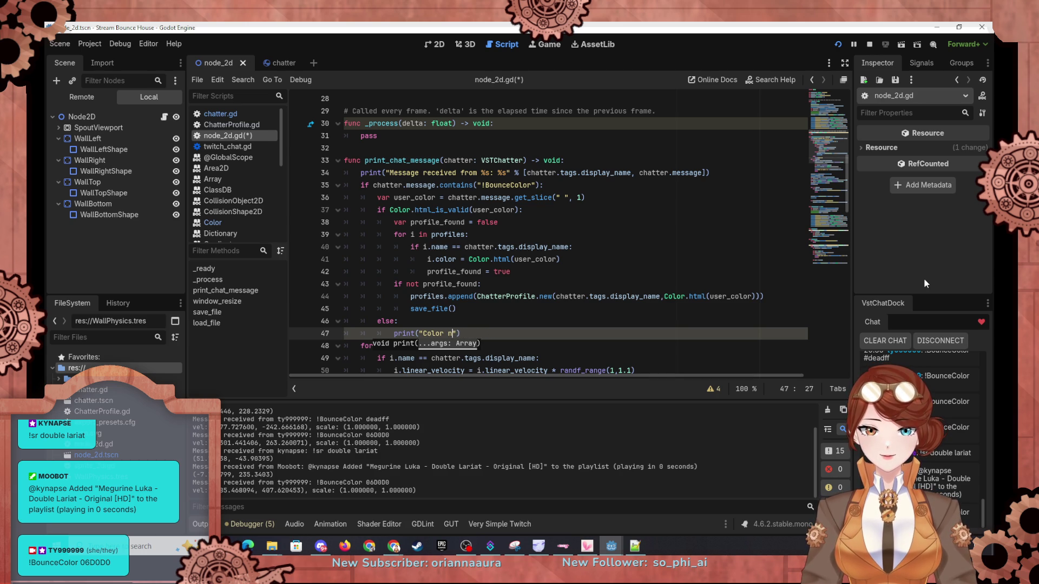
pyautogui.write('%s not valid')
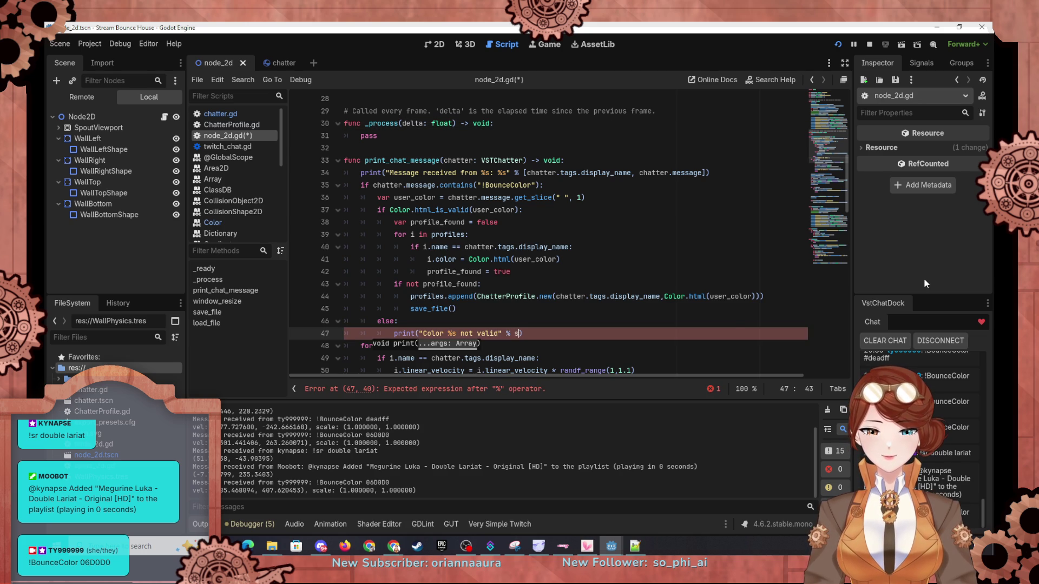
pyautogui.write('user')
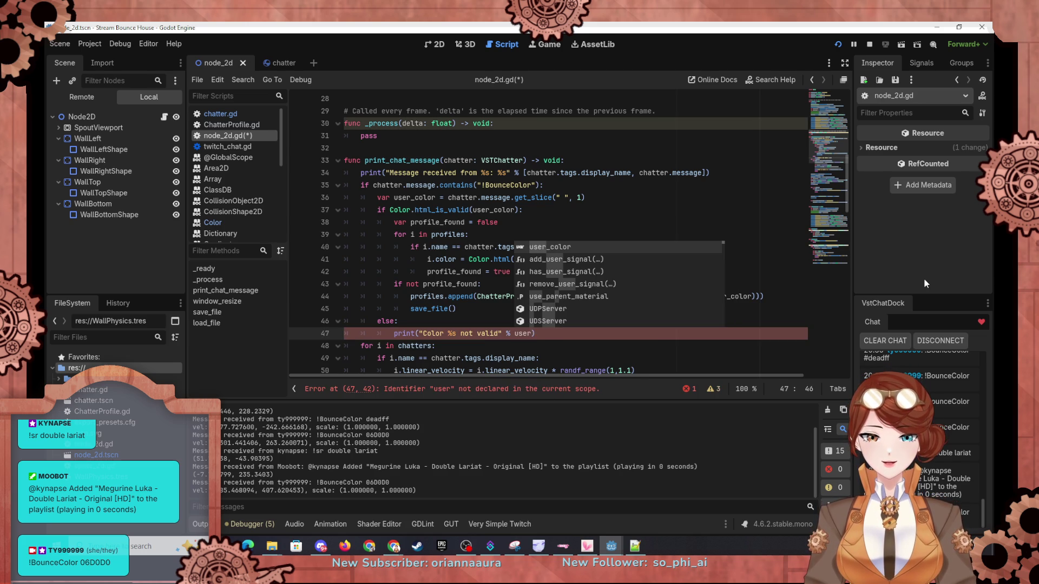
pyautogui.press('Return')
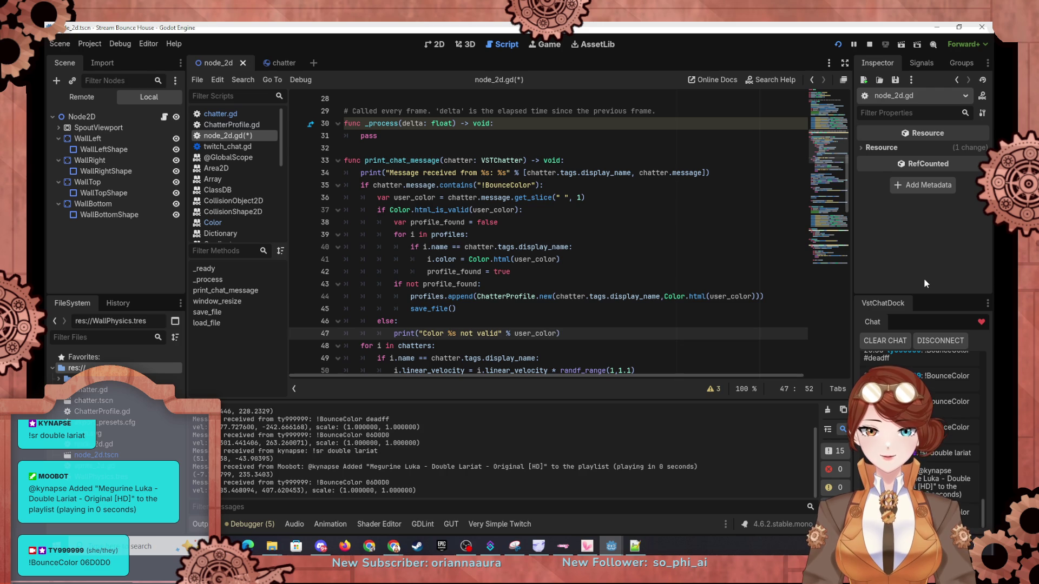
pyautogui.click(839, 44)
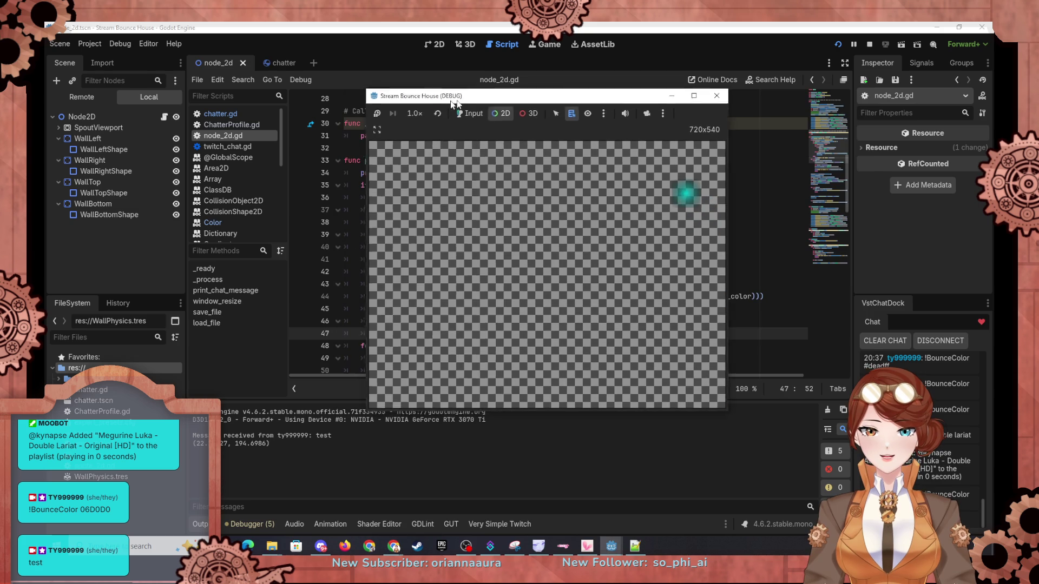
# Step: After the test chat messages are logged, bring node_2d.gd back in front of the game
pyautogui.press('Up')
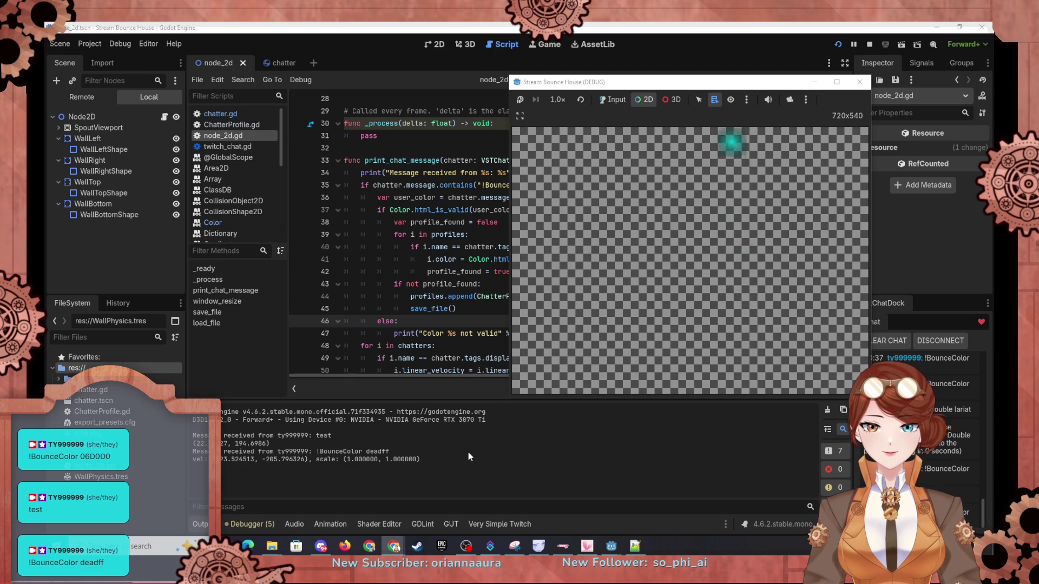
pyautogui.click(441, 330)
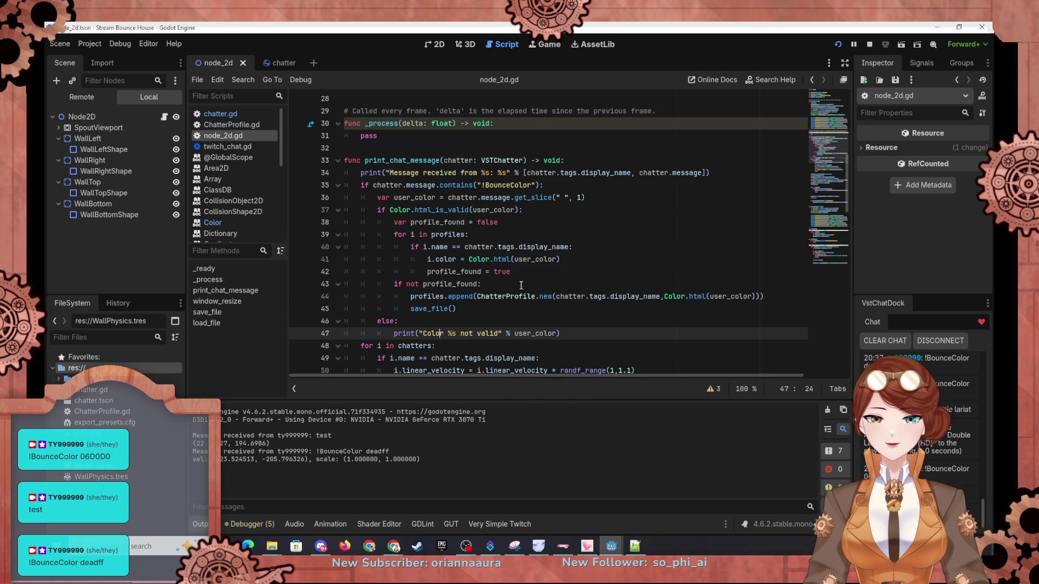
# Step: Copy the chatter loop and name check from lines 48–49 and paste them indented after line 41
pyautogui.scroll(-3, 521, 285)
pyautogui.moveTo(514, 301)
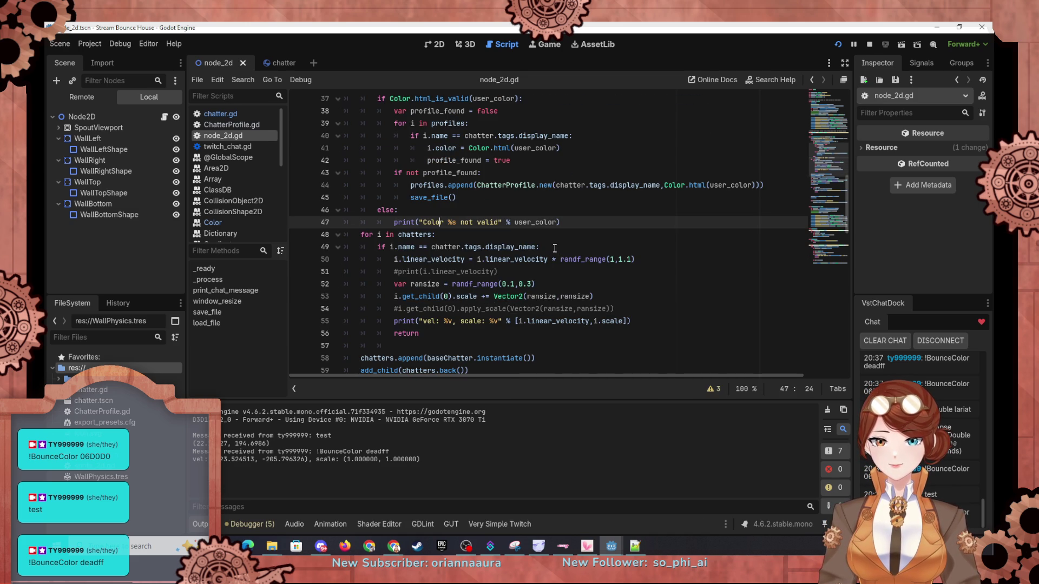
pyautogui.moveTo(554, 248); pyautogui.dragTo(361, 236)
pyautogui.hotkey('ctrl', 'c')
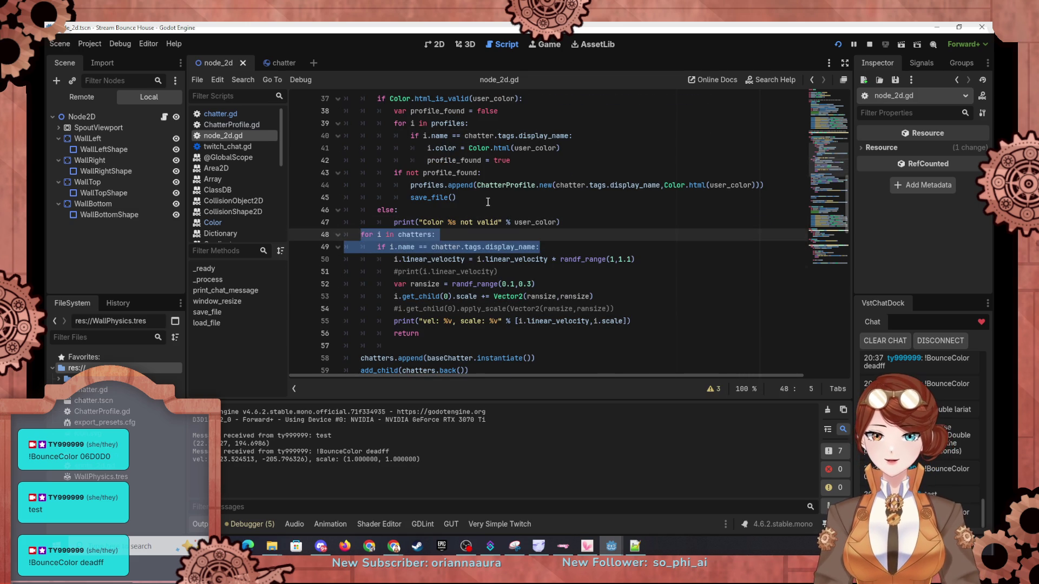
pyautogui.scroll(2, 488, 202)
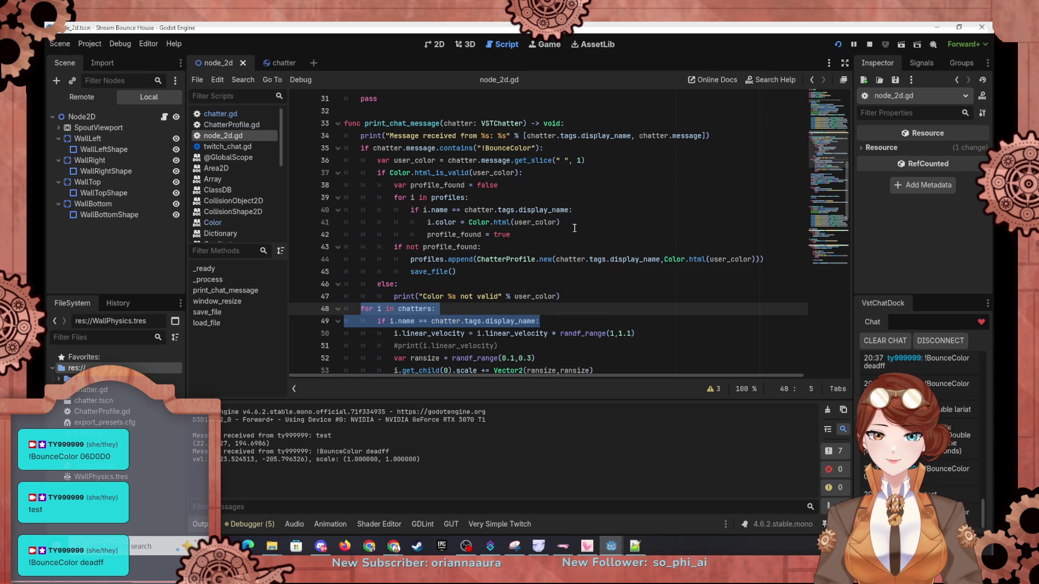
pyautogui.click(579, 227)
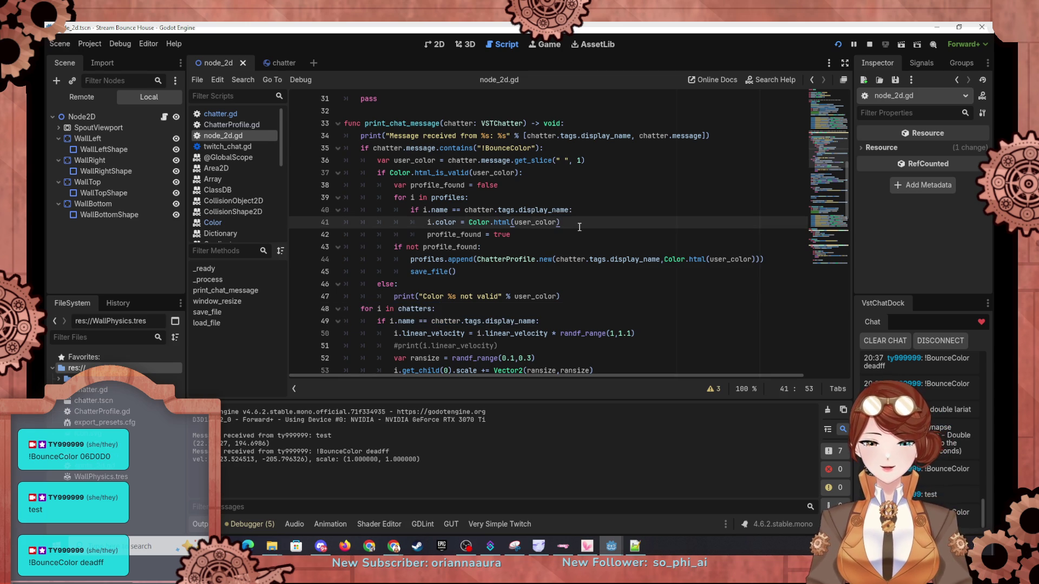
pyautogui.press('Return')
pyautogui.hotkey('ctrl', 'v')
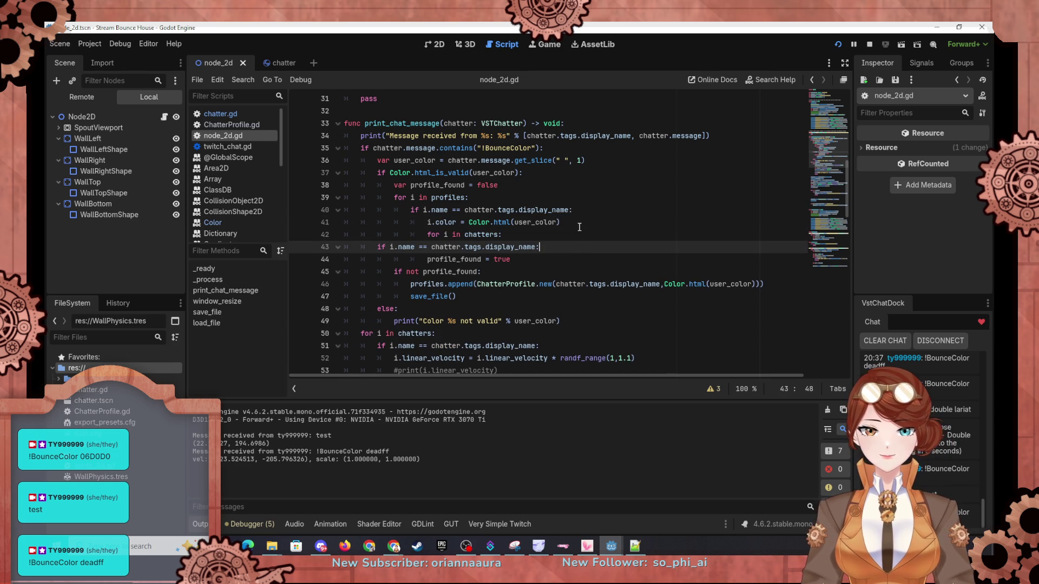
pyautogui.press('Tab')
pyautogui.press('Tab')
pyautogui.press('Tab')
# Step: Add j.color = i.color as the body of the pasted name check
pyautogui.press('End')
pyautogui.press('Return')
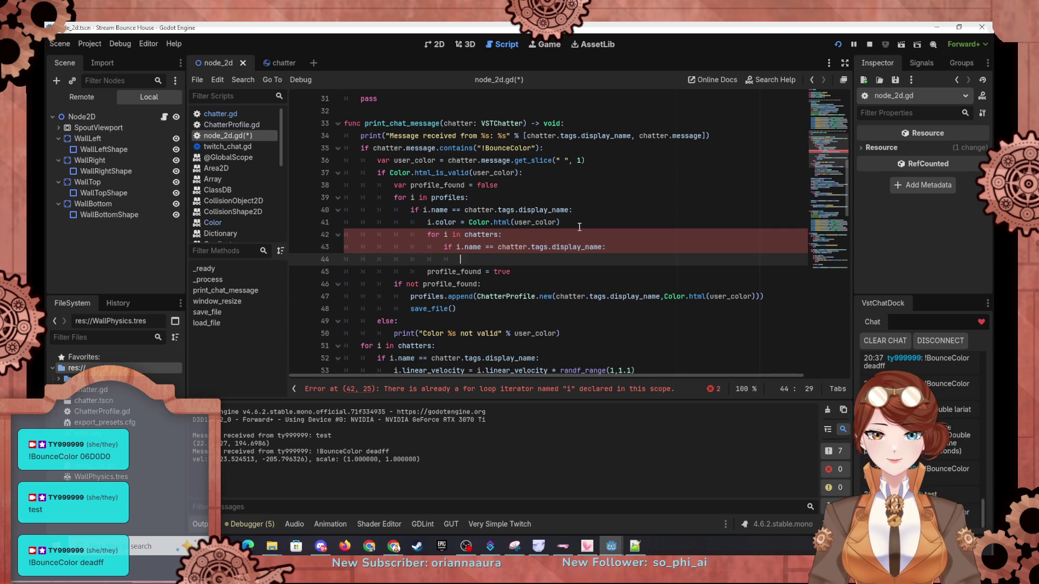
pyautogui.write('i.colo')
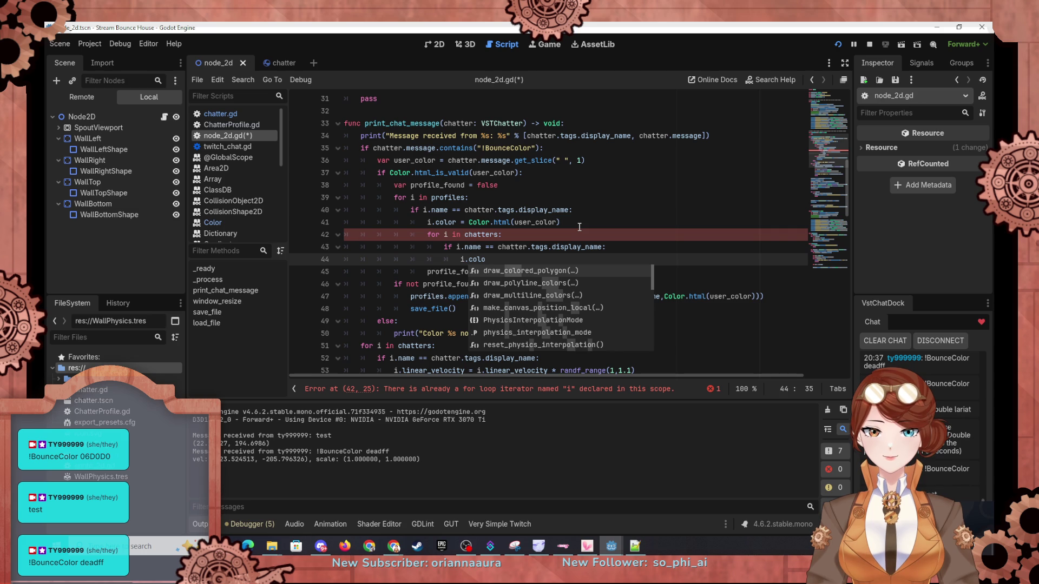
pyautogui.press('BackSpace')
pyautogui.press('BackSpace')
pyautogui.press('BackSpace')
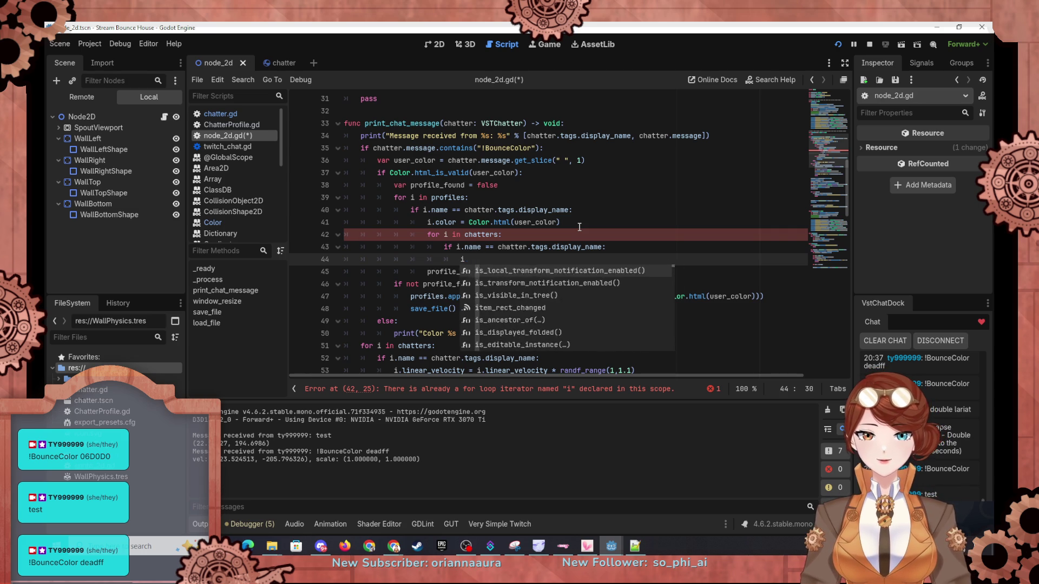
pyautogui.write('j.col')
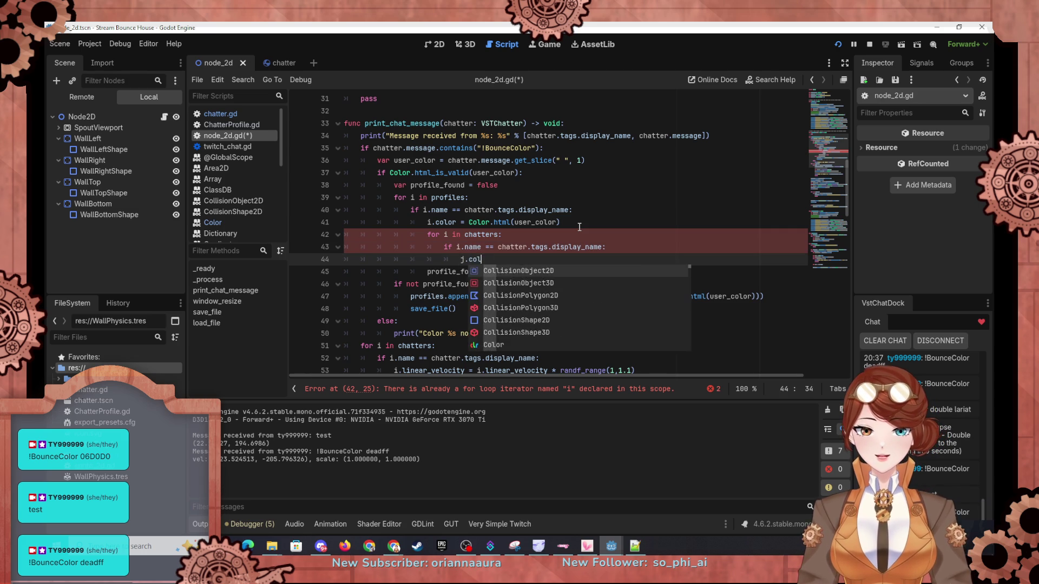
pyautogui.write('or = i.color')
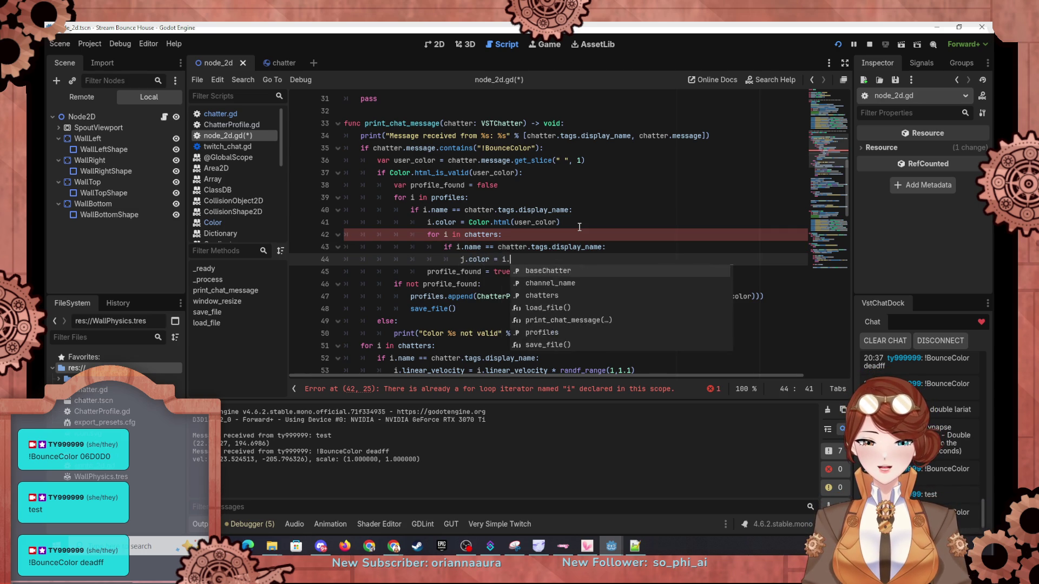
# Step: Rename the nested loop variable to j (for j in chatters) and restart the game
pyautogui.press('Escape')
pyautogui.click(447, 236)
pyautogui.press('BackSpace')
pyautogui.write('j')
pyautogui.click(470, 198)
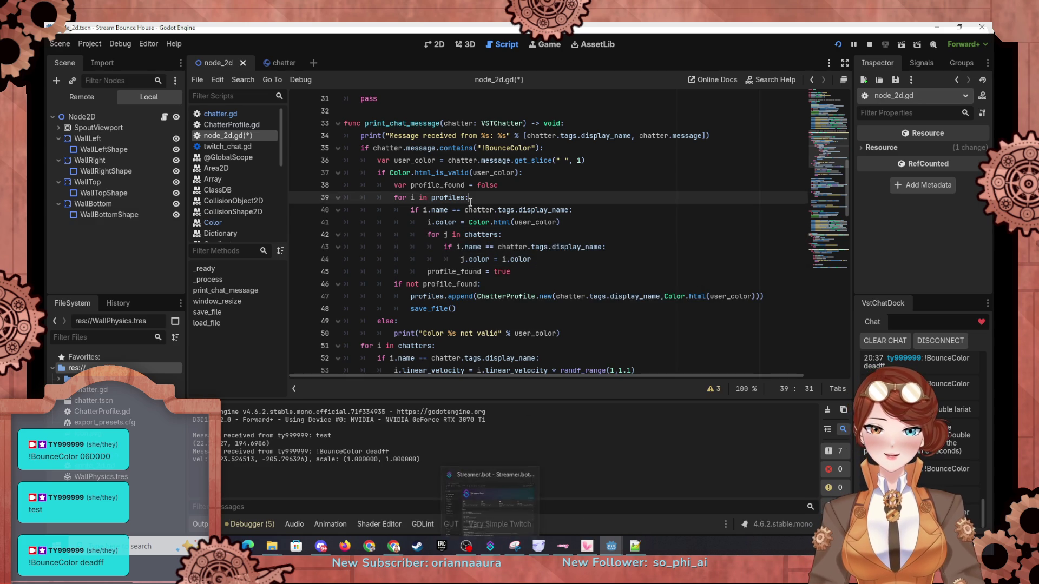
pyautogui.click(837, 45)
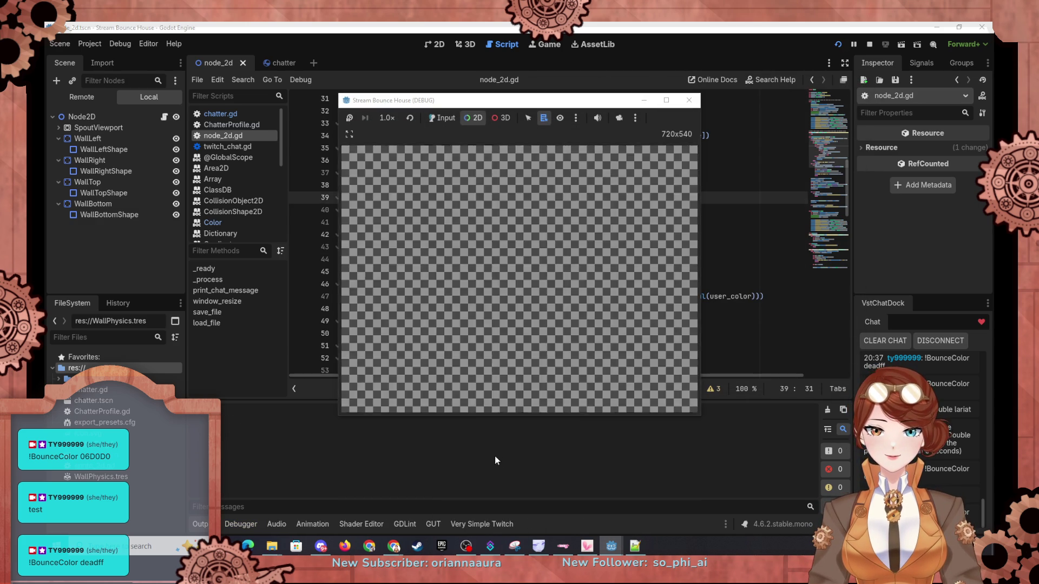